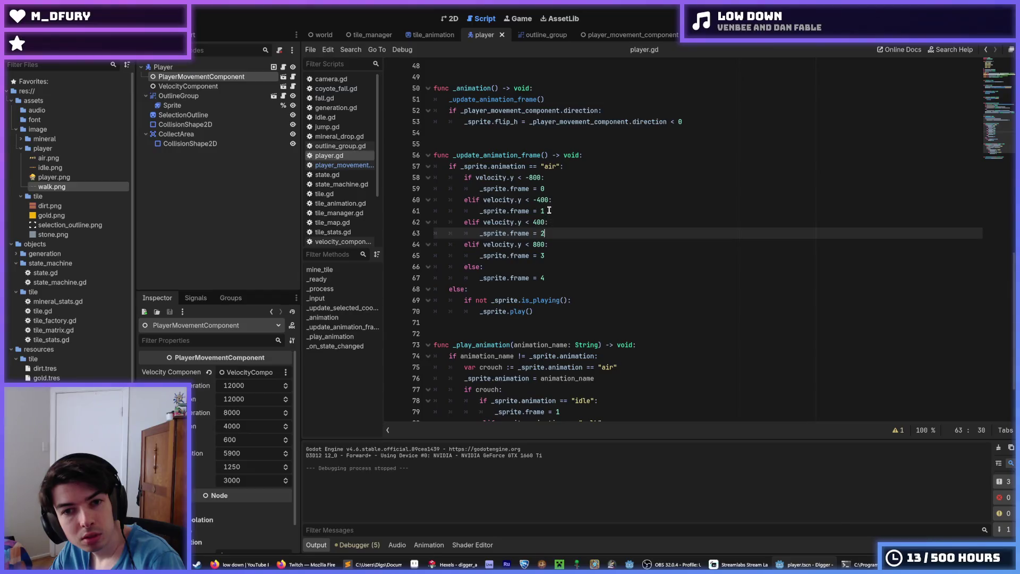
- Delete the two middle velocity branches (lines 60–63) from the air-animation code in player.gd
left_click(551, 234)
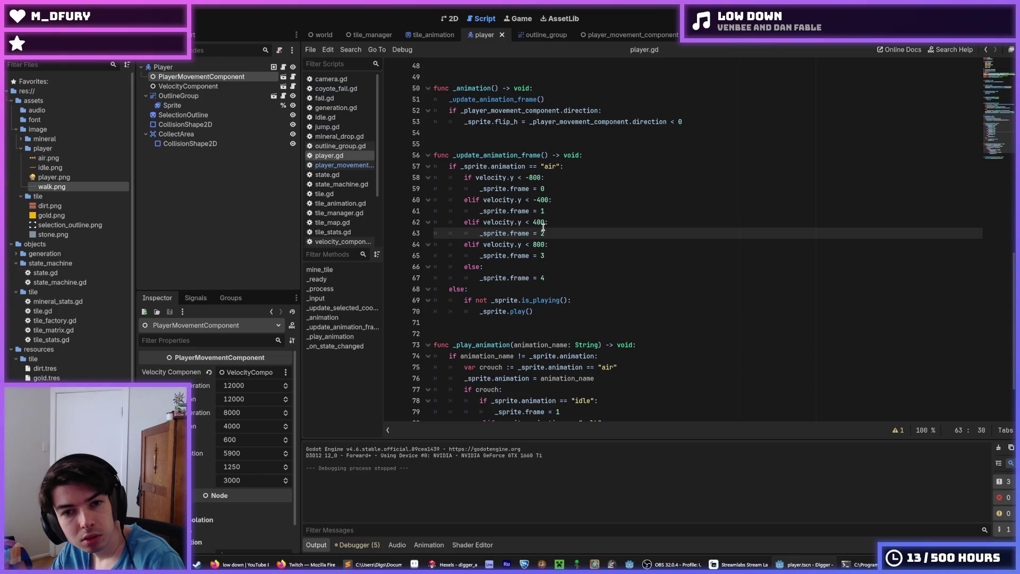
double_click(542, 199)
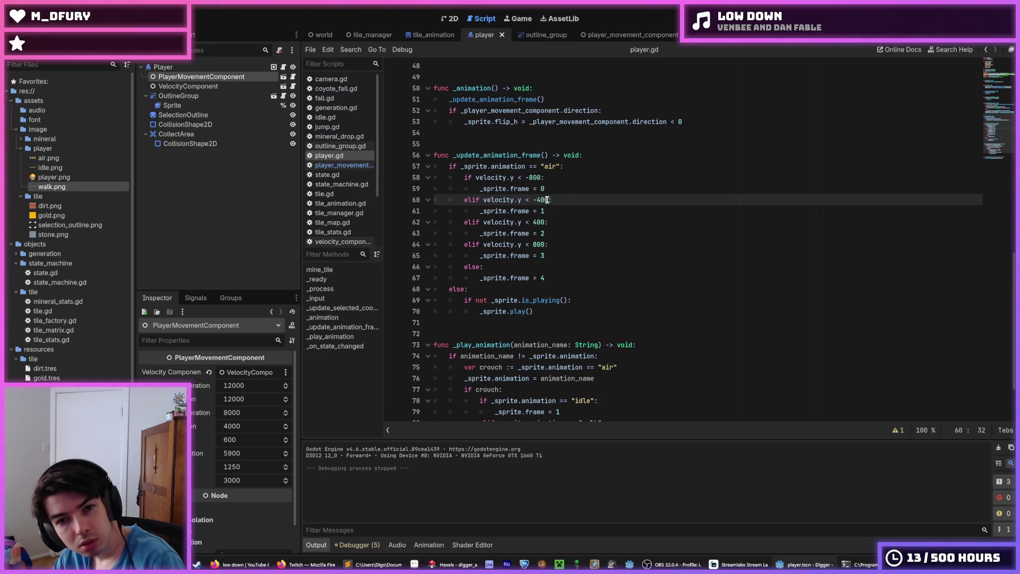
left_click(537, 222)
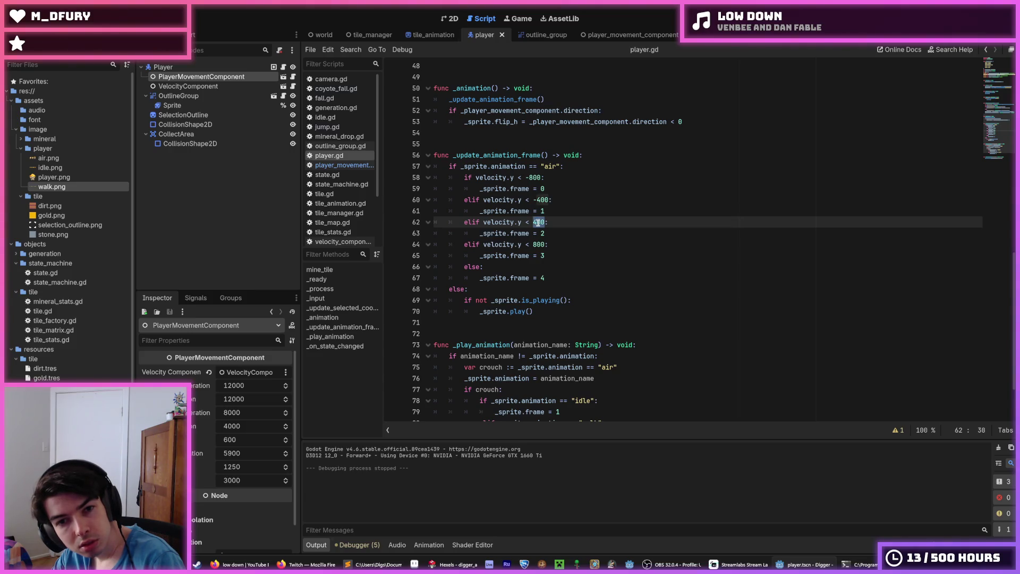
mouse_move(555, 273)
left_mouse_down()
mouse_move(430, 265)
mouse_move(399, 247)
left_mouse_up()
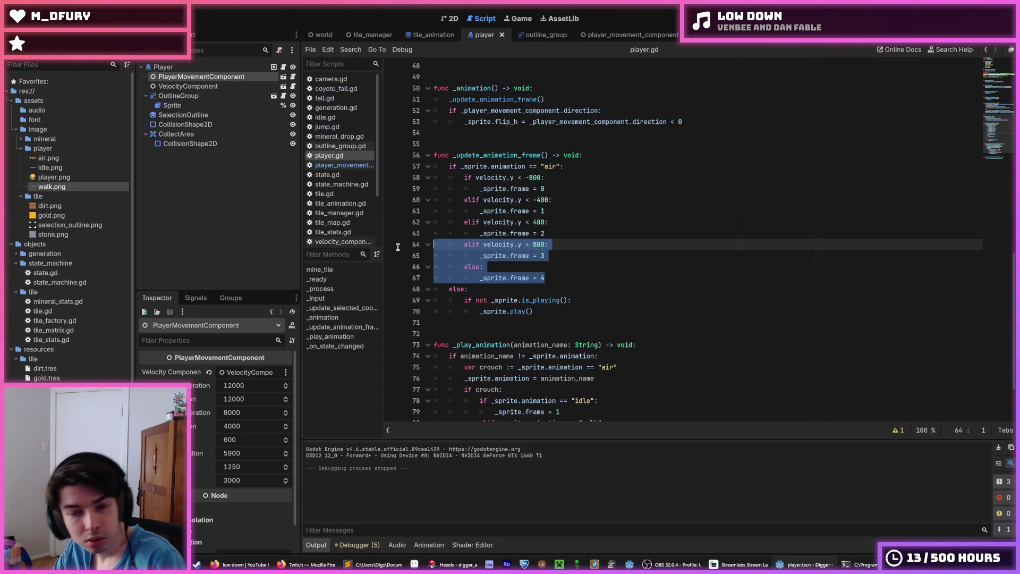
left_click(510, 234)
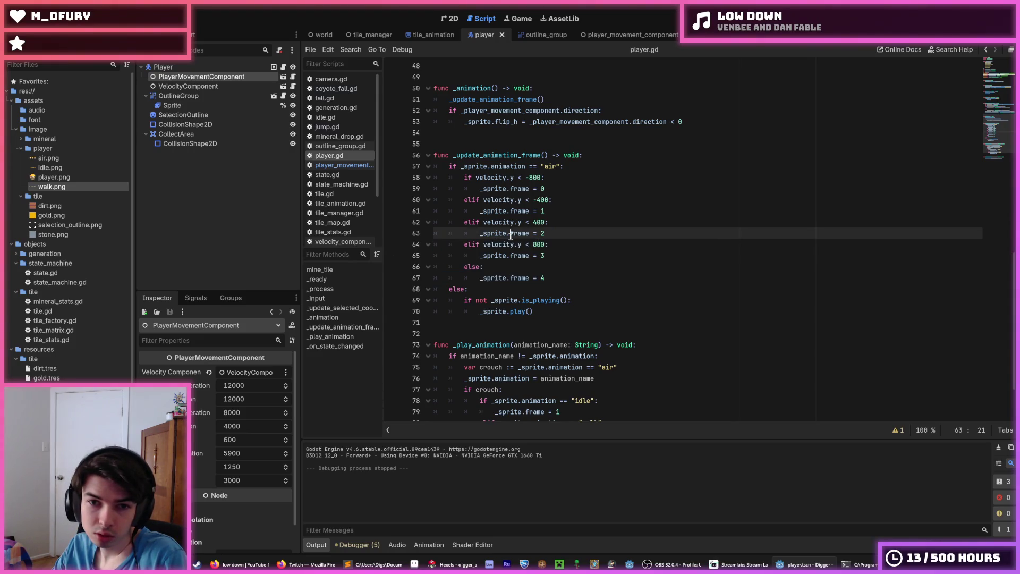
mouse_move(561, 232)
left_mouse_down()
mouse_move(430, 222)
mouse_move(385, 202)
left_mouse_up()
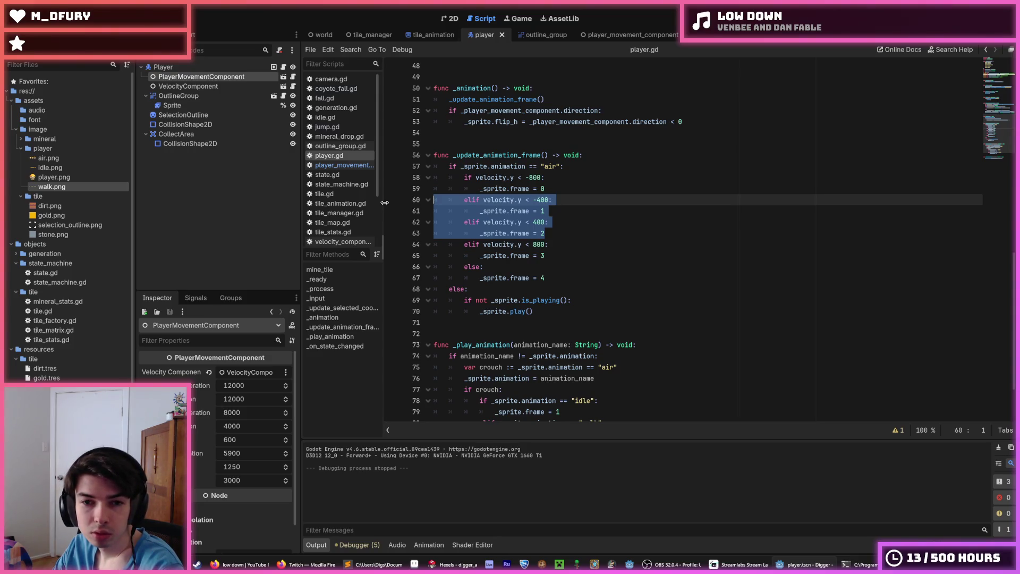
key("BackSpace")
key("BackSpace")
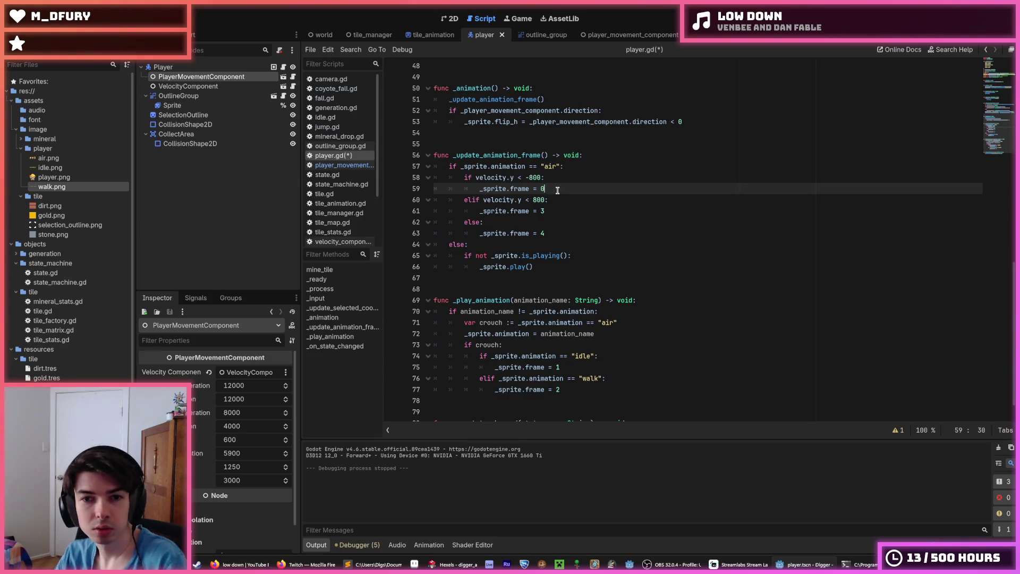
- Renumber the remaining air frames to 1 and 2, save player.gd, and briefly test the game
key("Down")
key("Down")
key("BackSpace")
type("1")
key("Down")
key("Down")
key("BackSpace")
type("2")
key("ctrl+s")
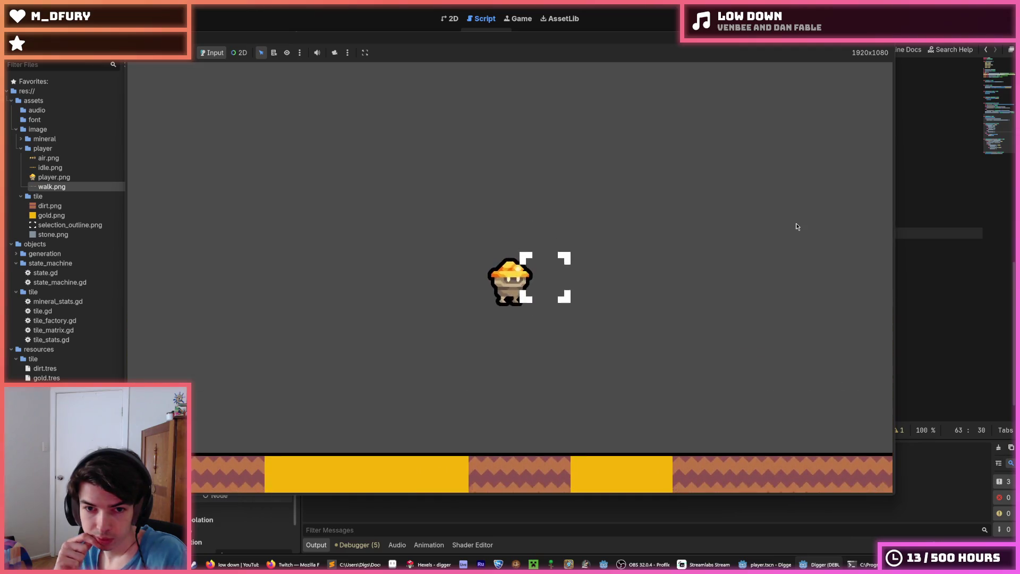
key("Right")
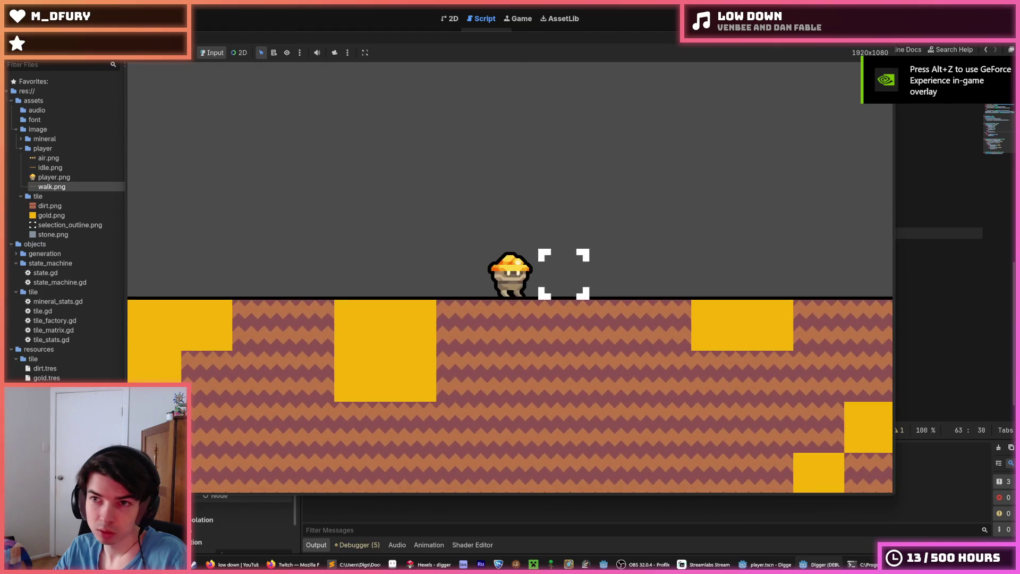
key("F8")
- Change the ±800 velocity thresholds to -400 and 400, then relaunch the game with F5
left_click(532, 177)
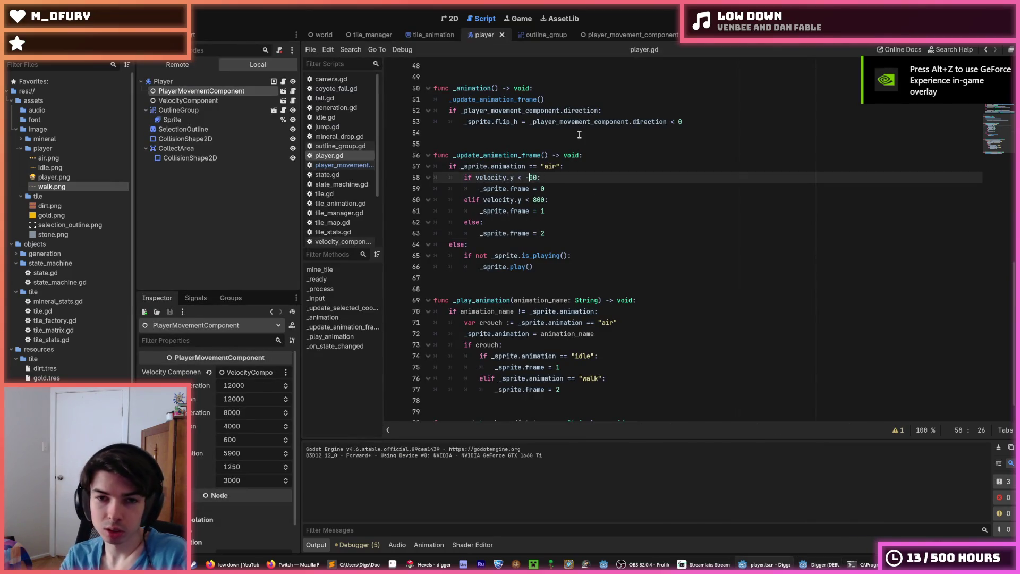
key("BackSpace")
type("4")
key("Down")
key("Down")
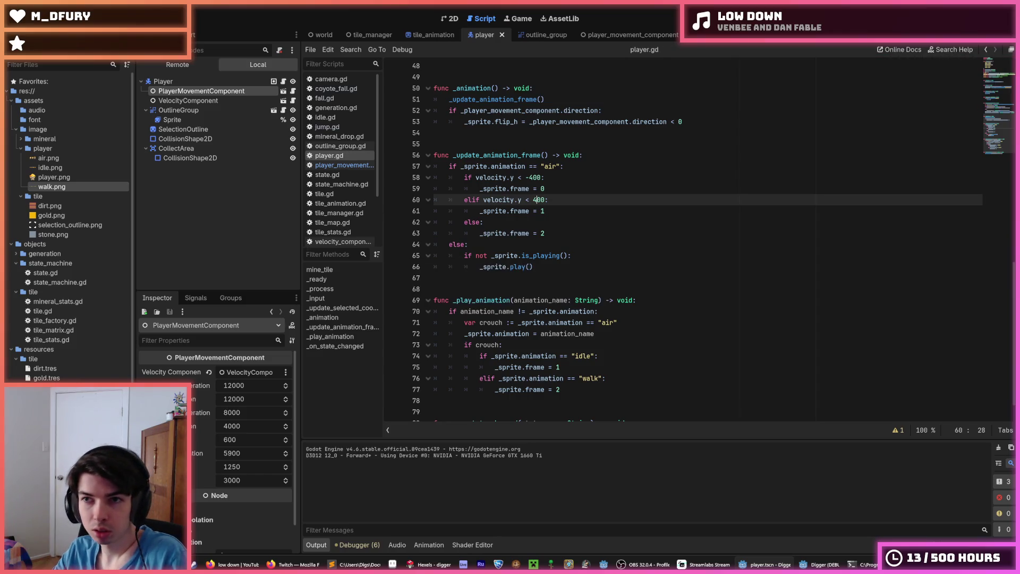
key("F5")
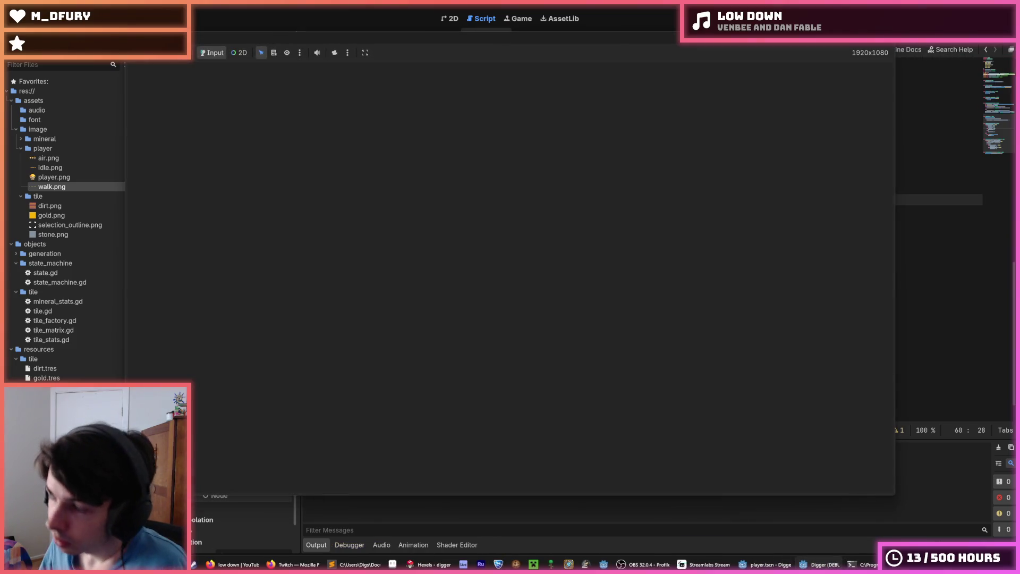
- Jump the miner repeatedly, moving left and right, to watch the new air frames
key("space")
key("space")
key("d")
key("d")
key("a")
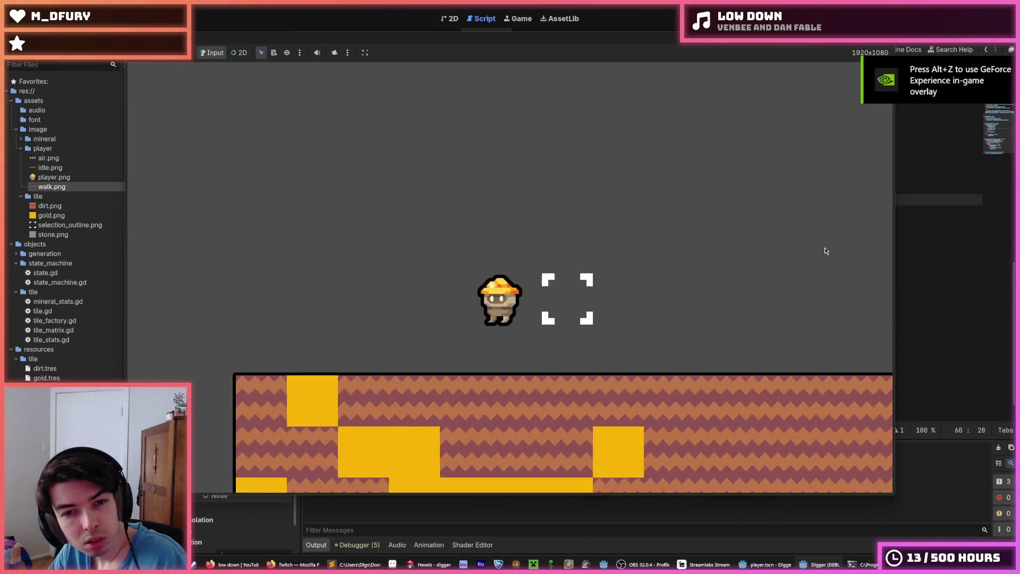
key("space")
key("d")
key("d")
key("space")
key("d")
key("space")
key("space")
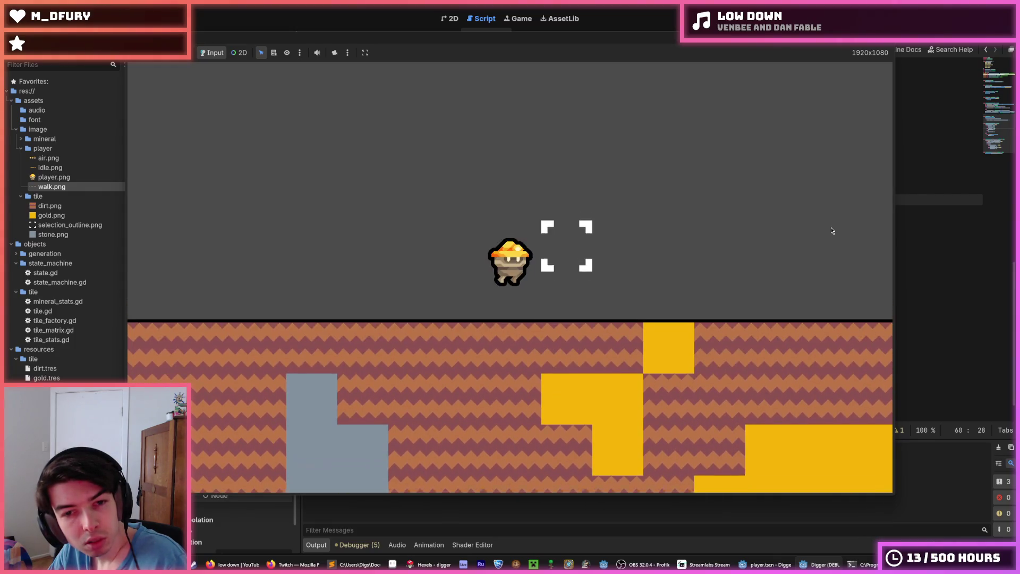
key("space")
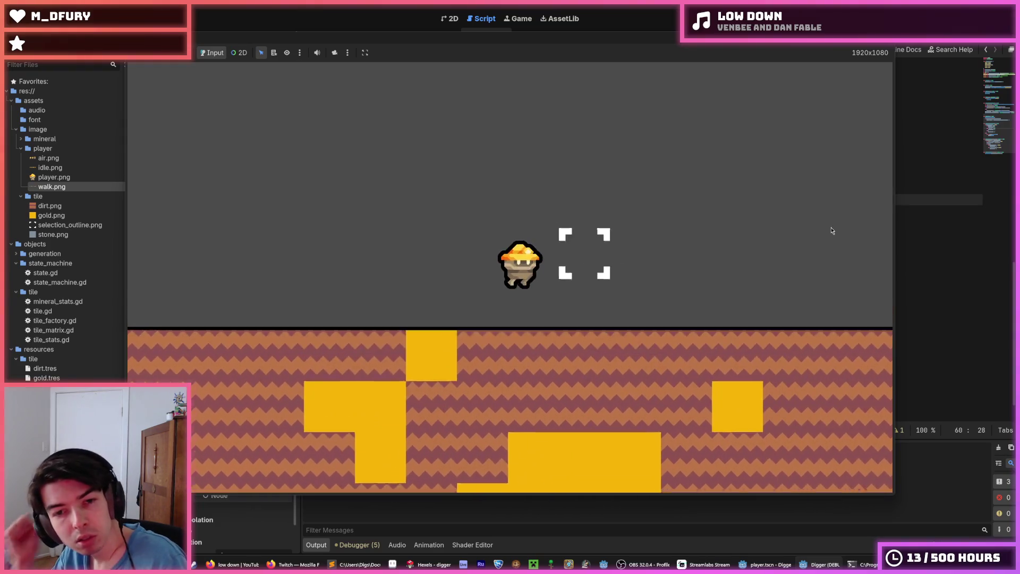
key("space")
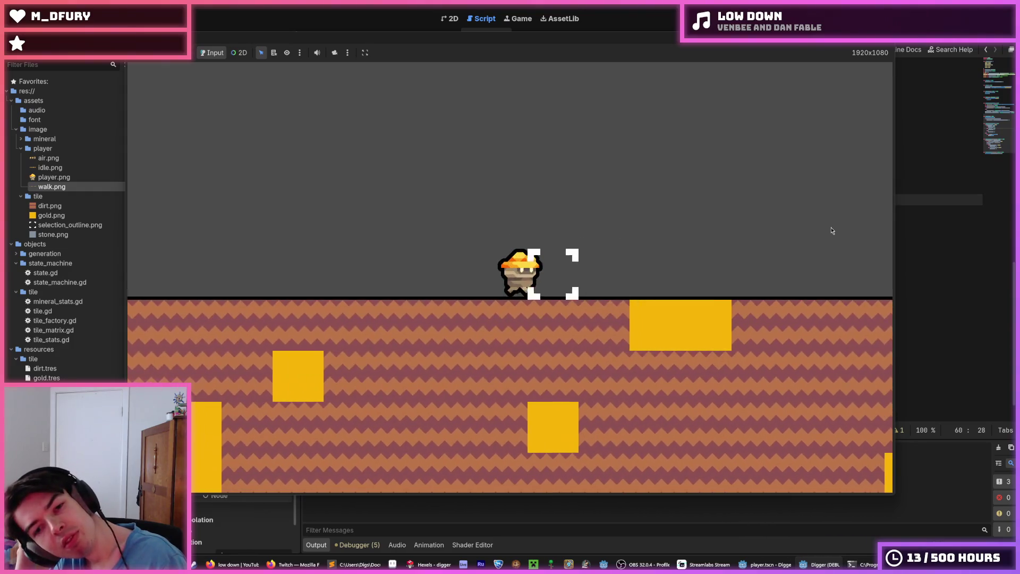
- Walk right toward the world's edge and dig down through the terrain
key("d")
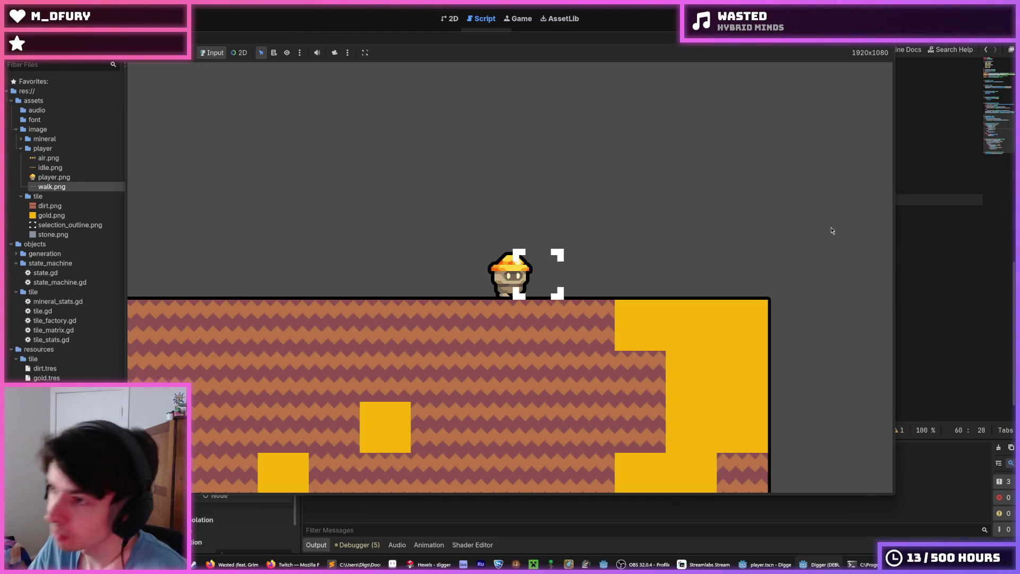
key("Down")
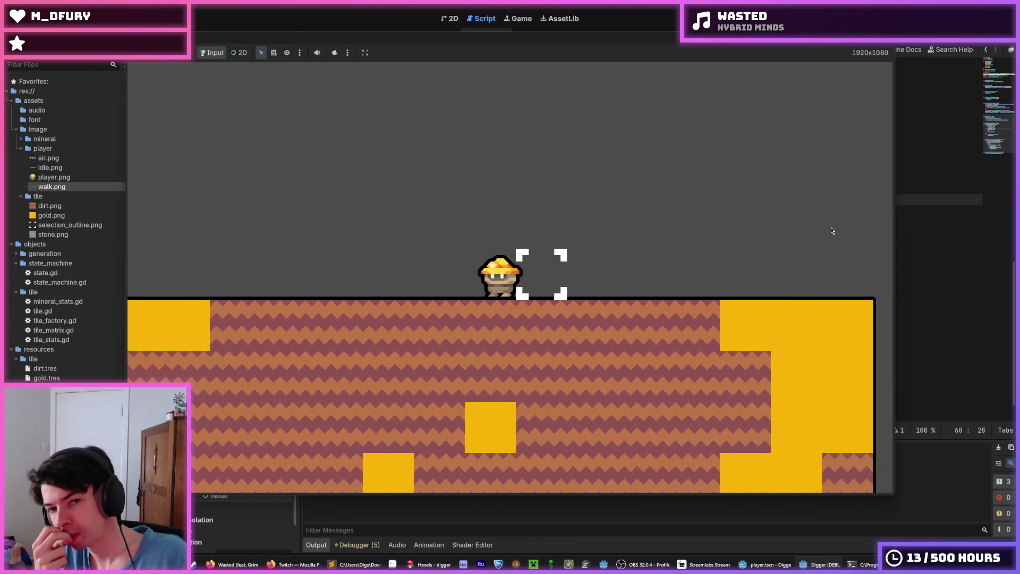
key("Down")
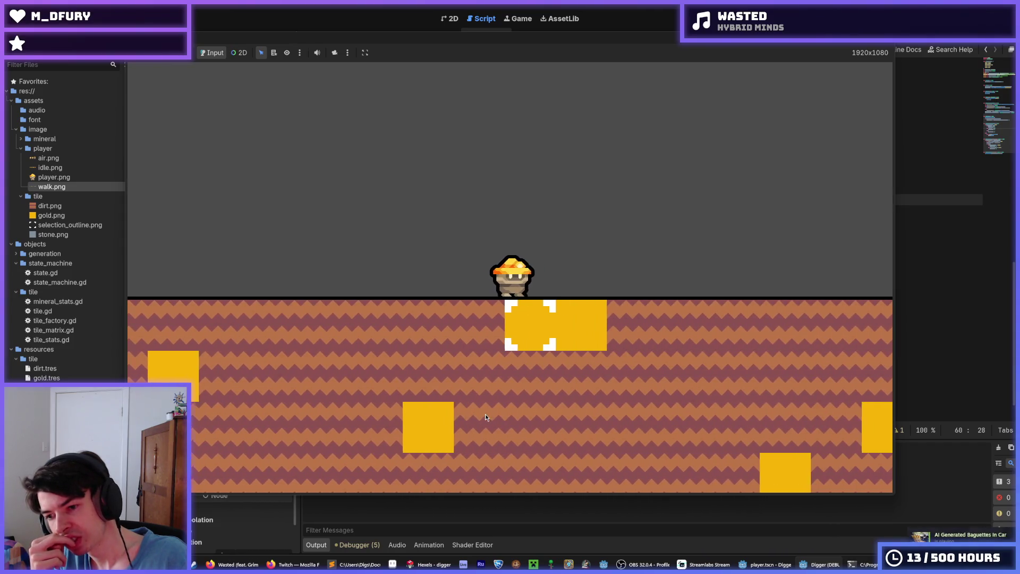
- Walk the miner a few tiles right and left, then make two high jumps
key("d")
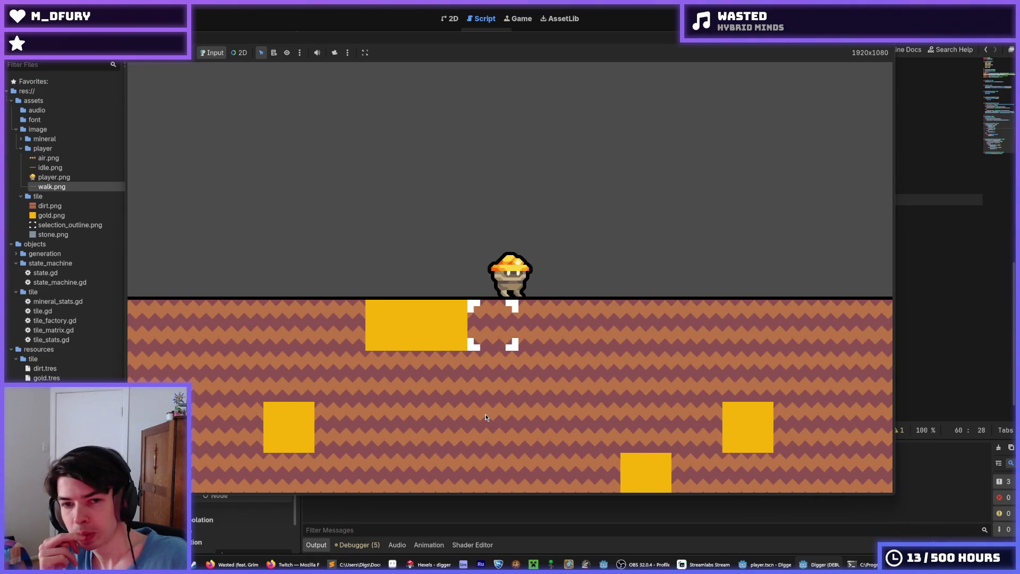
key("a")
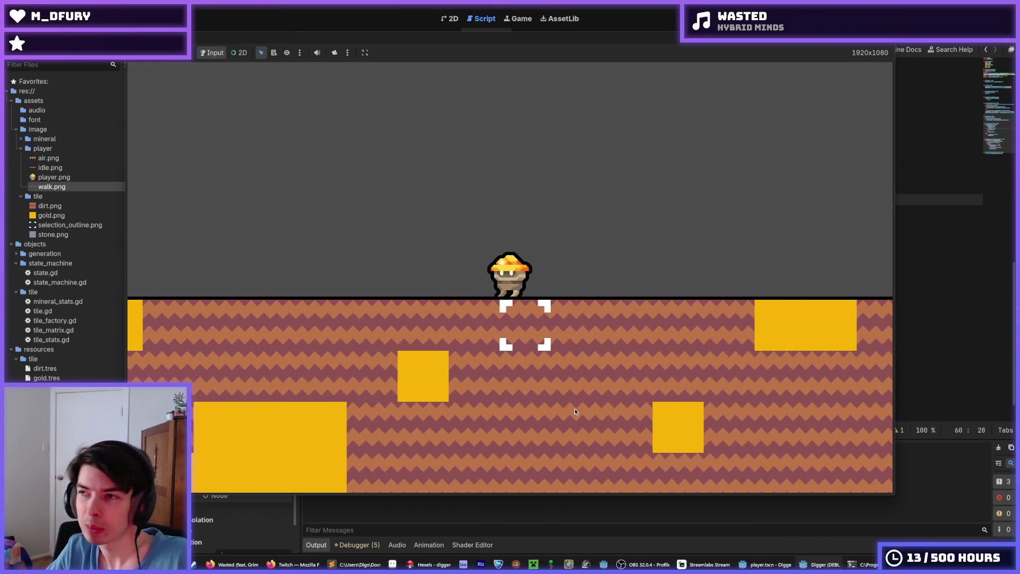
key("a")
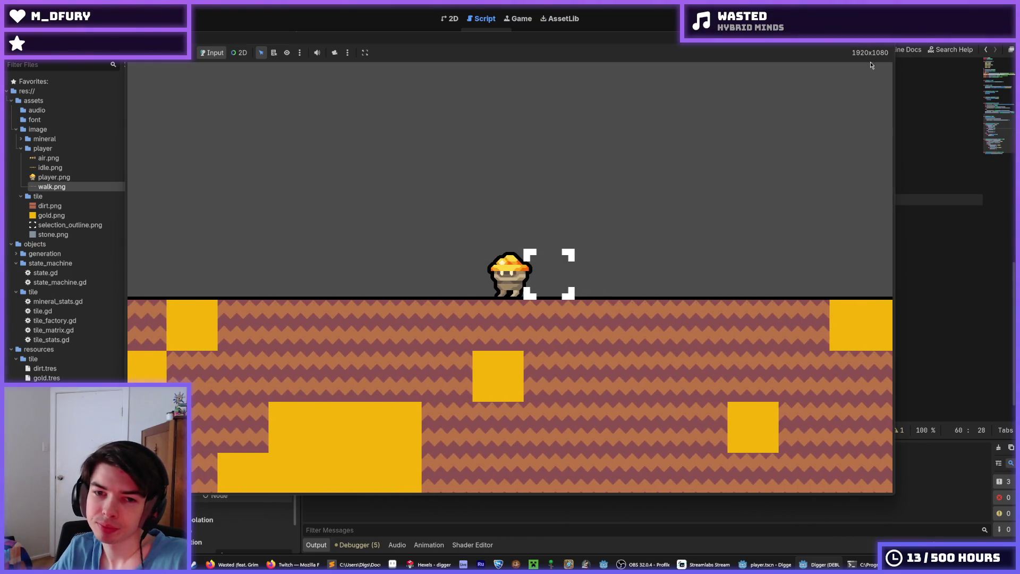
key("space")
key("space")
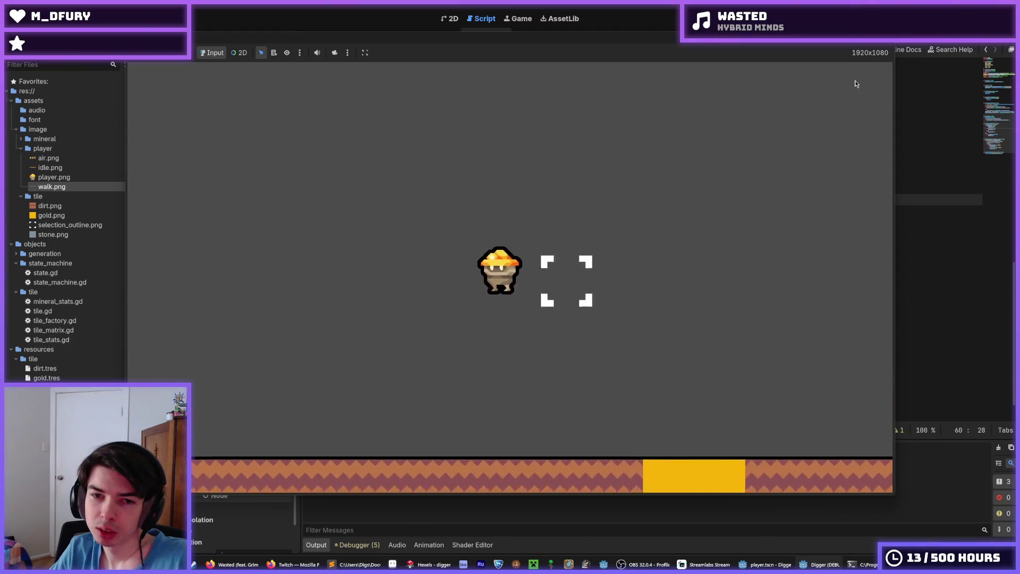
key("space")
key("space")
- Walk the miner back and forth across the terrain, then stop the game with F8
key("d")
key("a")
key("d")
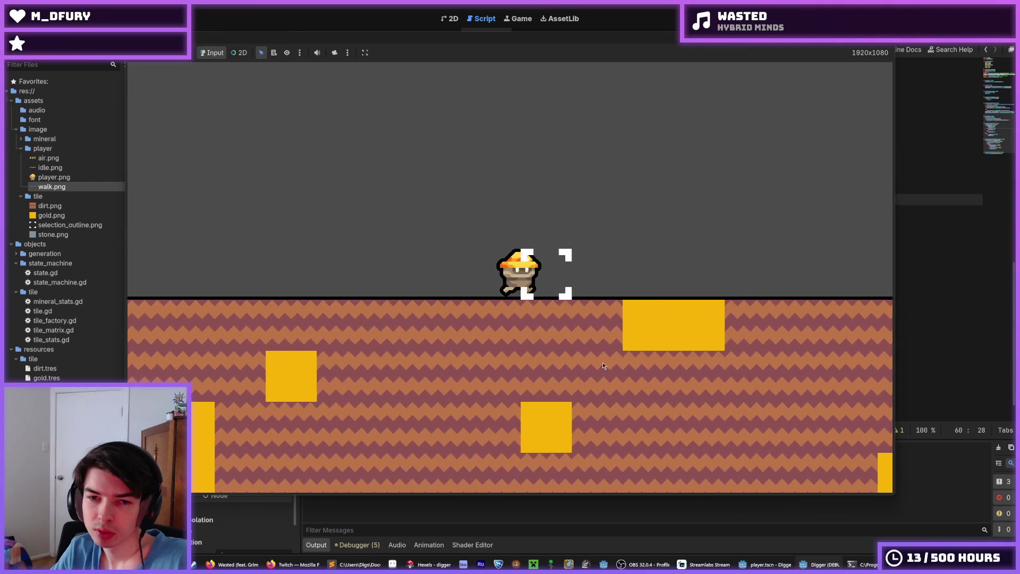
key("d")
key("a")
key("d")
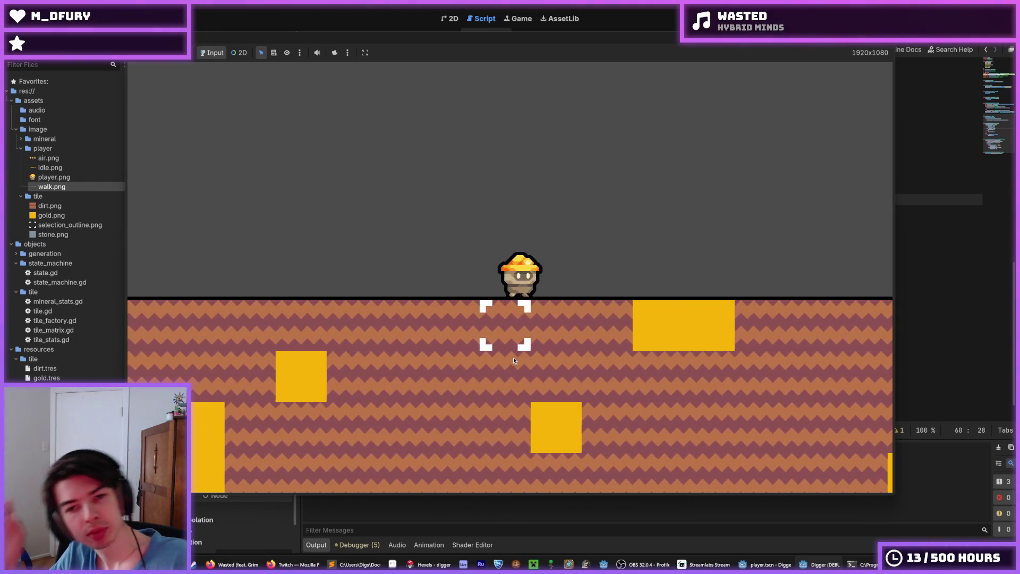
key("d")
key("a")
key("d")
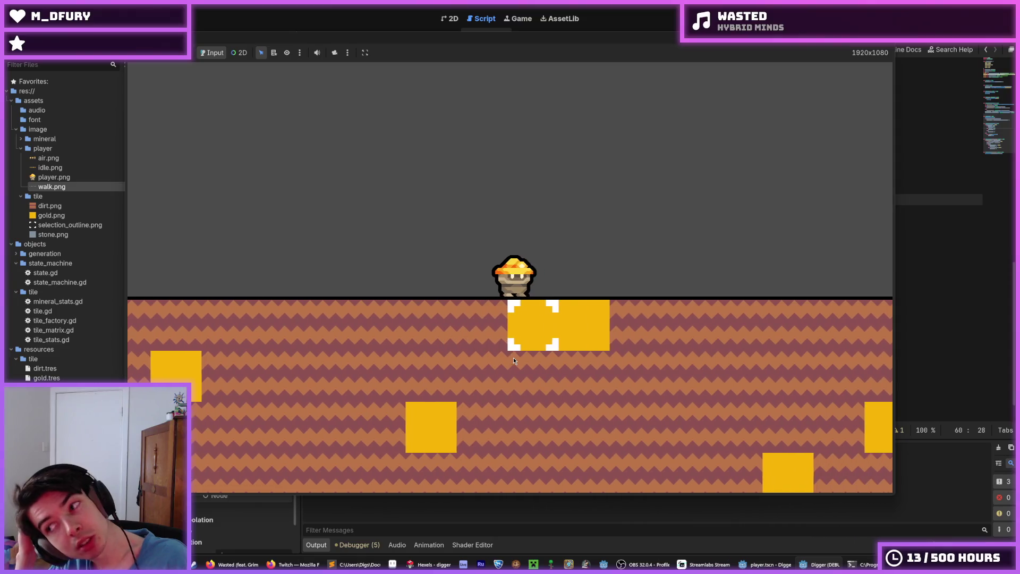
key("d")
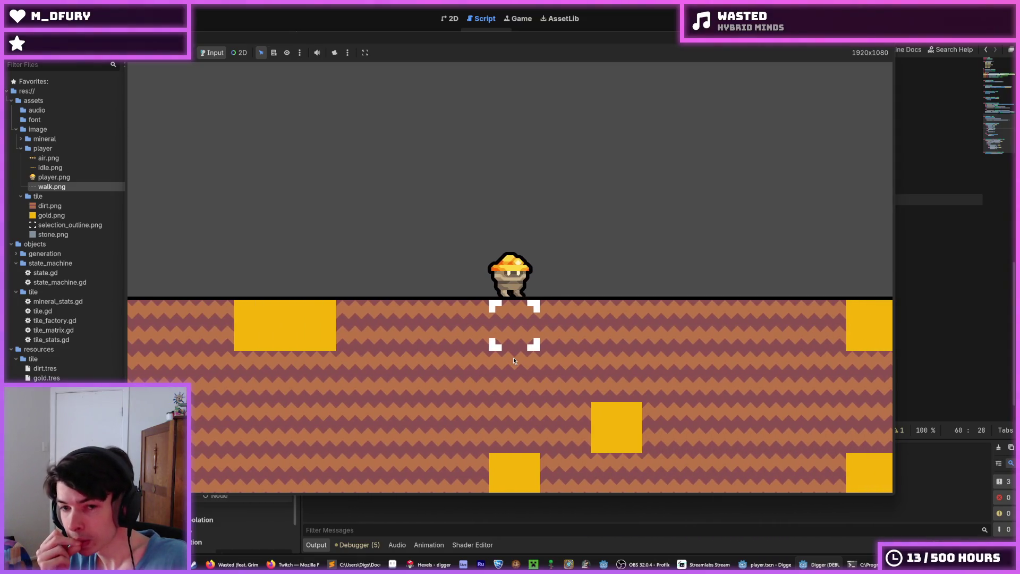
key("d")
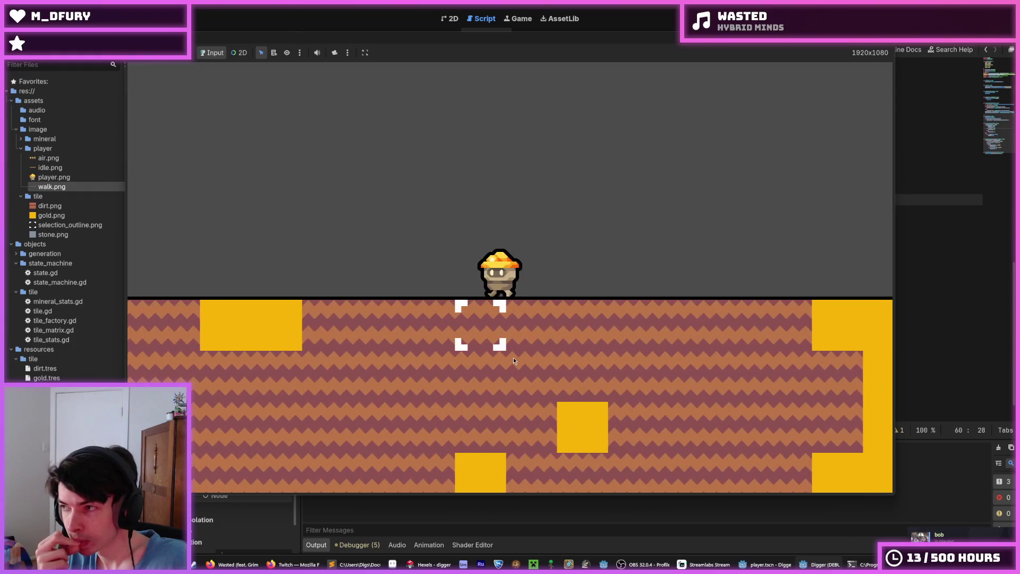
key("a")
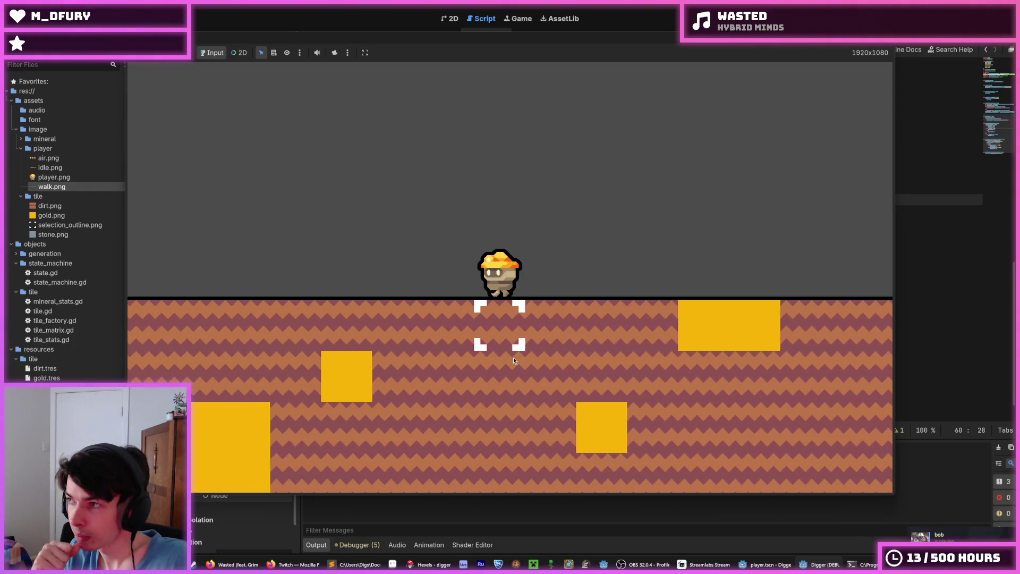
key("space")
key("F8")
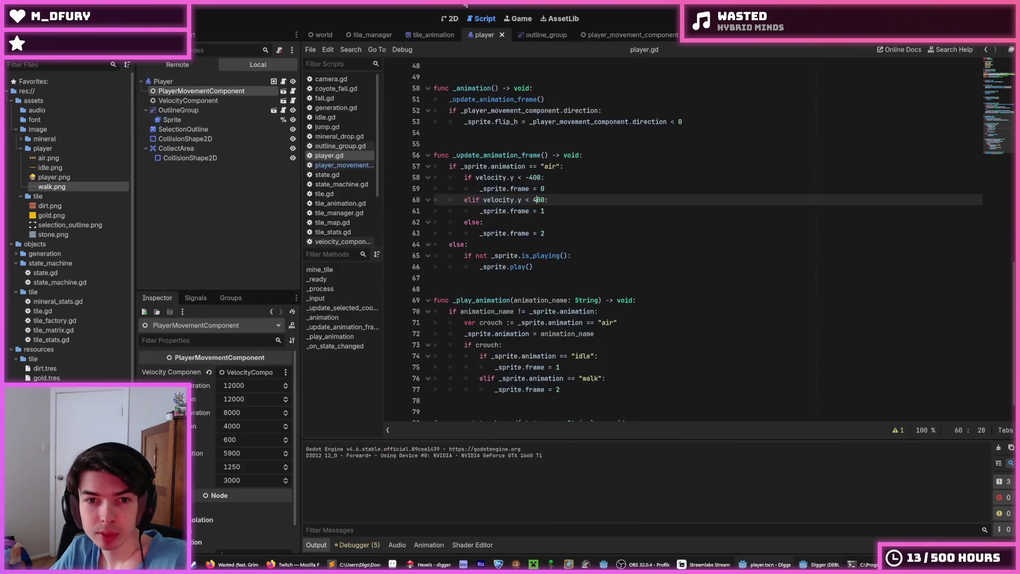
- Rerun the game from player.gd's line 58 to check the jump, then switch to Hexels
left_click(592, 174)
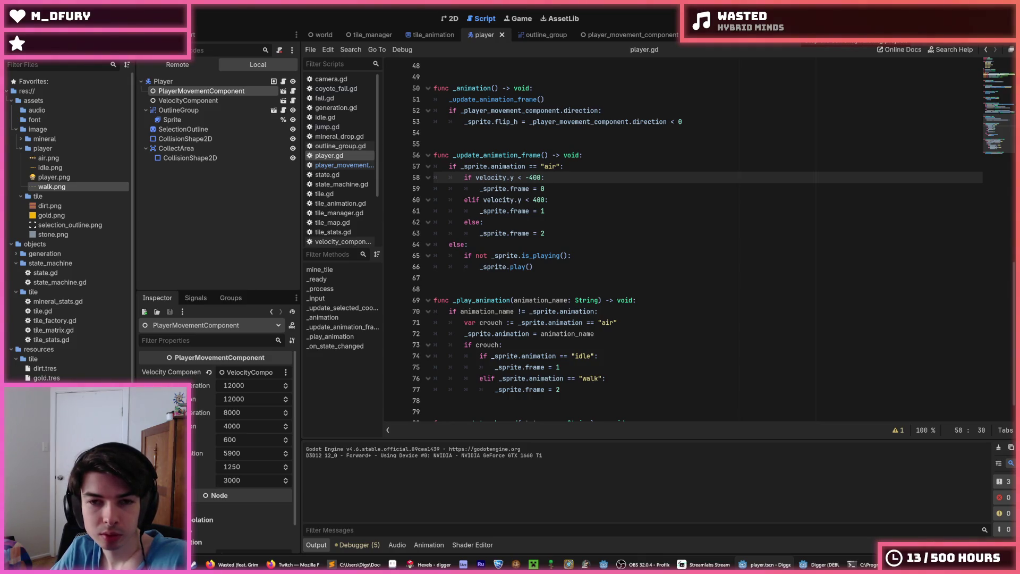
key("F5")
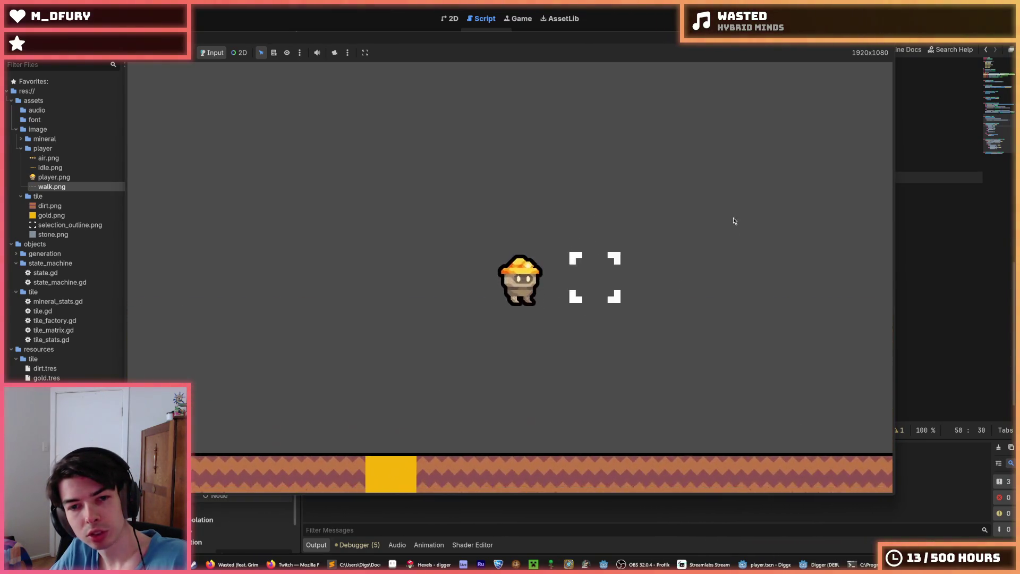
key("F8")
left_click(446, 564)
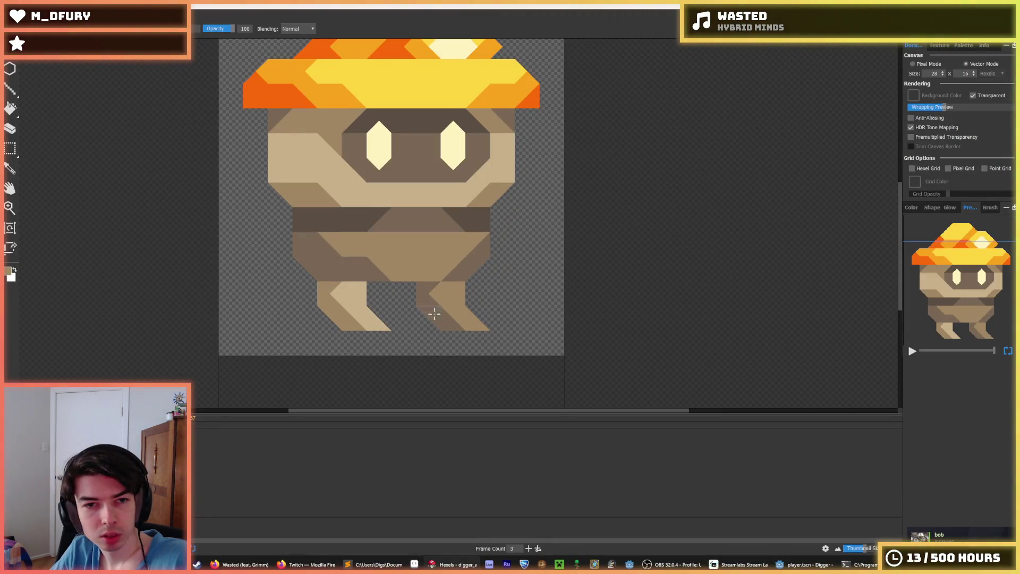
- Sample the leg colour and insert a new key cel on the timeline
key("alt")
left_click(449, 292, "alt")
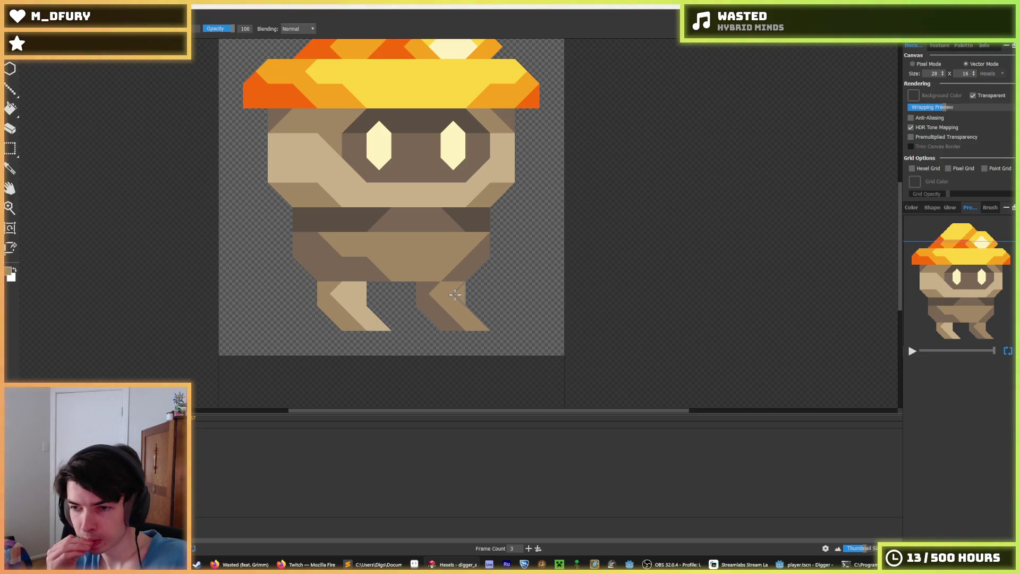
key("alt")
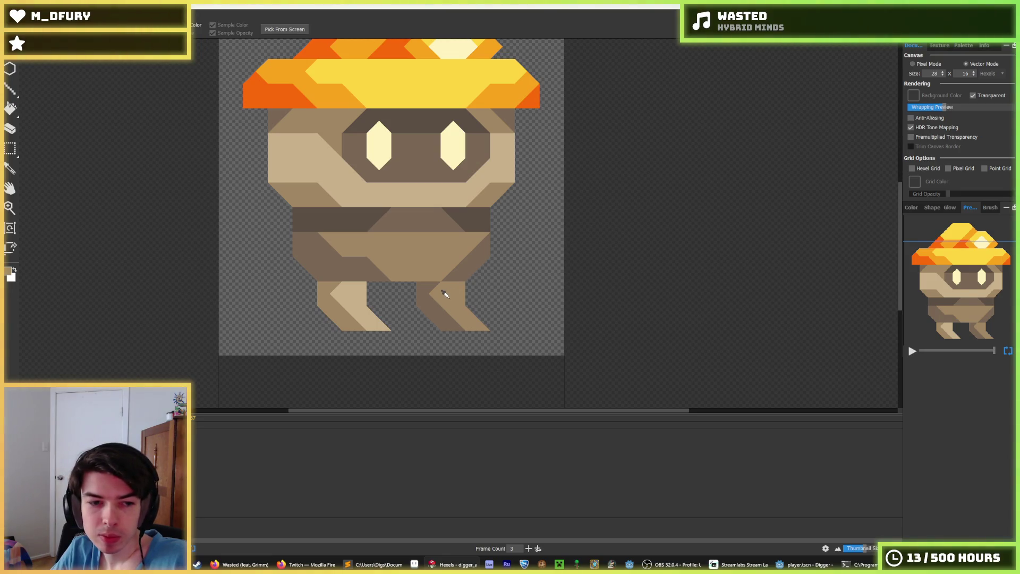
left_click(445, 294, "alt")
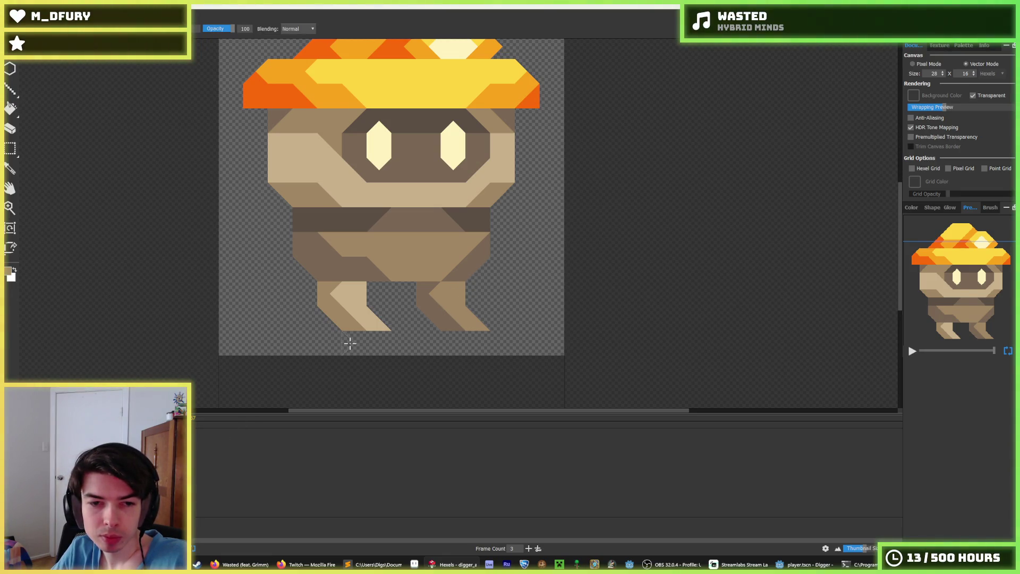
right_click(197, 456)
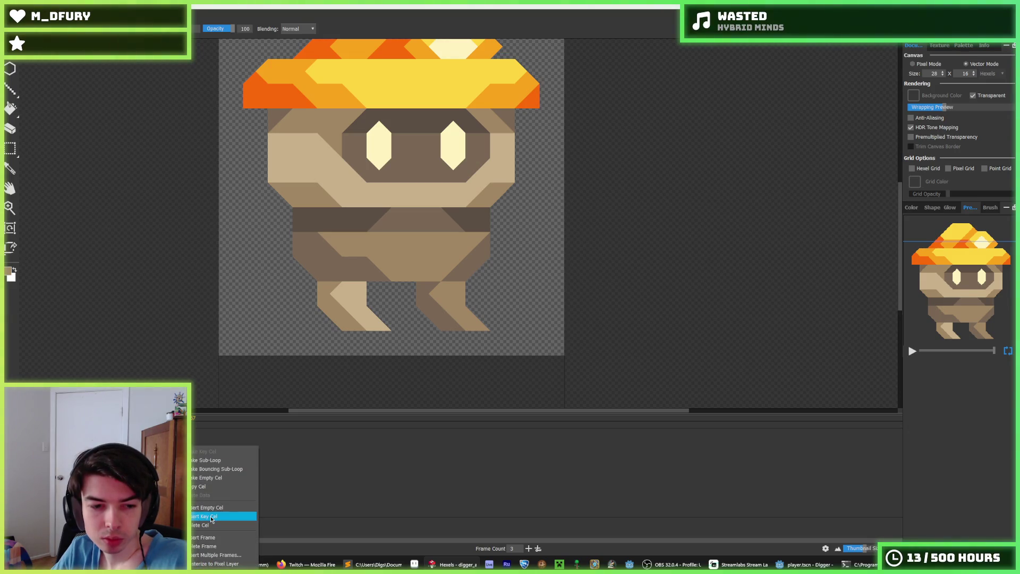
left_click(212, 518)
- Erase part of the left leg, give the left foot a raised toe, and fill the right foot's tip
left_click(364, 323, "alt")
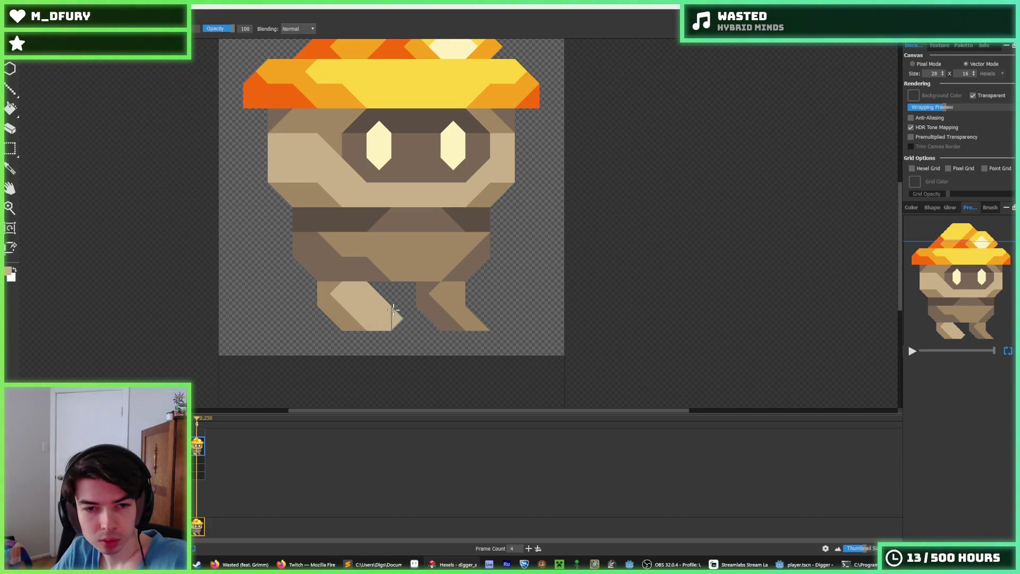
mouse_move(319, 298)
left_mouse_down()
mouse_move(380, 310)
mouse_move(393, 292)
mouse_move(403, 301)
left_mouse_up()
key("b")
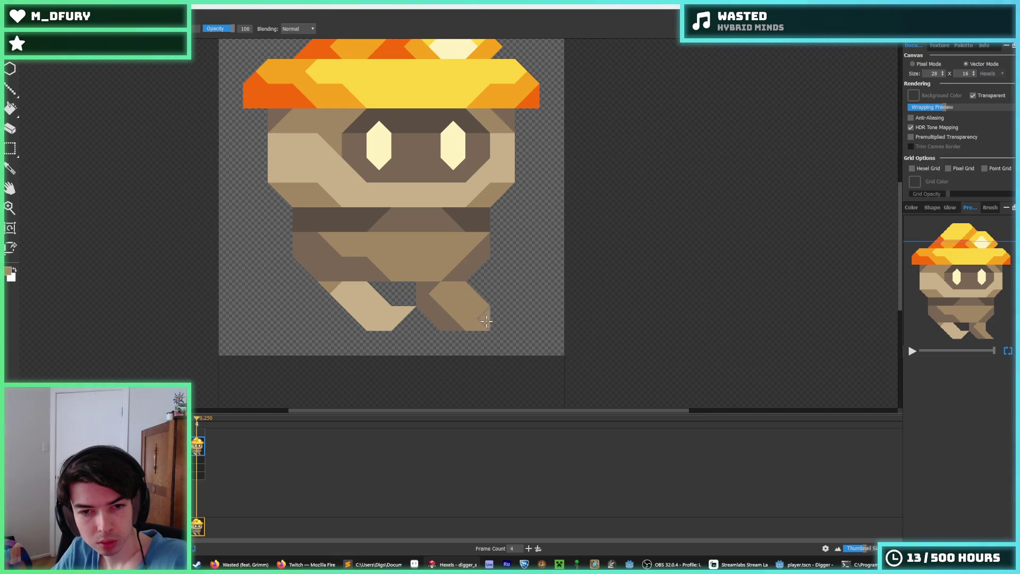
left_click(497, 316)
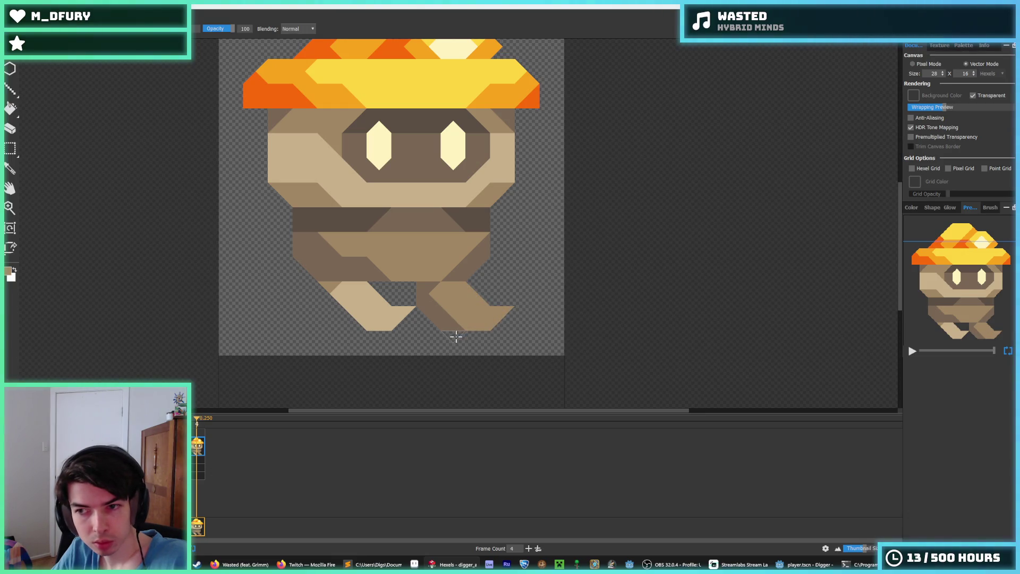
key("b")
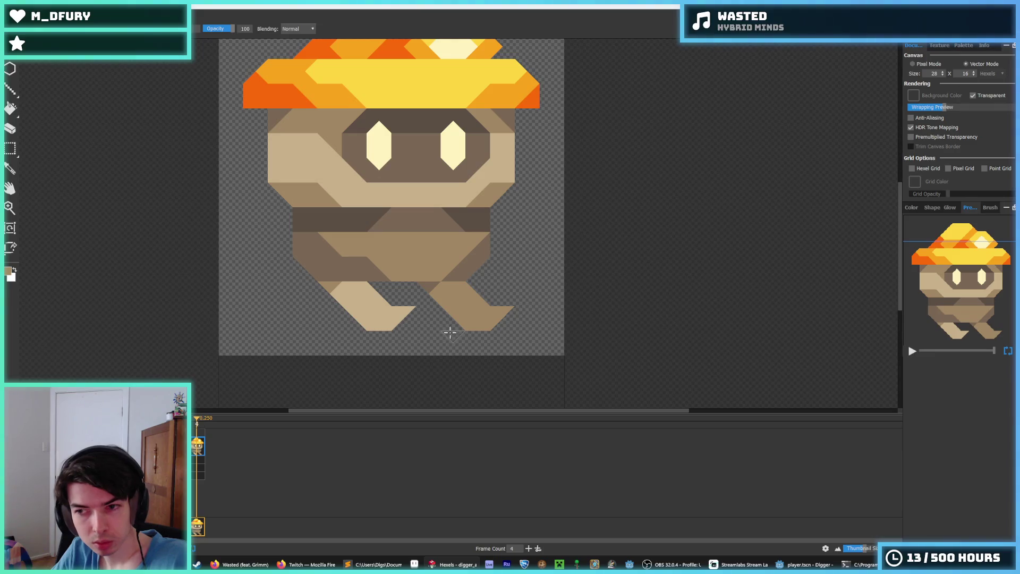
key("e")
left_click(399, 318)
key("b")
left_click_drag(399, 316, 412, 305)
left_click(502, 305)
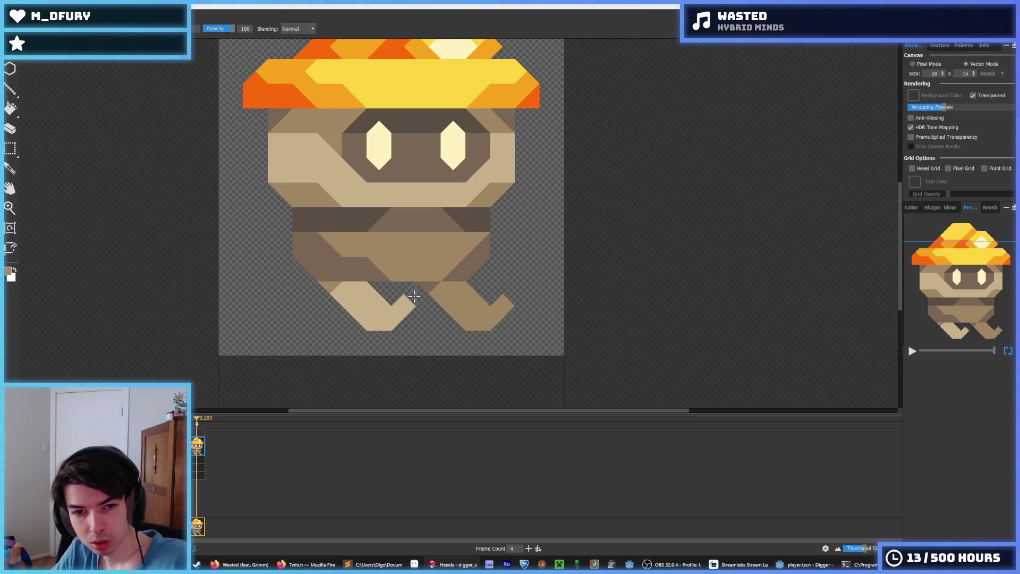
left_click(480, 302)
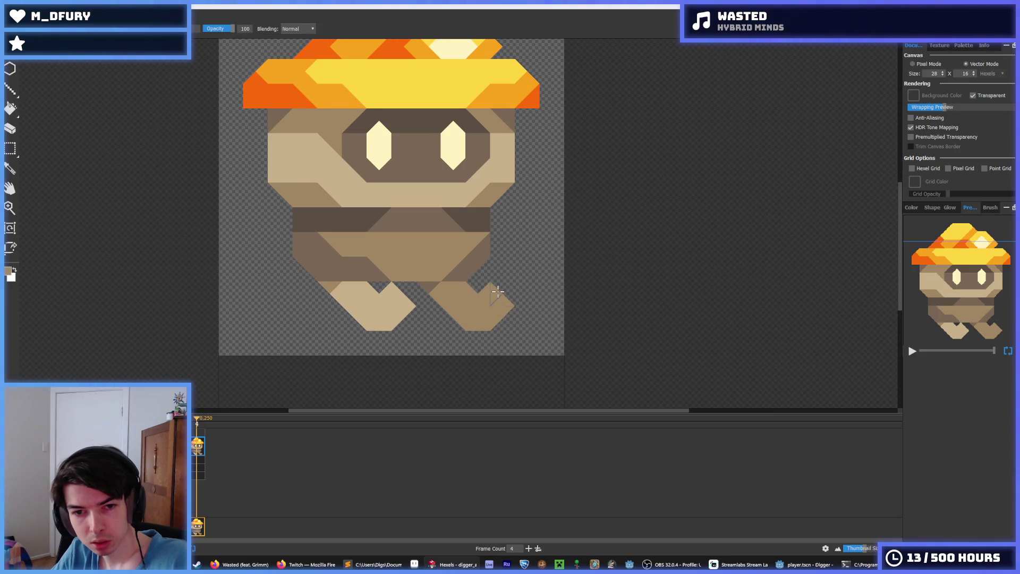
- Trim the right foot into a narrow diagonal, clear the gap between the feet, and add dark shading
right_click(489, 292)
right_click(481, 296)
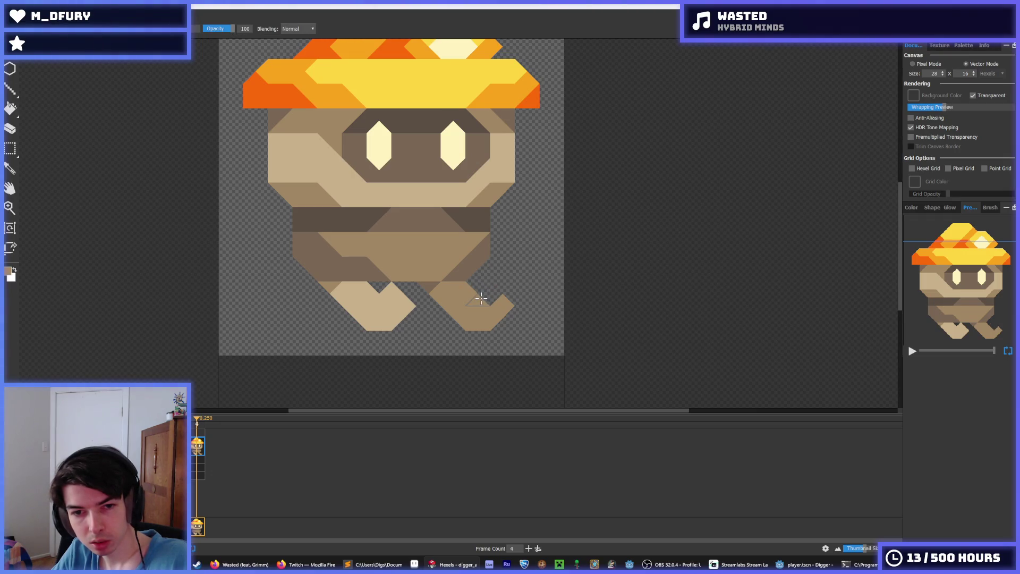
right_click(477, 295)
right_click(500, 305)
right_click(478, 303)
right_click(458, 290)
mouse_move(462, 313)
left_mouse_down()
mouse_move(438, 310)
mouse_move(423, 293)
left_mouse_up()
right_click(494, 309)
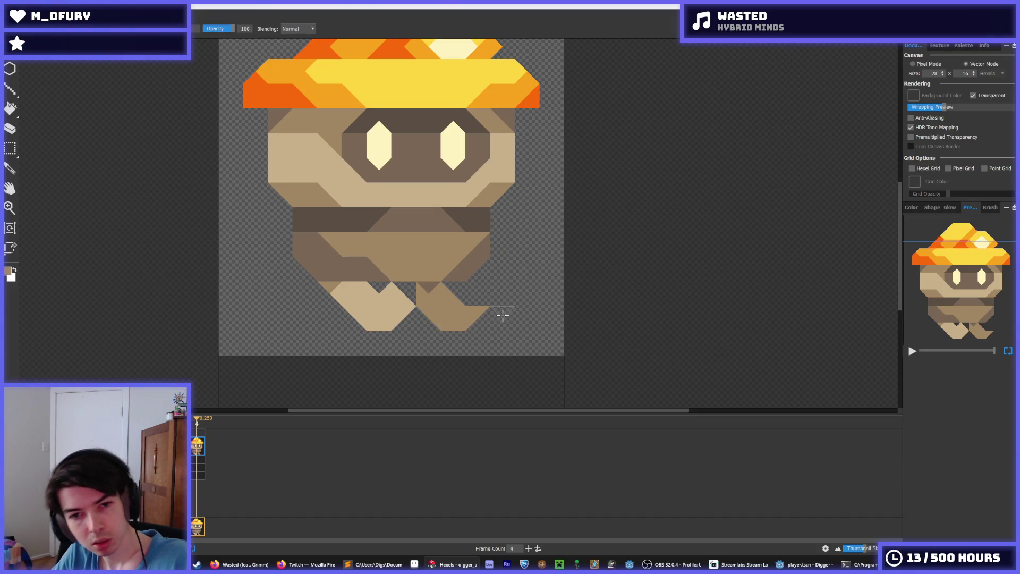
right_click(400, 302)
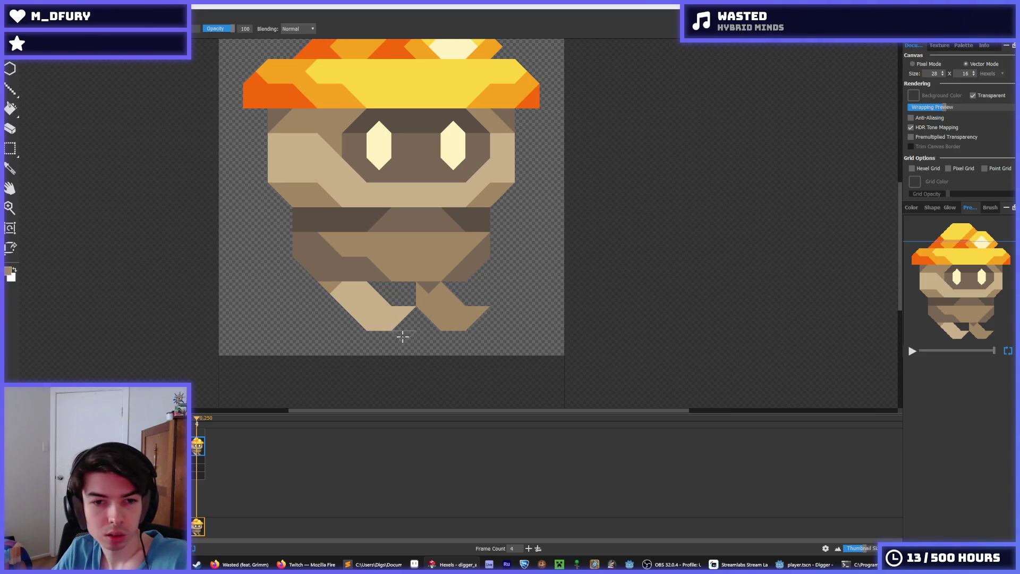
left_click(443, 292)
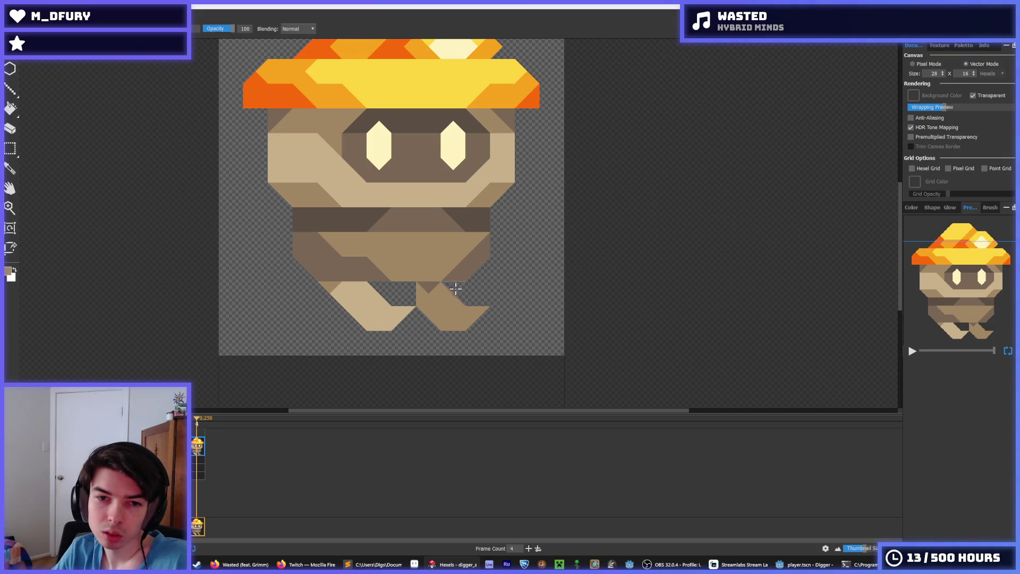
left_click_drag(500, 314, 463, 298)
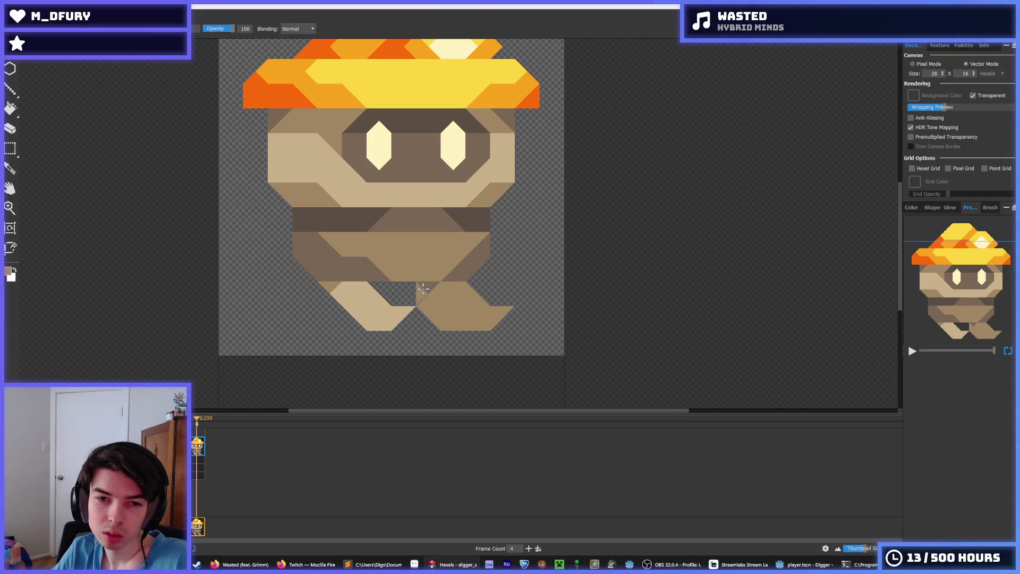
right_click(424, 288)
right_click(429, 287)
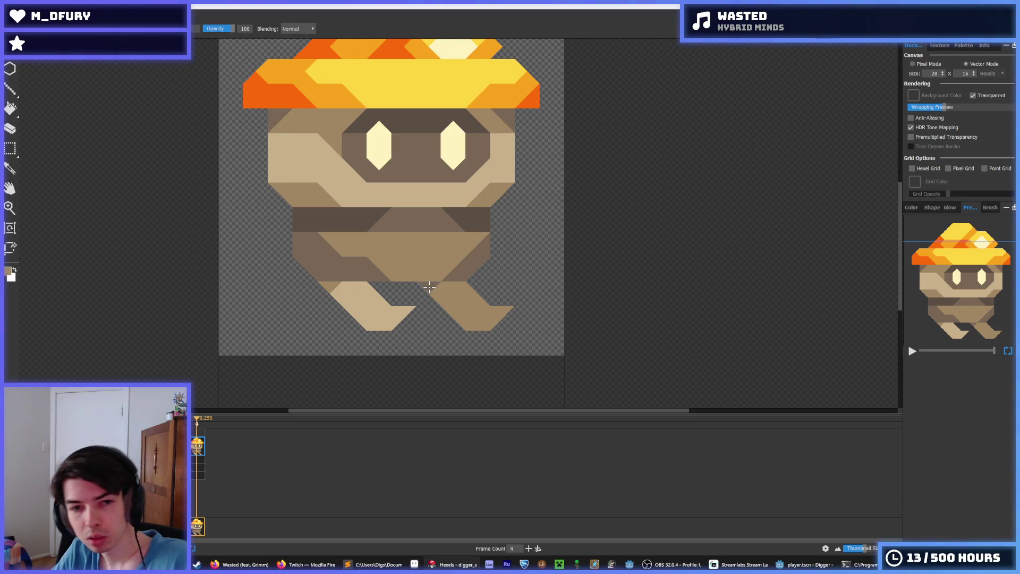
left_click(429, 288)
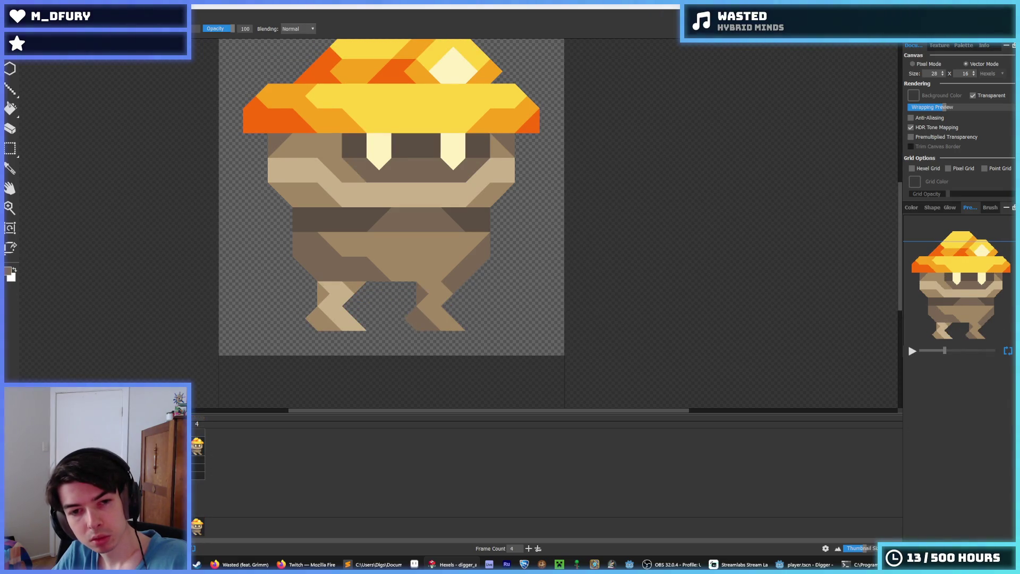
- Insert a fifth key frame into the animation from the first frame's timeline options
left_click(202, 449)
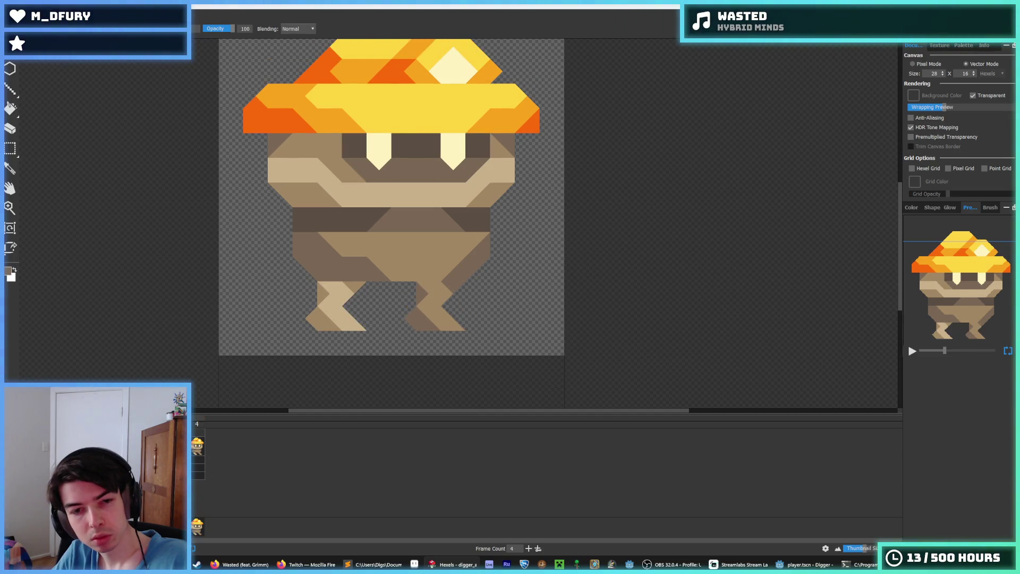
left_click(195, 450)
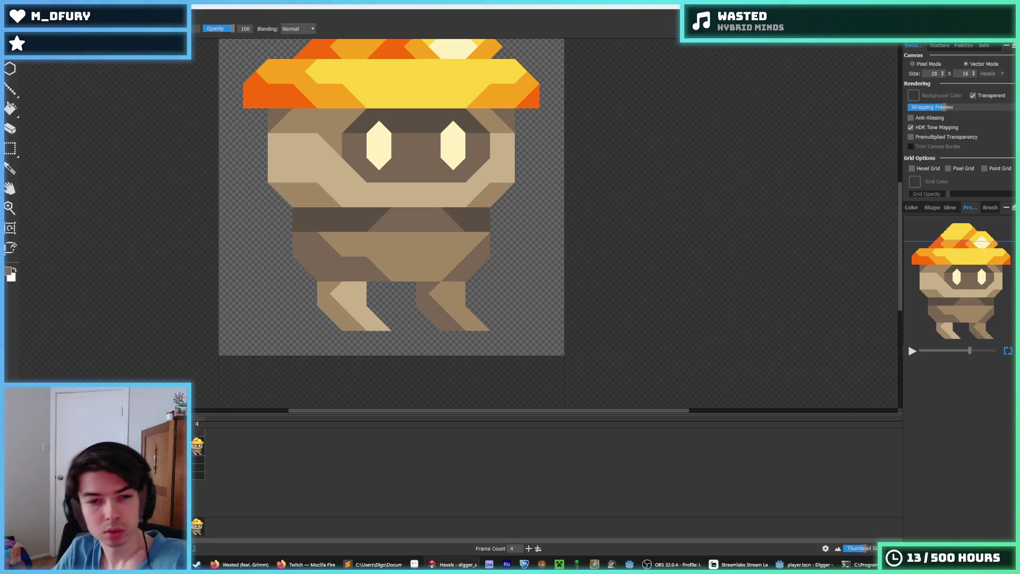
right_click(194, 450)
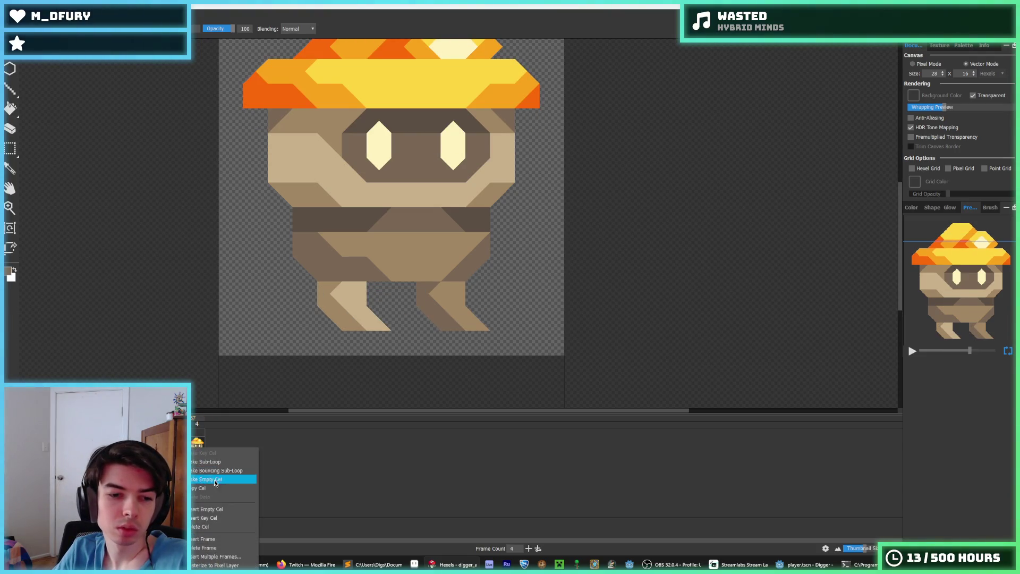
left_click(208, 539)
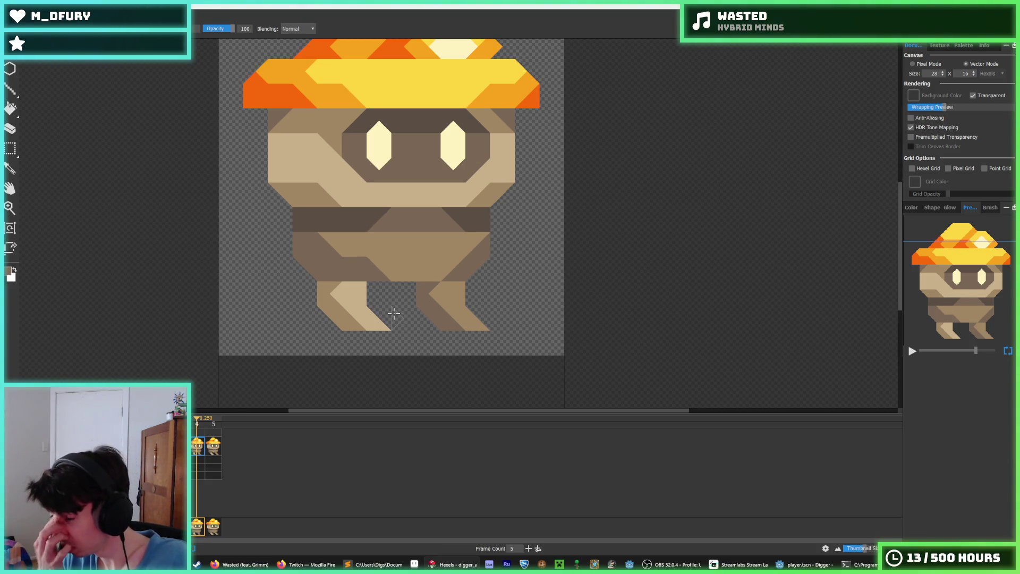
left_click(217, 447)
- Darken the light stripes on both legs with a sampled darker tan in frame 5
key("i")
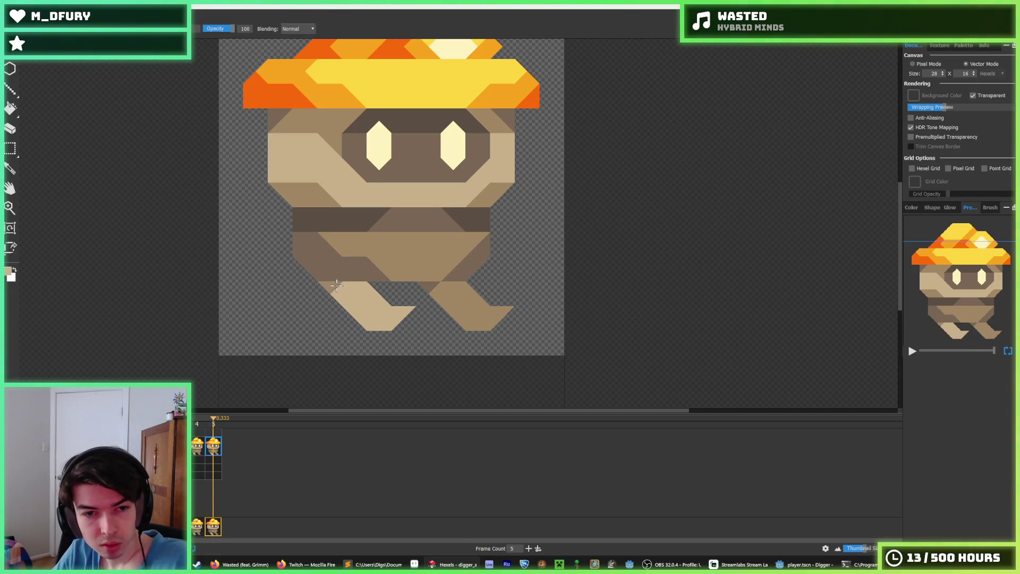
left_click_drag(332, 284, 380, 327)
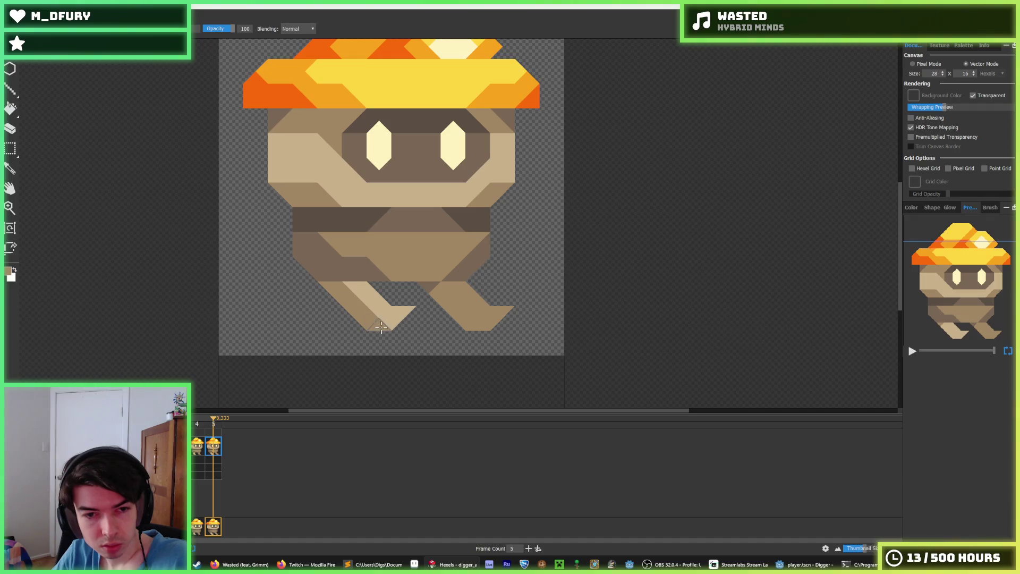
key("i")
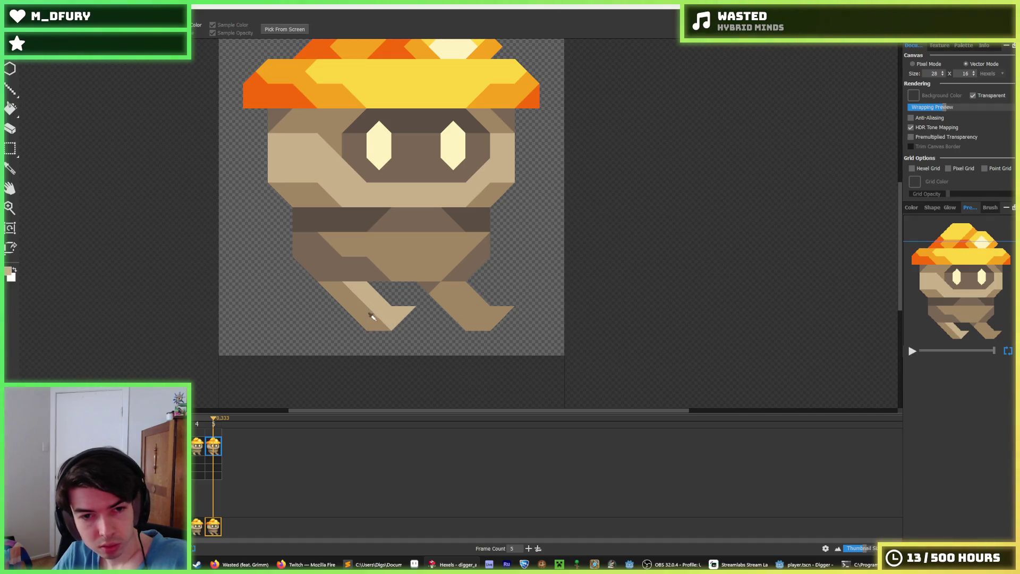
left_click(362, 288)
mouse_move(346, 287)
left_mouse_down()
mouse_move(351, 298)
mouse_move(359, 287)
left_mouse_up()
key("i")
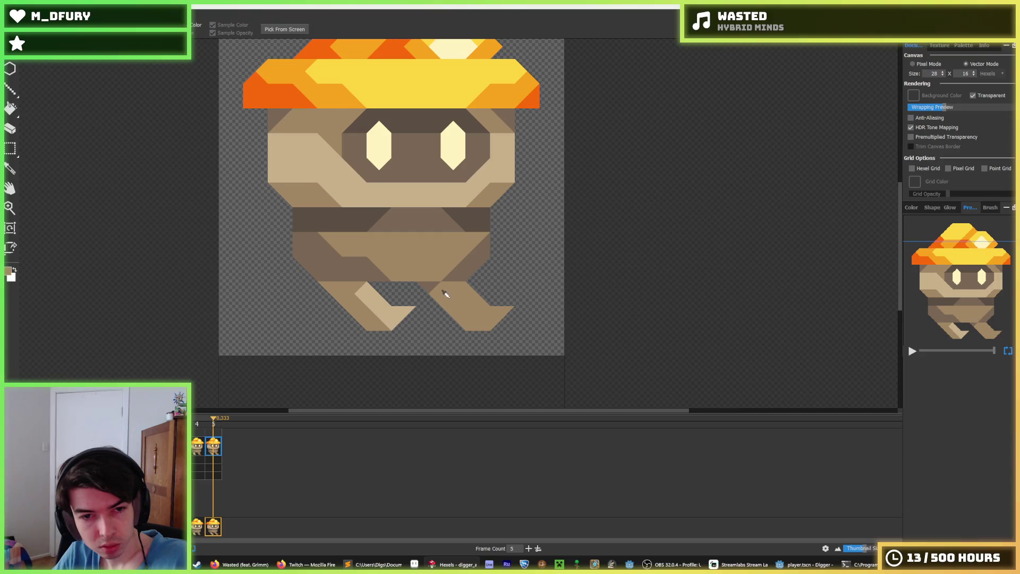
left_click(440, 292)
left_click_drag(444, 287, 486, 322)
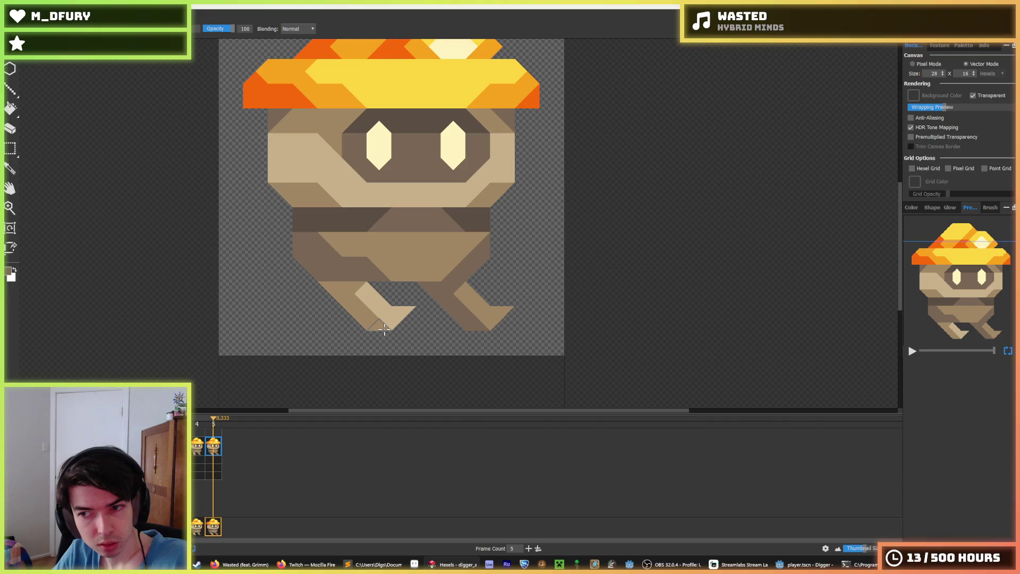
left_click(204, 445)
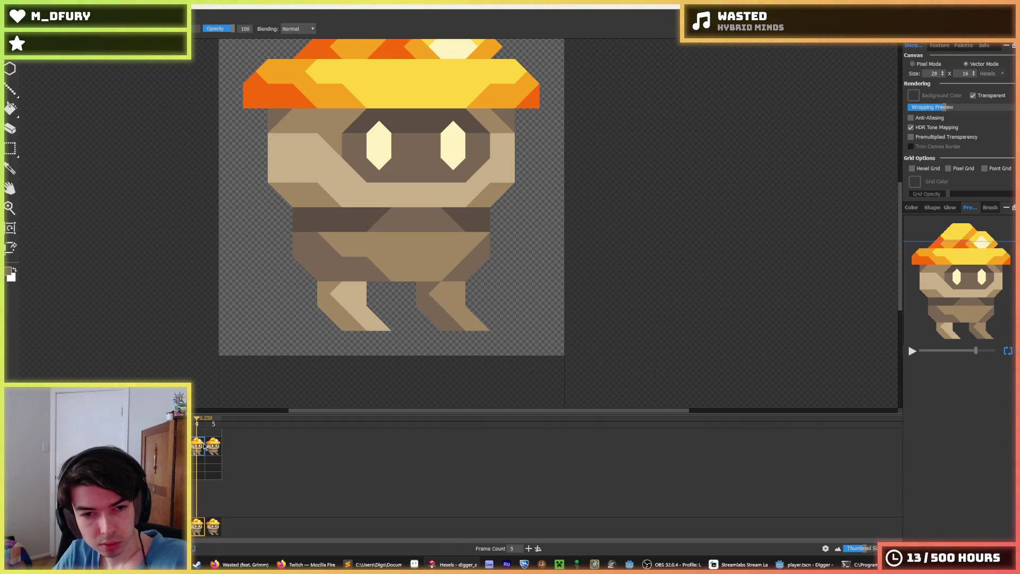
- Paint light tan up the left leg's diagonal gap in frame 4, comparing against frame 5
left_click(372, 301, "alt")
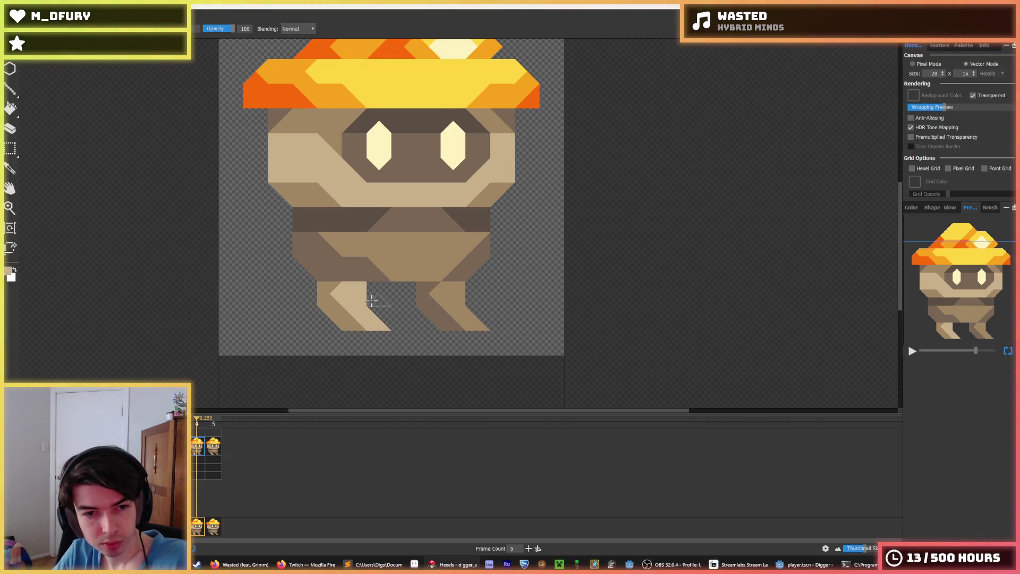
mouse_move(374, 310)
left_mouse_down()
mouse_move(380, 318)
mouse_move(378, 298)
mouse_move(336, 308)
mouse_move(349, 327)
mouse_move(319, 292)
mouse_move(399, 318)
mouse_move(371, 334)
left_mouse_up()
key("e")
key("b")
left_click(213, 446)
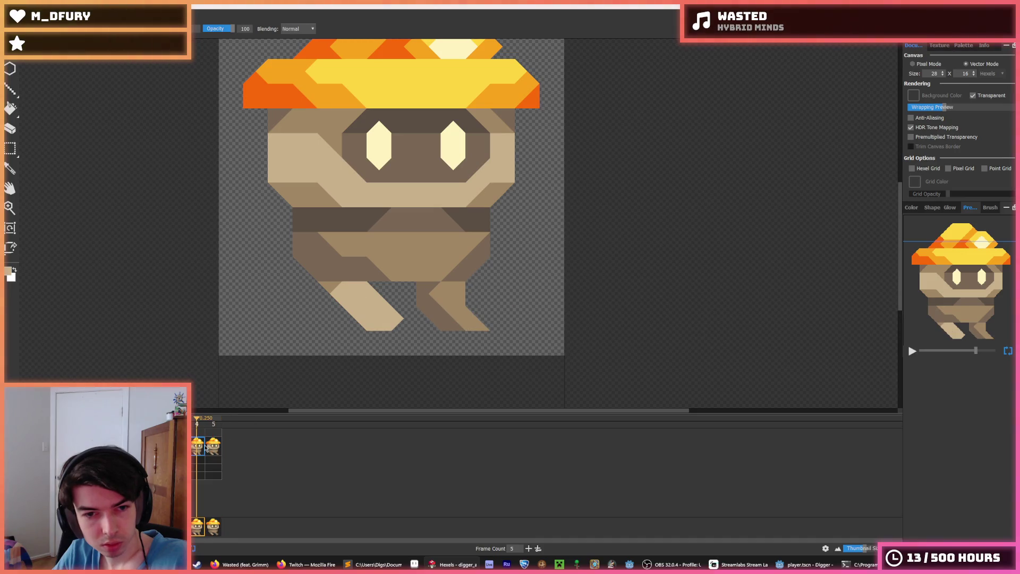
left_click(200, 445)
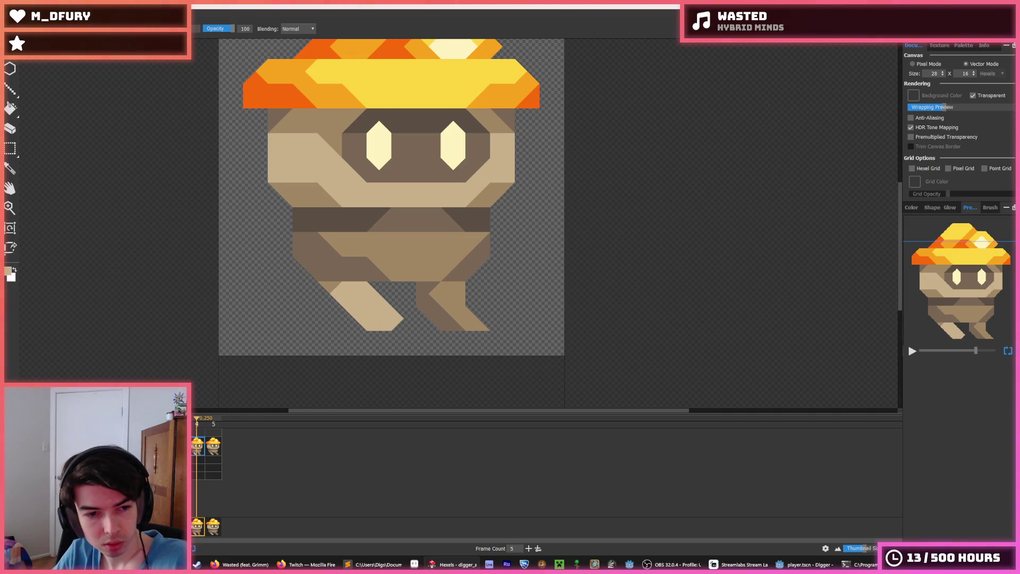
- Reshape the left foot in darker tan, repainting its notch and giving it a light tan tip
key("i")
key("b")
mouse_move(340, 298)
left_mouse_down()
mouse_move(325, 298)
mouse_move(335, 323)
mouse_move(379, 300)
mouse_move(367, 292)
mouse_move(340, 316)
mouse_move(365, 325)
mouse_move(398, 312)
mouse_move(387, 312)
left_mouse_up()
key("i")
key("b")
key("i")
key("b")
left_click(371, 298, "alt")
mouse_move(371, 298)
left_mouse_down()
mouse_move(385, 321)
mouse_move(374, 289)
mouse_move(353, 306)
mouse_move(401, 318)
left_mouse_up()
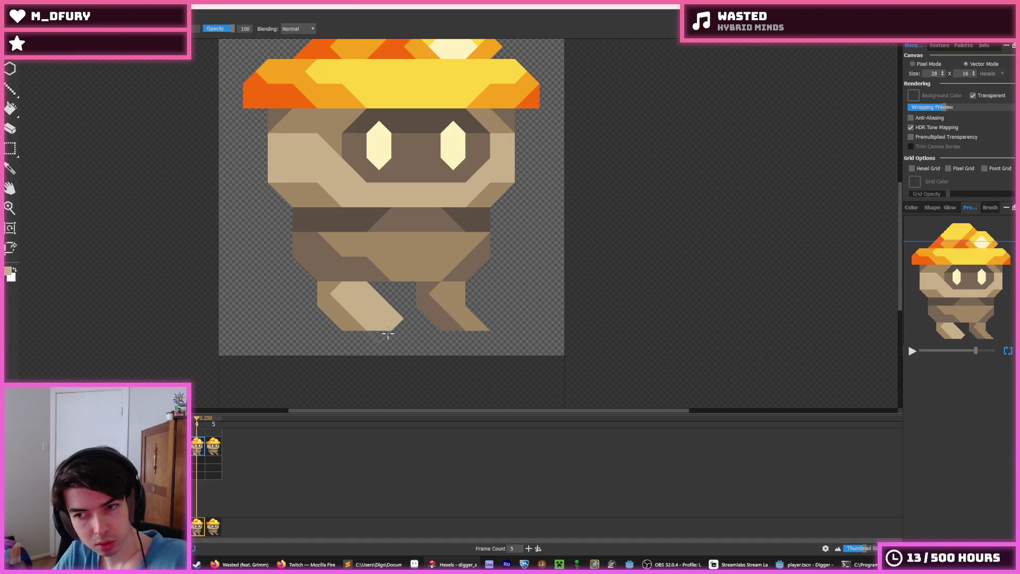
left_click_drag(317, 302, 348, 334)
left_click(341, 292, "alt")
mouse_move(341, 291)
left_mouse_down()
mouse_move(371, 319)
mouse_move(397, 327)
mouse_move(394, 319)
mouse_move(404, 318)
mouse_move(325, 302)
mouse_move(403, 332)
left_mouse_up()
left_click(332, 292, "alt")
left_click(371, 296, "alt")
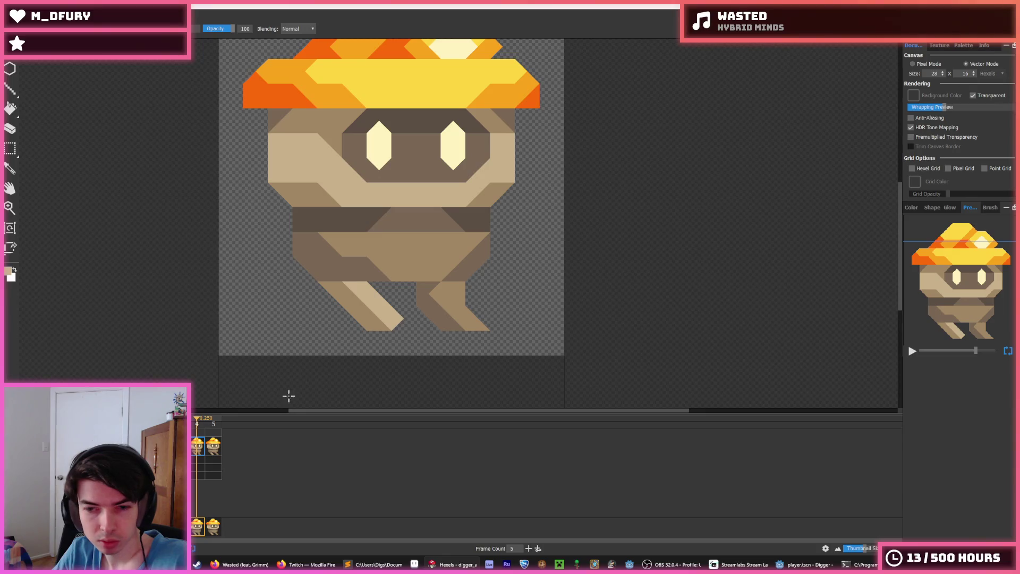
- Play back the walk animation to preview the new leg pose, then return to frame 4
left_click(213, 449)
key("space")
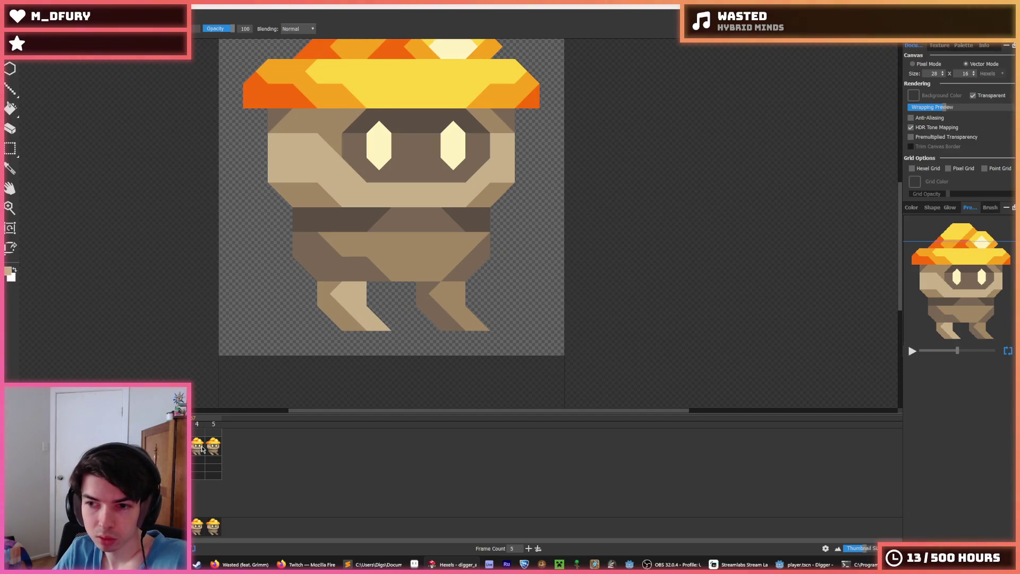
key("space")
key("Left")
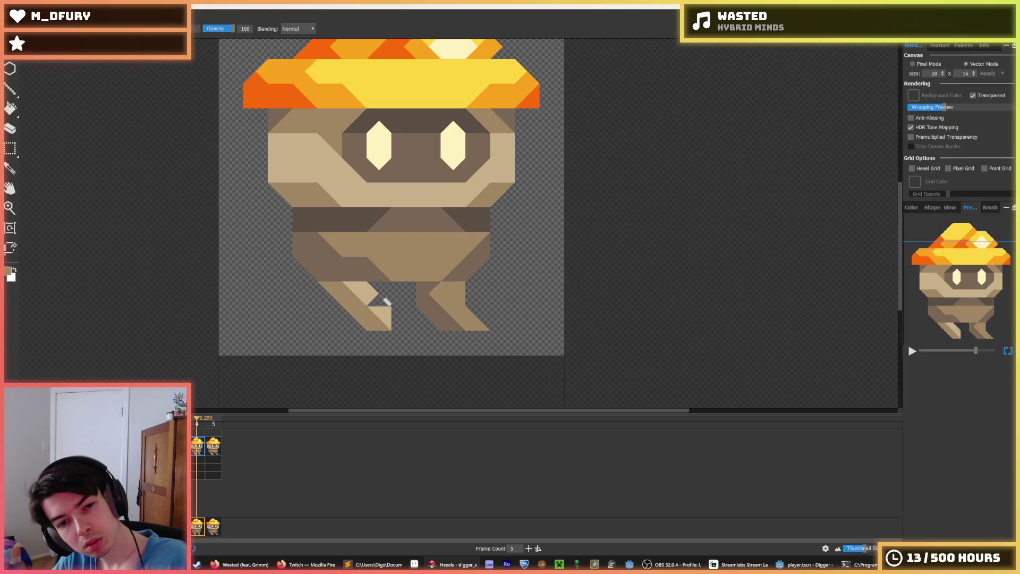
- Try widening the left foot leftward in light tan, then undo back to the diagonal leg shape
right_click(378, 298)
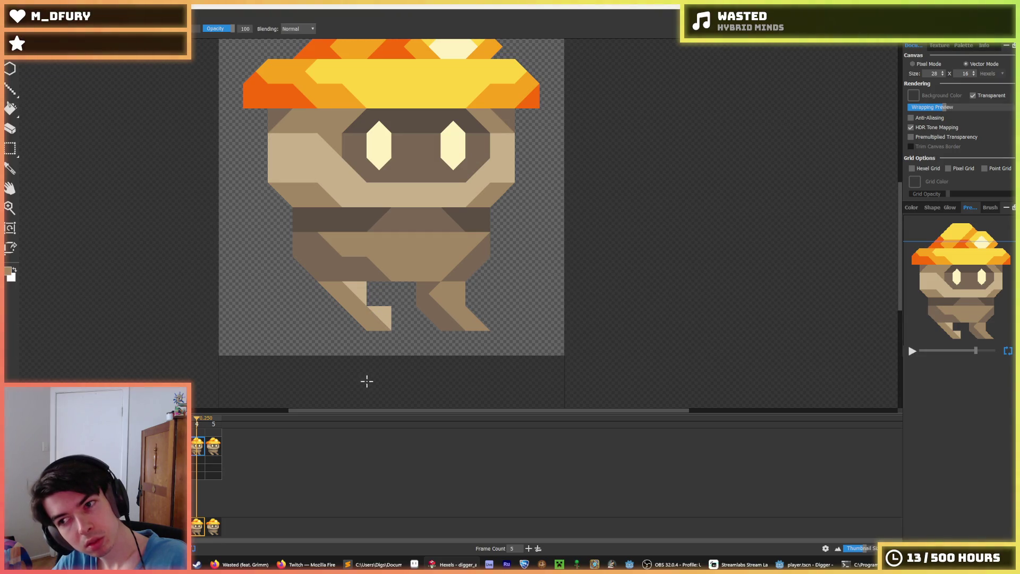
mouse_move(385, 319)
left_mouse_down()
mouse_move(353, 314)
mouse_move(359, 301)
left_mouse_up()
left_click(214, 445)
left_click(195, 451)
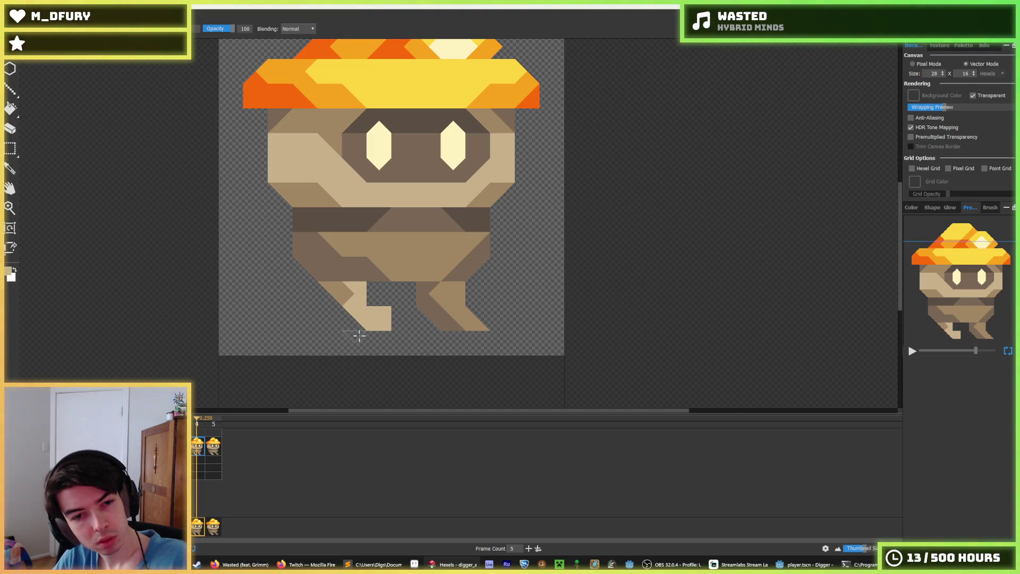
left_click(345, 311)
left_click_drag(345, 311, 332, 316)
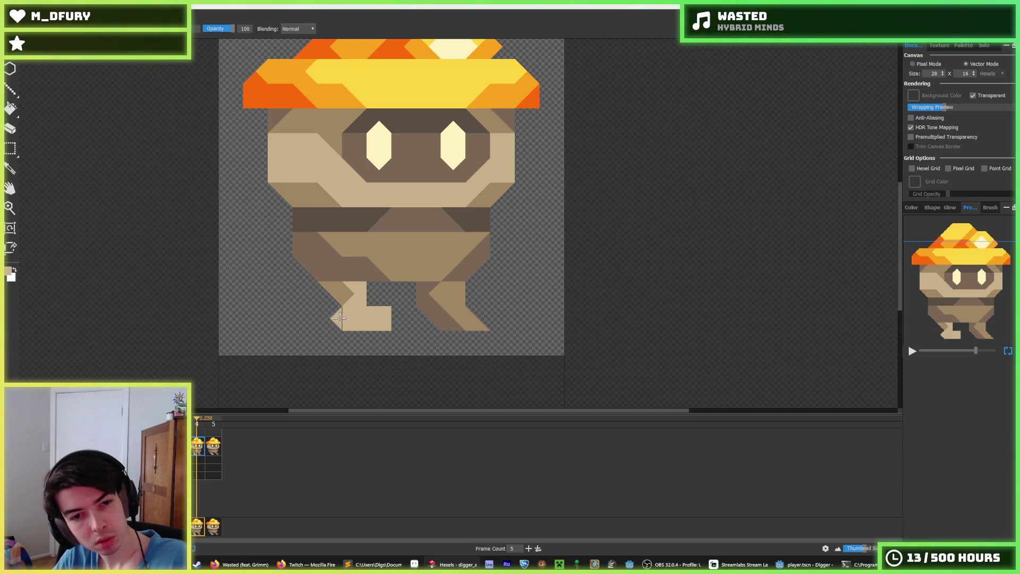
key("ctrl+z")
key("ctrl+z")
key("ctrl+z")
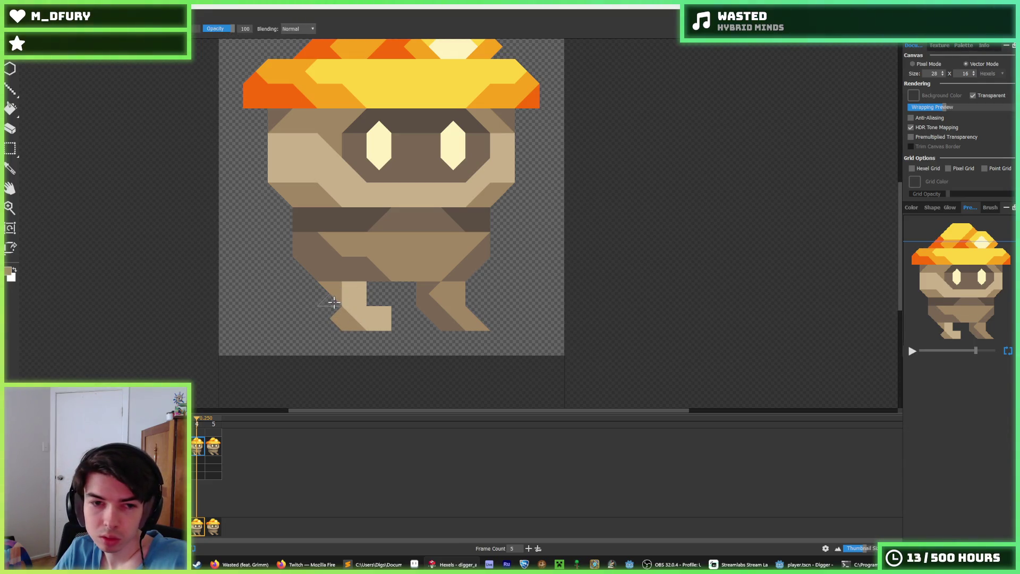
key("ctrl+z")
key("ctrl+z")
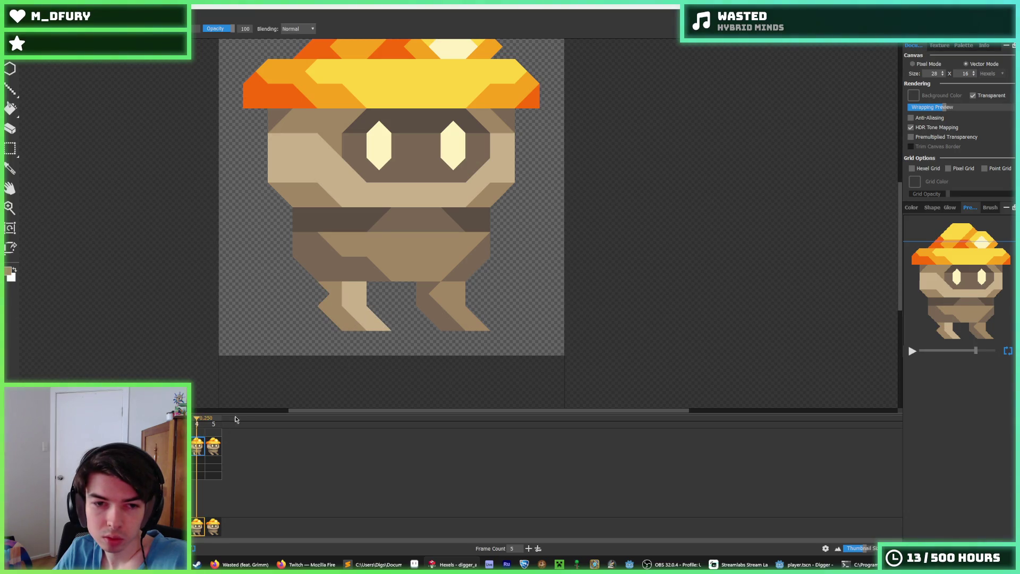
- Paint light tan onto the left foot and compare frames 4 and 5 during walk playback
mouse_move(379, 319)
left_mouse_down()
mouse_move(372, 304)
mouse_move(382, 319)
mouse_move(391, 301)
left_mouse_up()
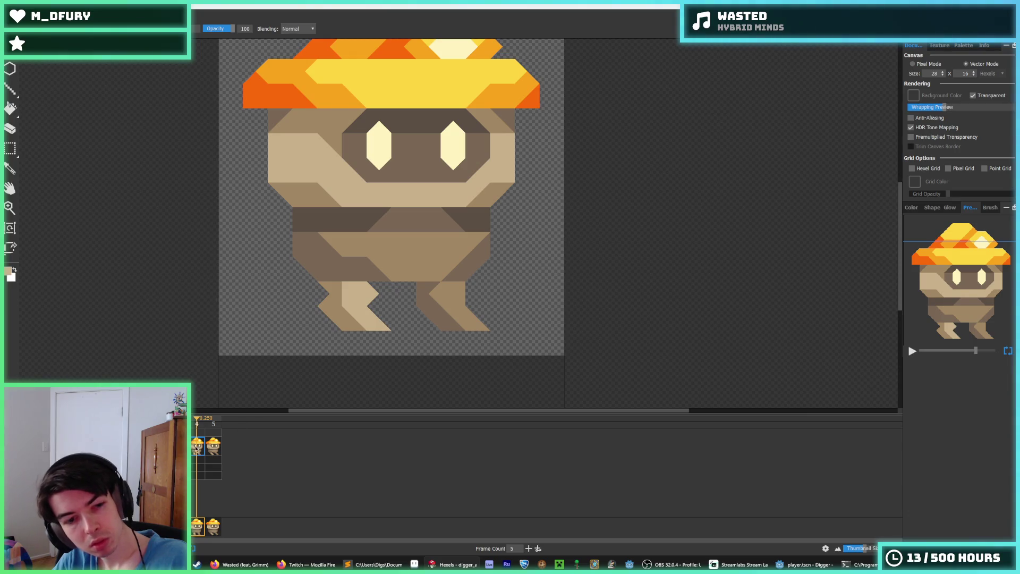
left_click(214, 446)
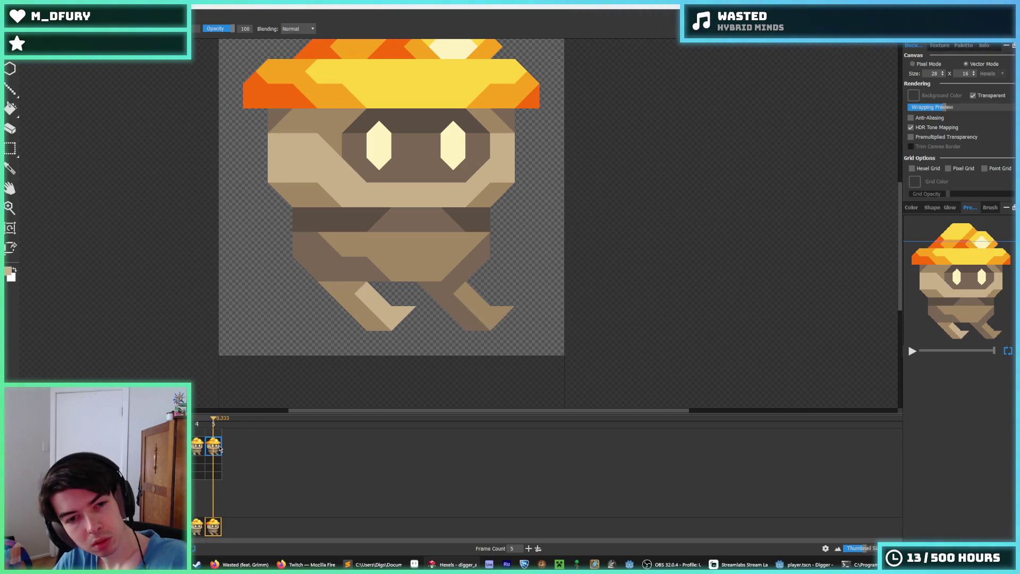
key("space")
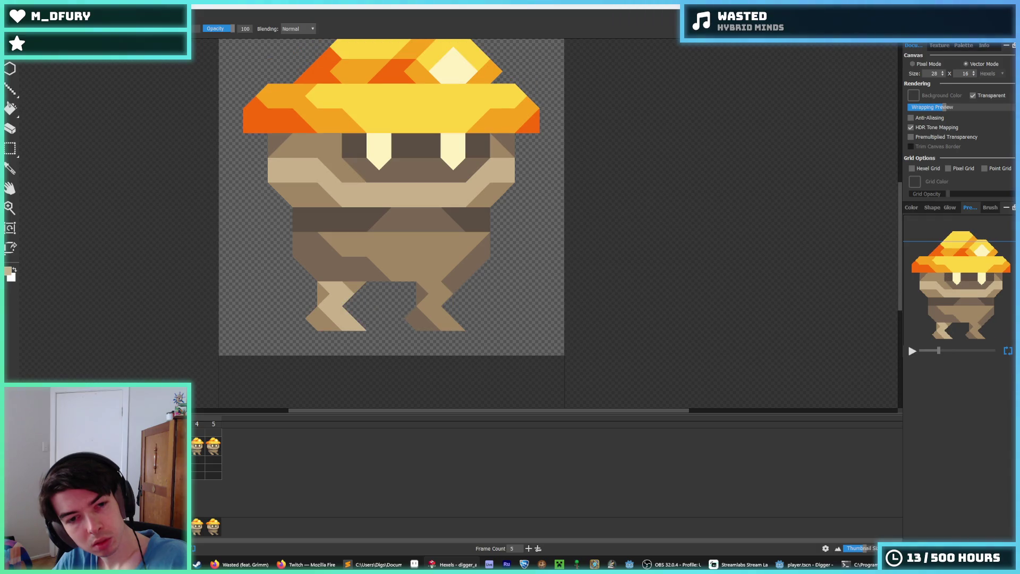
left_click(204, 448)
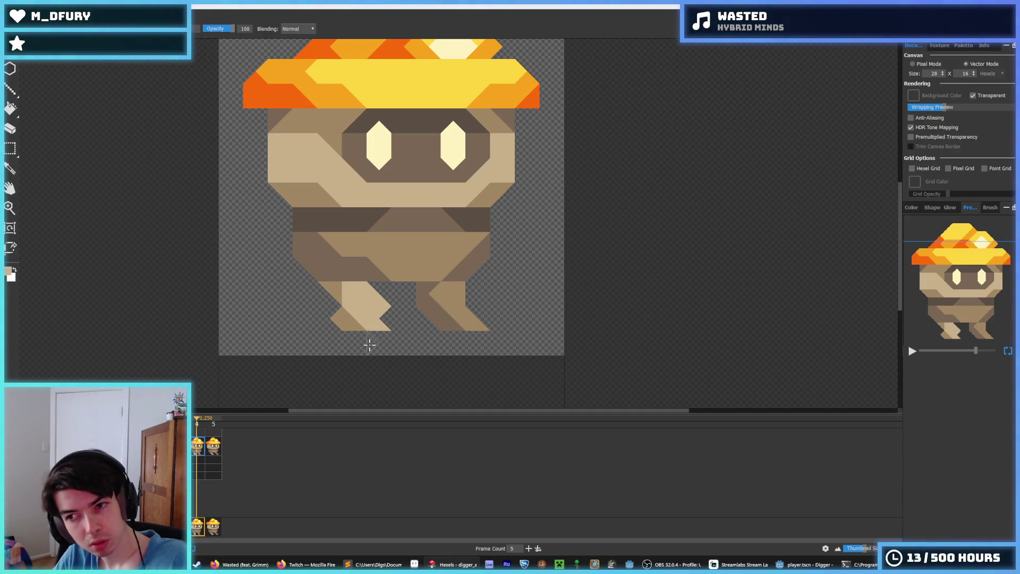
left_click(215, 448)
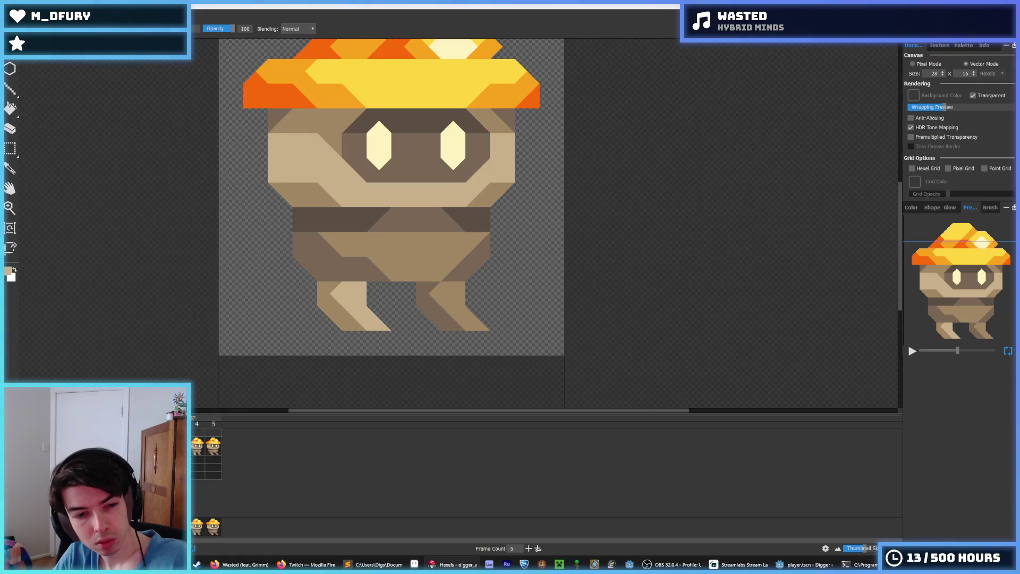
left_click(200, 451)
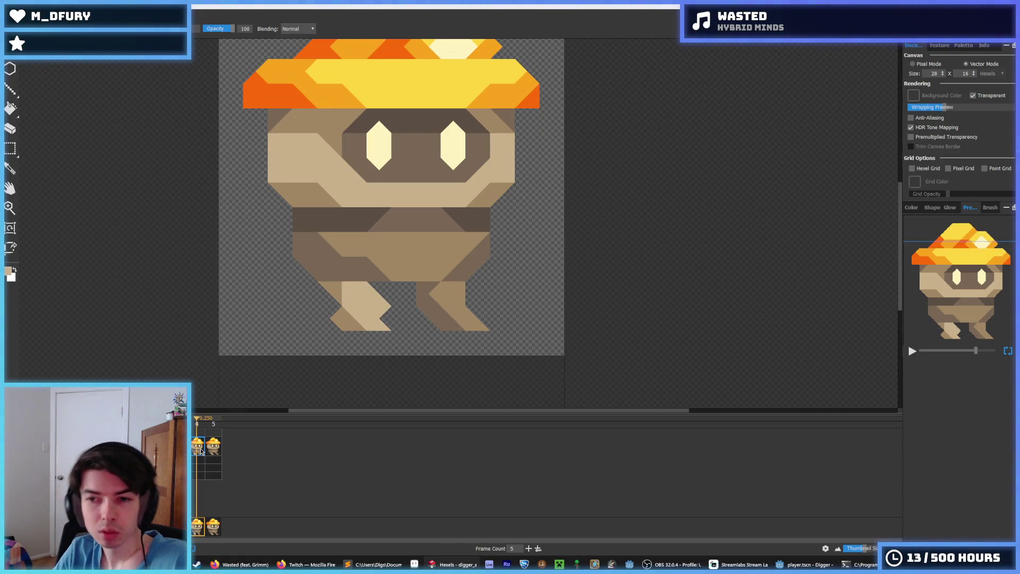
key("space")
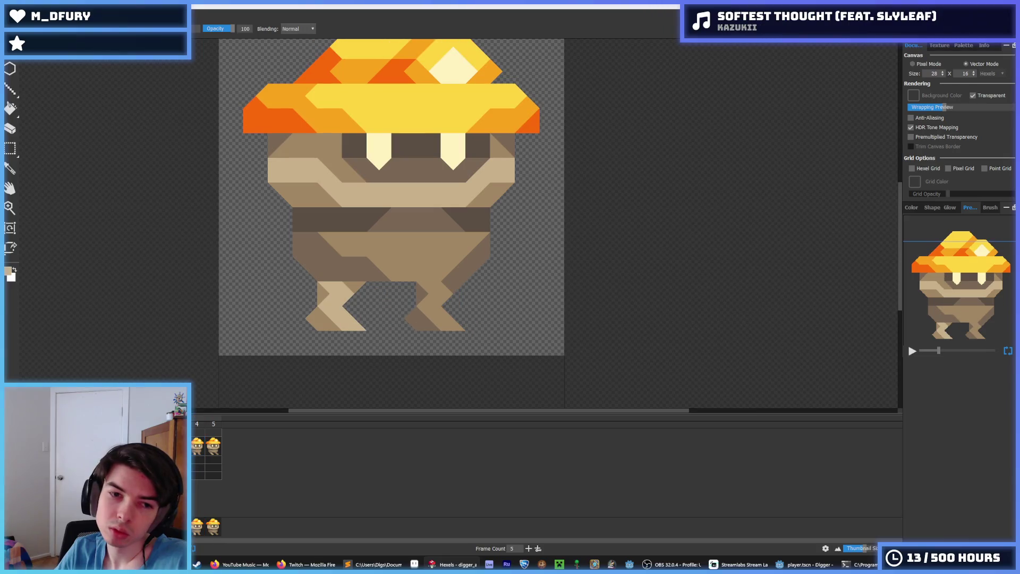
left_click(210, 449)
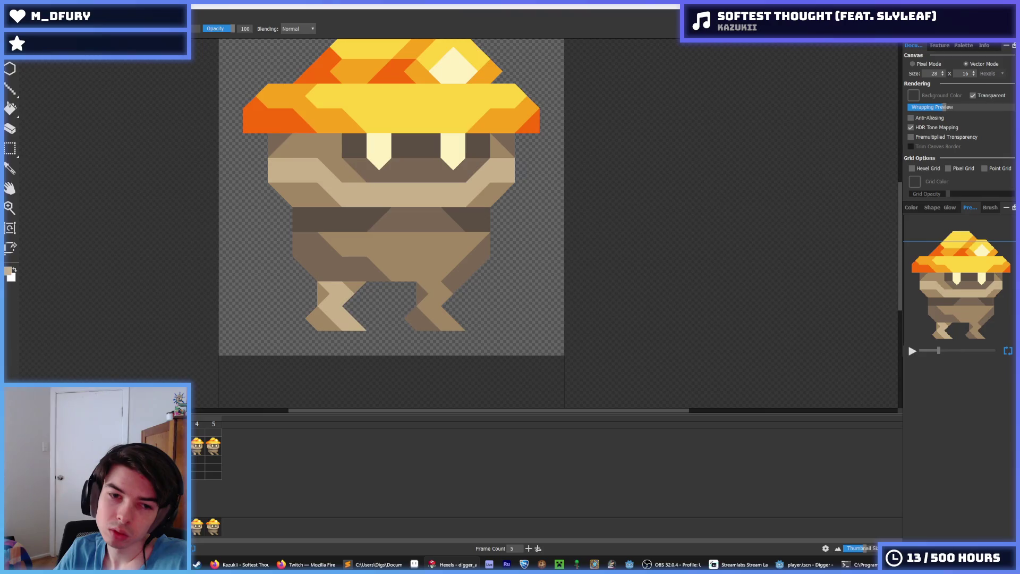
left_click(196, 447)
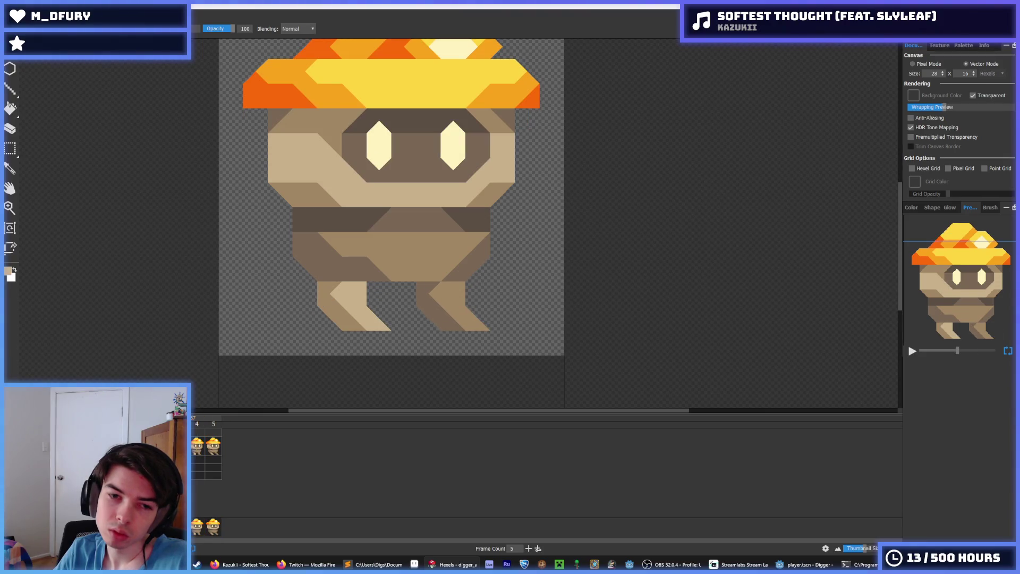
left_click(212, 447)
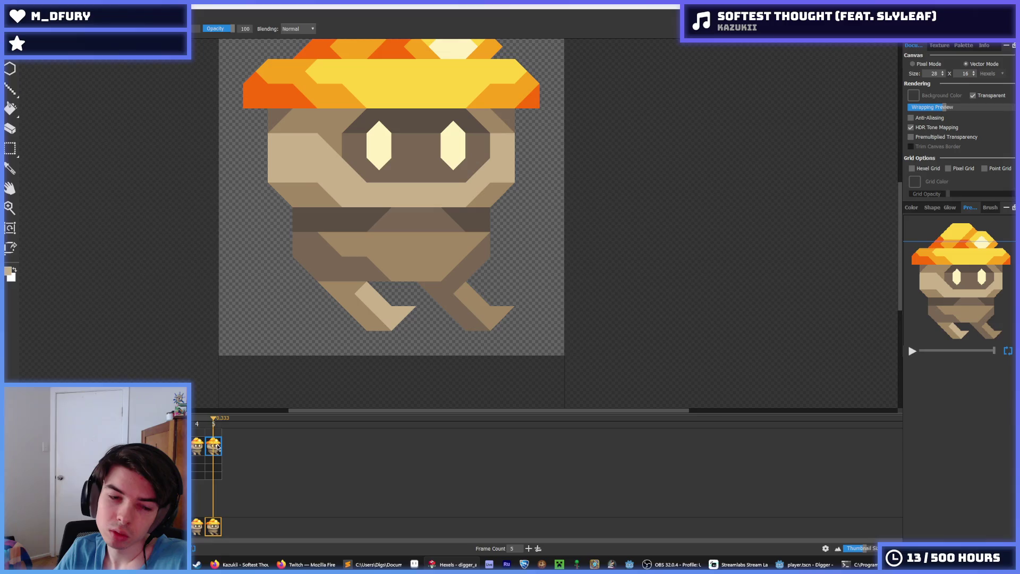
left_click(198, 447)
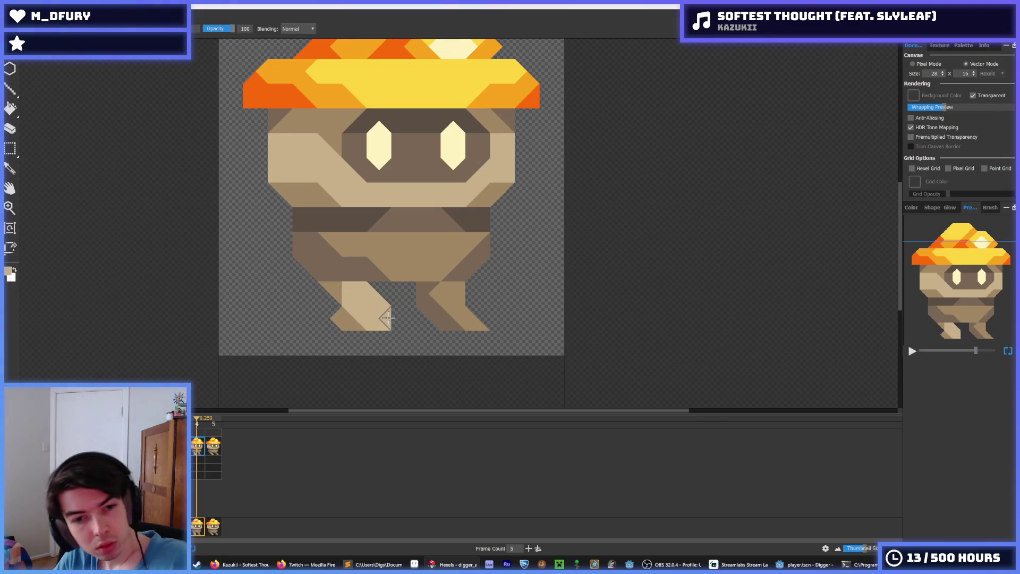
- Rework frame 4's left foot into a solid diagonal by erasing and refilling its notch
mouse_move(388, 317)
left_mouse_down()
mouse_move(336, 319)
mouse_move(398, 317)
left_mouse_up()
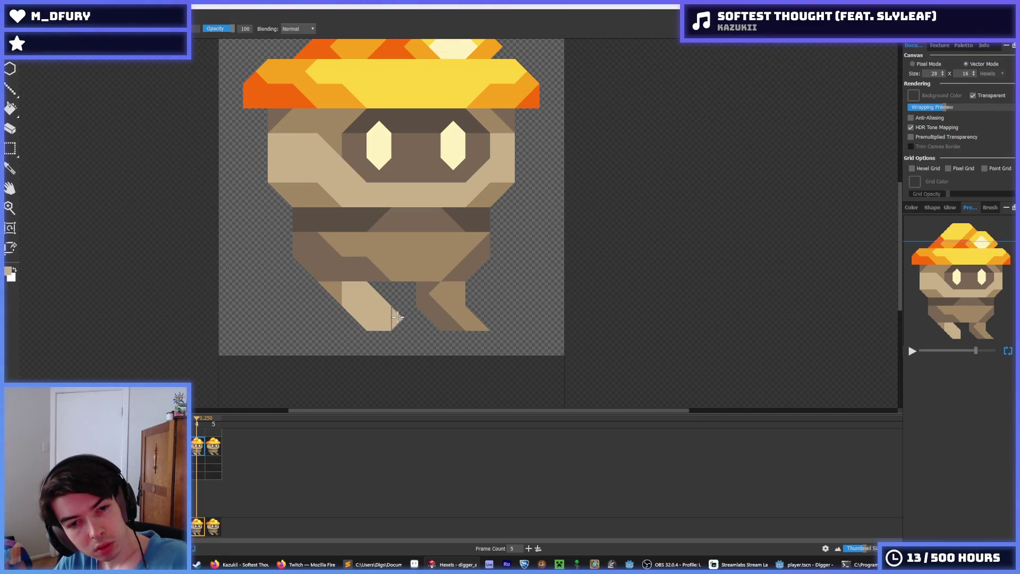
key("space")
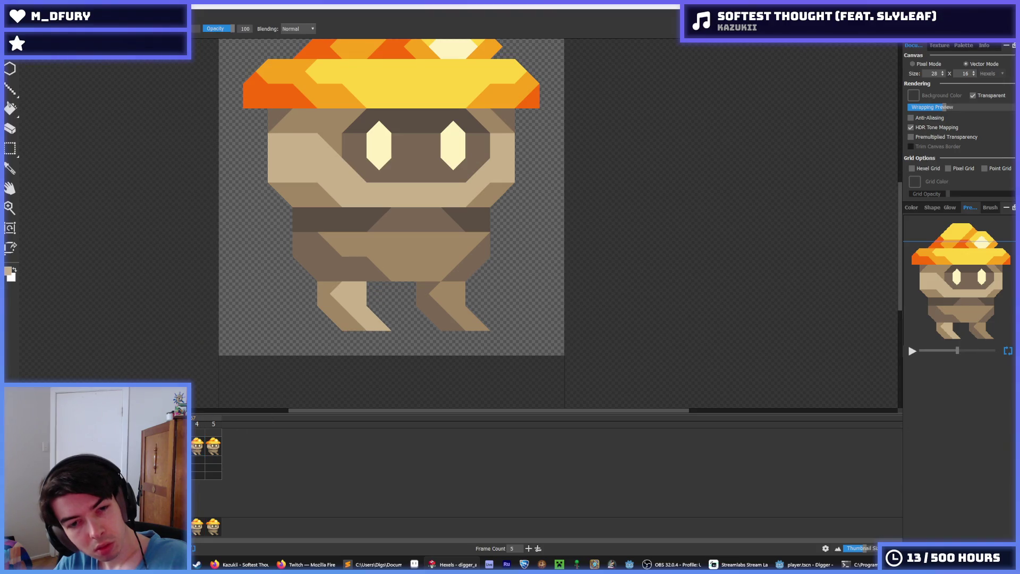
left_click(201, 448)
left_click_drag(365, 303, 371, 296)
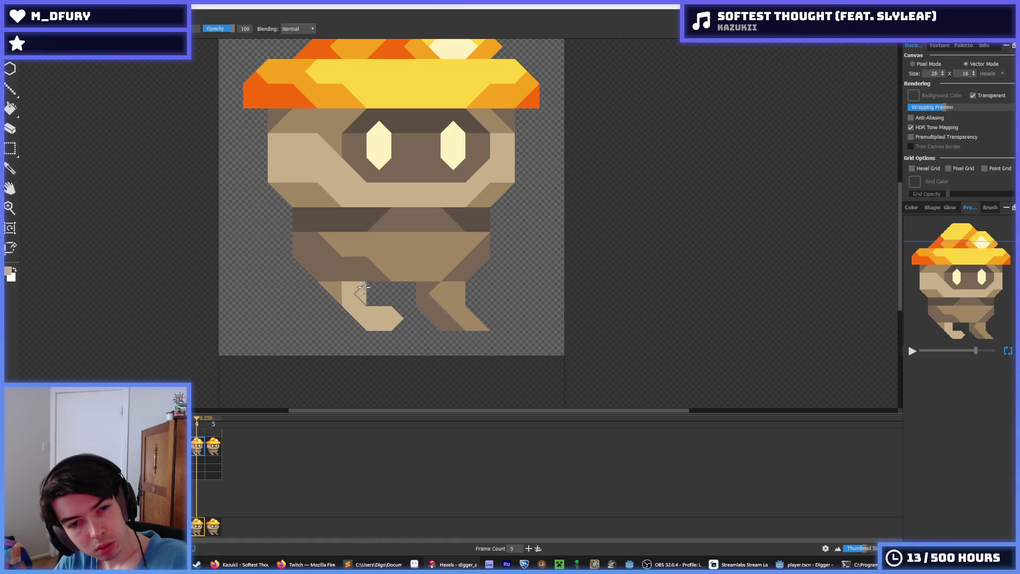
mouse_move(389, 301)
left_mouse_down()
mouse_move(401, 303)
mouse_move(387, 319)
left_mouse_up()
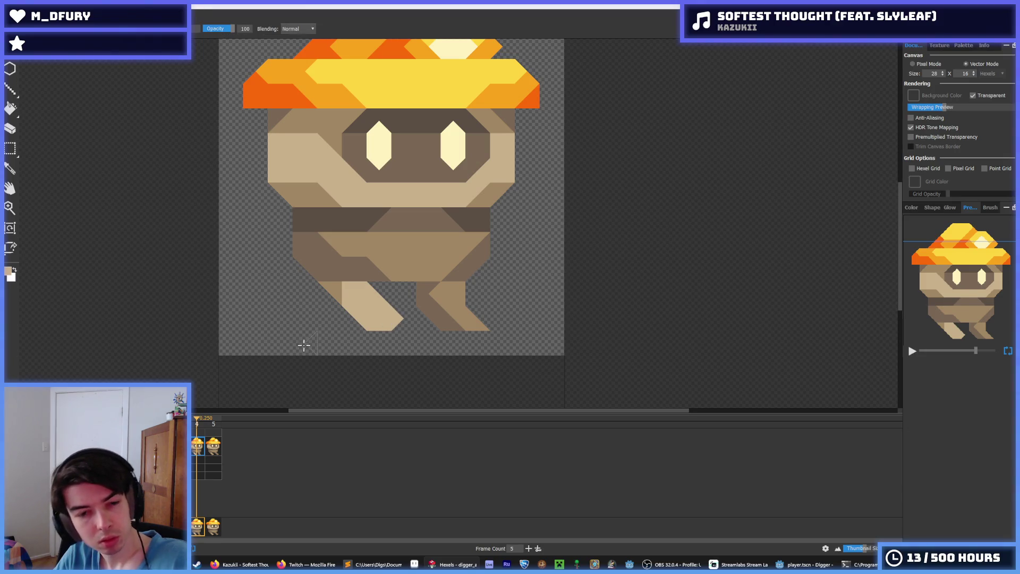
left_click(213, 447)
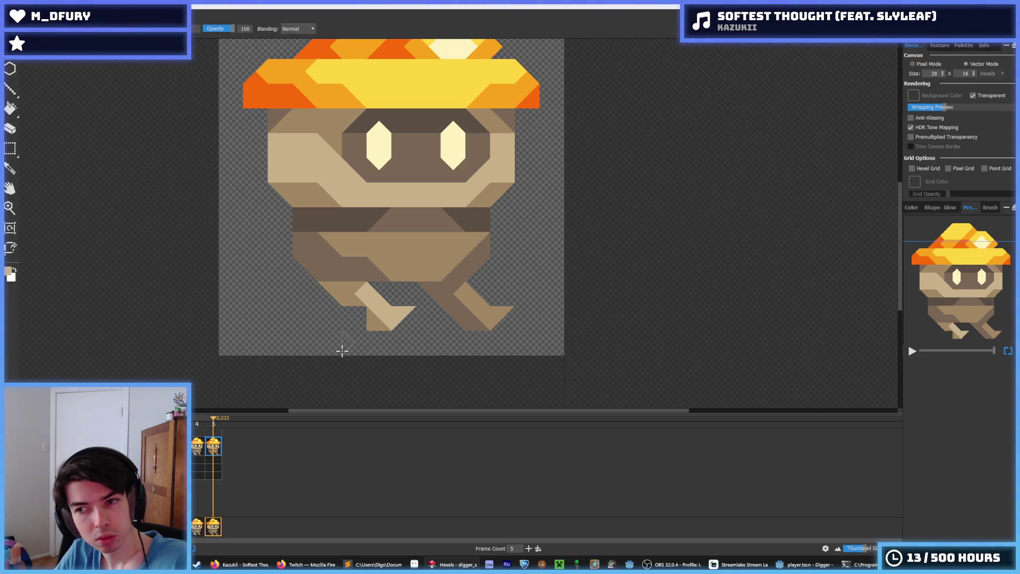
key("ctrl+z")
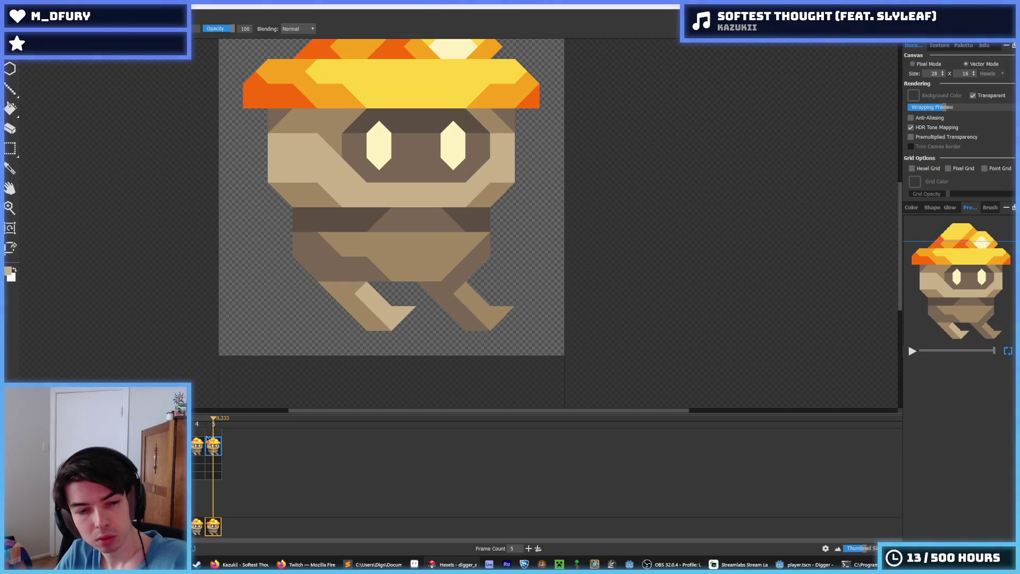
- Repaint frame 4's right leg angled down and out to the right, mirroring the left
left_click(199, 452)
right_click(478, 322)
left_click(213, 449)
left_click(195, 452)
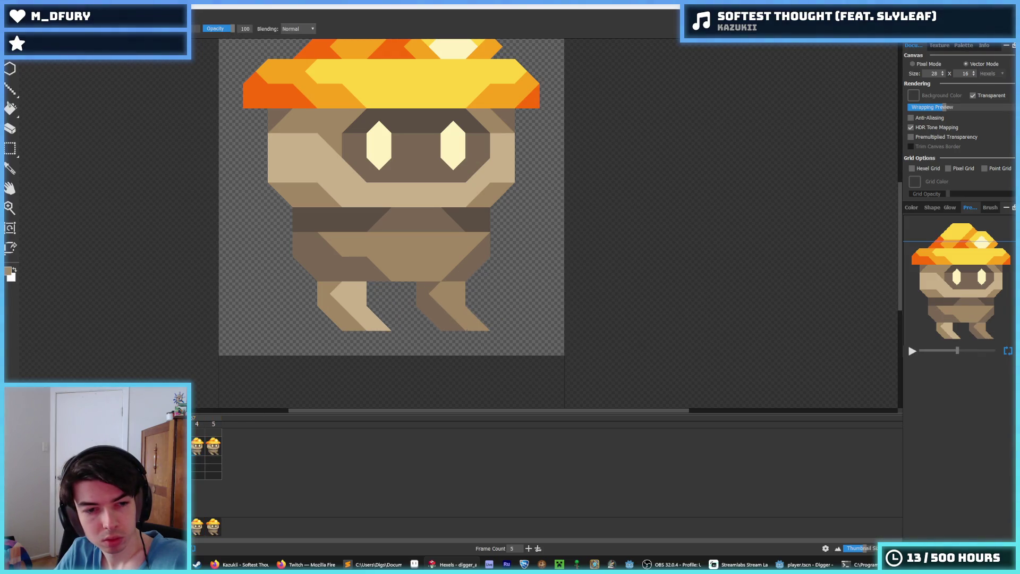
left_click(213, 449)
left_click(196, 449)
left_click_drag(417, 296, 453, 341)
mouse_move(476, 303)
left_mouse_down()
mouse_move(491, 314)
mouse_move(490, 336)
left_mouse_up()
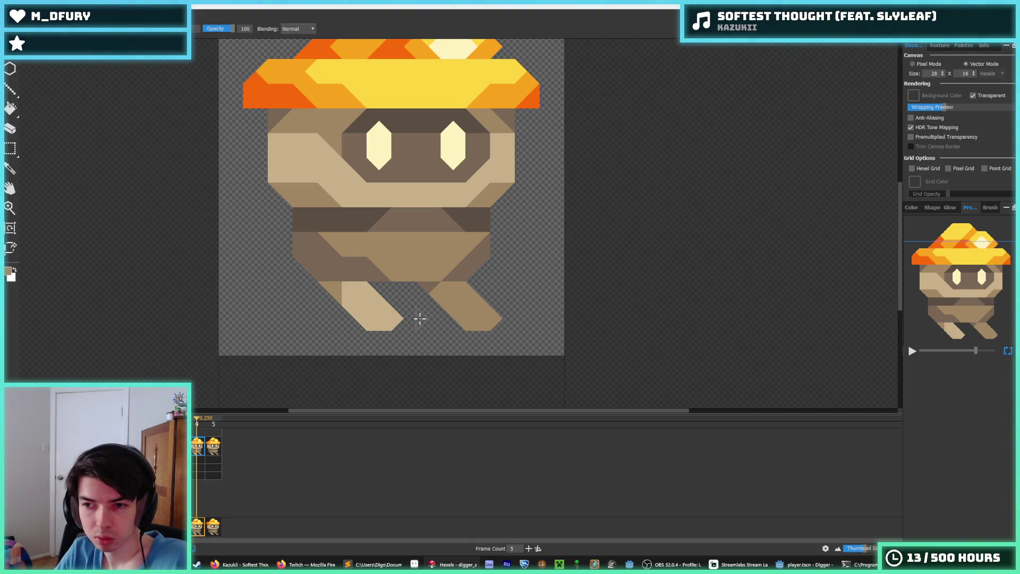
- Sample the darker brown and shade the right leg's edge and the top of the left leg
key("i")
left_click(212, 450)
left_click(199, 450)
left_click(211, 451)
left_click(198, 448)
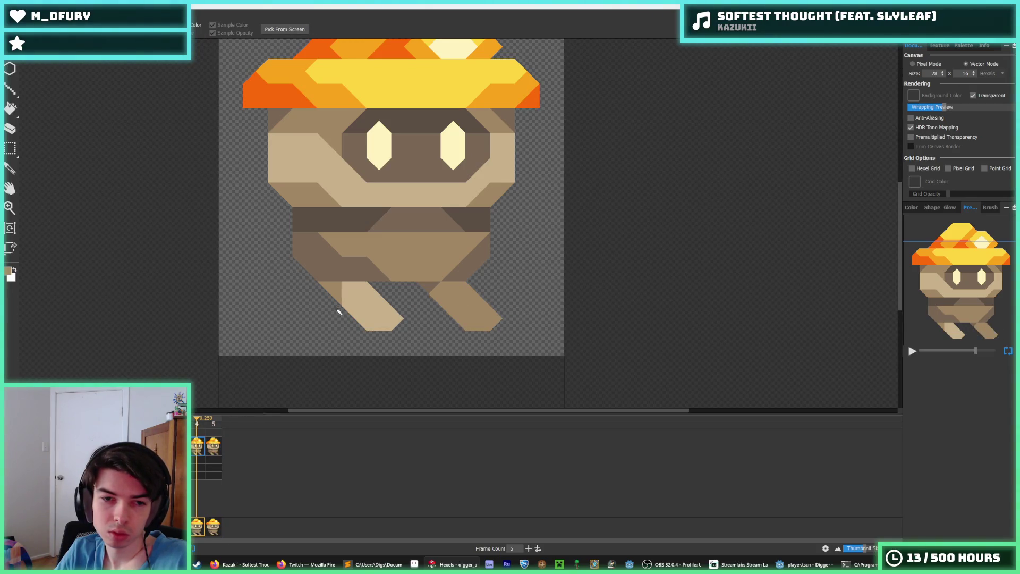
left_click(426, 284, "alt")
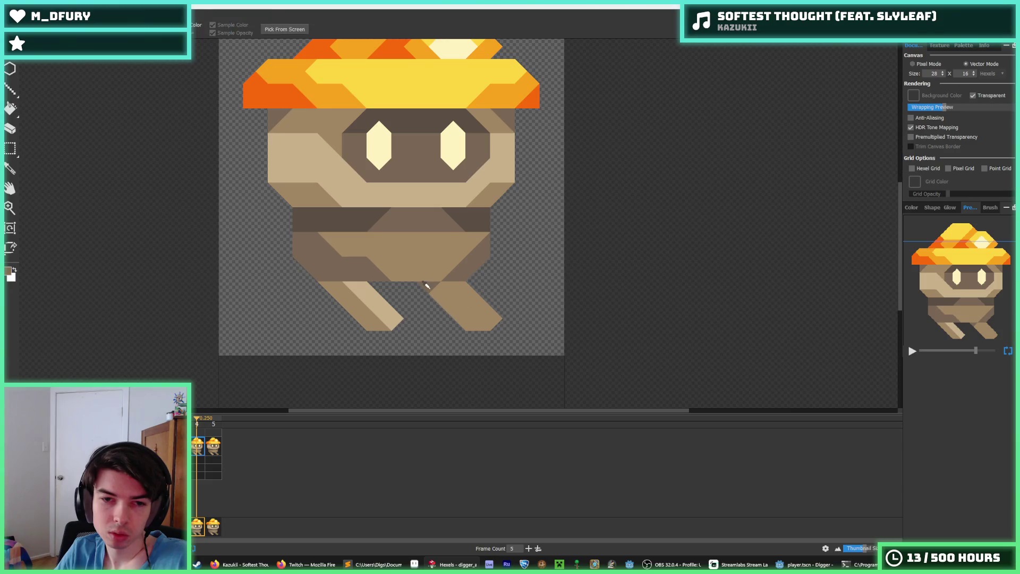
left_click_drag(425, 285, 467, 321)
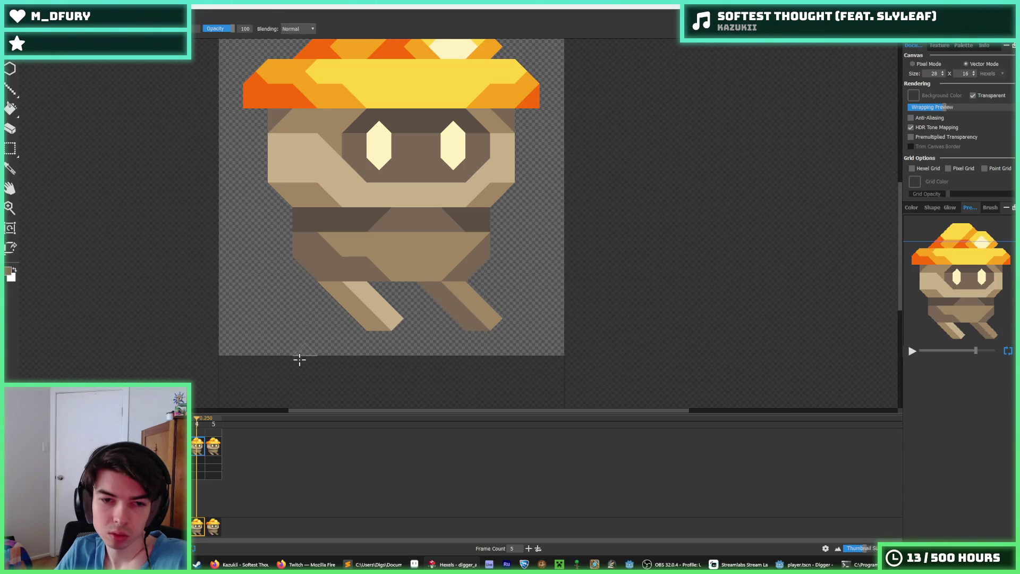
left_click(354, 287)
- Shade the left leg with brown and light tan and trim the left foot's tip
left_click(214, 446)
left_click(194, 456)
left_click(210, 453)
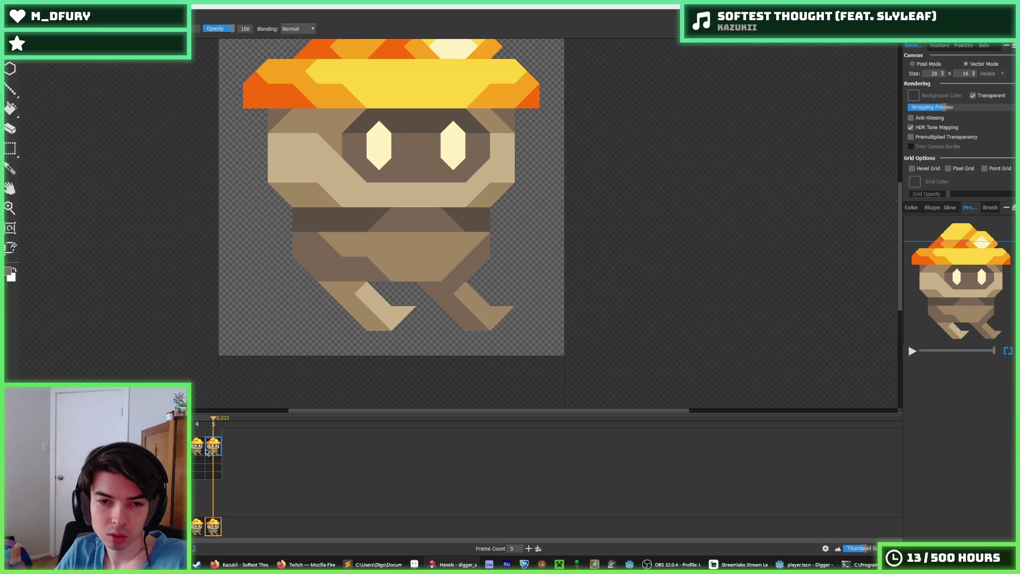
key("Left")
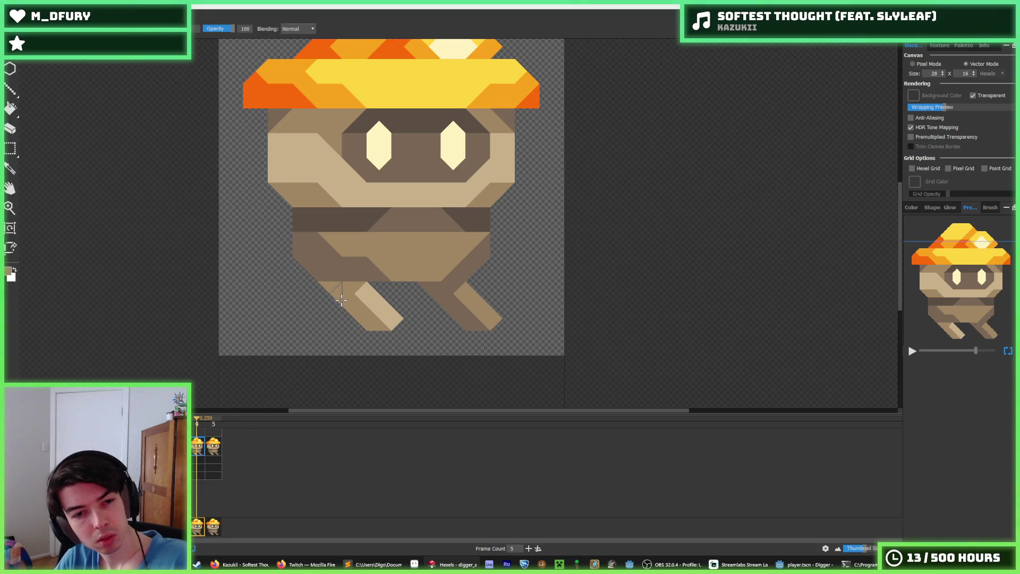
left_click_drag(330, 295, 344, 318)
left_click(377, 323)
left_click(360, 305)
key("e")
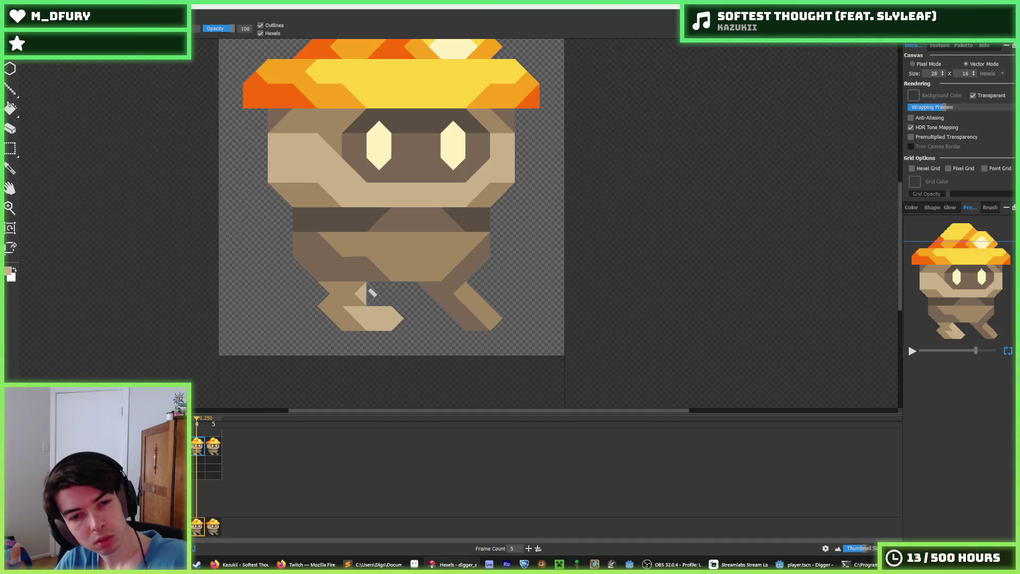
left_click(394, 317)
key("b")
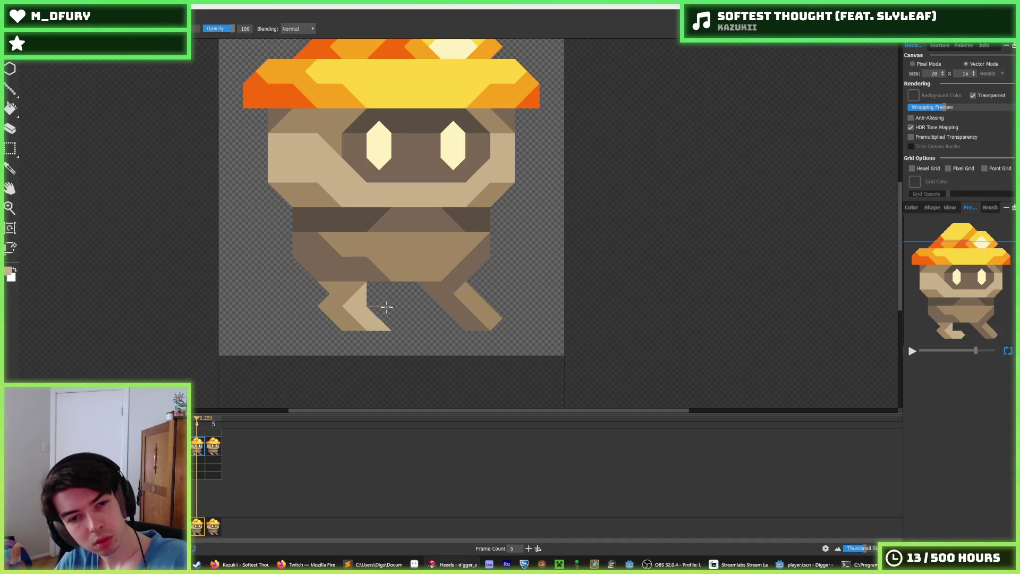
left_click(353, 291)
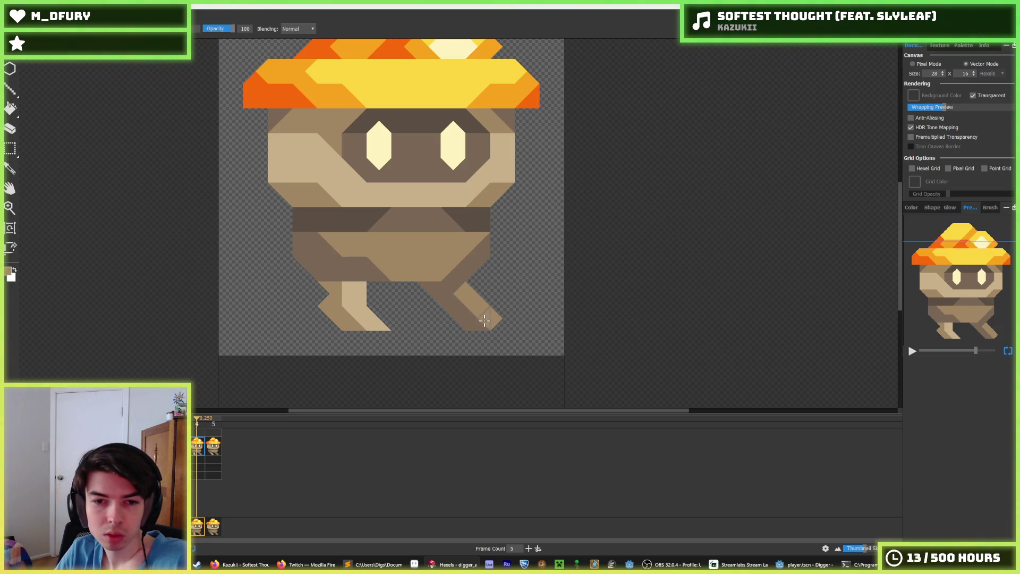
- Repaint the right foot in medium tan, darken its inner edge, and deepen the left leg shading
left_click_drag(484, 319, 450, 310)
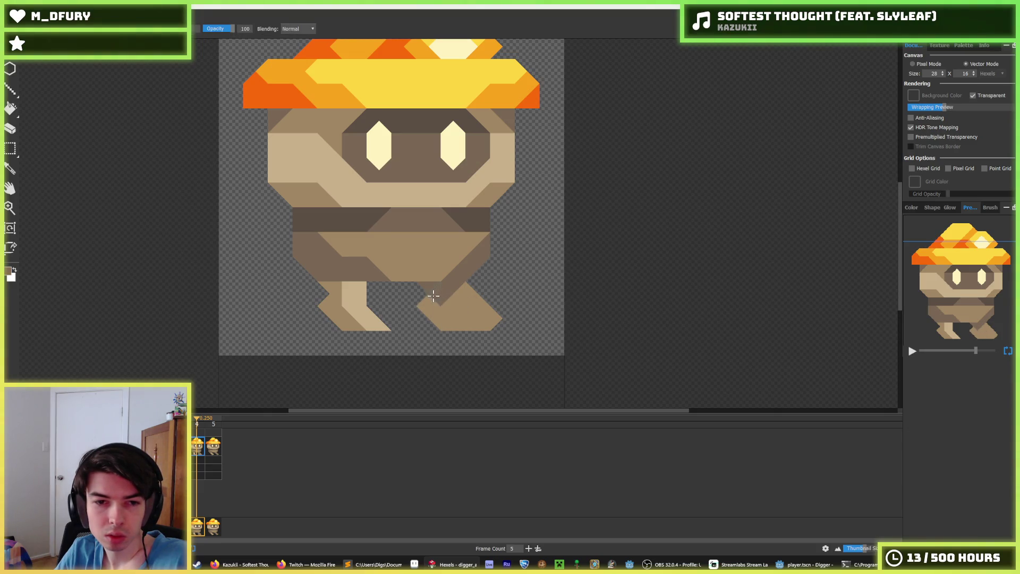
left_click_drag(443, 310, 447, 321)
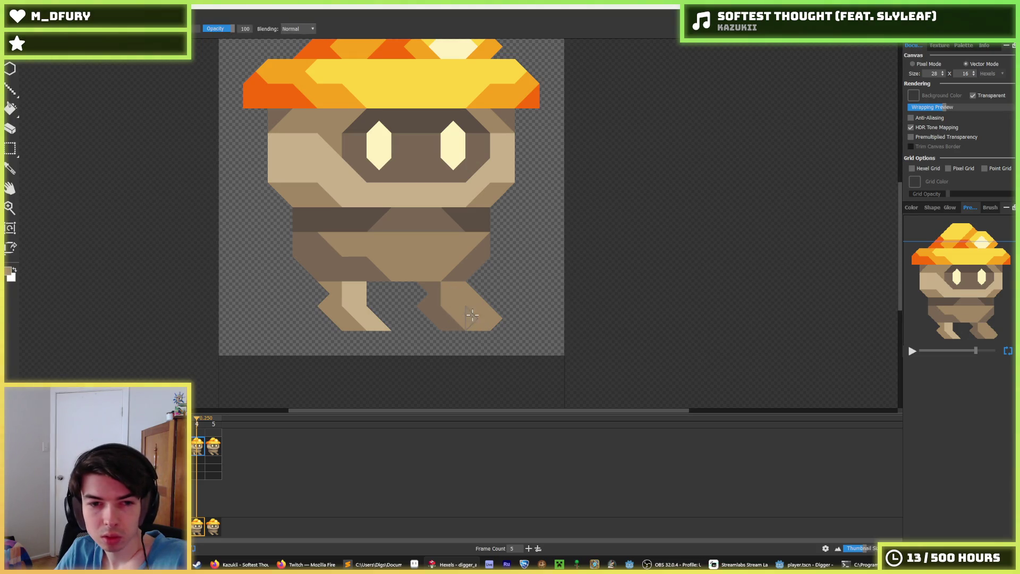
key("e")
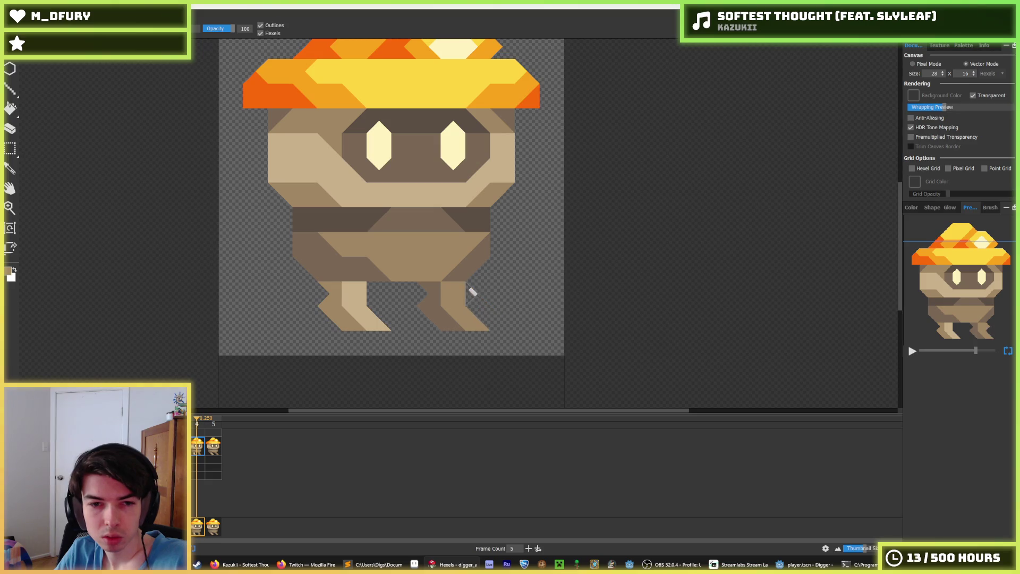
left_click(195, 449)
left_click(196, 448)
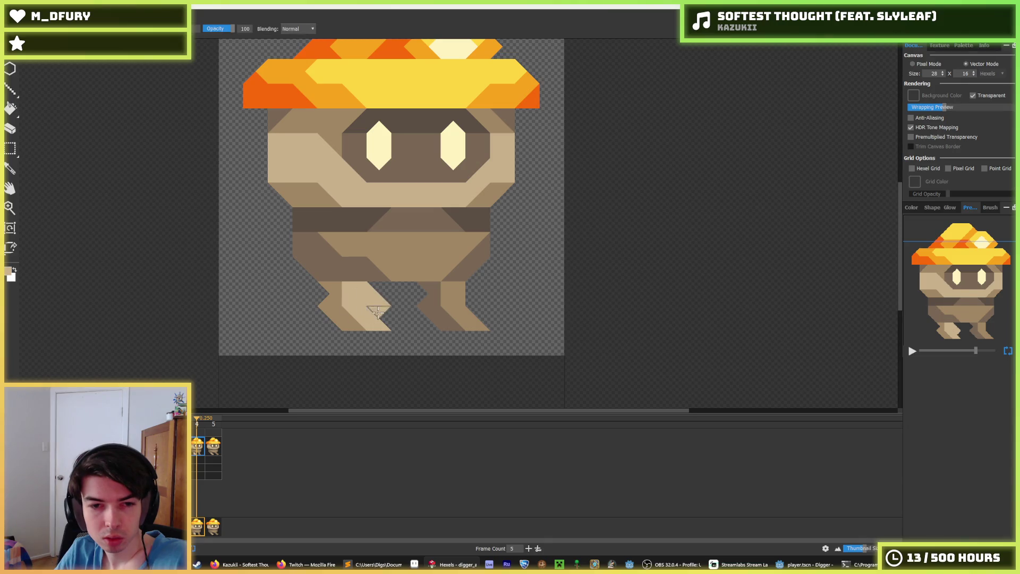
left_click(367, 297)
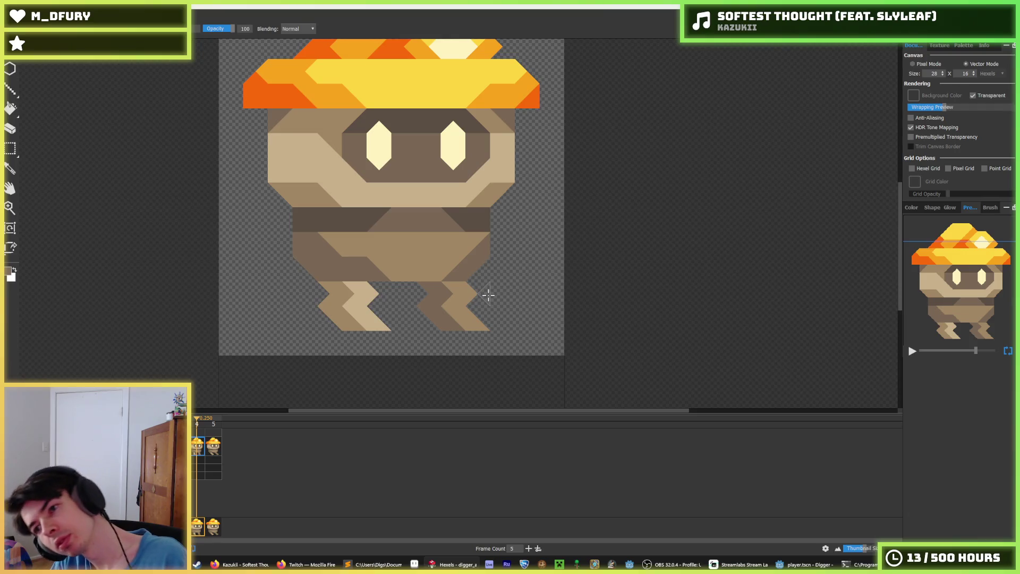
scroll(477, 300, "down", 3)
scroll(476, 303, "down", 1)
scroll(476, 303, "up", 3)
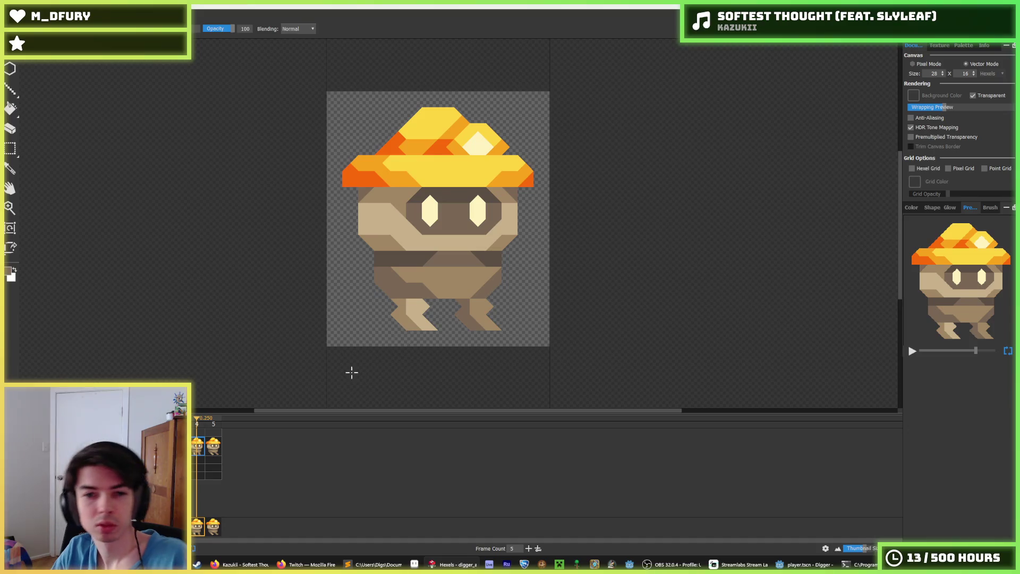
key("Return")
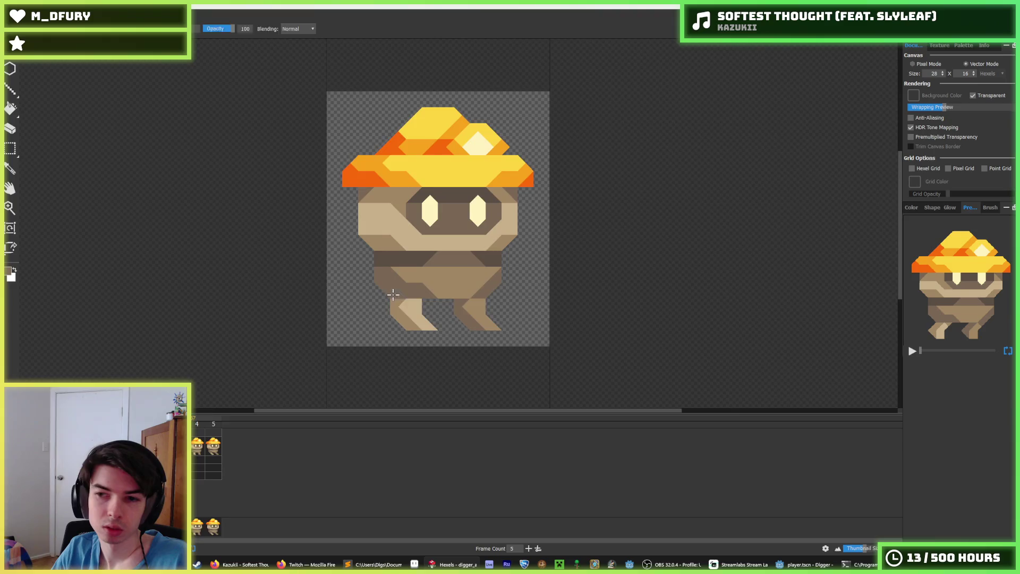
scroll(379, 271, "down", 3)
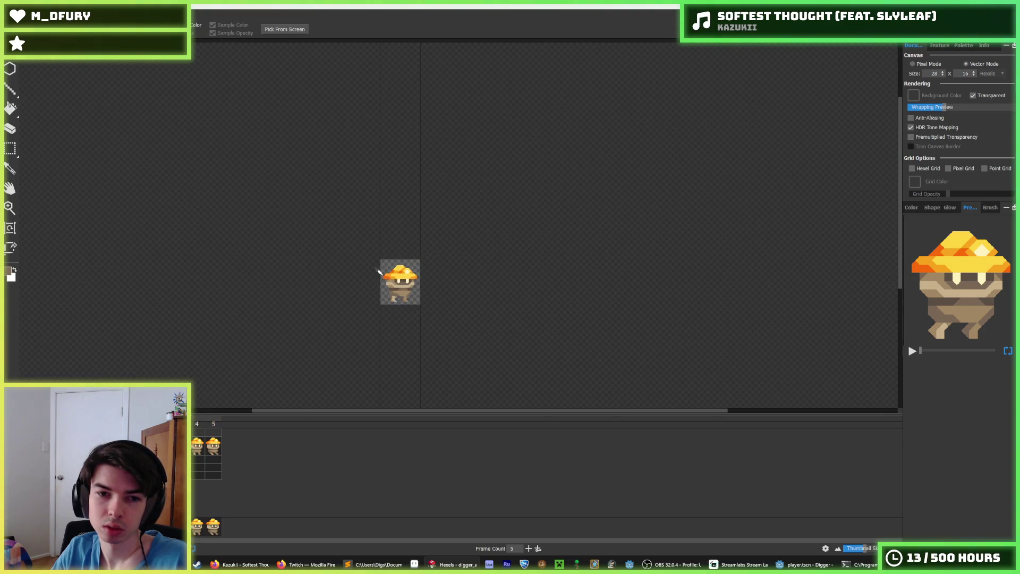
scroll(397, 266, "up", 3)
scroll(397, 265, "up", 1)
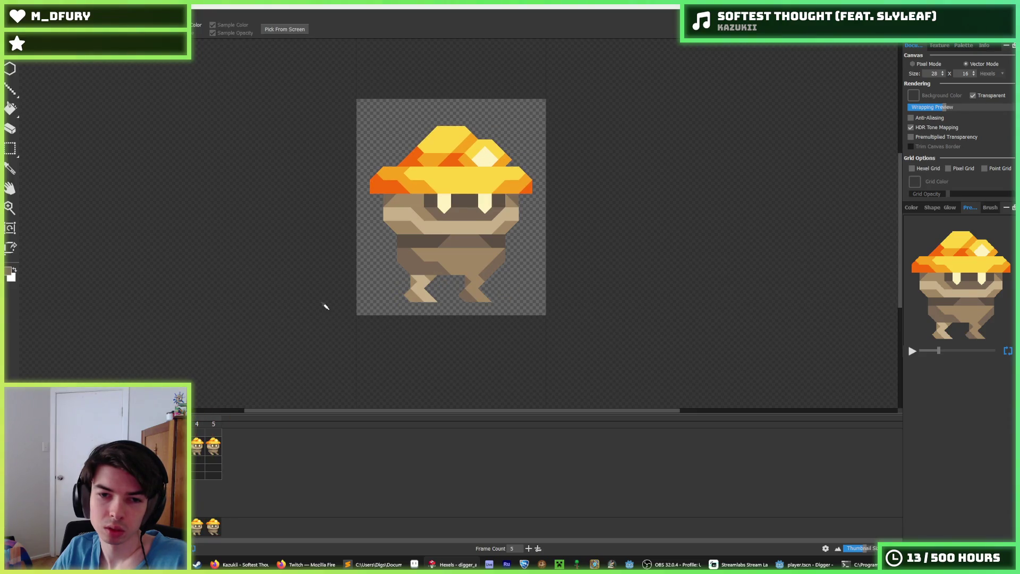
scroll(321, 317, "down", 2)
left_click(210, 448)
key("space")
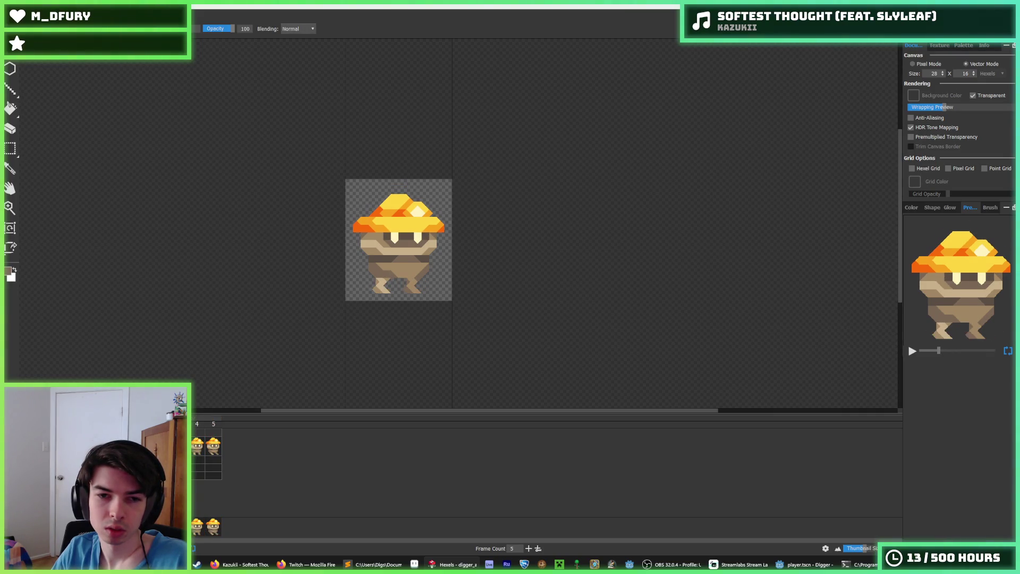
left_click(213, 448)
key("space")
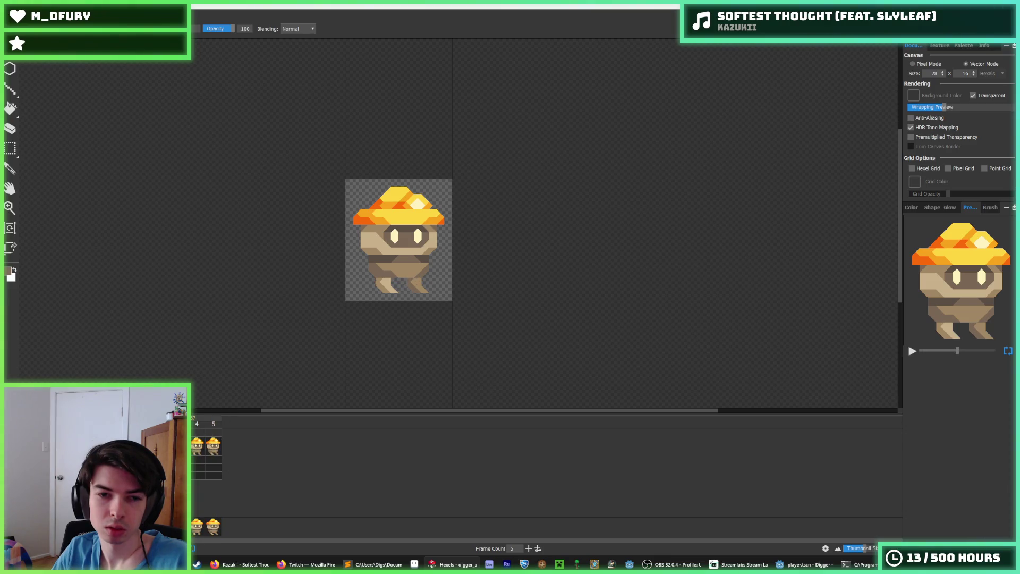
left_click(221, 451)
key("space")
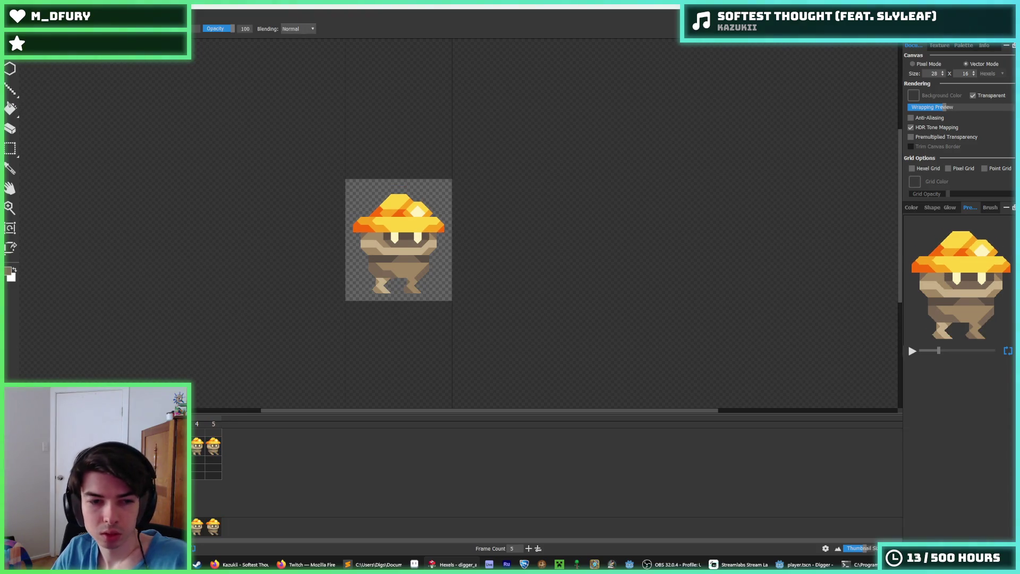
left_click(213, 447)
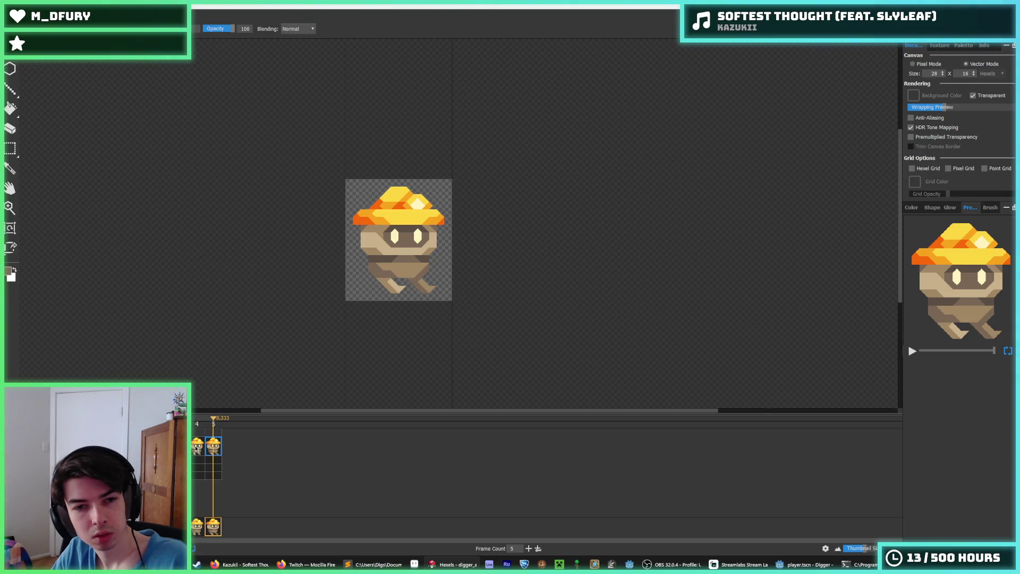
key("space")
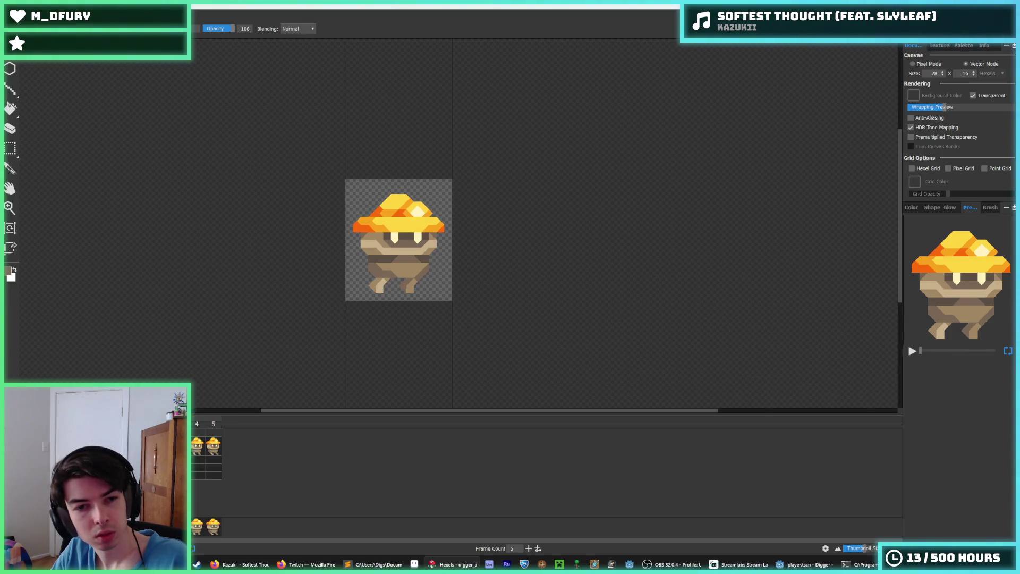
left_click(212, 448)
scroll(393, 287, "up", 3)
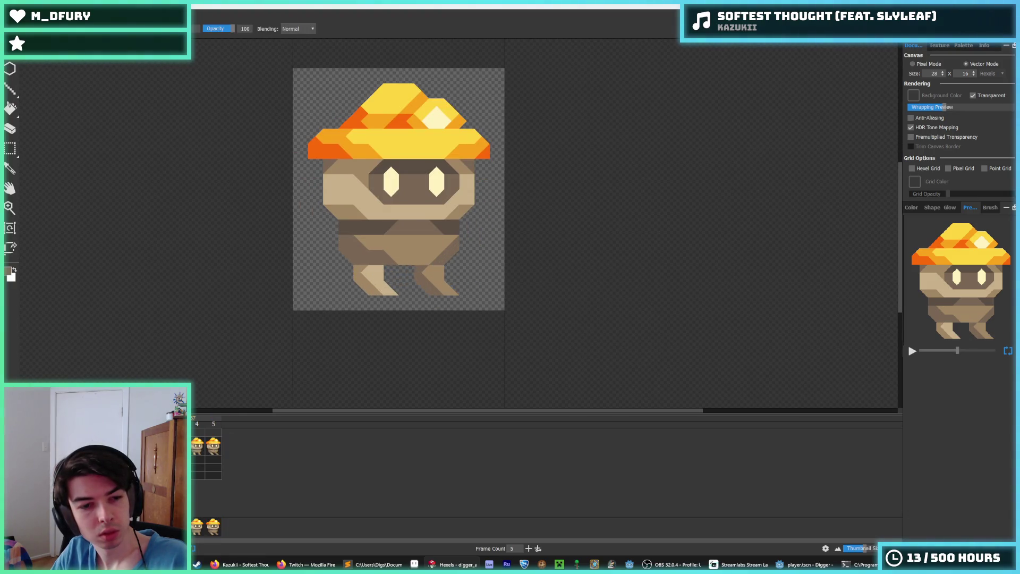
left_click(383, 270, "alt")
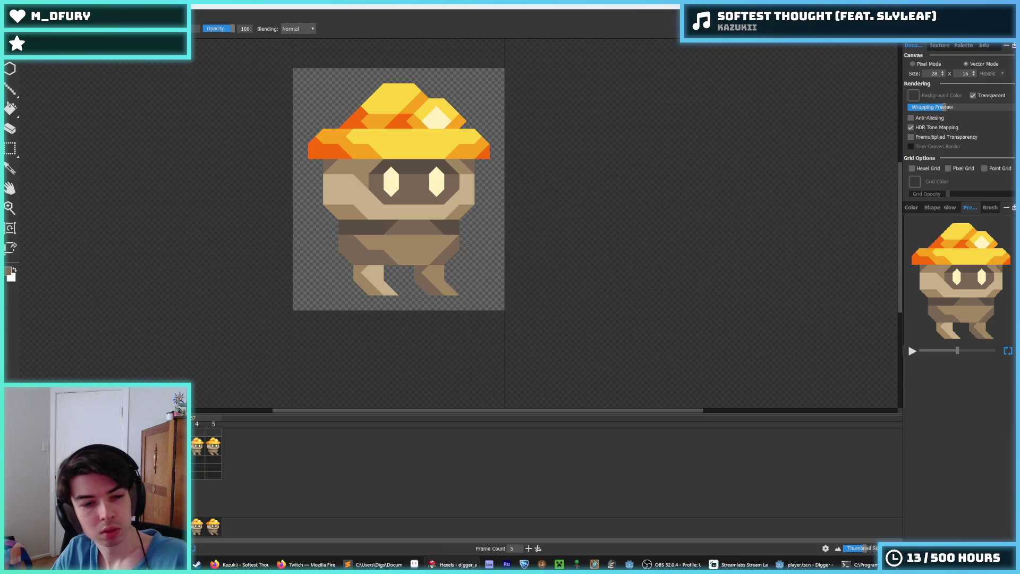
key("Left")
key("Left")
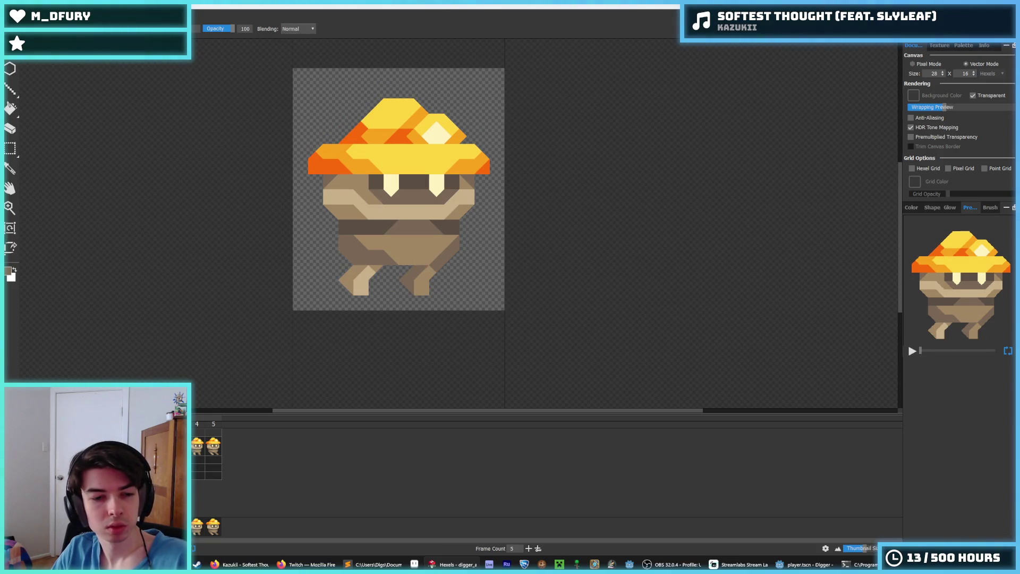
key("Right")
key("Right")
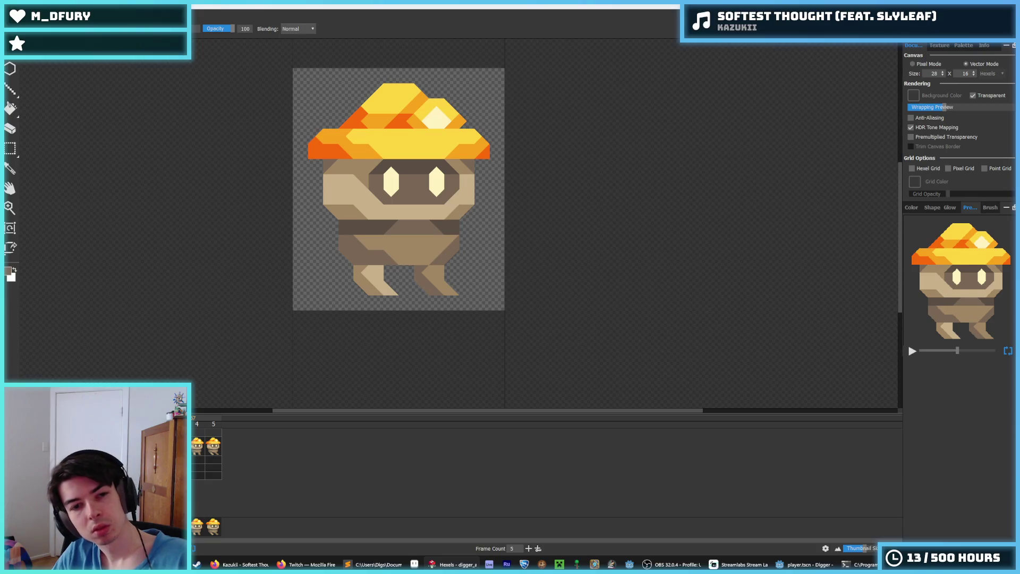
key("Left")
key("Left")
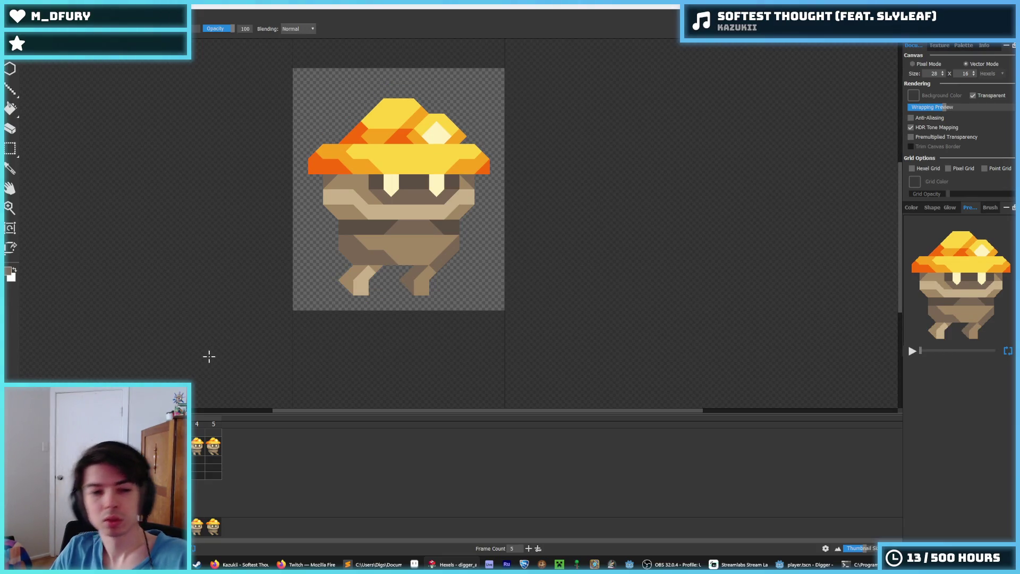
key("Right")
key("Right")
key("Right")
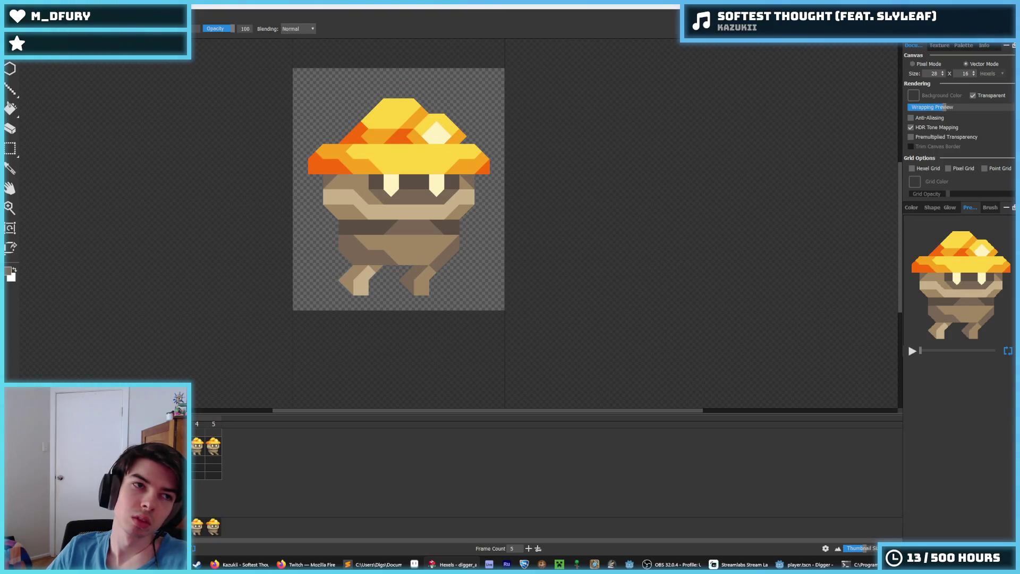
key("alt+f")
- Export the five frames as a 4x-resolution spritesheet over air.png and return to Godot's player.gd
left_click(46, 111)
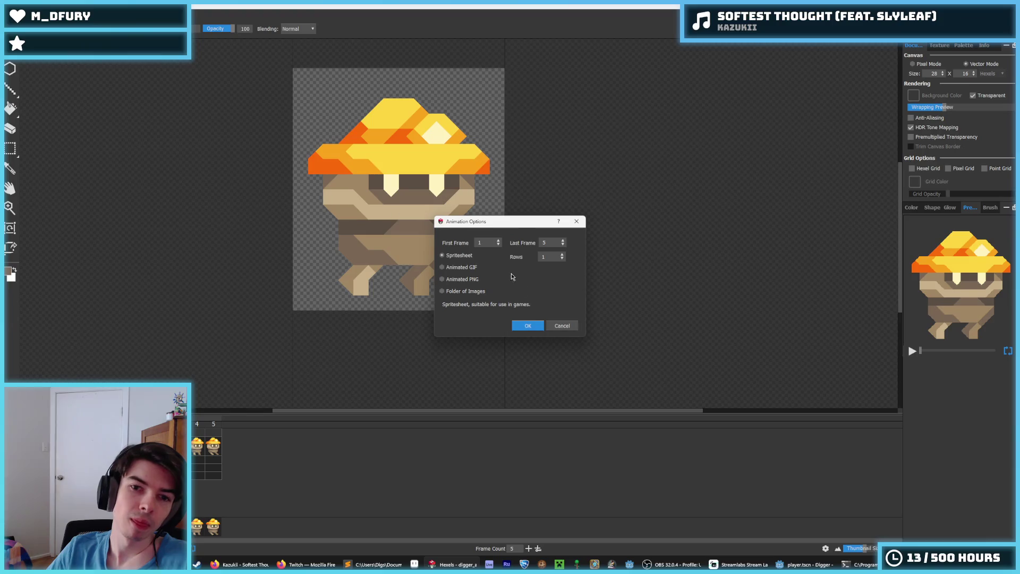
left_click(527, 325)
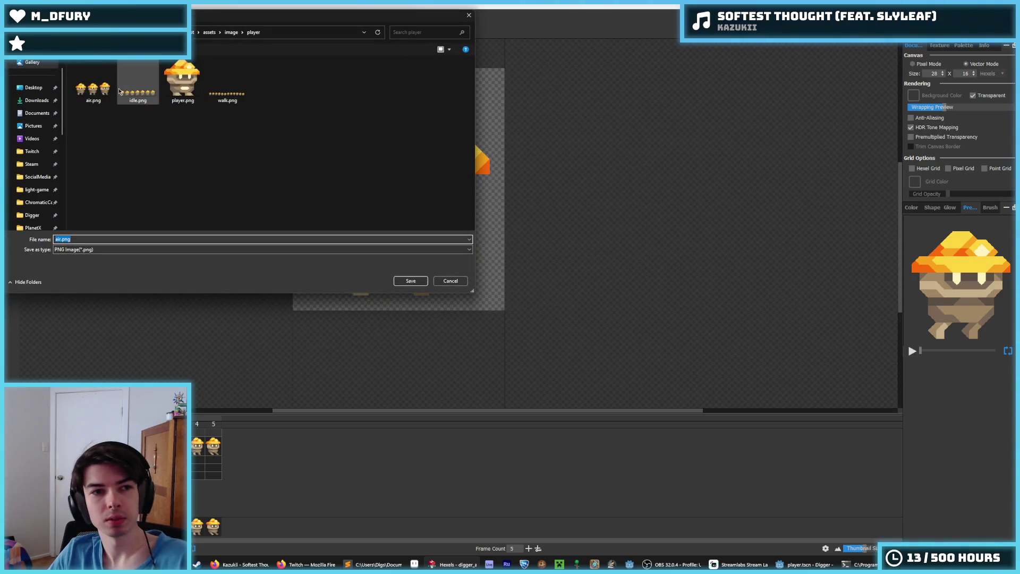
double_click(93, 87)
left_click(530, 282)
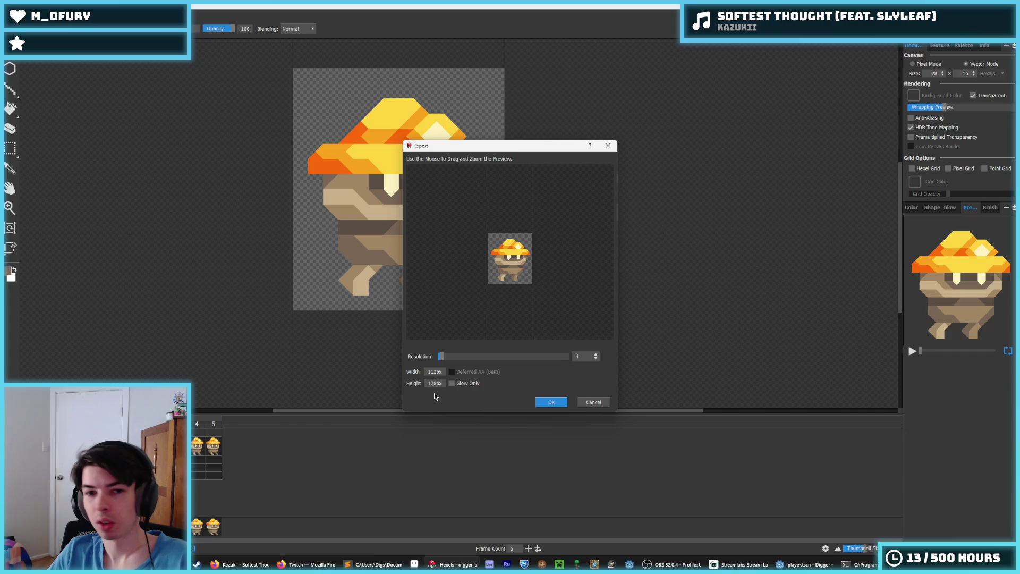
left_click(550, 402)
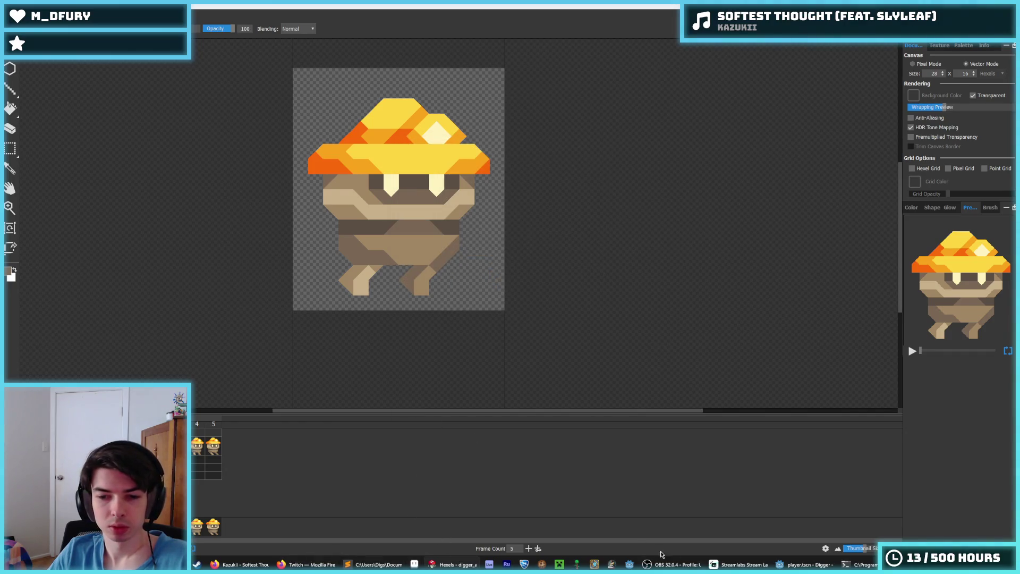
left_click(792, 566)
left_click(610, 281)
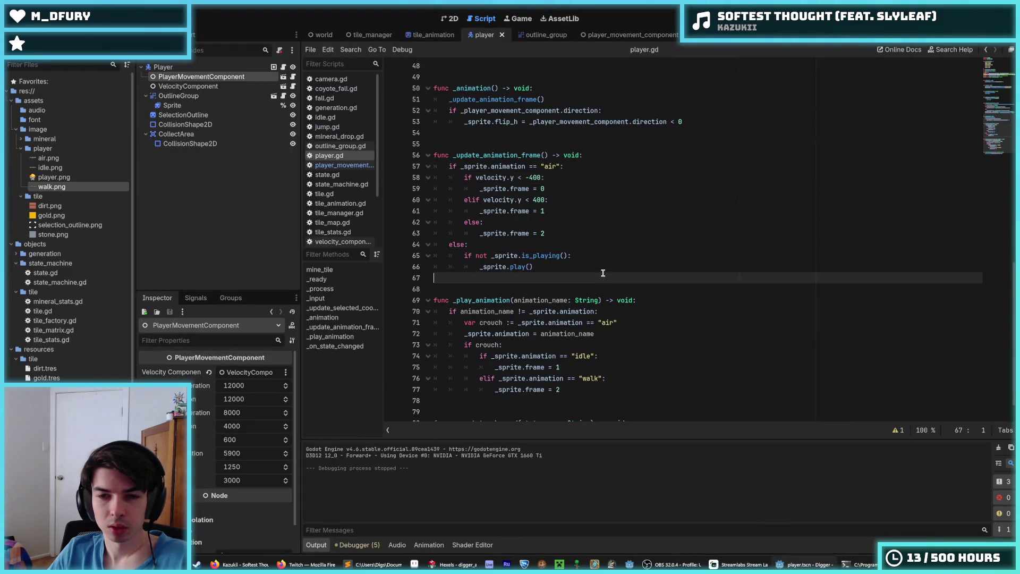
- Set player.gd's air thresholds to -800, -400, 400 and 800 for frames 0–4, and save
key("Up")
key("End")
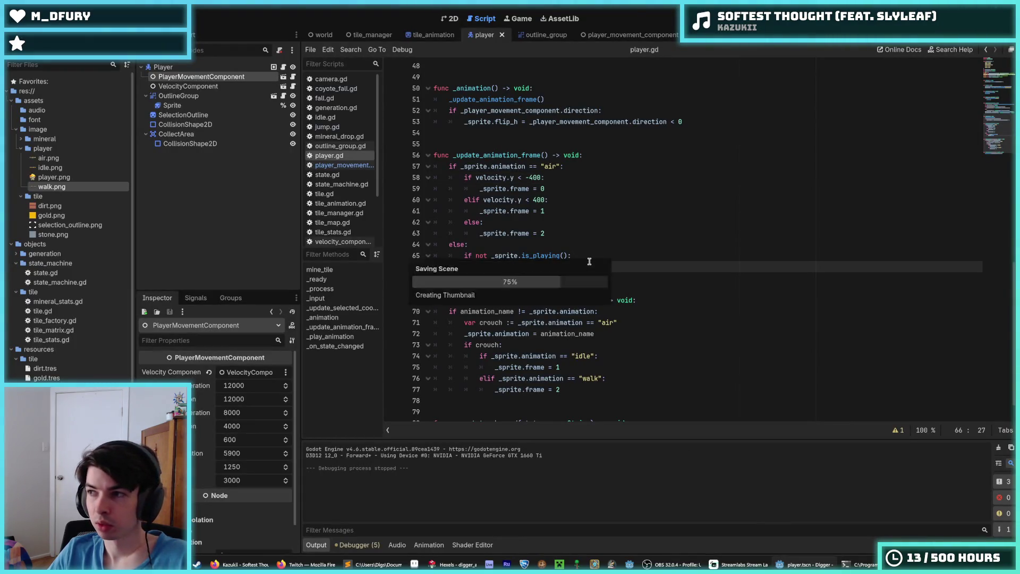
left_click(564, 218)
key("Up")
key("Up")
type("8")
key("Up")
key("Up")
type("8")
key("Down")
key("Down")
key("Down")
type("4")
key("Up")
key("Up")
key("BackSpace")
type("3")
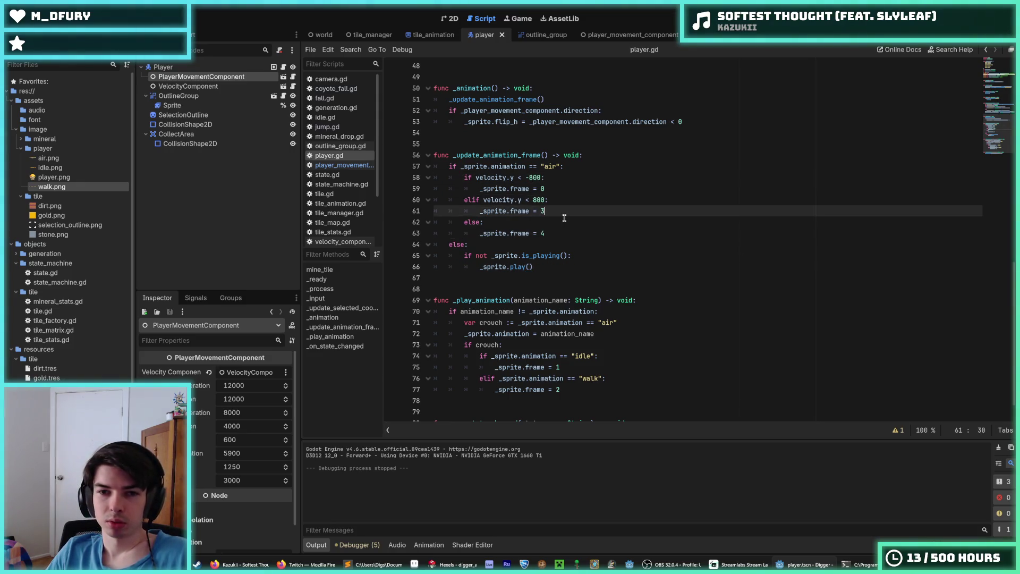
key("Up")
key("Home")
type("elif velocity.y < -400: \t\t\t_sprite.frame = 1 \t\telif velocity.y < 400: \t\t\t_sprite.frame = 2")
left_click(565, 218)
key("ctrl+s")
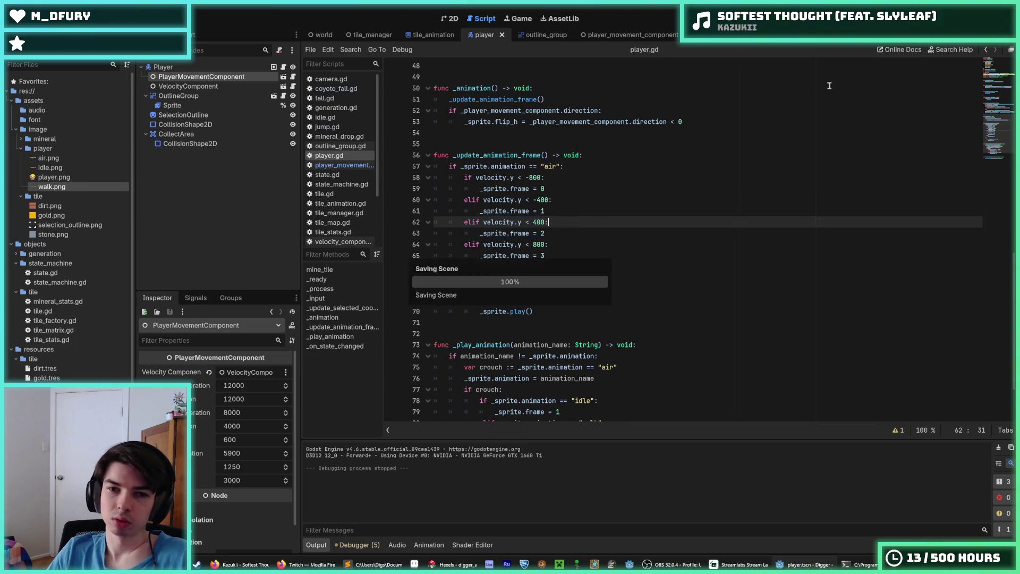
- Select the player's Sprite node and open its air animation frames
left_click(163, 67)
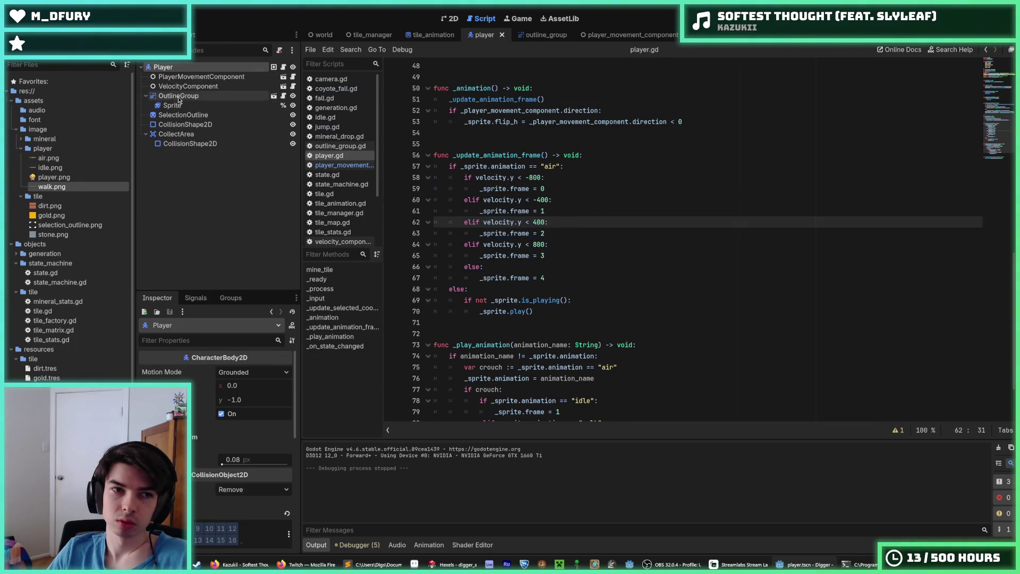
left_click(172, 105)
left_click(574, 423)
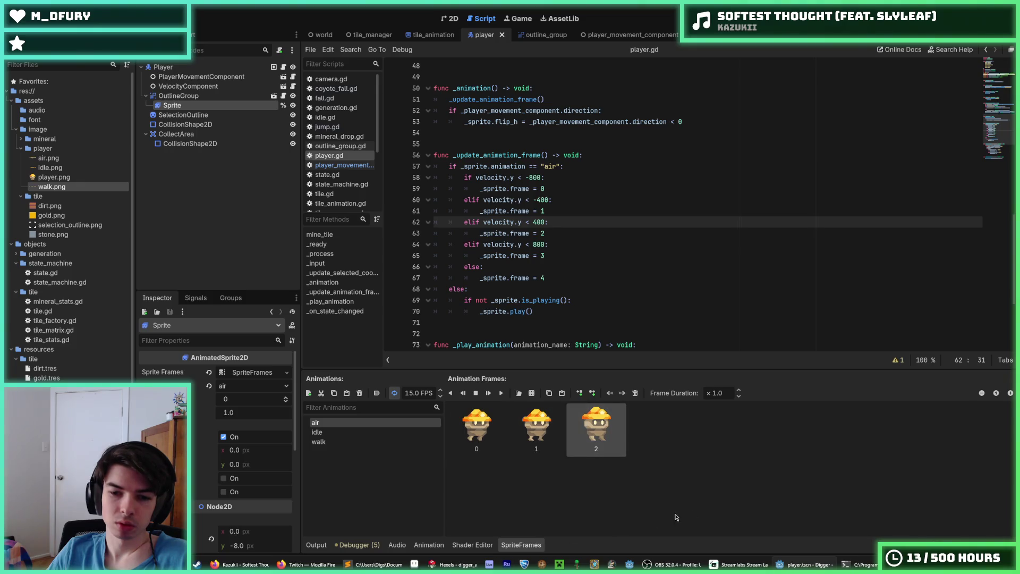
- Replace the three old air frames with five sliced 5×1 from the new air.png, then run the game
key("shift+Left")
key("shift+Left")
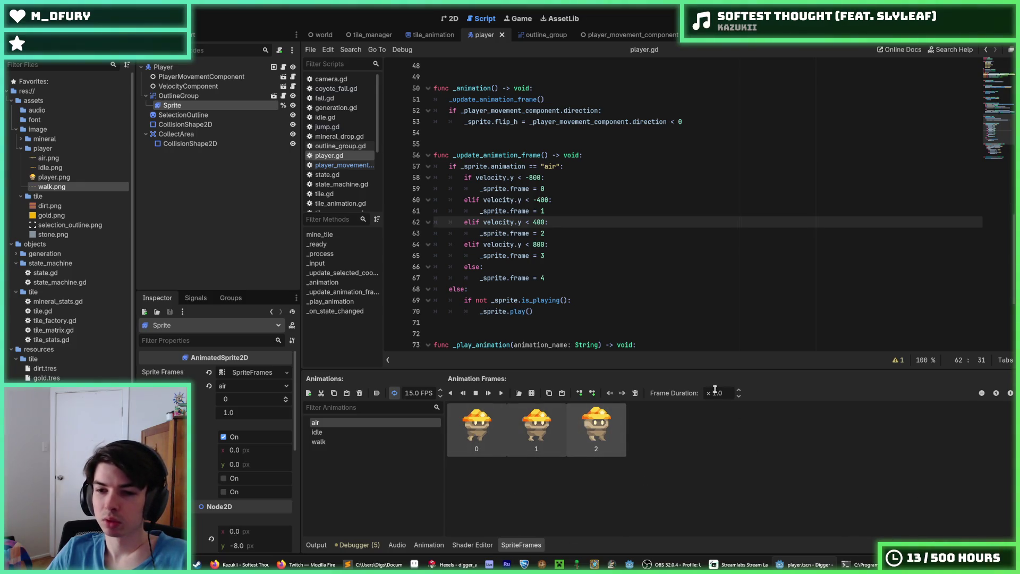
left_click(633, 395)
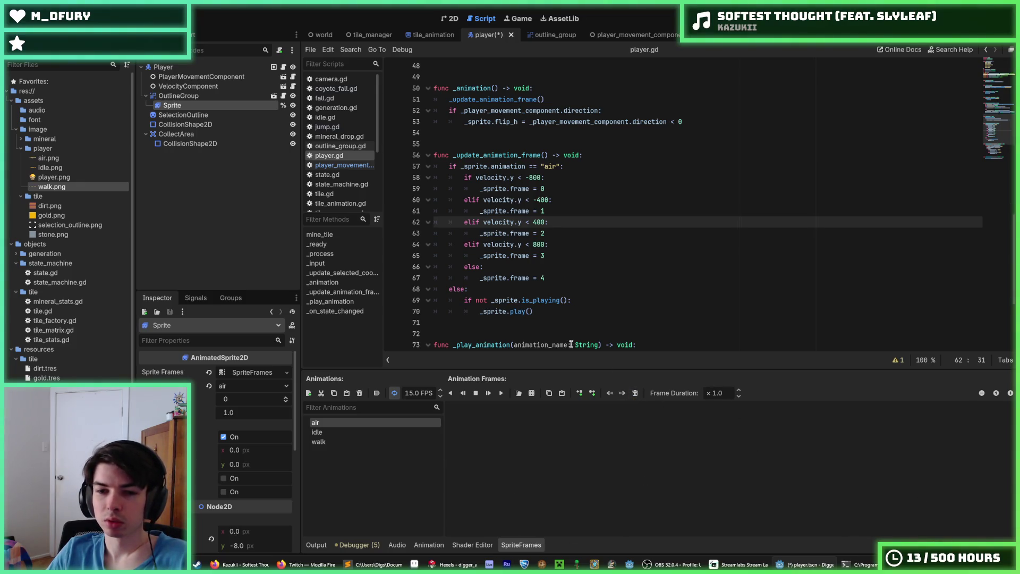
left_click(532, 392)
double_click(395, 204)
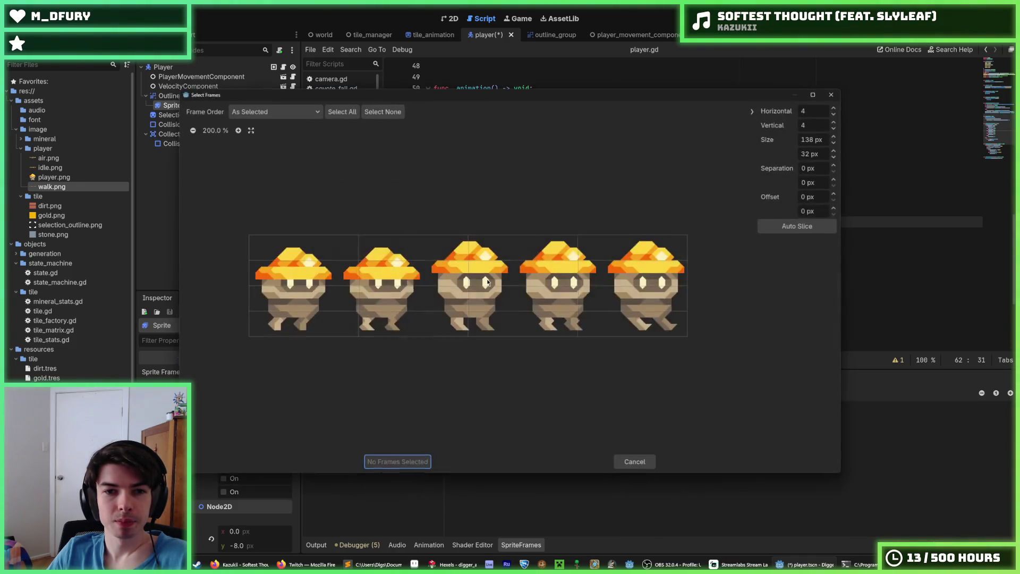
type("5")
key("Tab")
type("1")
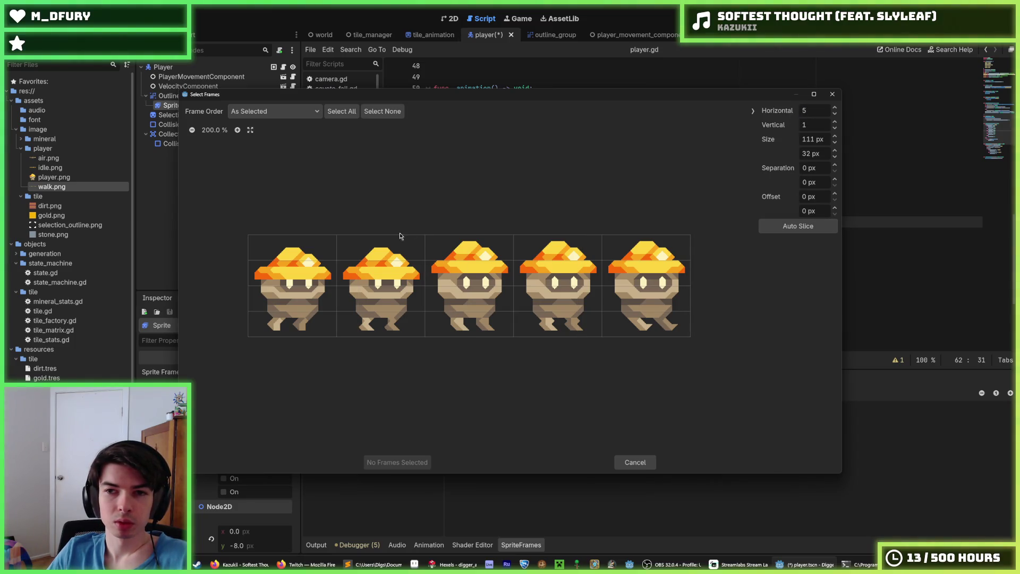
left_click(815, 153)
type("128")
left_click_drag(310, 281, 671, 291)
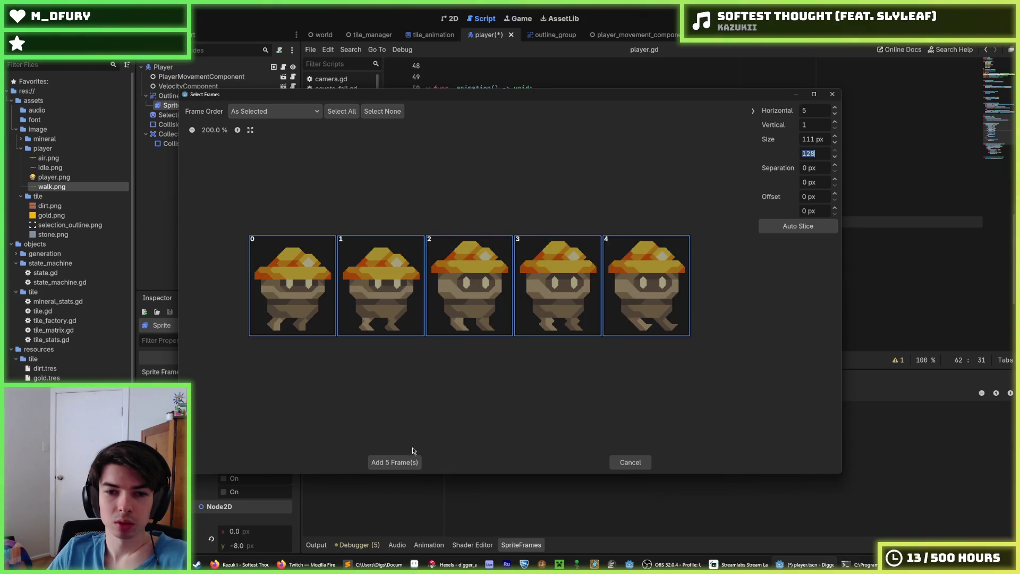
left_click(398, 462)
key("F5")
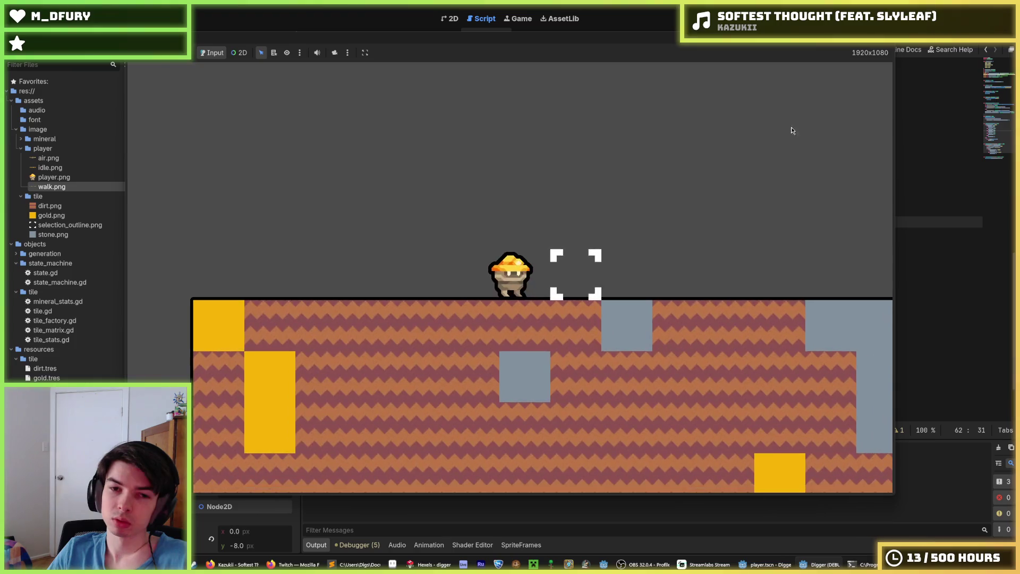
- Make the digger jump repeatedly while turning and stepping left and right to check the air frames
key("Up")
key("Left")
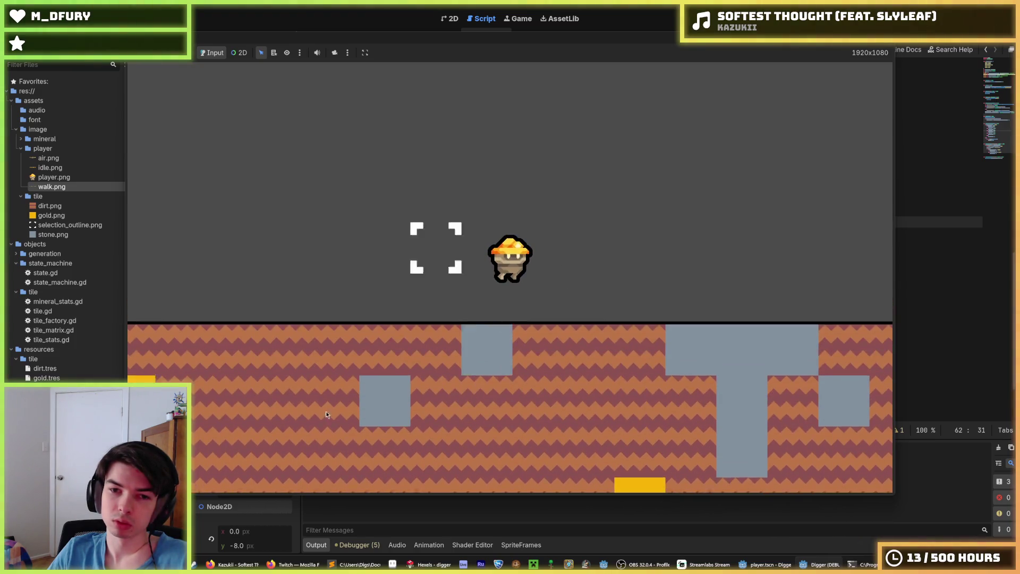
key("Down")
key("Up")
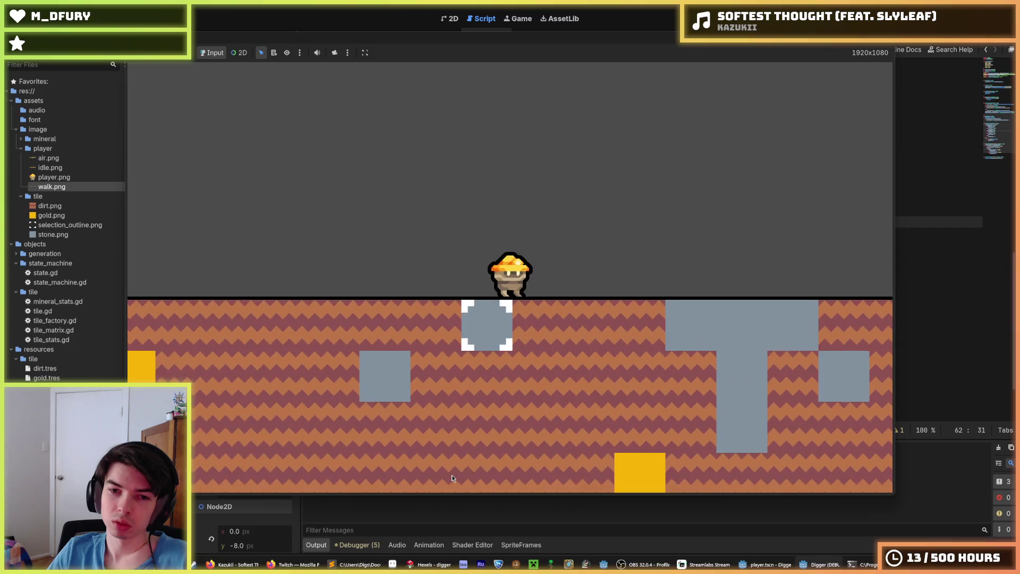
key("Up")
key("Right")
key("Left")
key("Up")
key("Up")
key("Up")
key("Left")
key("Up")
key("Down")
key("Up")
key("Left")
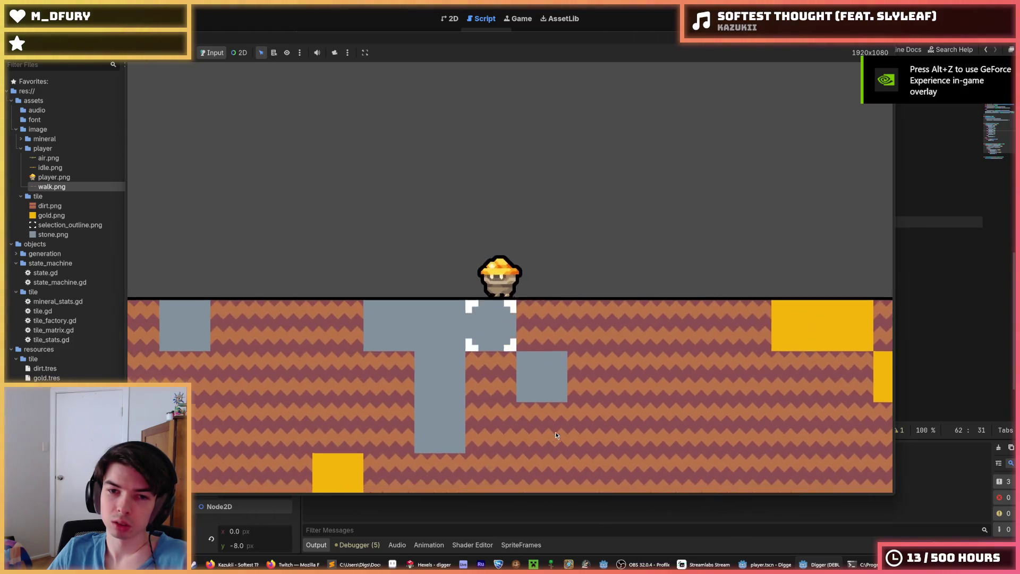
key("Up")
- Walk the digger toward the gold and back left while jumping, then stop the game with F8
key("Right")
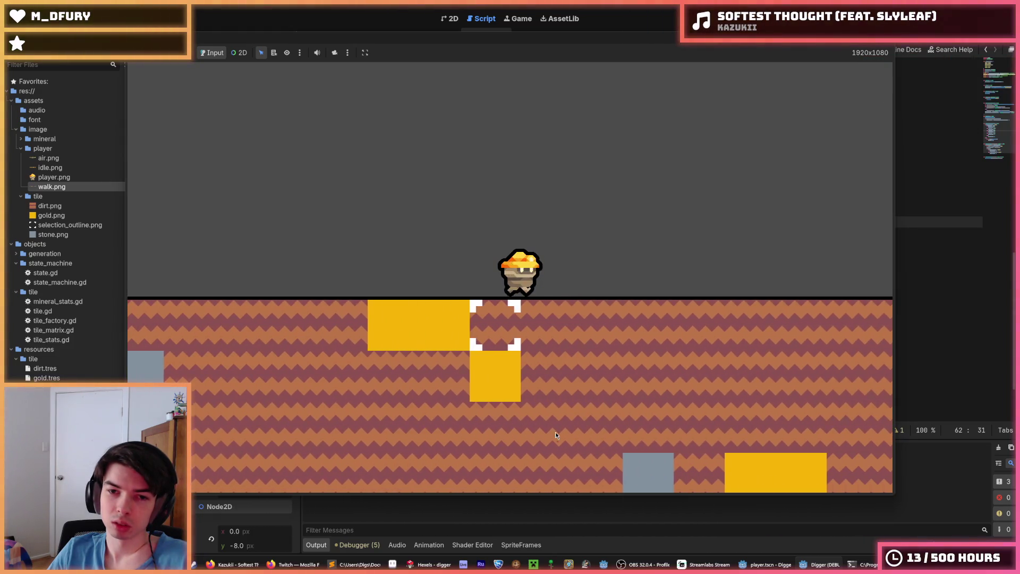
key("Up")
key("Up")
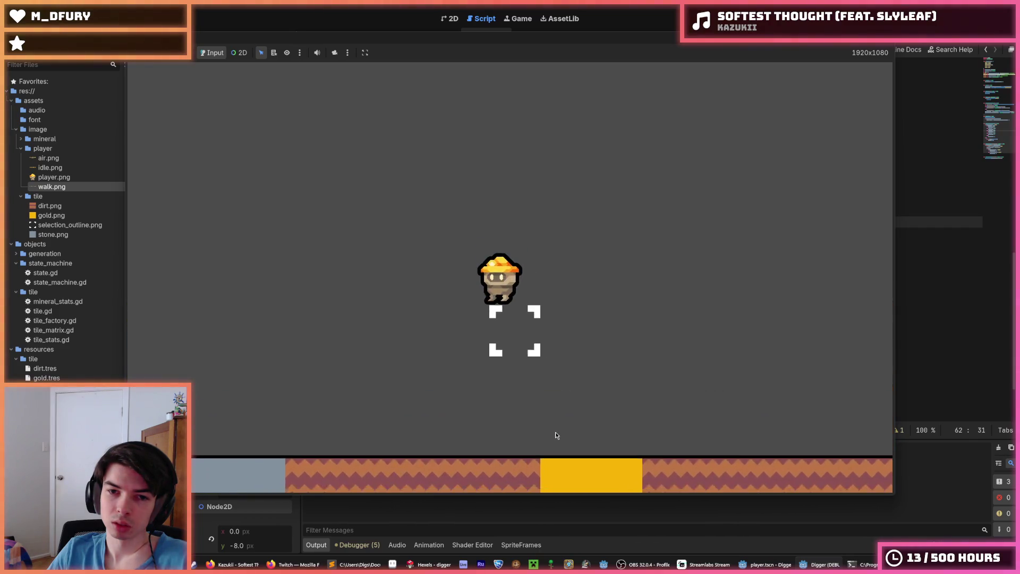
key("Up")
key("Up")
key("Right")
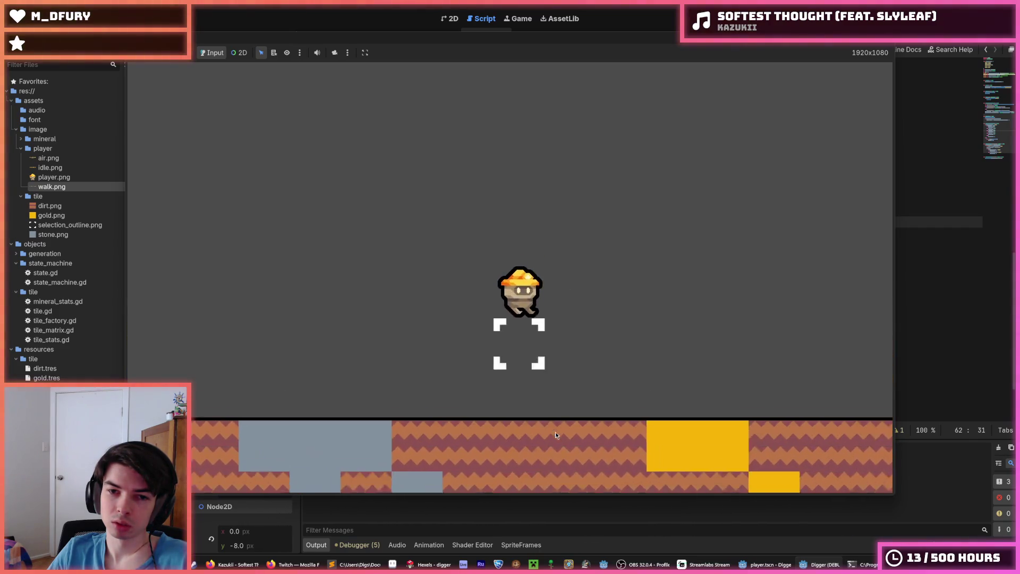
key("Left")
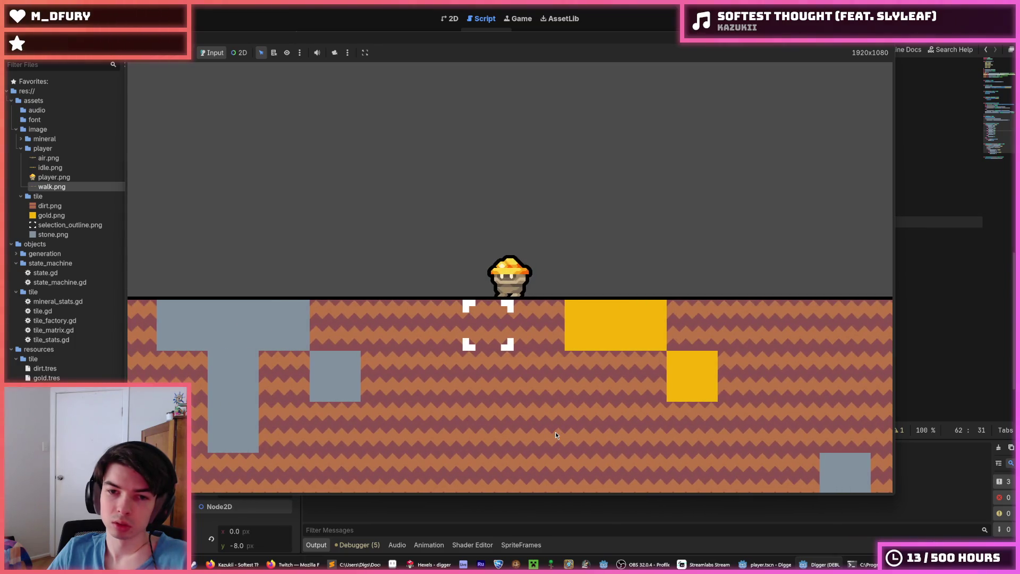
key("Up")
key("Left")
key("Up")
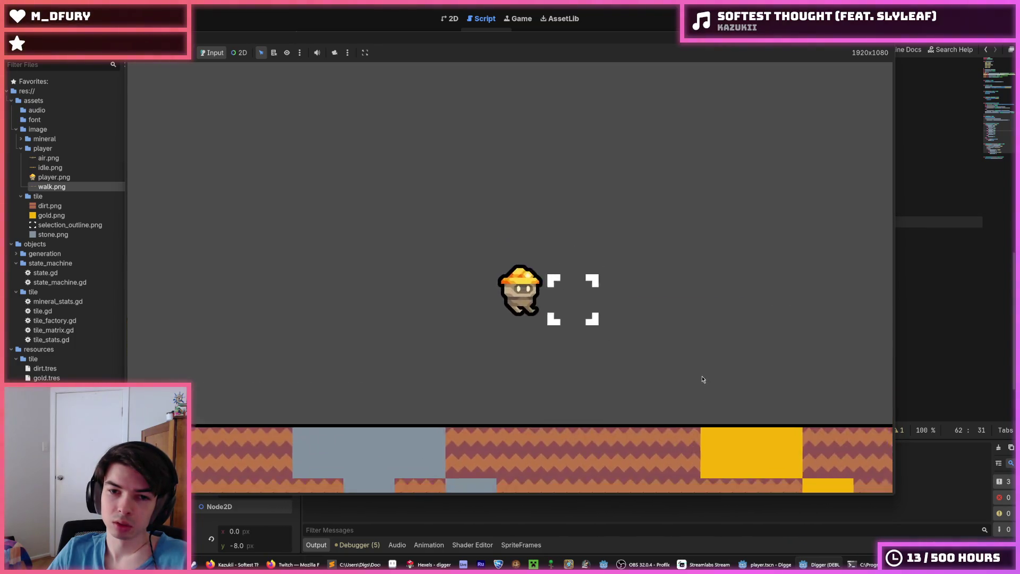
key("Up")
key("Right")
key("Up")
key("Up")
key("Right")
key("Up")
key("Up")
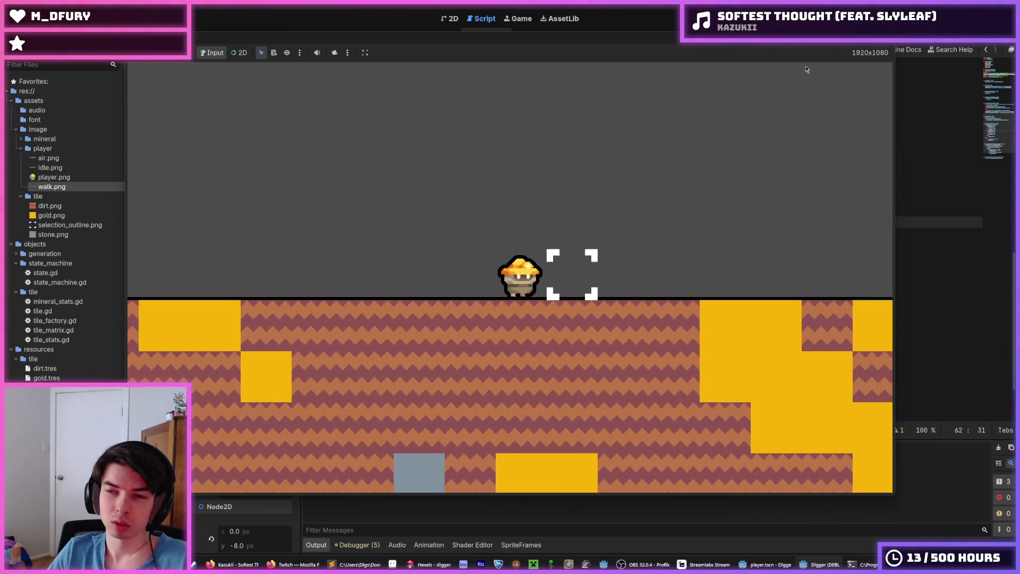
key("F8")
key("alt+Tab")
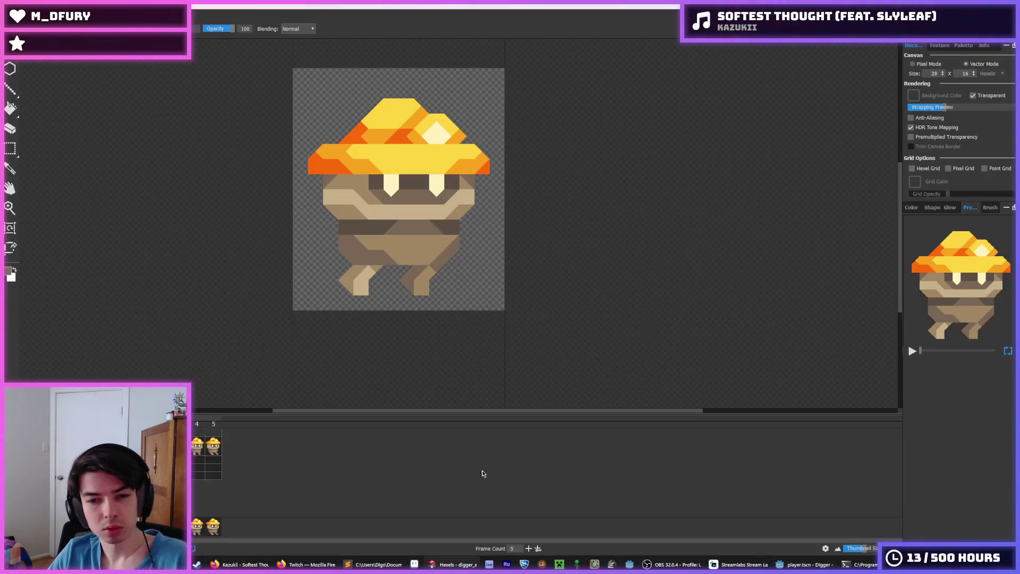
- Delete frames 5 and 4 from the timeline, leaving three frames
left_click(198, 449)
right_click(197, 449)
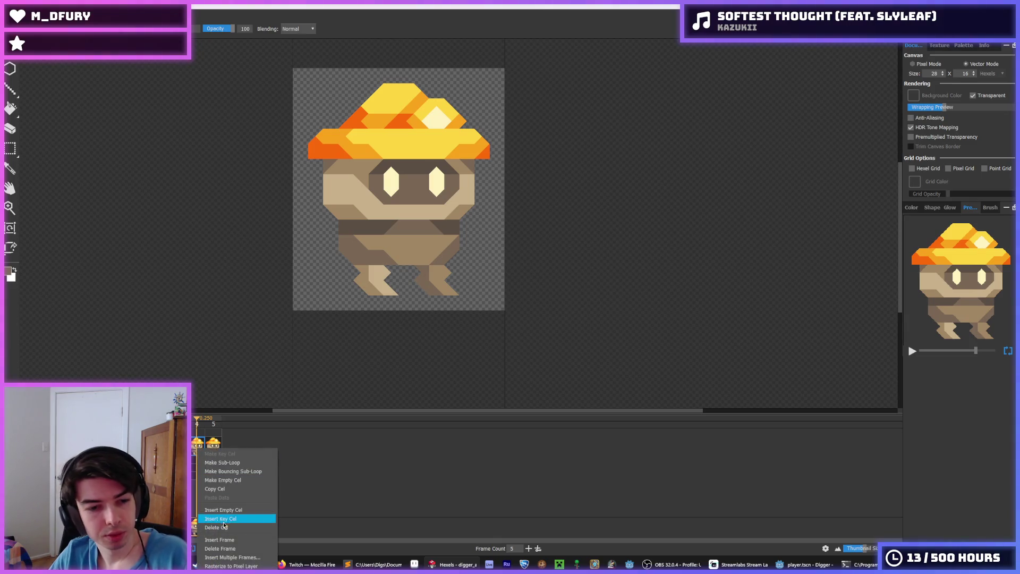
left_click(220, 548)
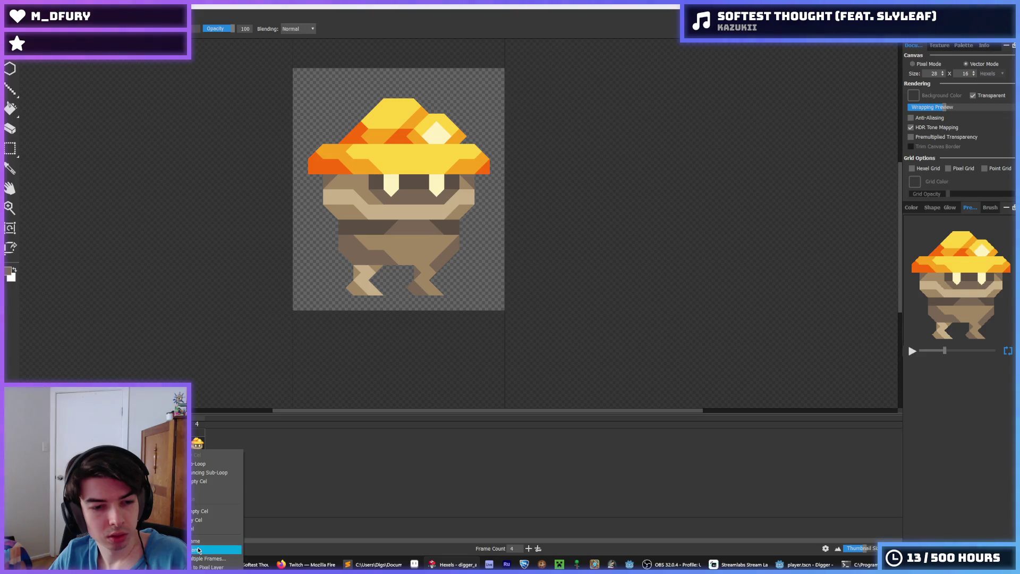
left_click(202, 549)
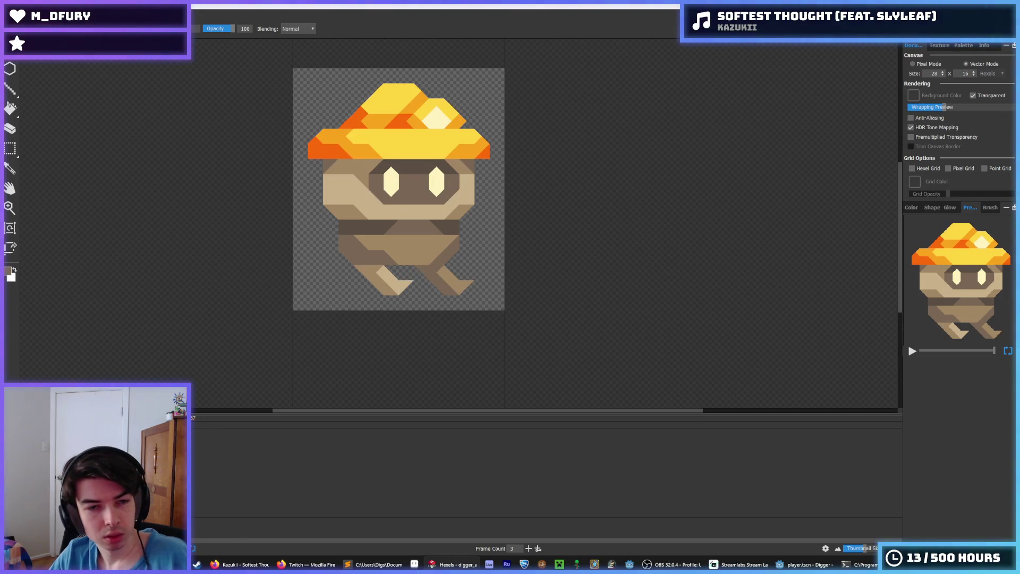
- Export the three-frame animation over air.png, confirming the replace, and return to Godot's player.gd
left_click(13, 16)
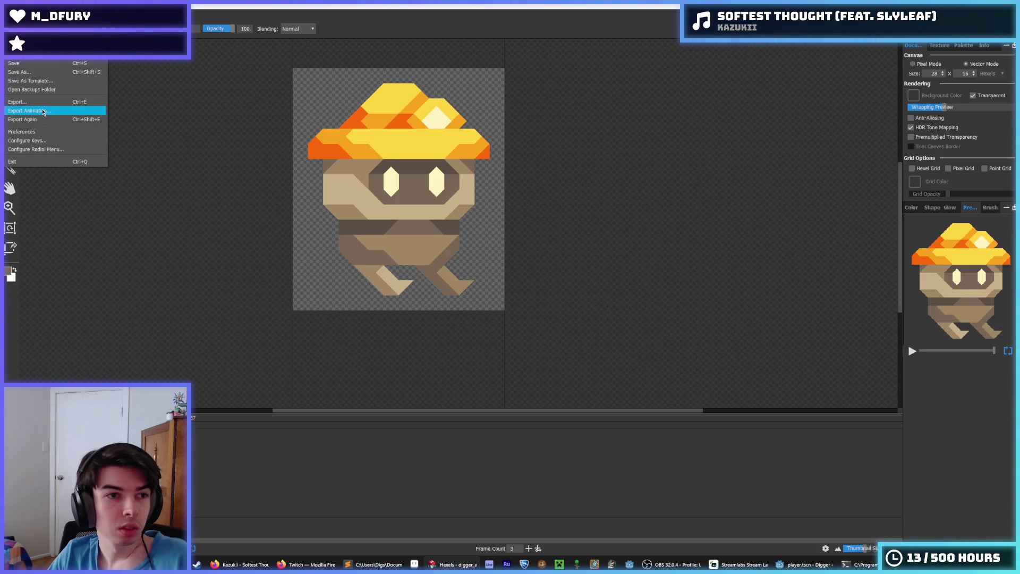
left_click(44, 110)
left_click(524, 330)
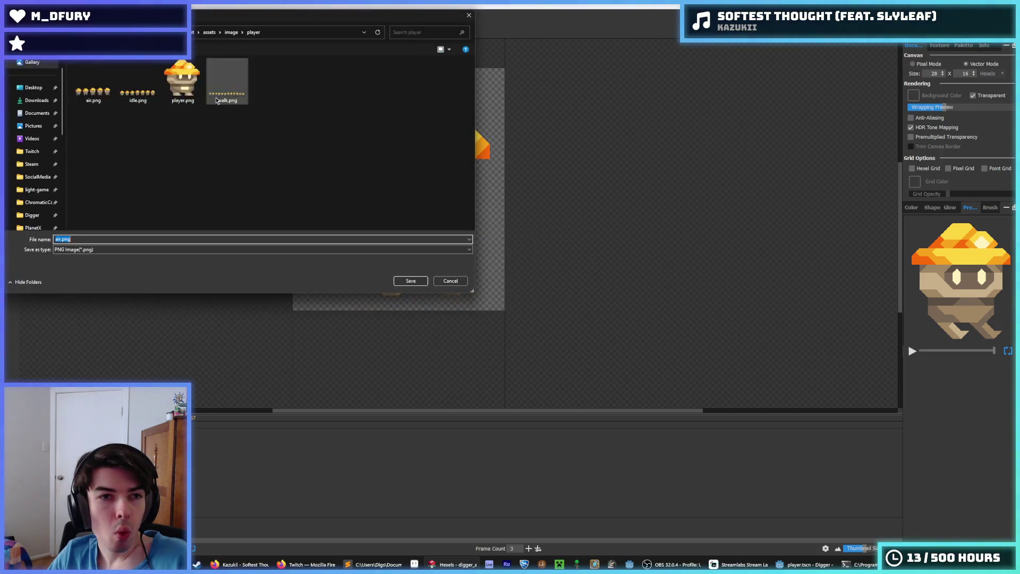
double_click(93, 85)
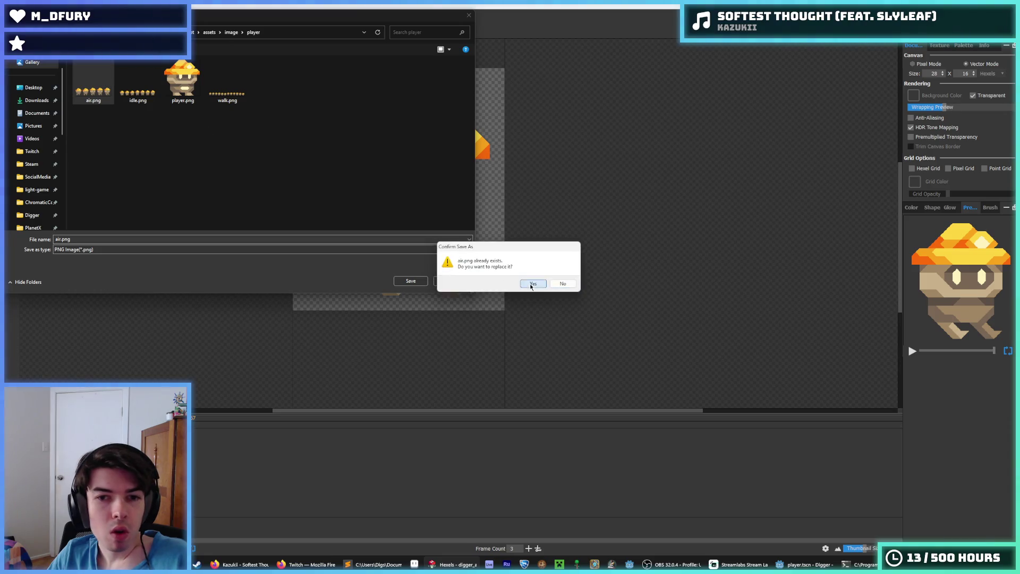
left_click(530, 282)
left_click(545, 402)
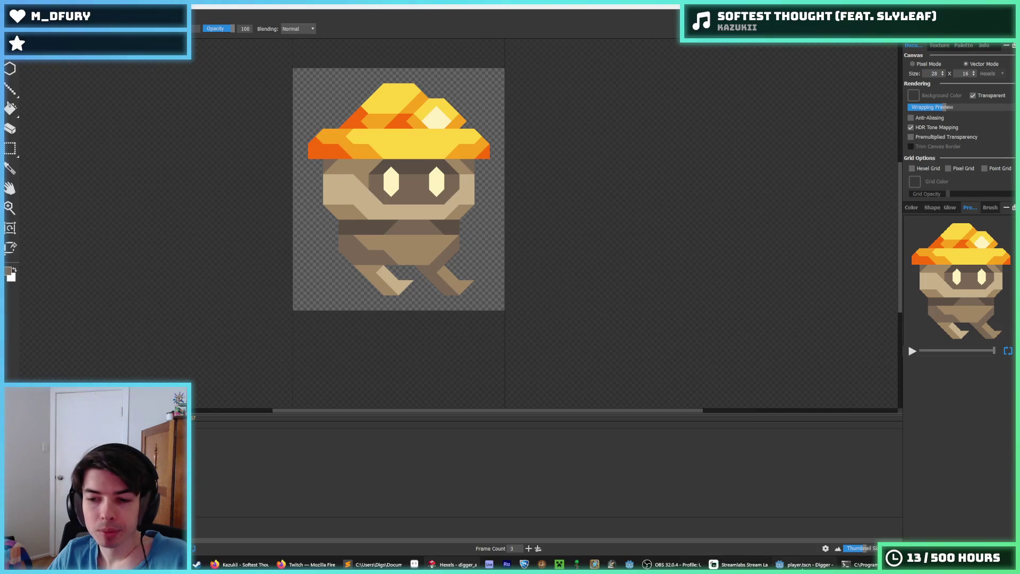
left_click(805, 564)
left_click(479, 306)
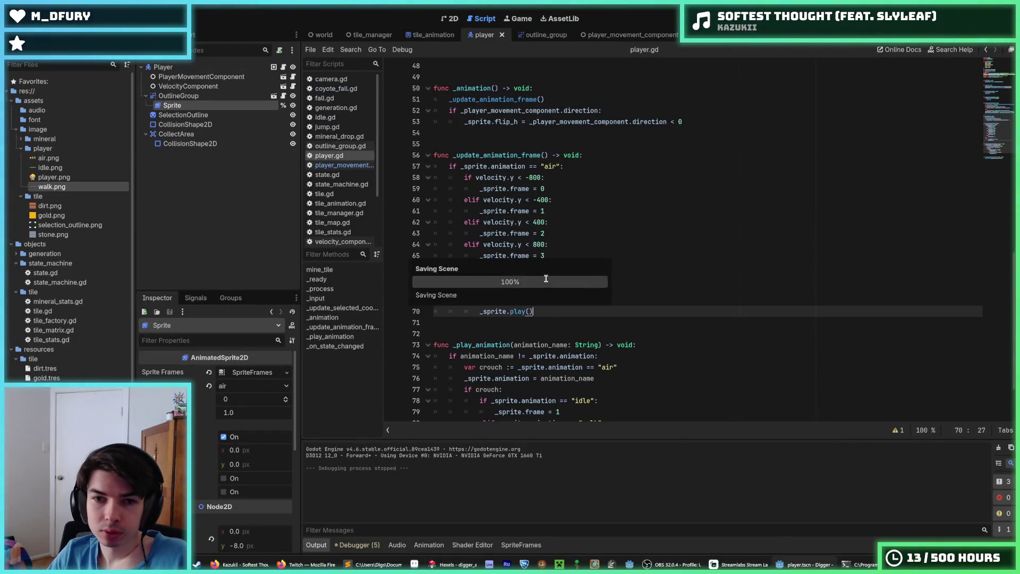
- Revert the air logic to three frames split at -400 and 400, then open the SpriteFrames panel
key("ctrl+z")
key("ctrl+z")
key("ctrl+z")
key("ctrl+z")
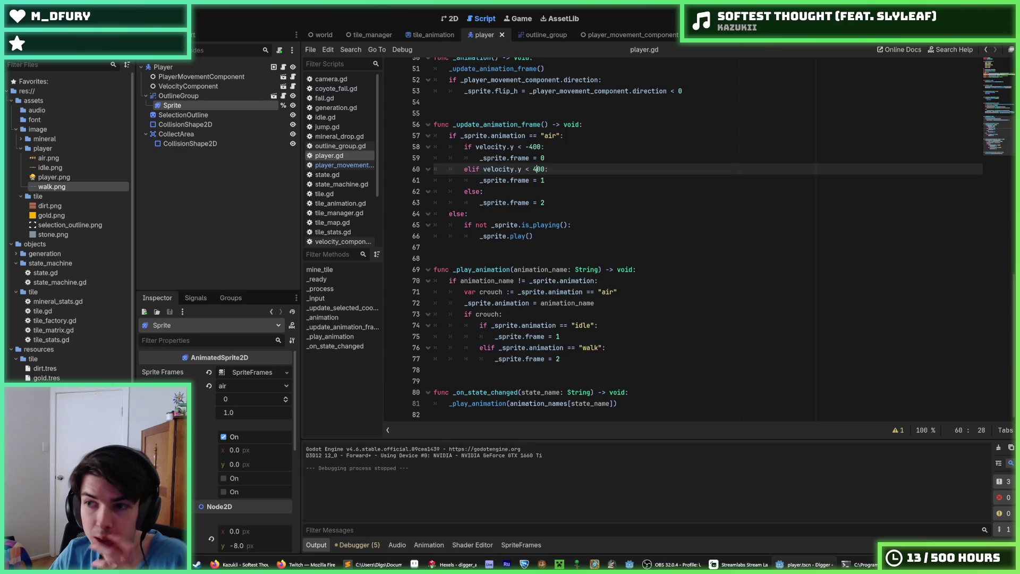
key("alt+Tab")
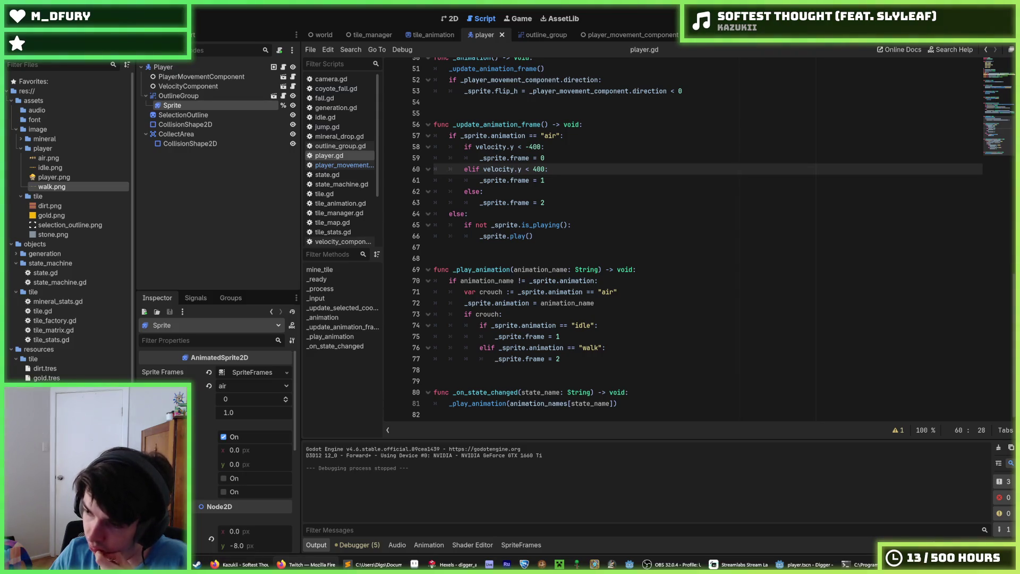
left_click(744, 305)
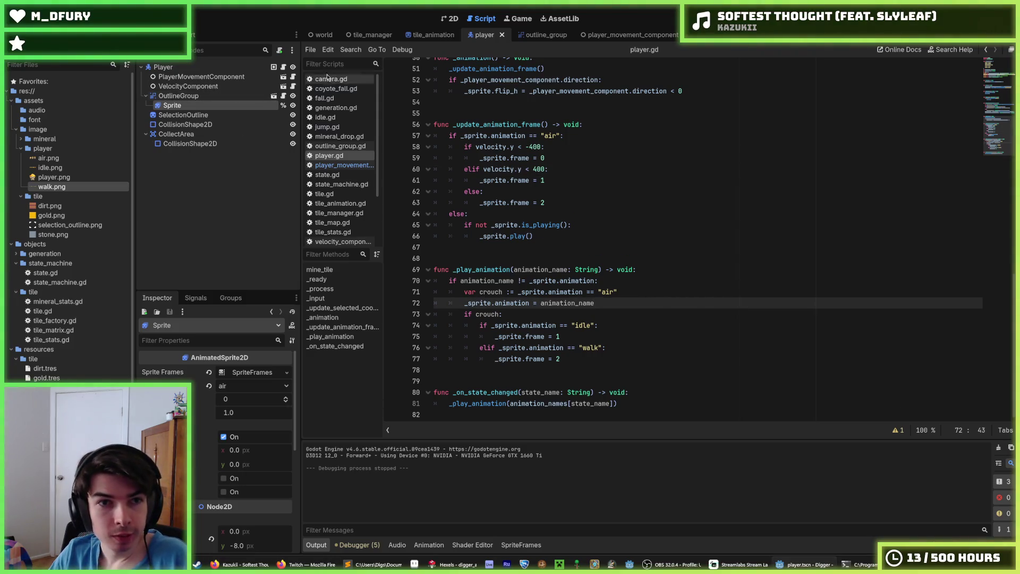
left_click(450, 19)
left_click(506, 543)
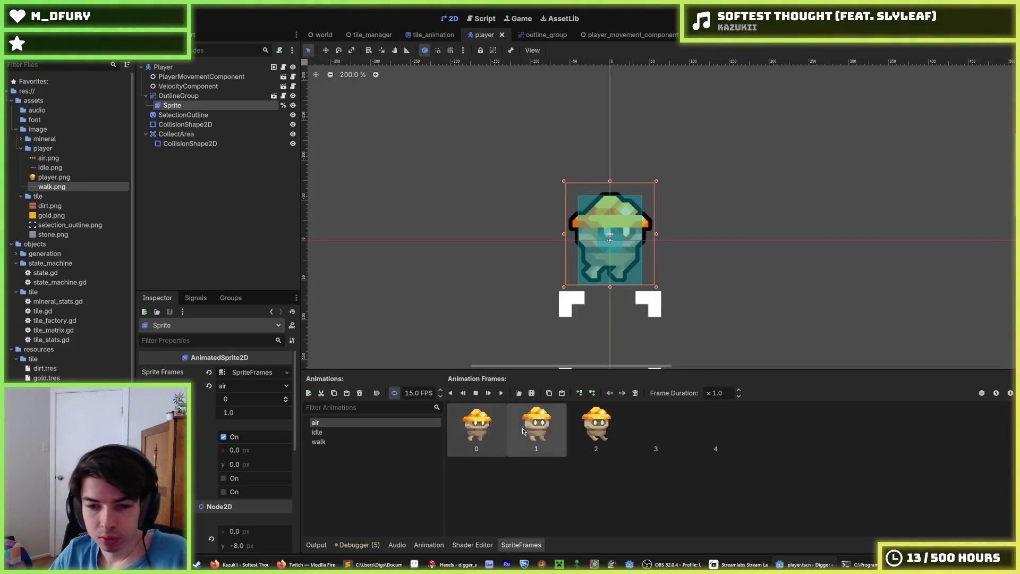
- Select all the old air frames, 0 through 4, and delete them
left_click(718, 436, "shift")
left_click(487, 440, "shift")
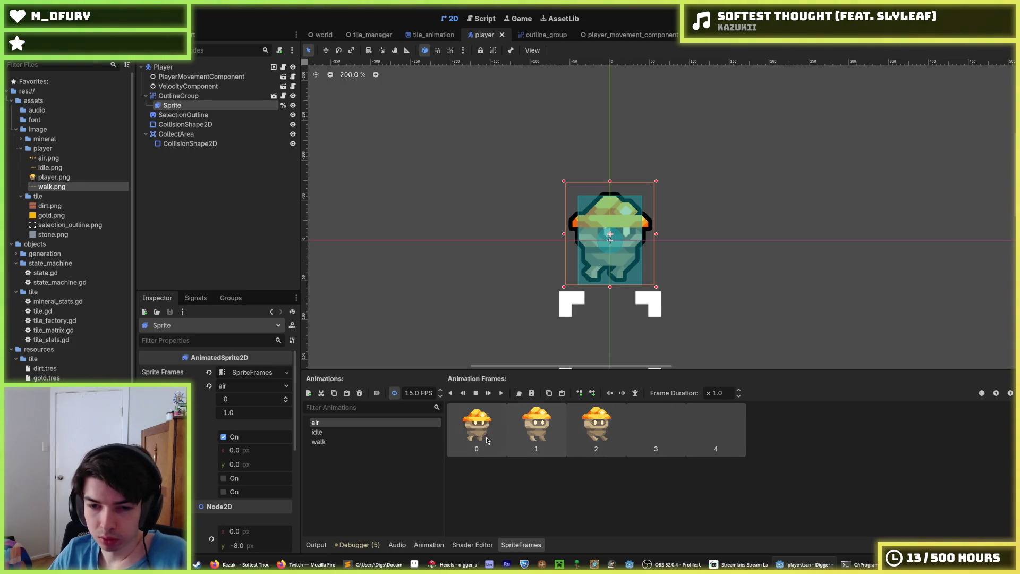
left_click(634, 392)
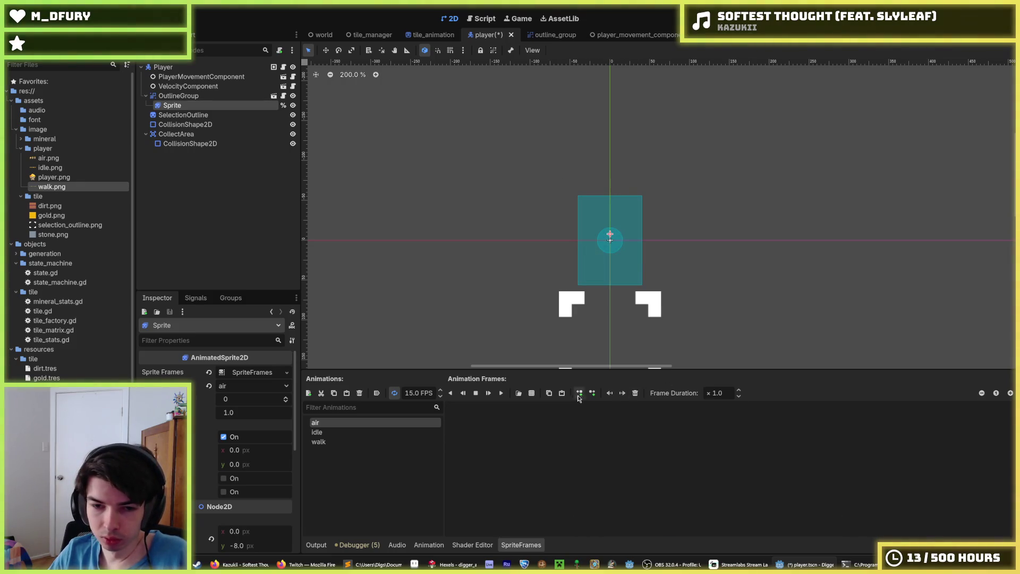
- Load air.png as a sprite sheet and set Horizontal to 3 columns
left_click(532, 392)
double_click(392, 199)
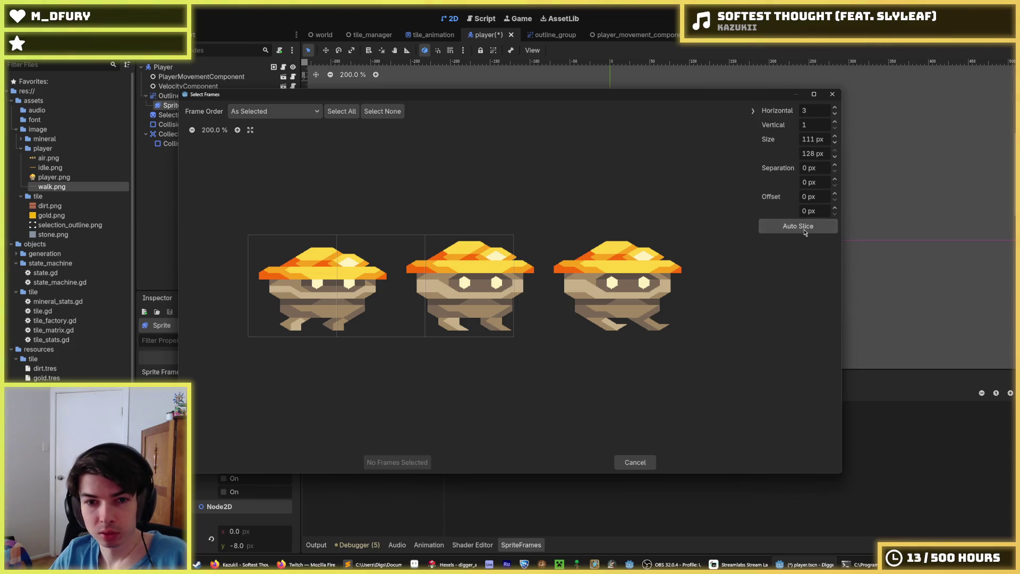
left_click(836, 99)
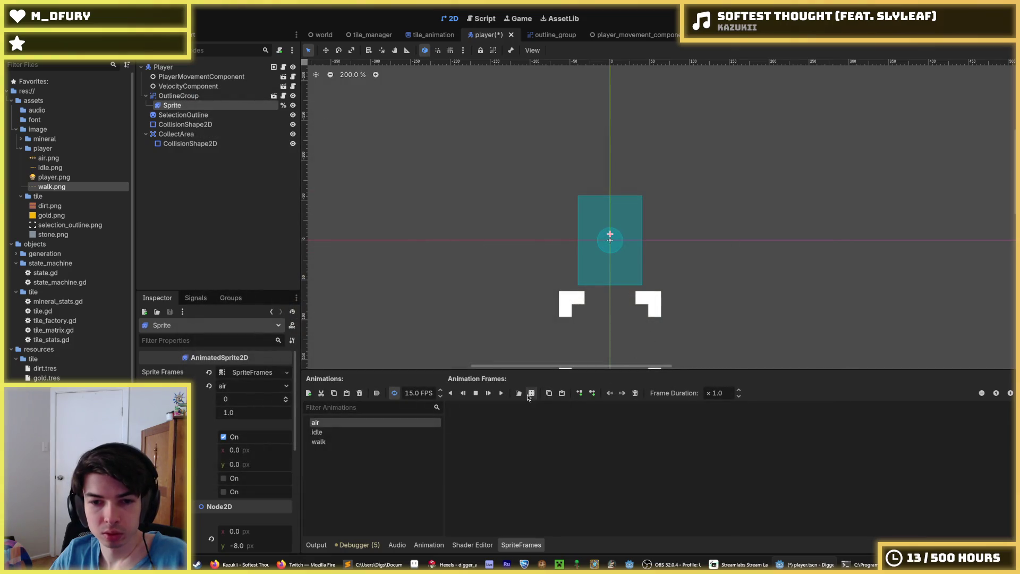
left_click(528, 396)
double_click(431, 196)
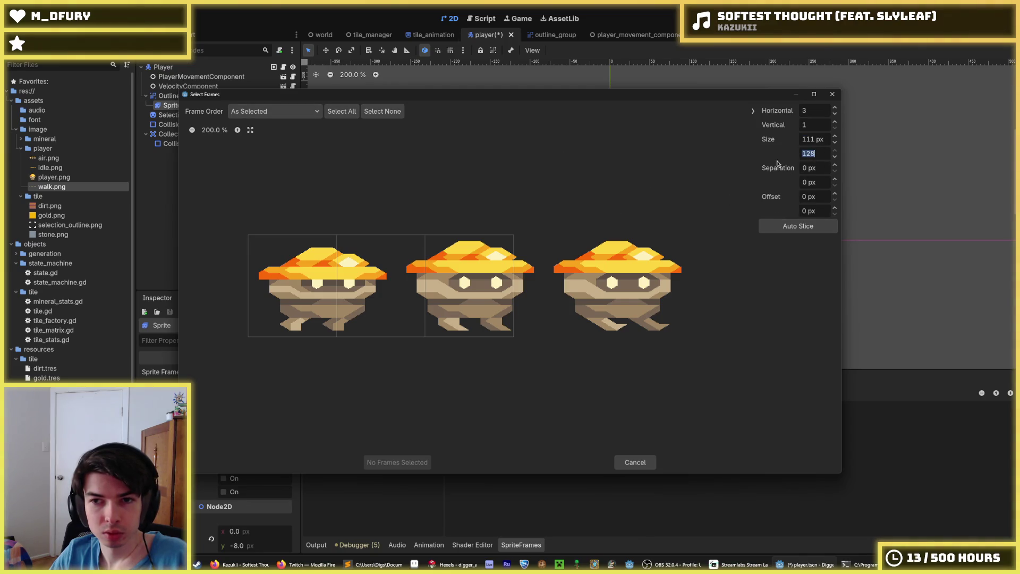
left_click(816, 112)
type("3")
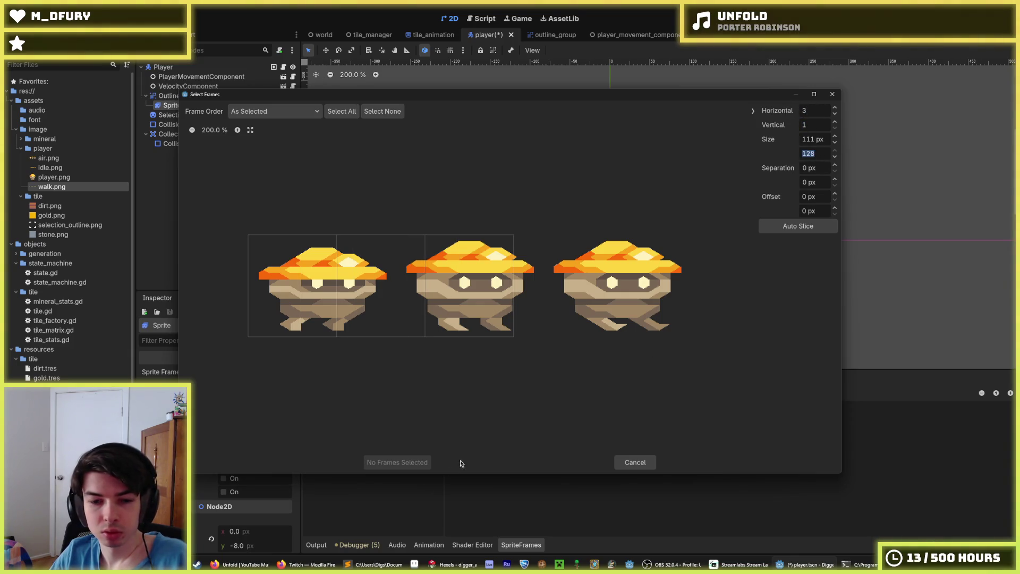
left_click(414, 565)
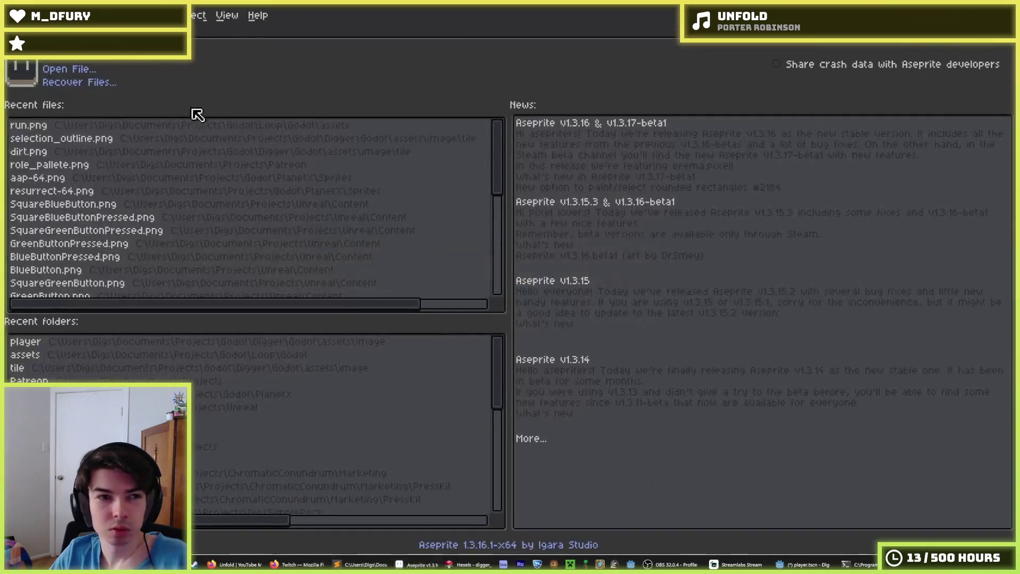
- Open player/air.png in Aseprite to check its three frames, then return to Godot's frame picker
left_click(118, 344)
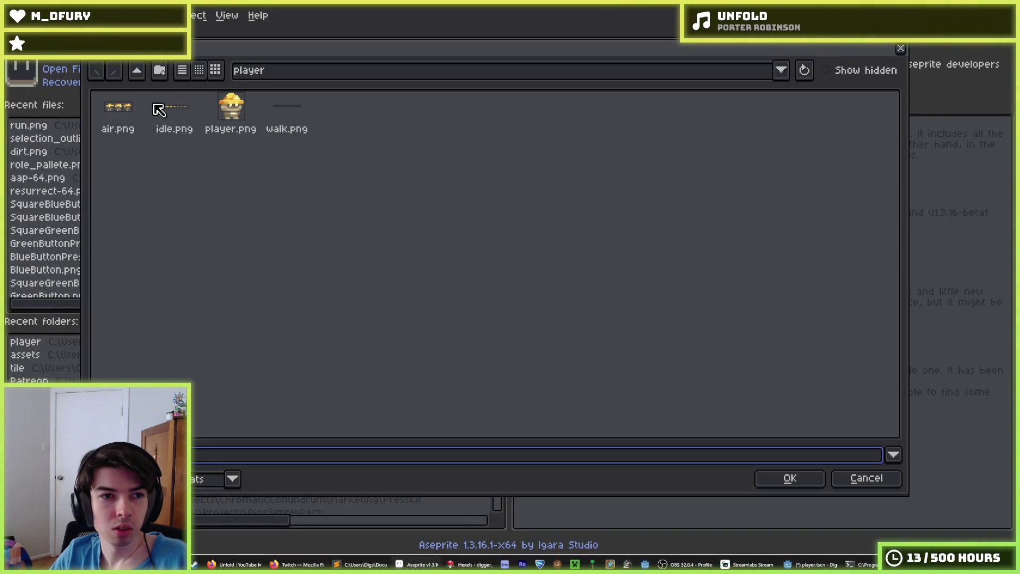
double_click(161, 110)
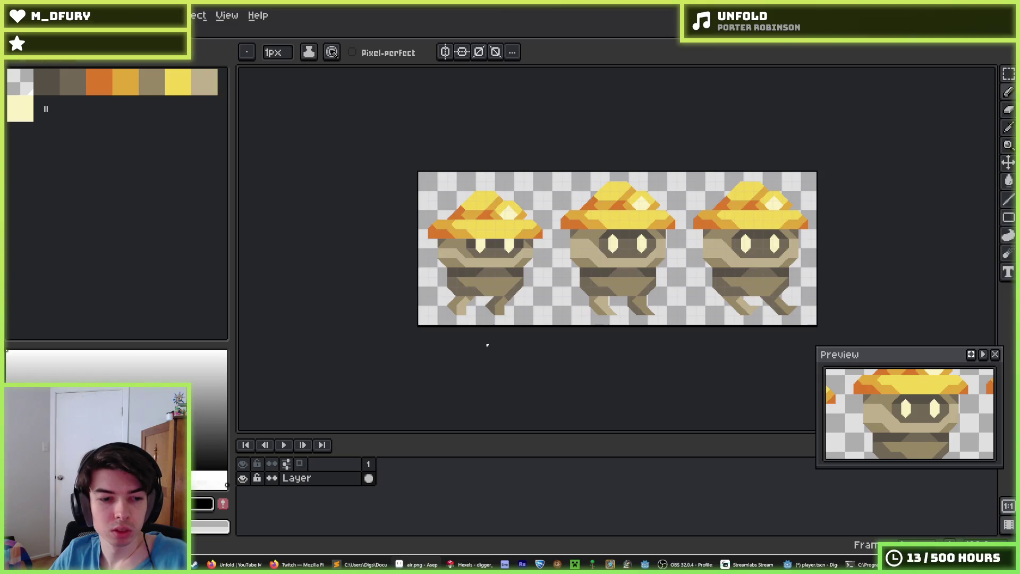
left_click(468, 564)
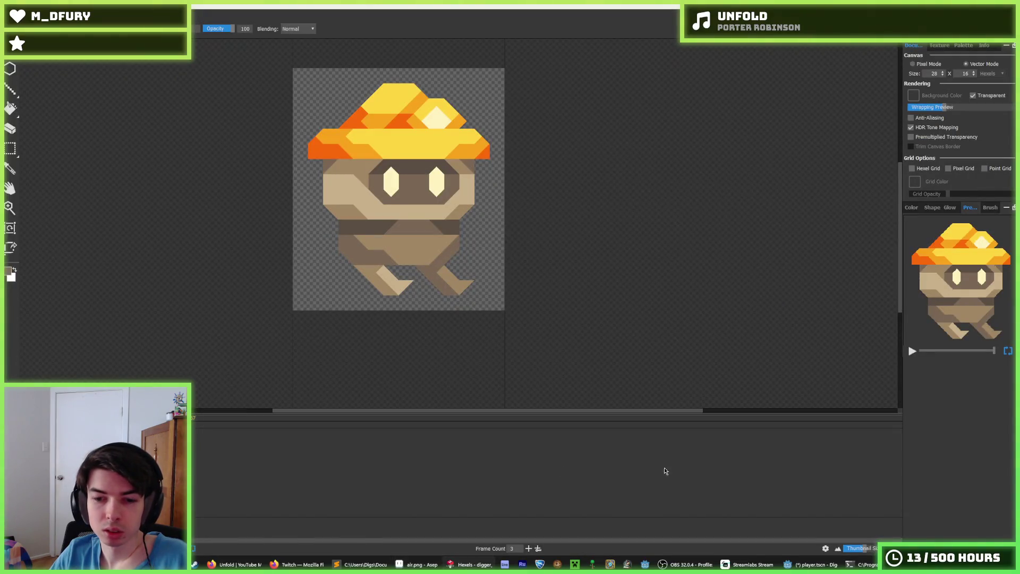
left_click(813, 564)
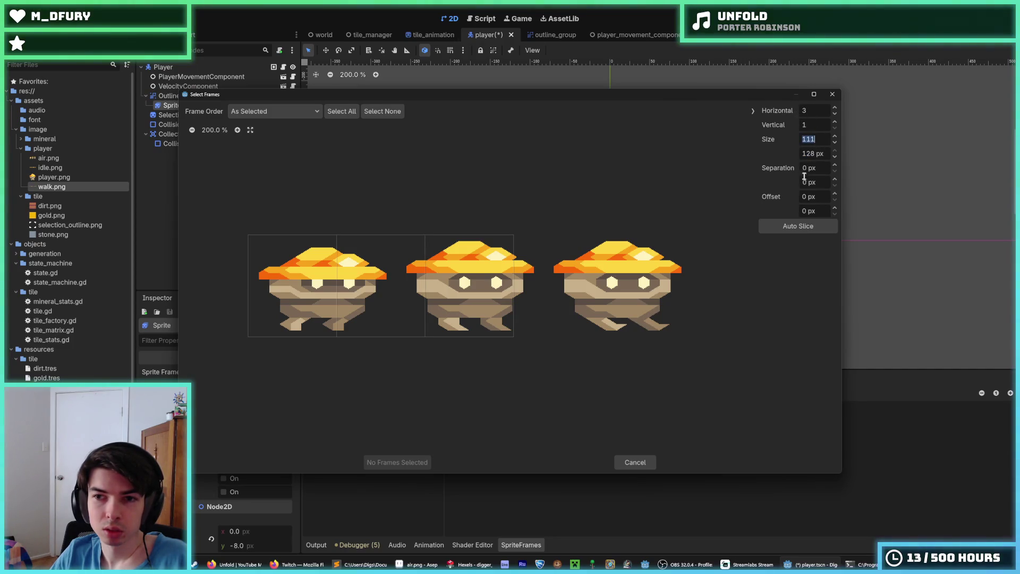
- Add sheet frames 0–2 to the air animation, preview it, and save the player scene
left_click_drag(292, 286, 511, 289)
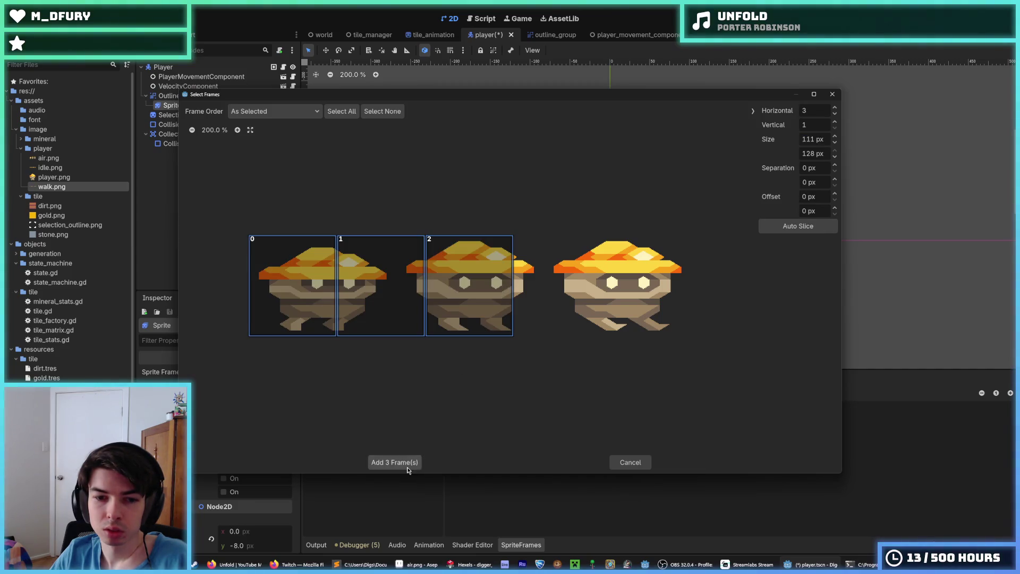
left_click(408, 467)
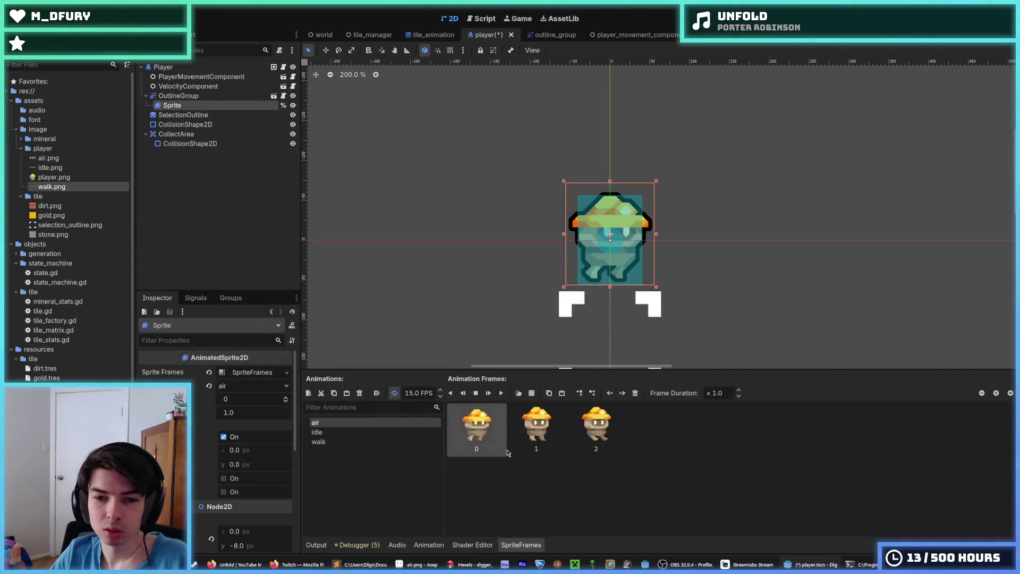
left_click(486, 425)
left_click(502, 393)
left_click(477, 396)
key("ctrl+s")
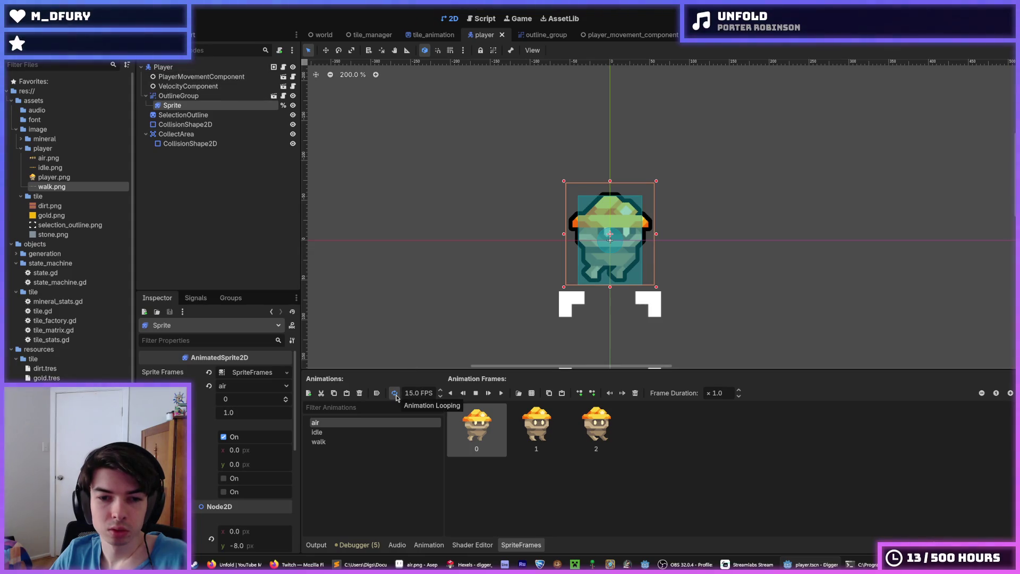
left_click(321, 432)
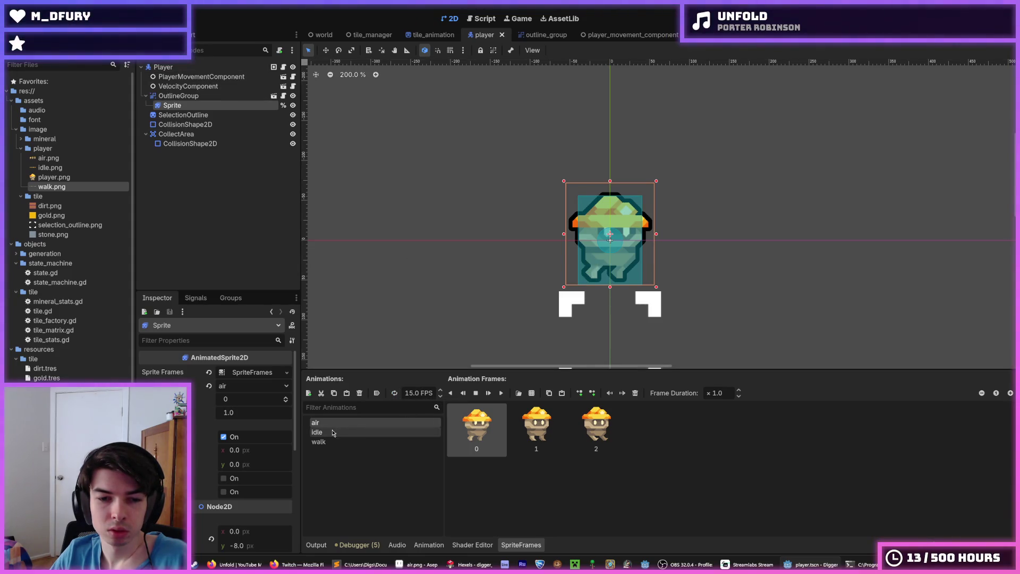
- Turn off looping on the air animation, save, and run the game with F5
left_click(315, 422)
left_click(394, 393)
key("ctrl+s")
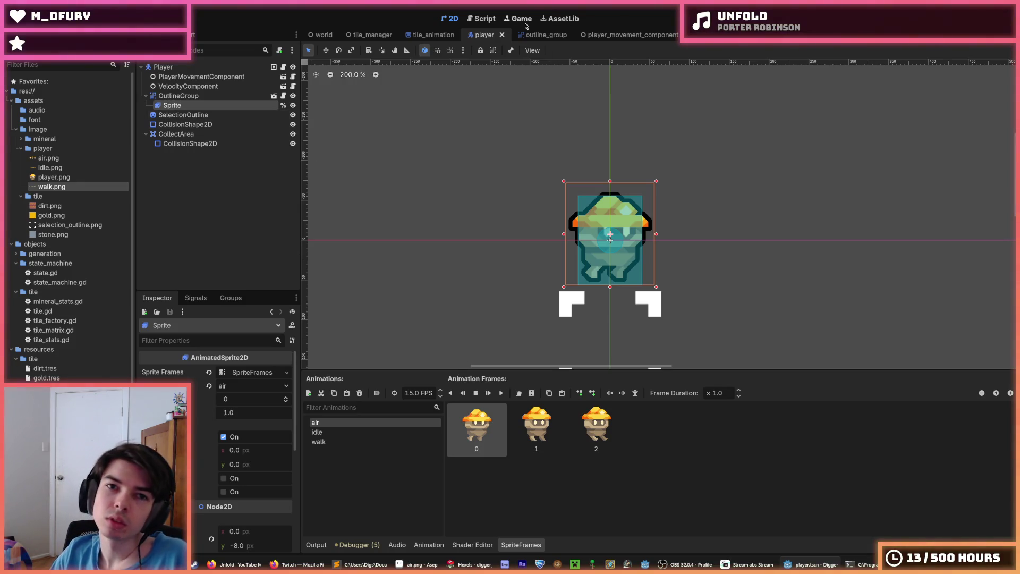
key("F5")
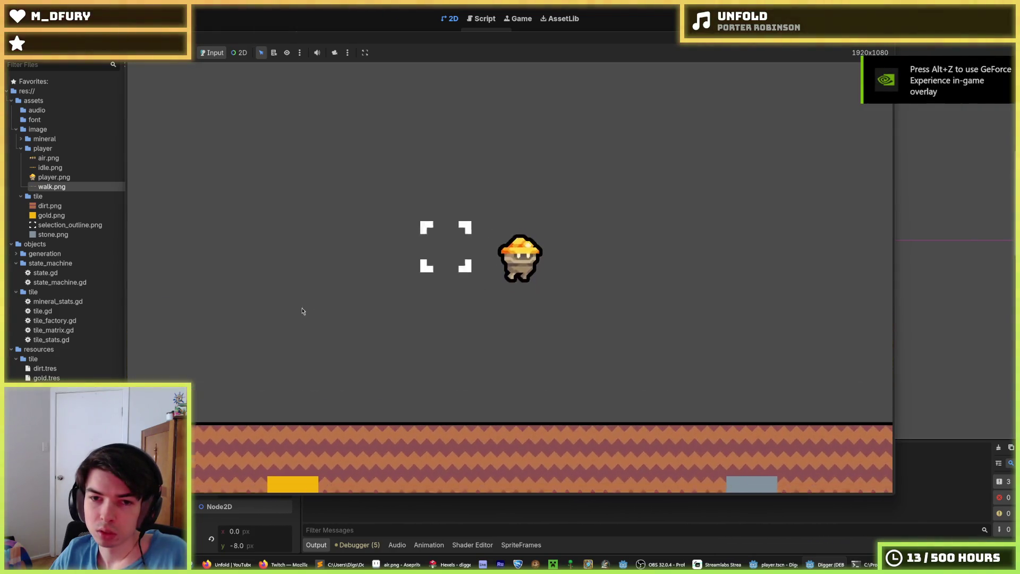
- Stop the running game and relaunch it with F5
key("F8")
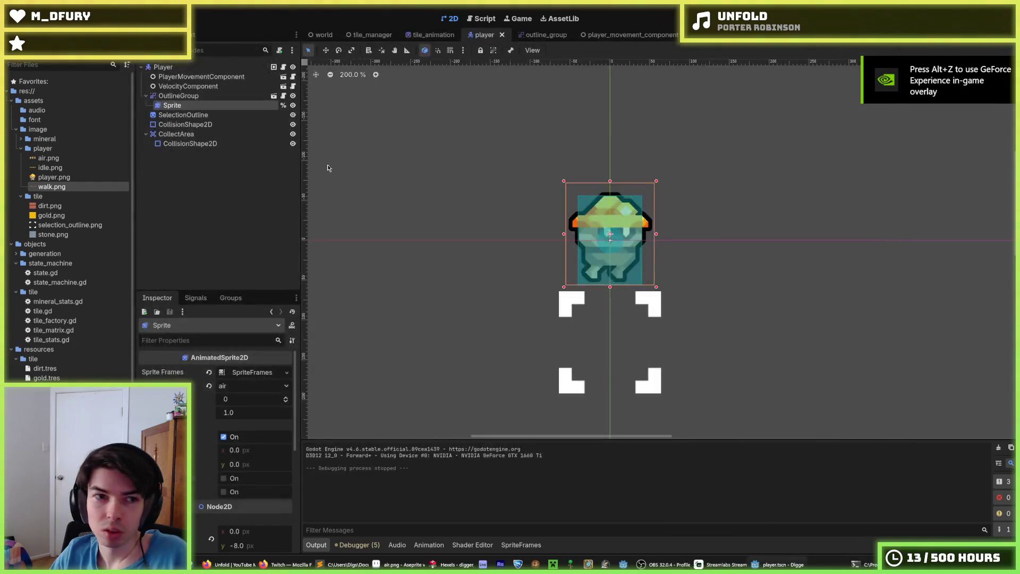
left_click(292, 114)
key("F5")
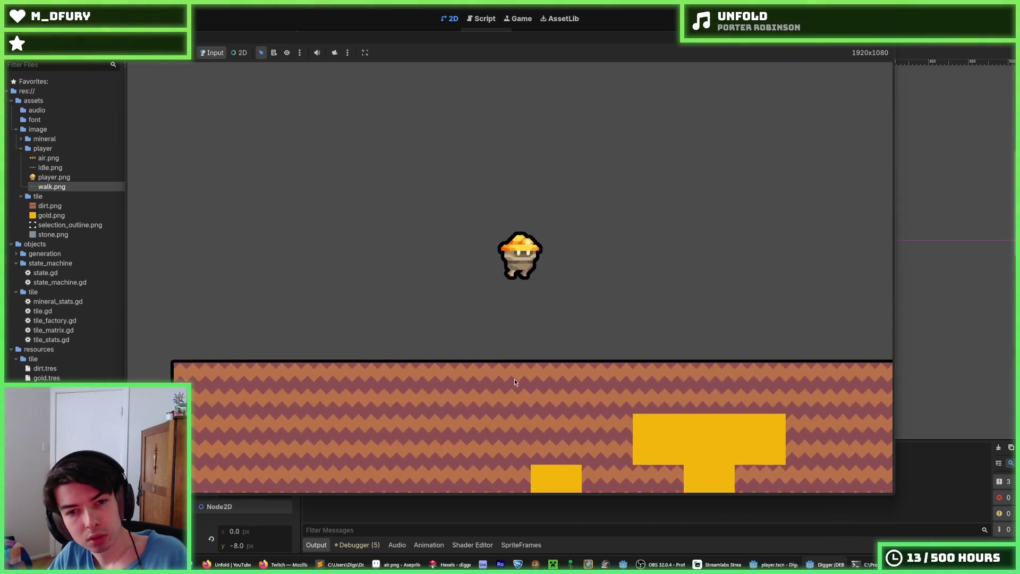
- Dig a tunnel down through the gold tile and jump around inside it
left_click(514, 379)
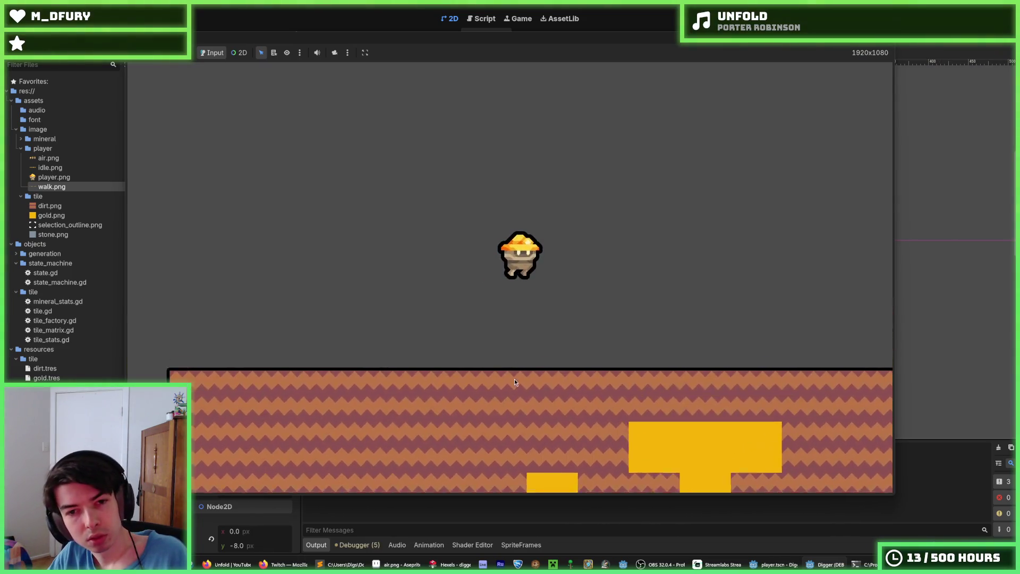
key("space")
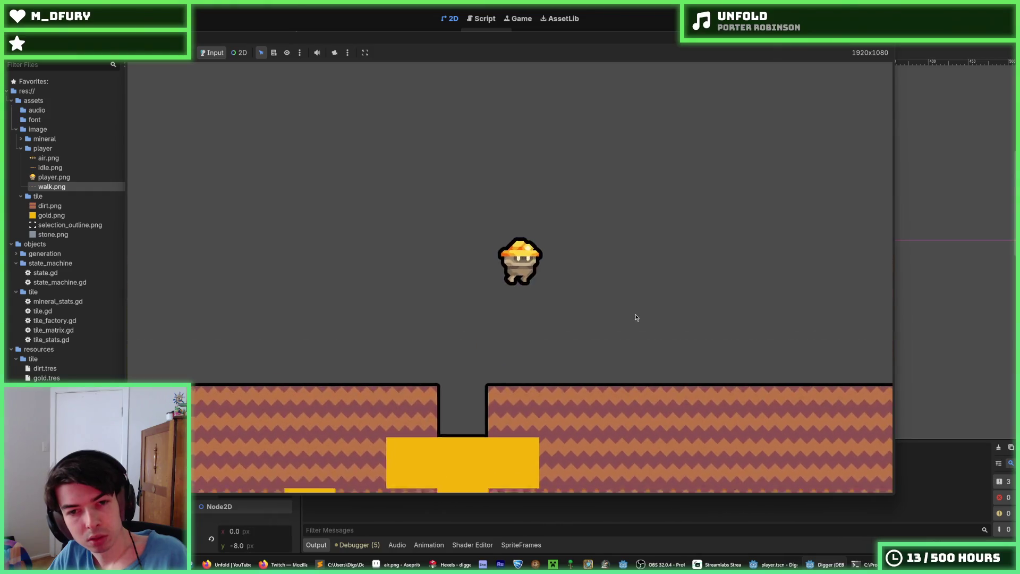
key("d")
key("s")
key("s")
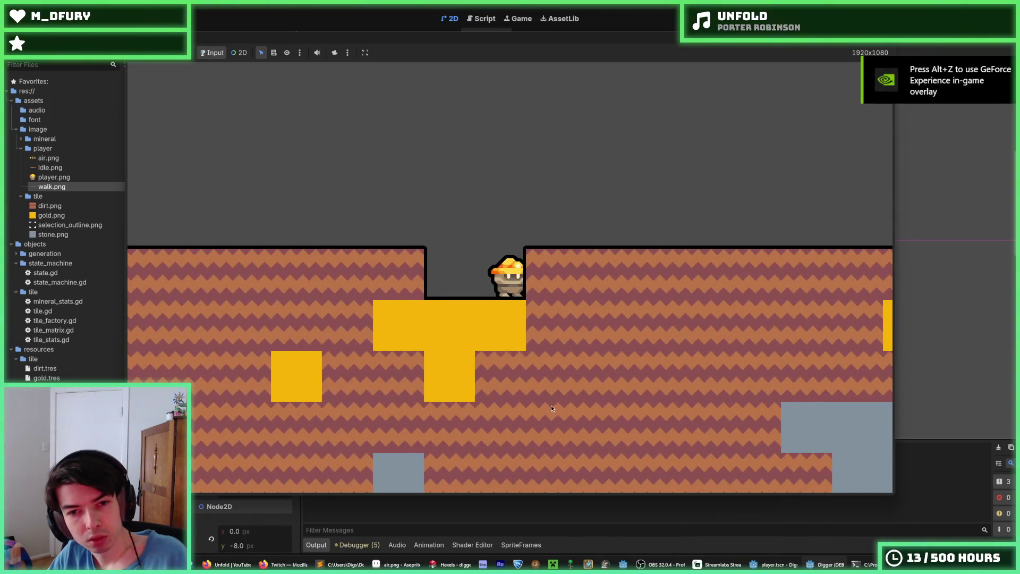
key("d")
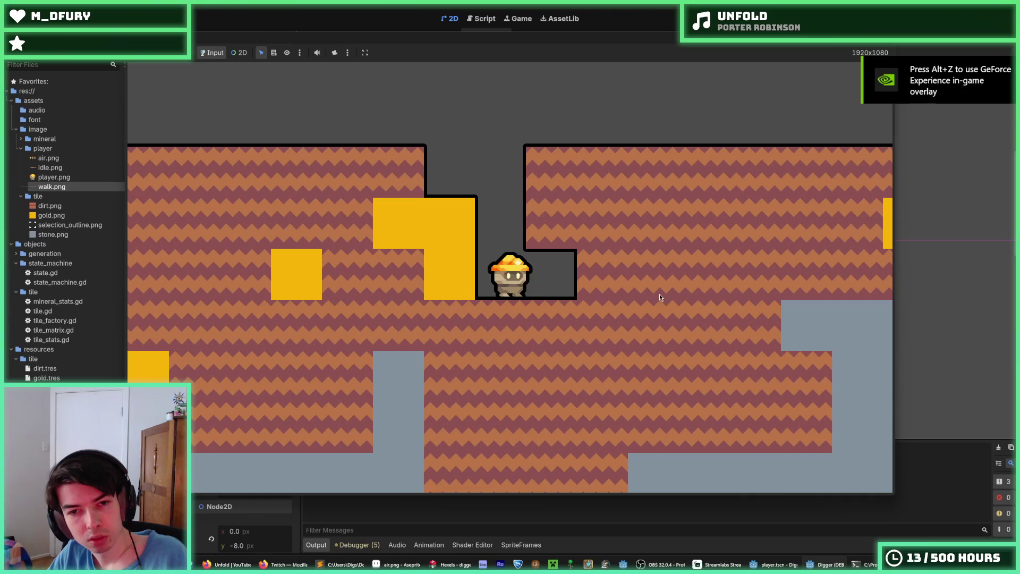
key("space")
key("space")
key("space")
key("a")
key("space")
key("space")
key("space")
key("space")
key("space")
key("space")
key("space")
key("space")
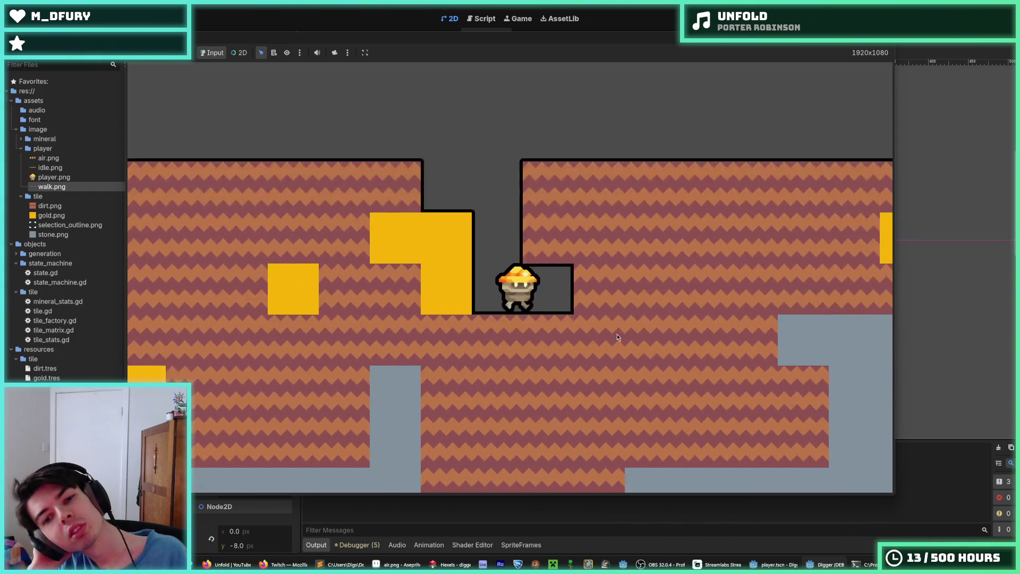
- Walk right and left across the terrain, jumping in and out of the pits
key("space")
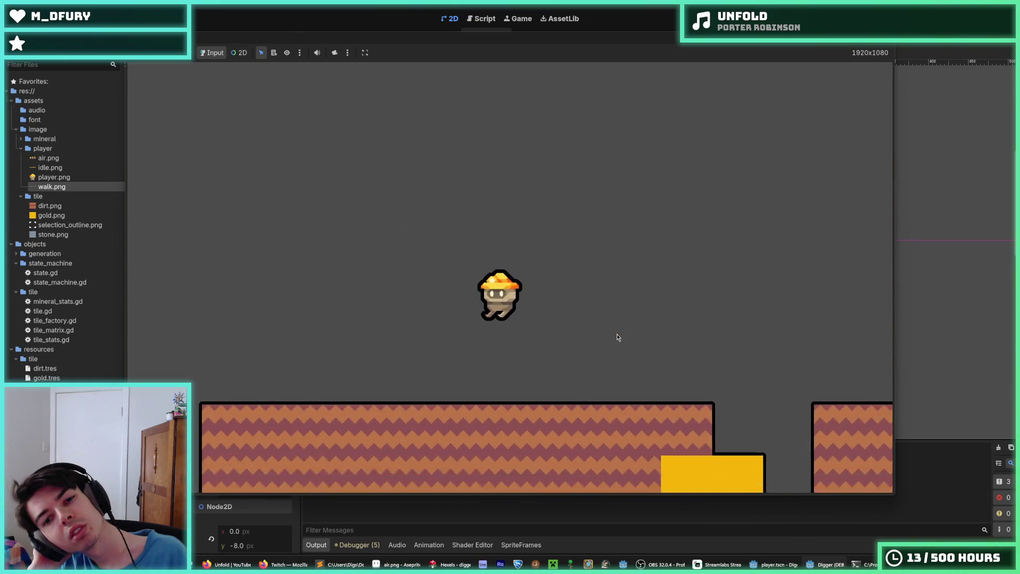
key("Right")
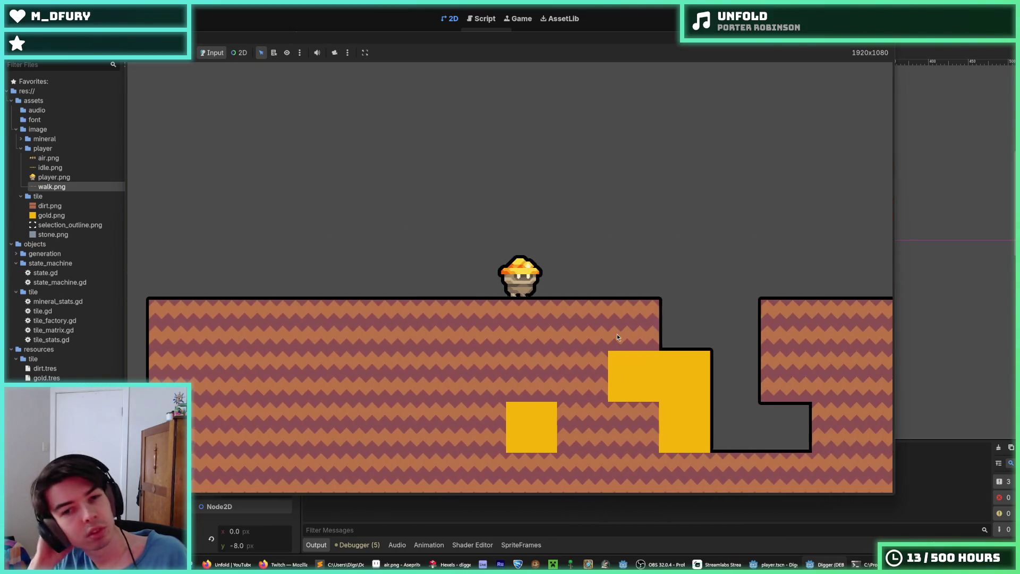
key("space")
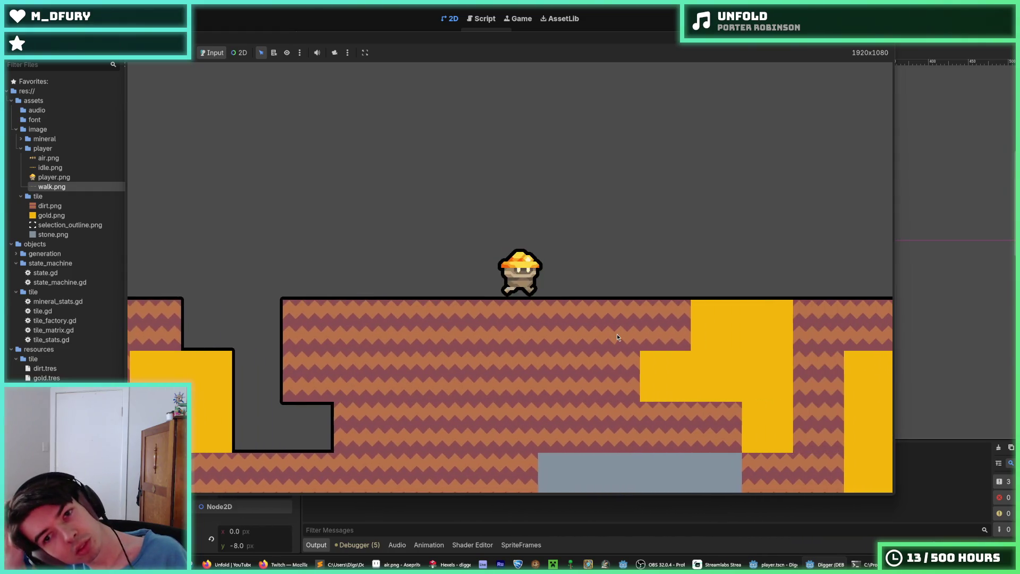
key("space")
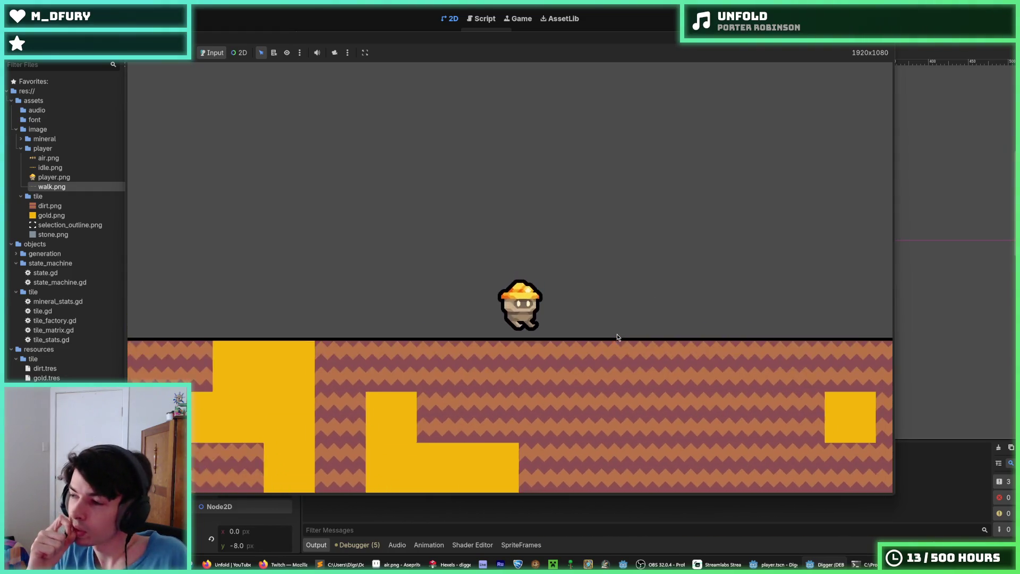
key("space")
key("space")
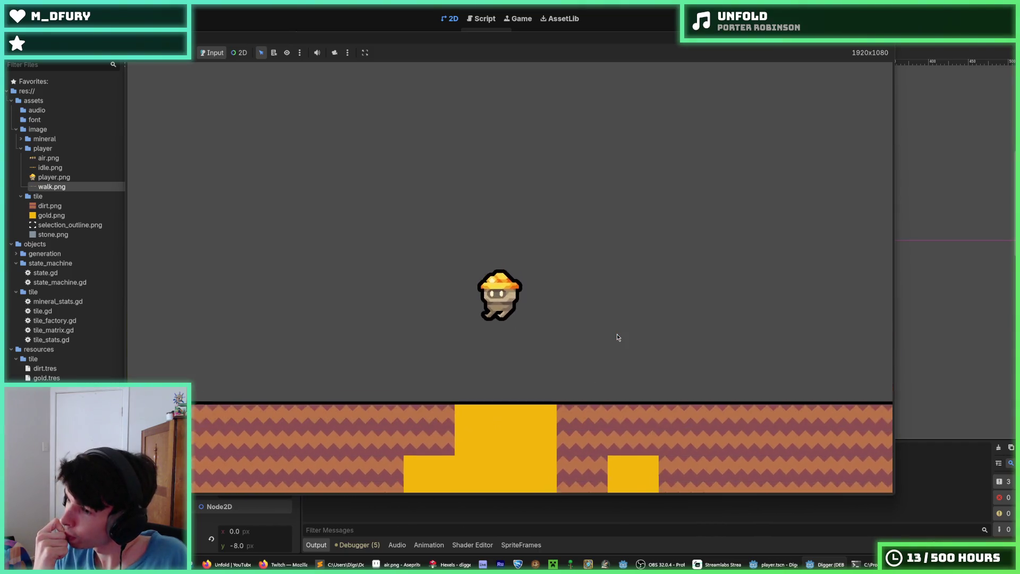
key("Left")
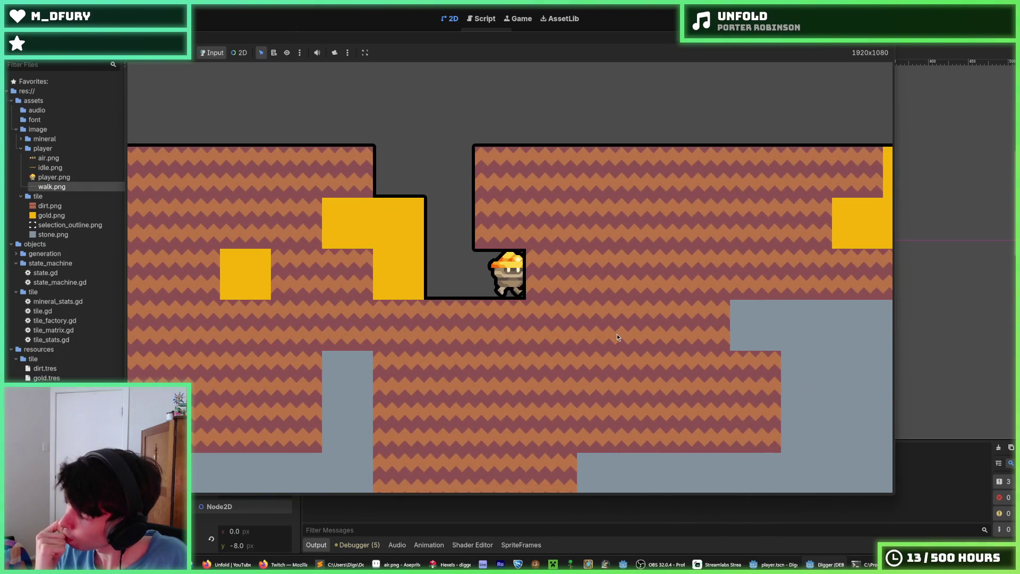
key("space")
key("Left")
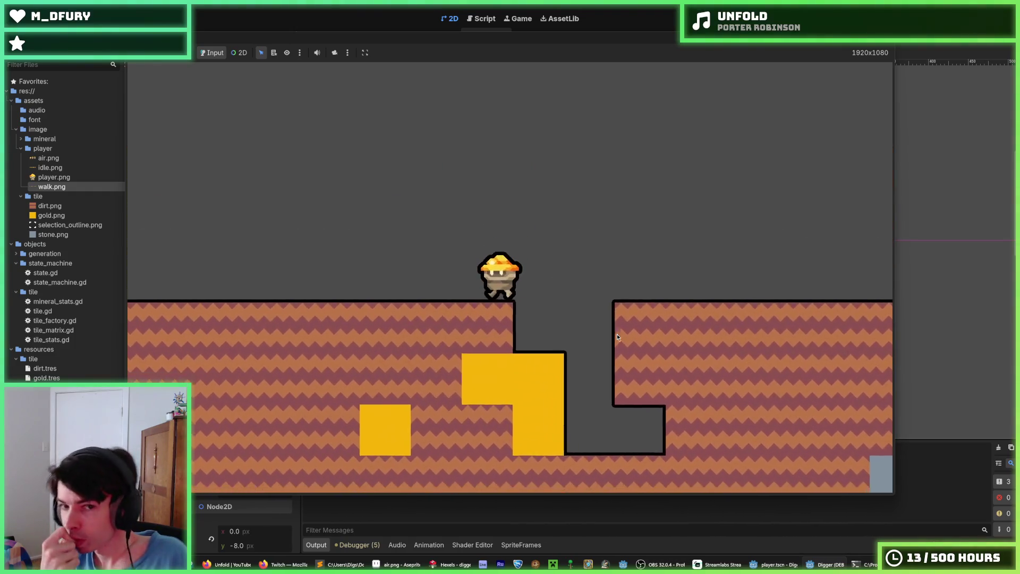
key("Right")
key("space")
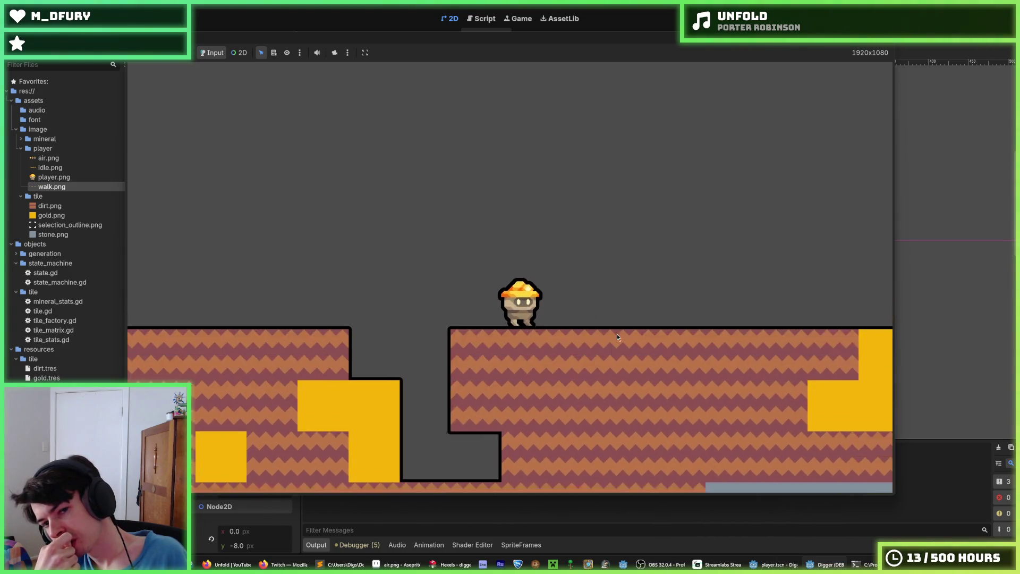
key("Right")
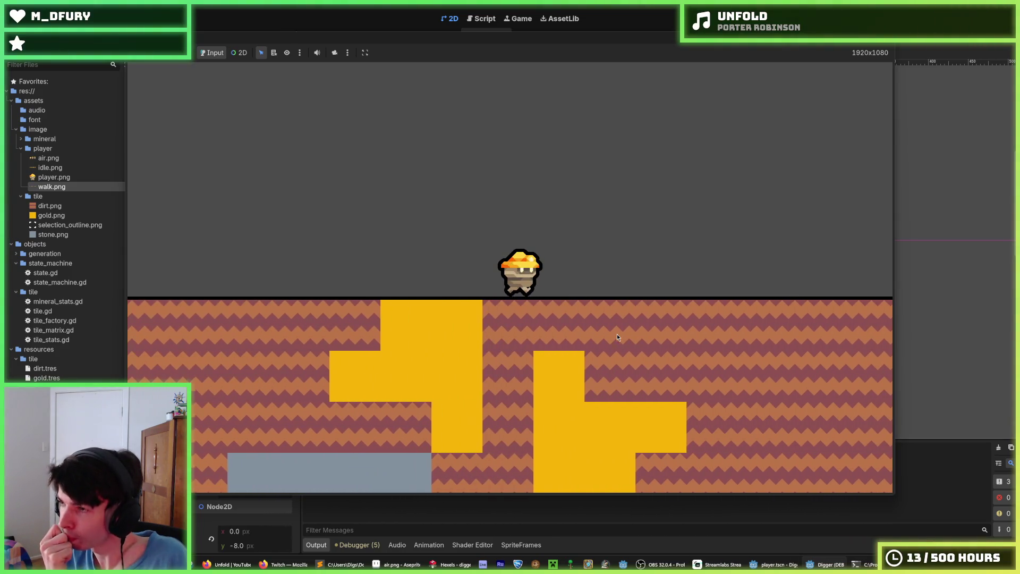
- Drift left while jumping repeatedly, then jump into and out of the tunnel to test the air animation
key("Left")
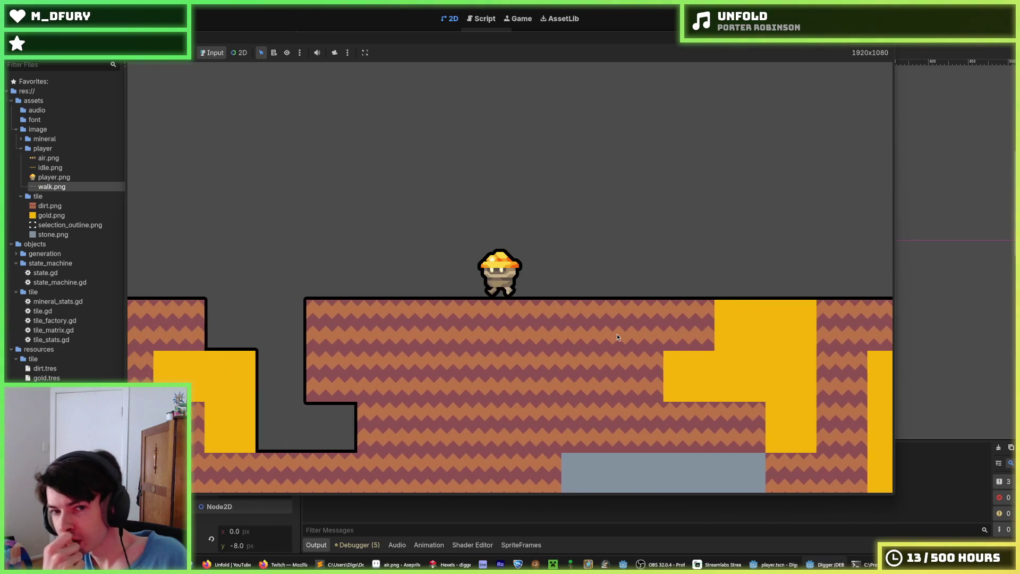
key("Left")
key("space")
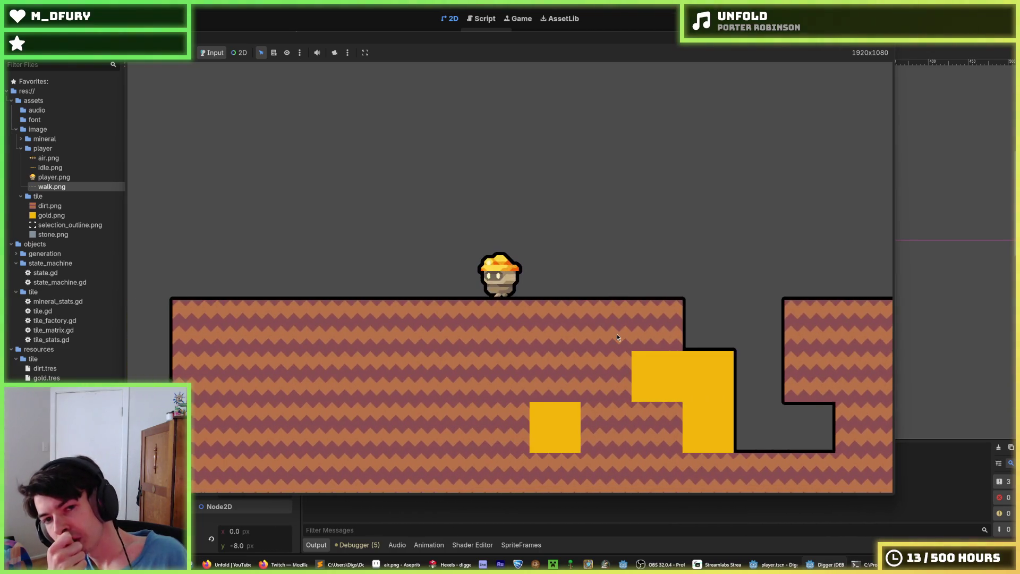
key("Right")
key("space")
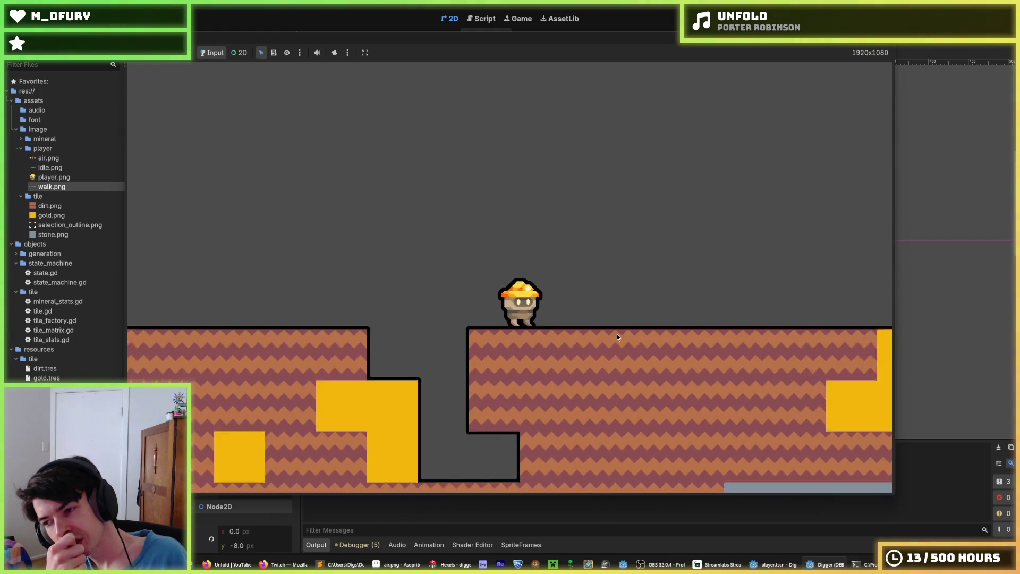
key("Right")
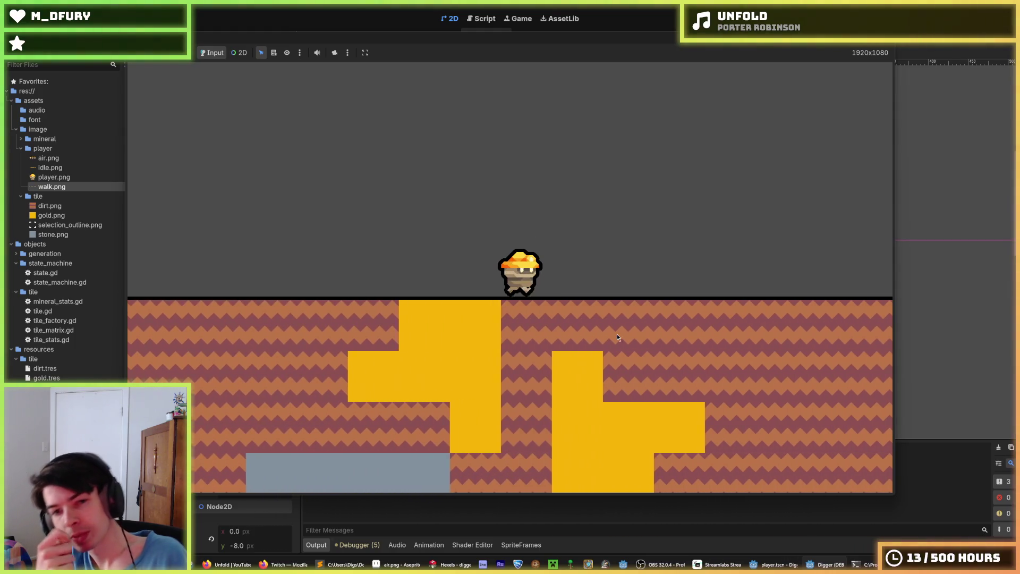
key("Left")
key("space")
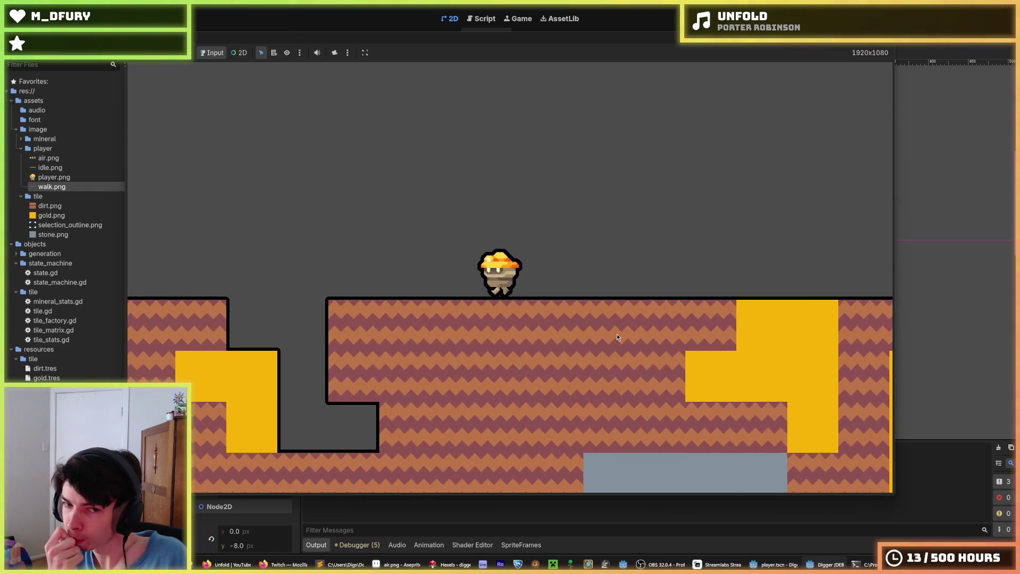
key("Left")
key("space")
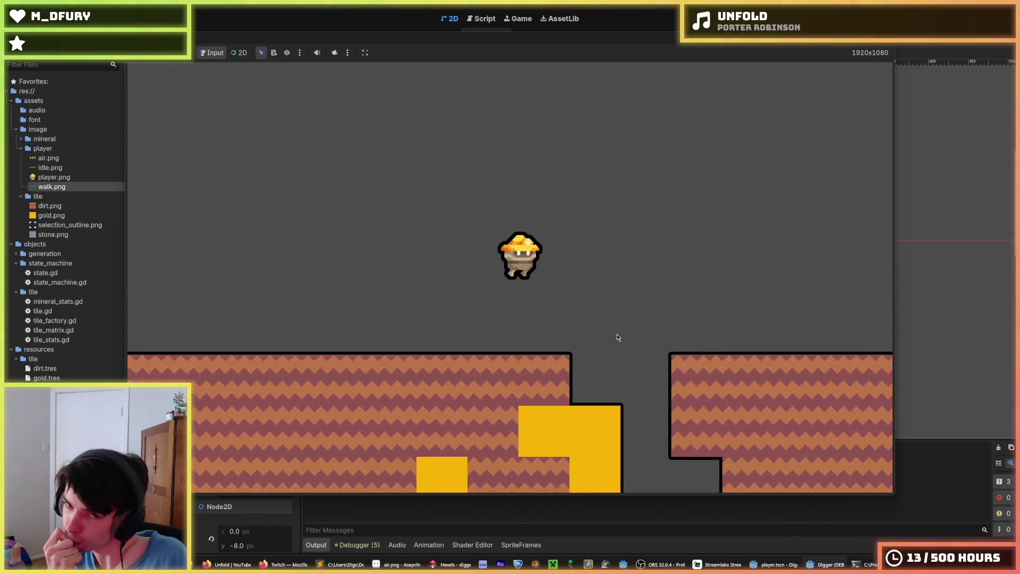
key("Left")
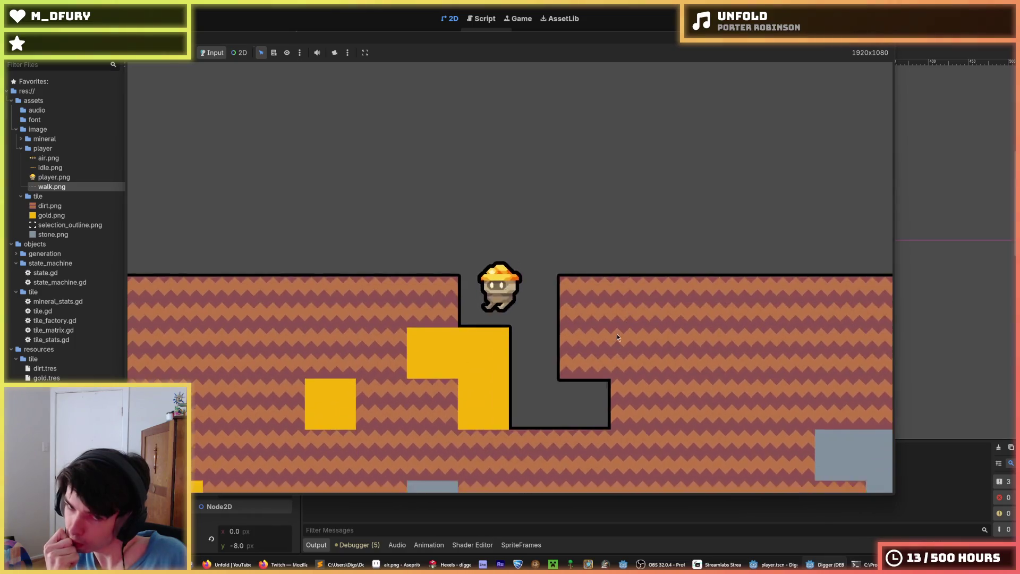
key("space")
key("space")
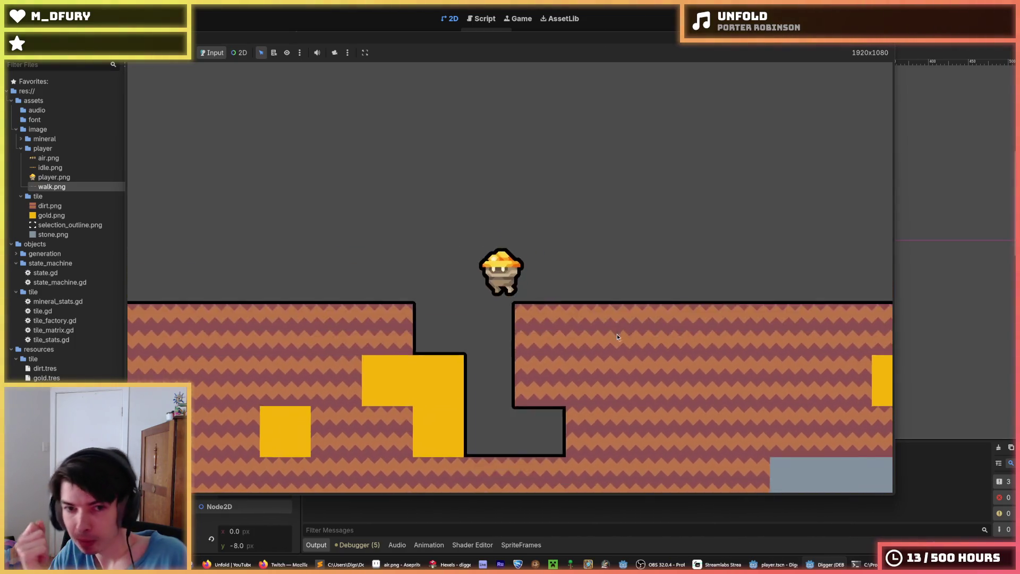
key("space")
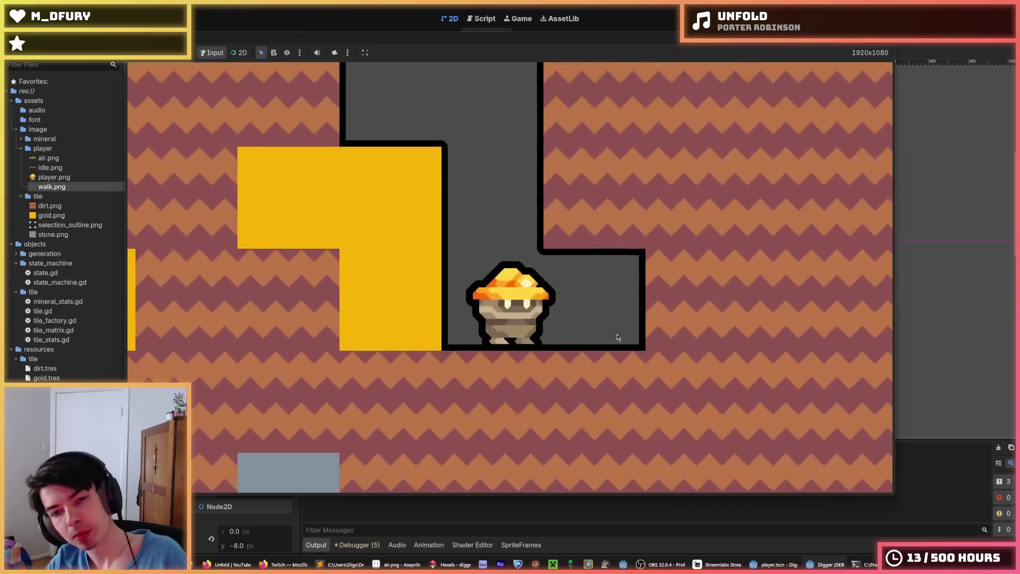
key("space")
key("space")
key("space")
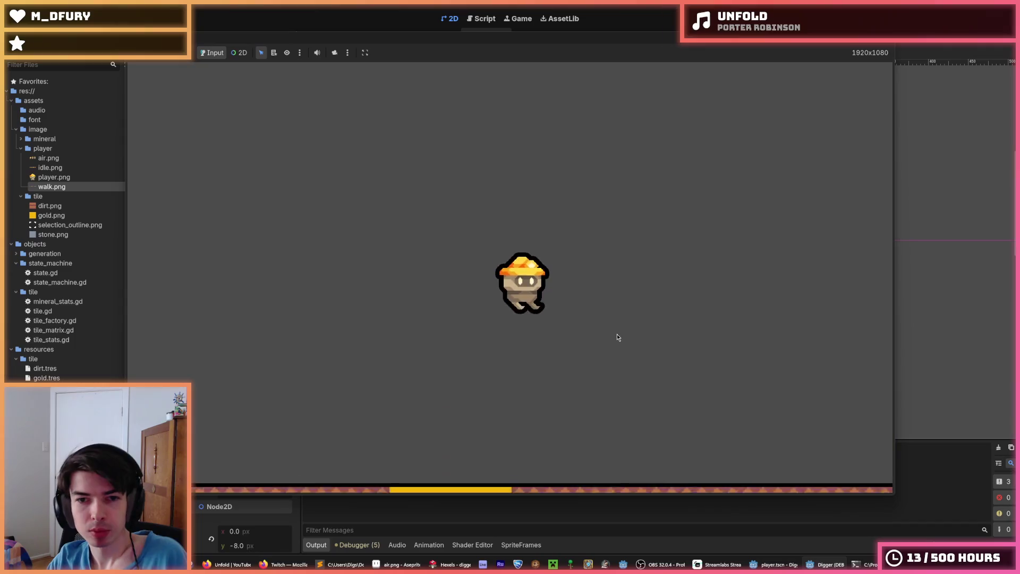
key("space")
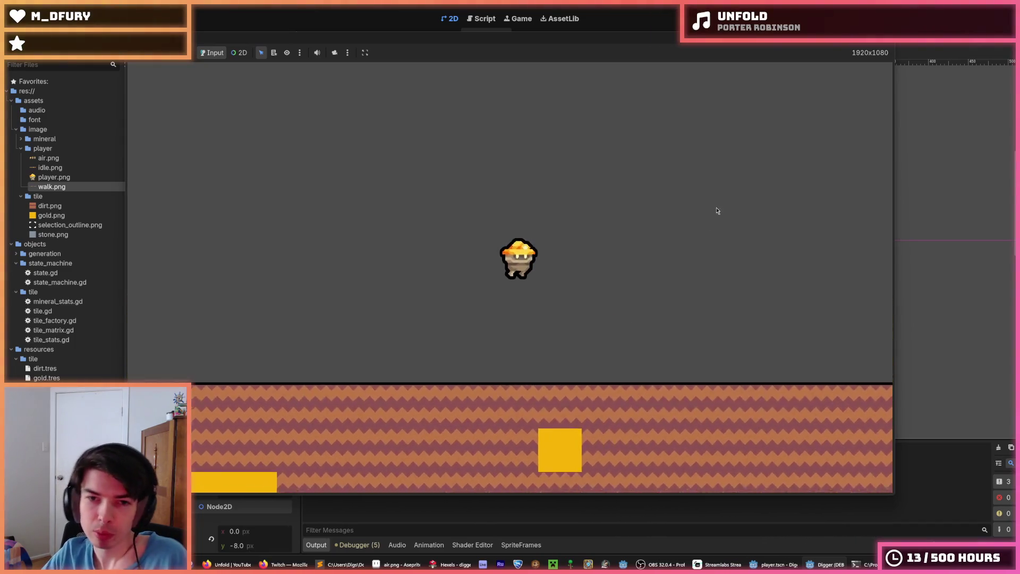
- Restart the game, walk the digger right with jumps across the terrain, then stop it
key("F5")
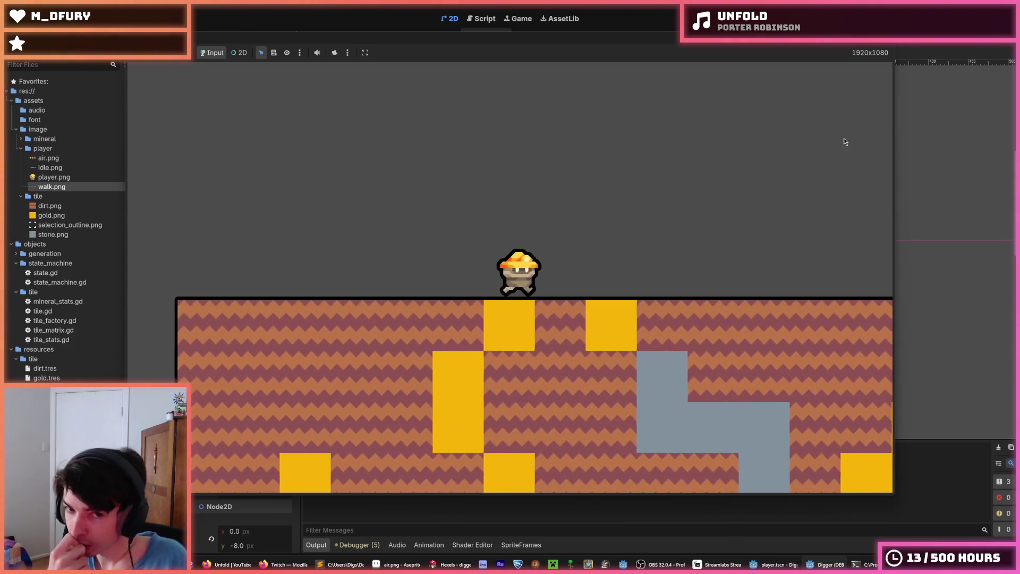
key("space")
key("Right")
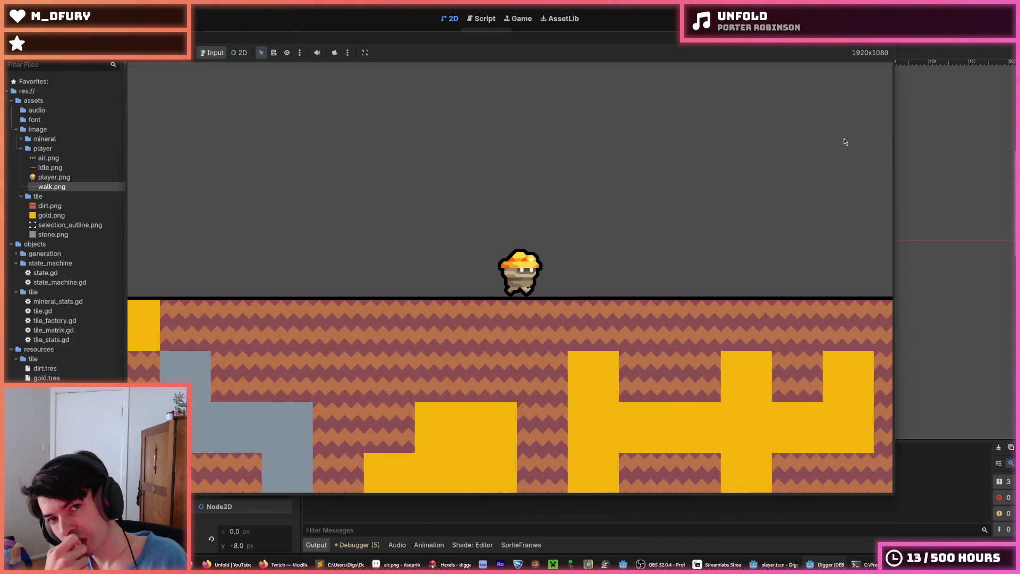
key("space")
key("Right")
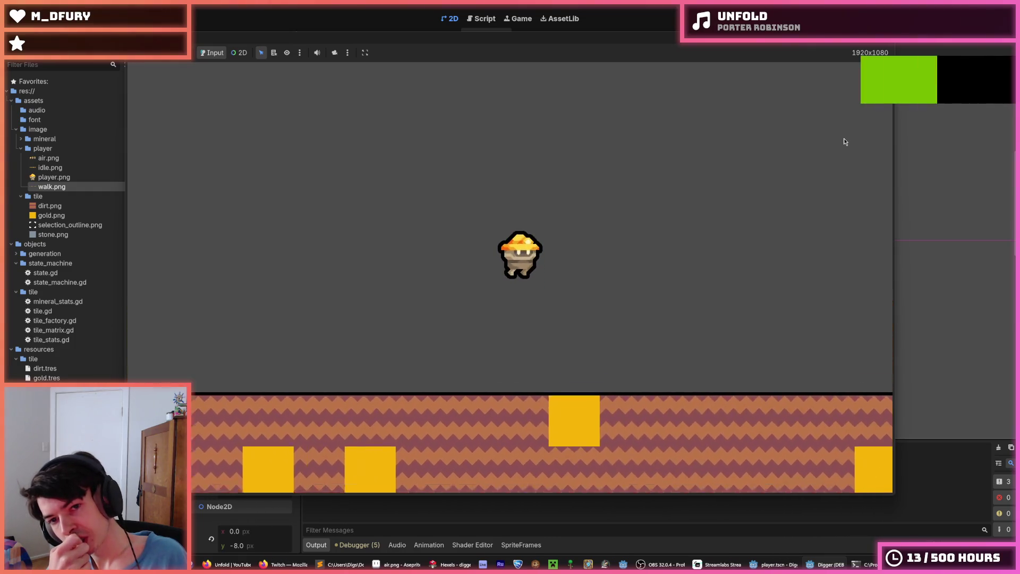
key("Right")
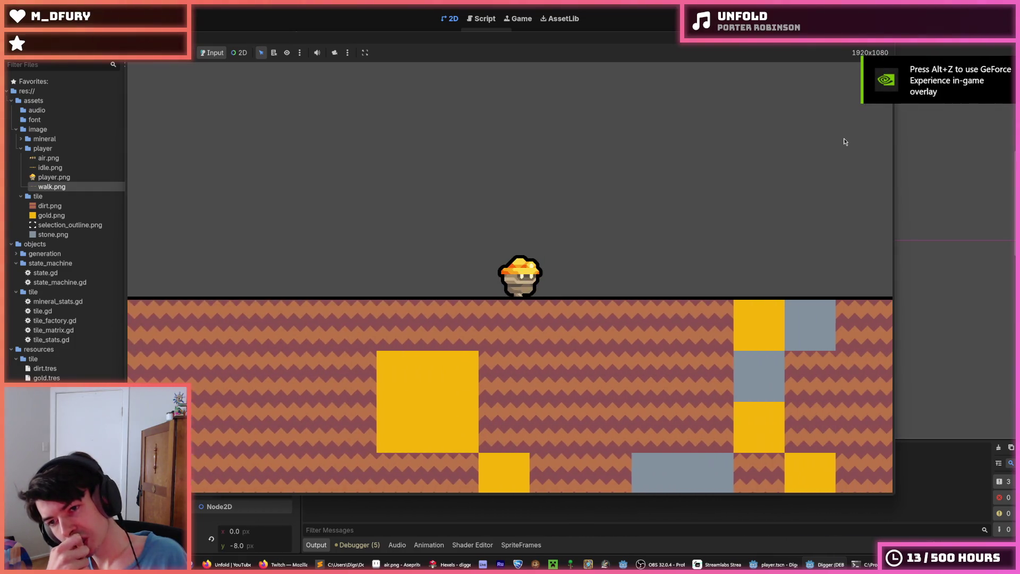
key("space")
key("Left")
key("Left")
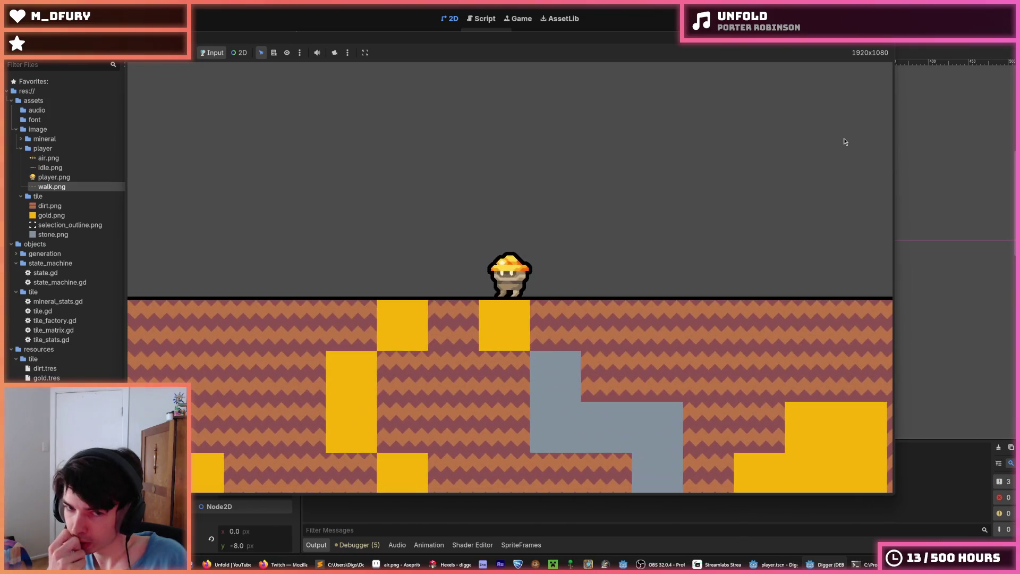
key("Right")
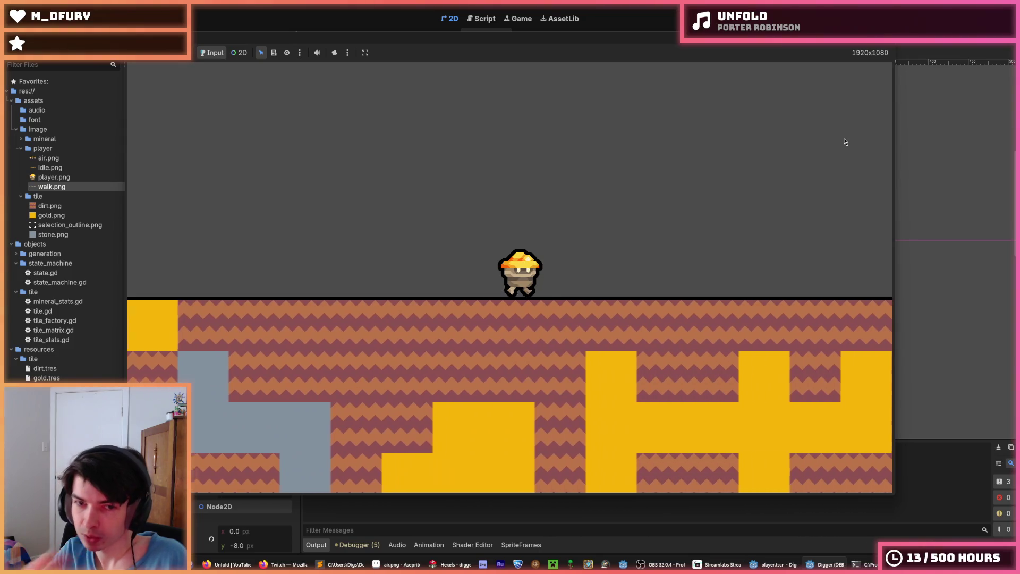
key("space")
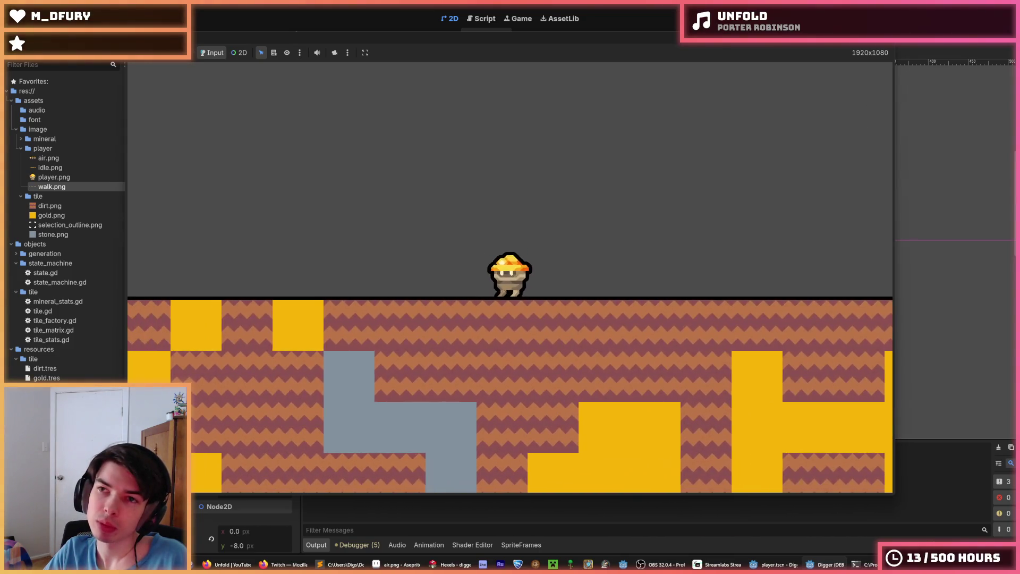
key("F8")
key("alt+Tab")
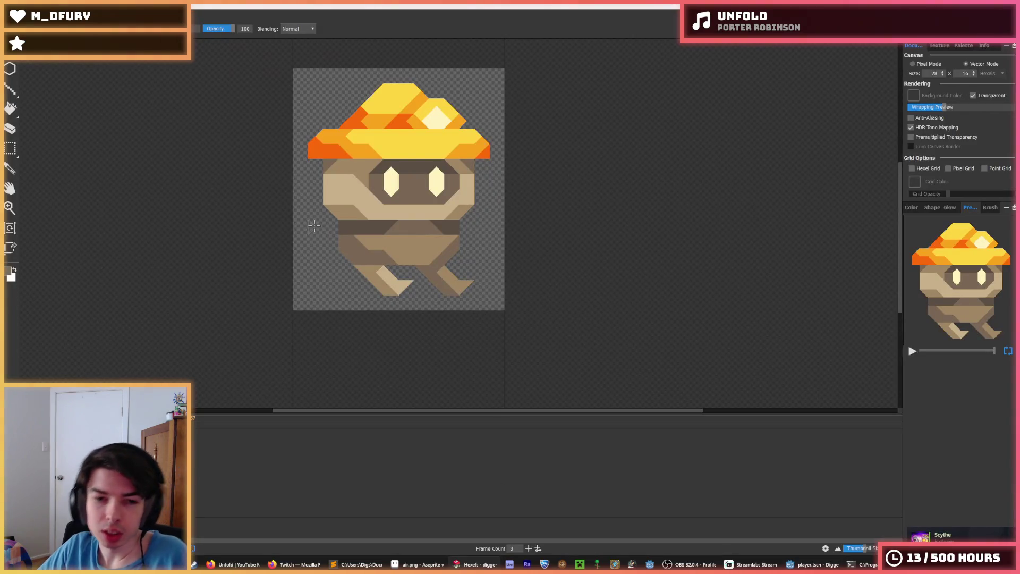
- Browse the digger .hxl files in Hexels' File > Open, cancel, and switch back to Godot
left_click(13, 16)
left_click(133, 105)
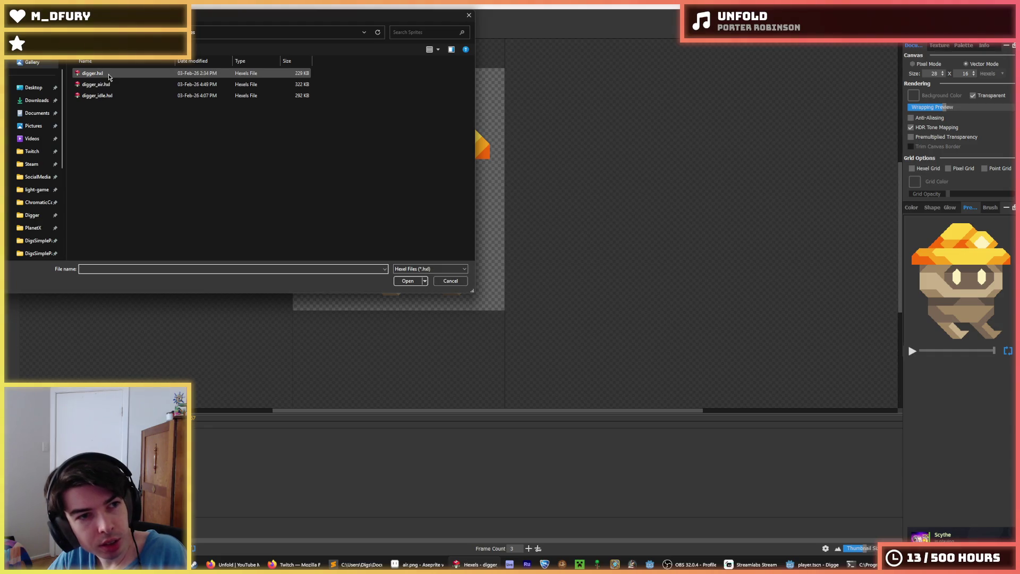
left_click(468, 15)
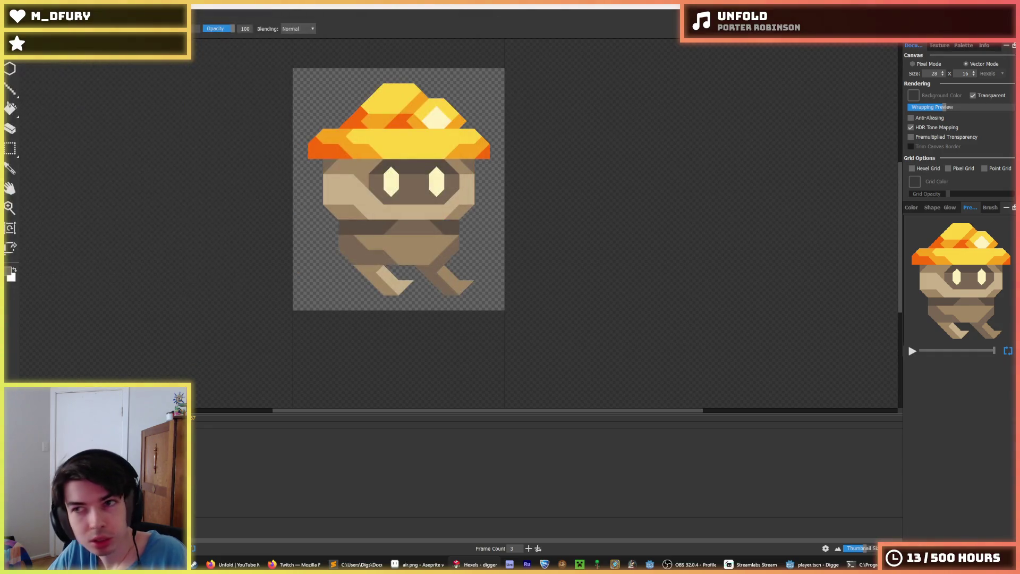
key("alt+Tab")
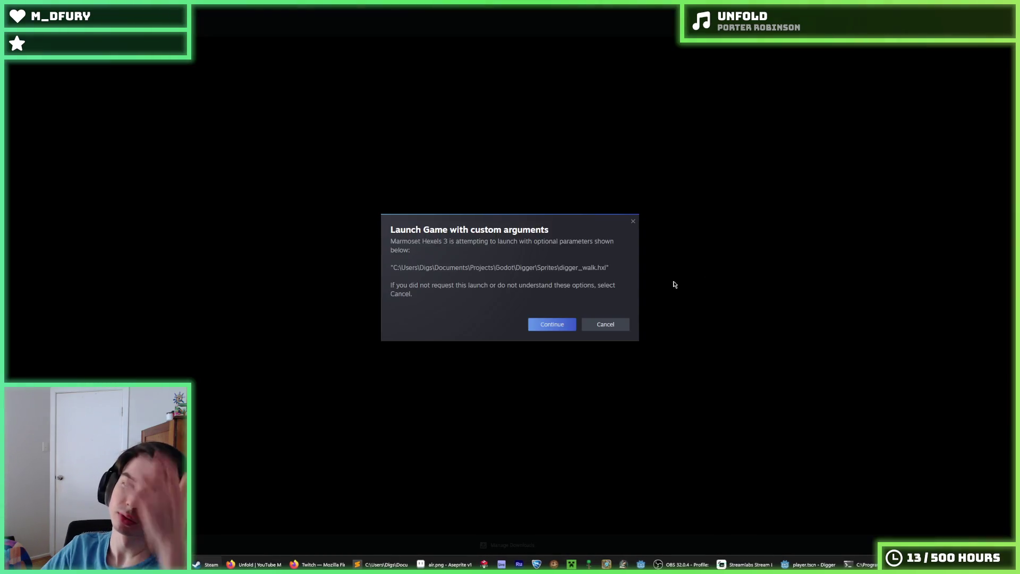
- Launch Hexels, pick the light tan leg colour, and select frame 3
left_click(550, 324)
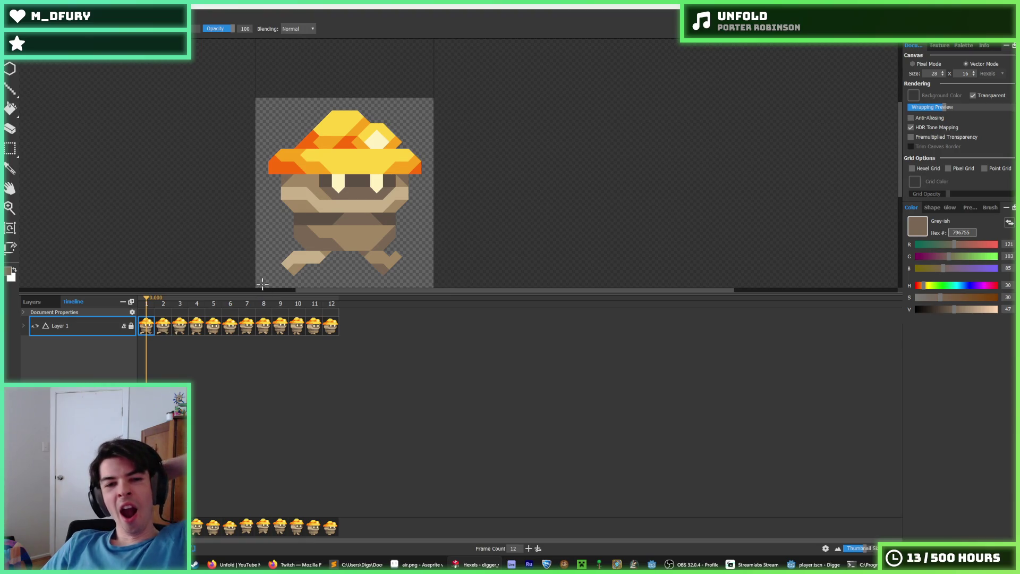
scroll(301, 278, "up", 2)
scroll(300, 278, "up", 3)
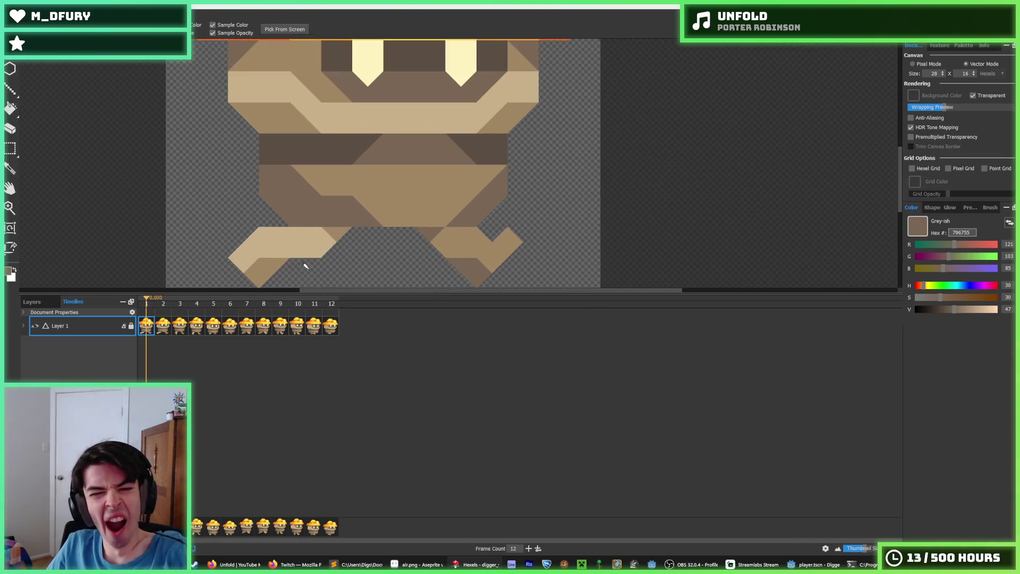
left_click(294, 197)
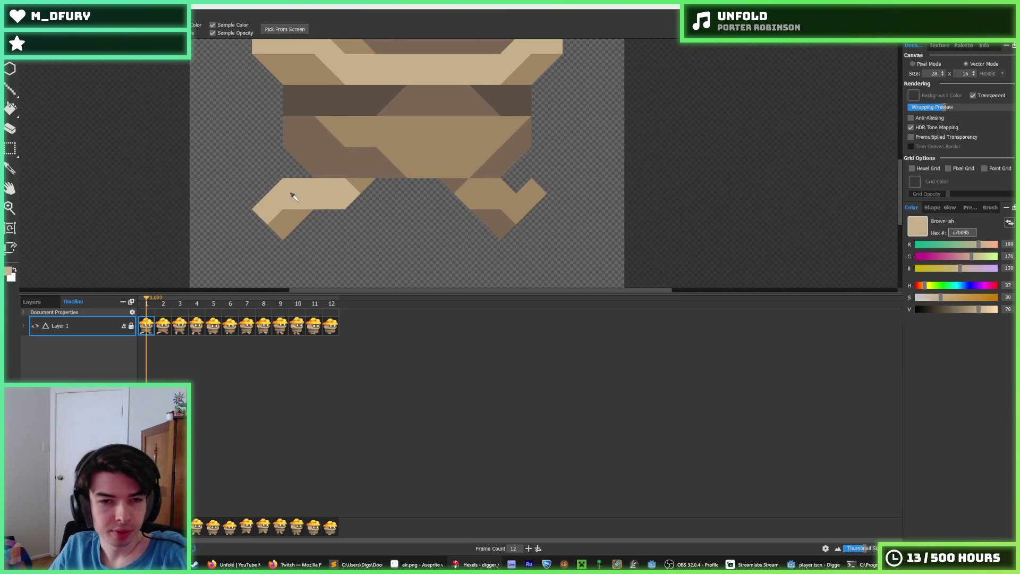
left_click(164, 329)
left_click(180, 328)
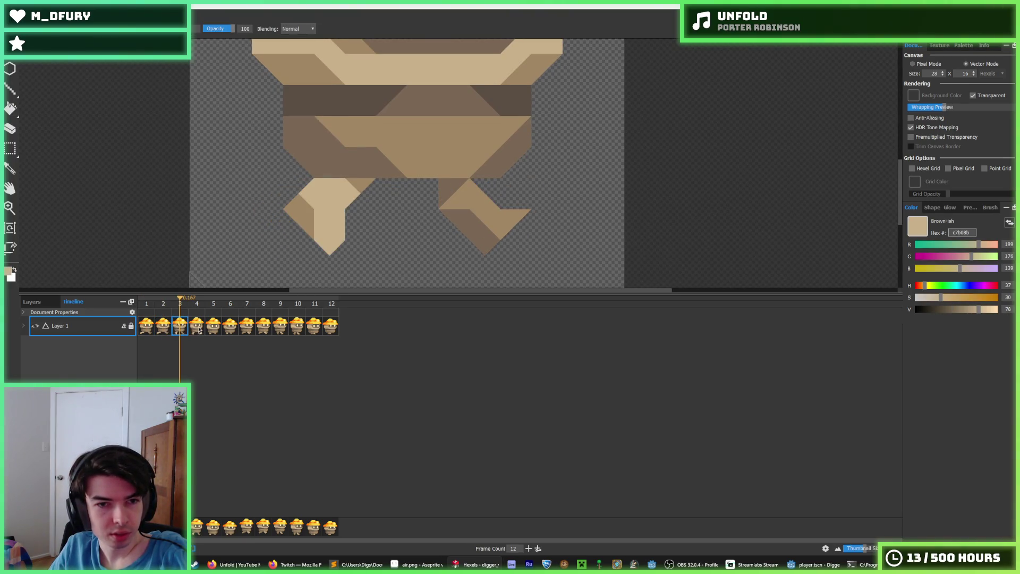
- Erase and repaint tan triangles on frame 3's left leg, widening it toward the lower left
left_click(340, 249)
key("ctrl+z")
key("e")
left_click(294, 211)
left_click(305, 226)
key("b")
left_click(340, 260)
left_click(348, 228)
key("ctrl+z")
key("ctrl+z")
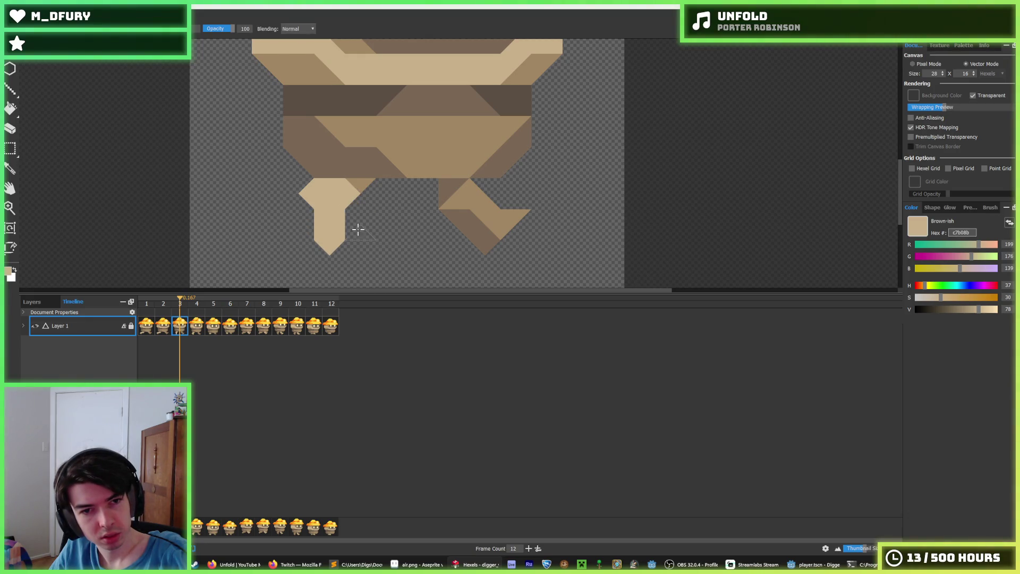
left_click_drag(340, 204, 297, 210)
left_click(301, 226)
- Try erasing the left leg's pointed tip, then undo and redo to settle the leg shape
key("e")
left_click(330, 247)
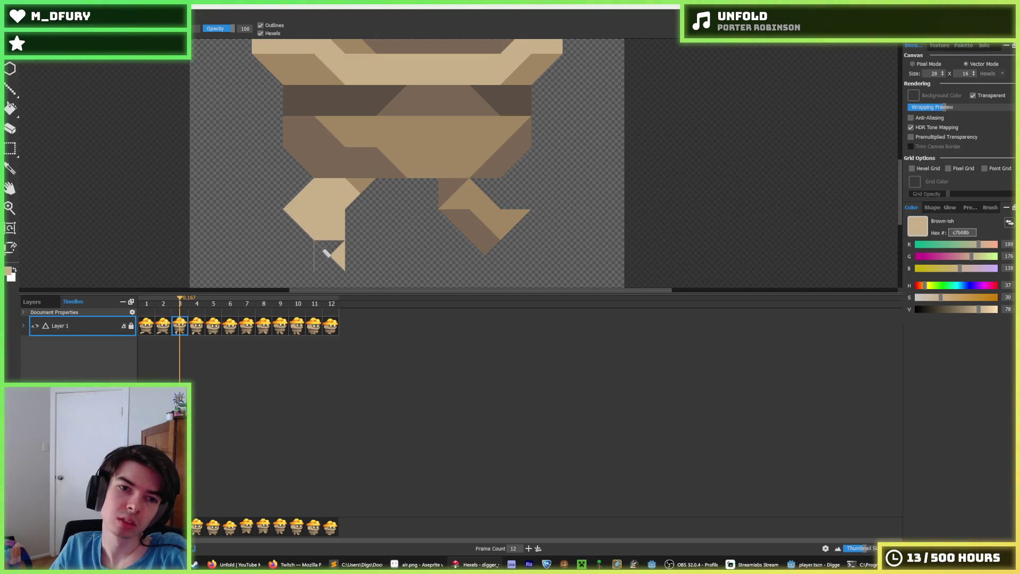
key("b")
key("ctrl+z")
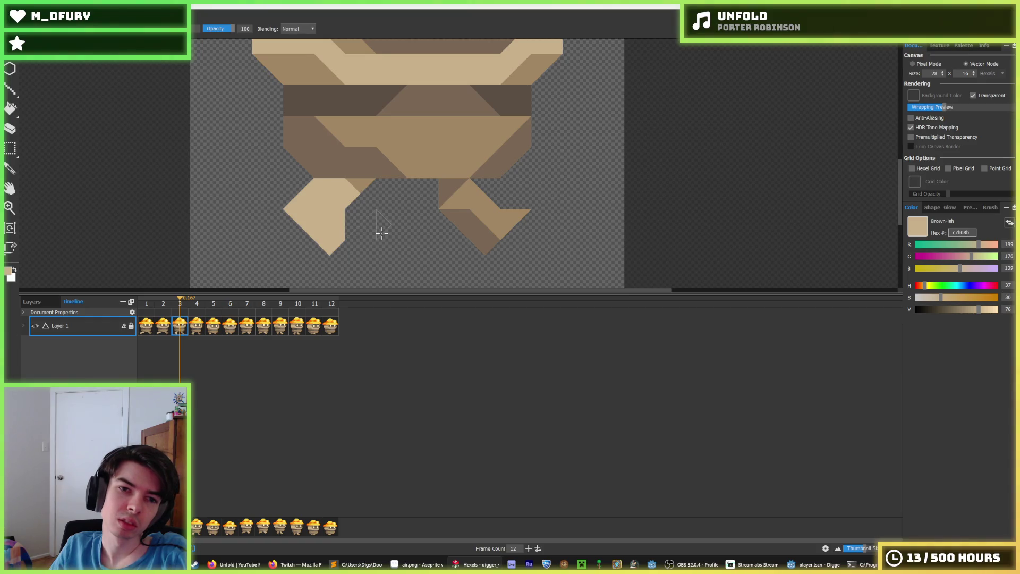
key("ctrl+z")
key("ctrl+y")
key("ctrl+y")
key("ctrl+y")
key("ctrl+z")
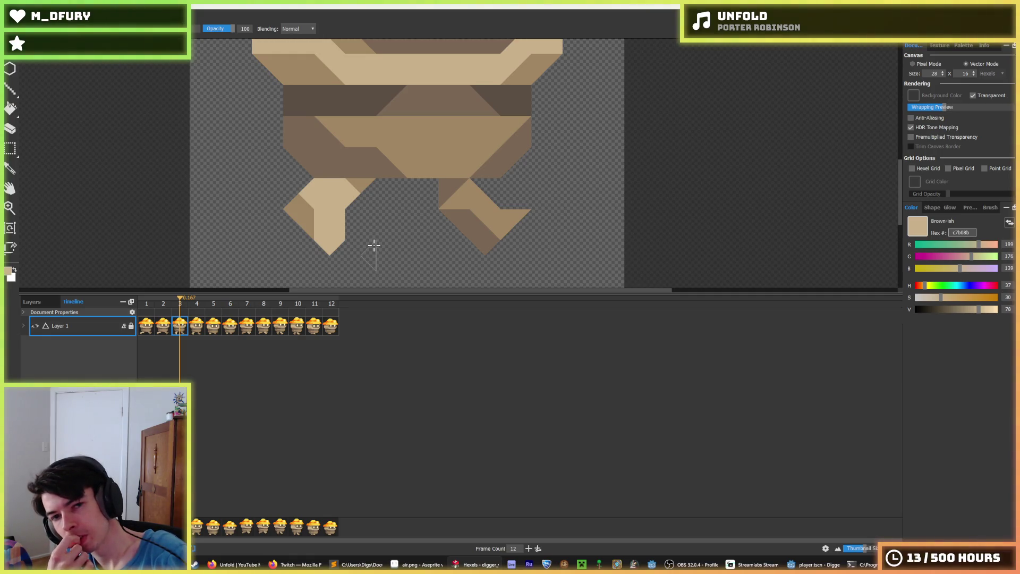
- Paint a darker brown notch on the right leg and fill a small leg triangle darker brown
left_click(471, 210, "alt")
left_click_drag(505, 198, 526, 208)
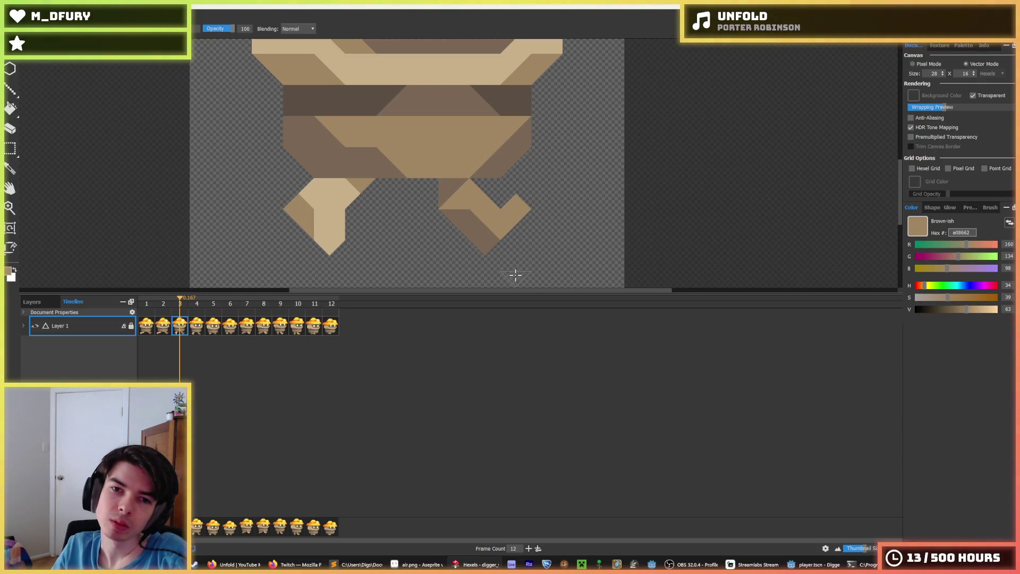
key("period")
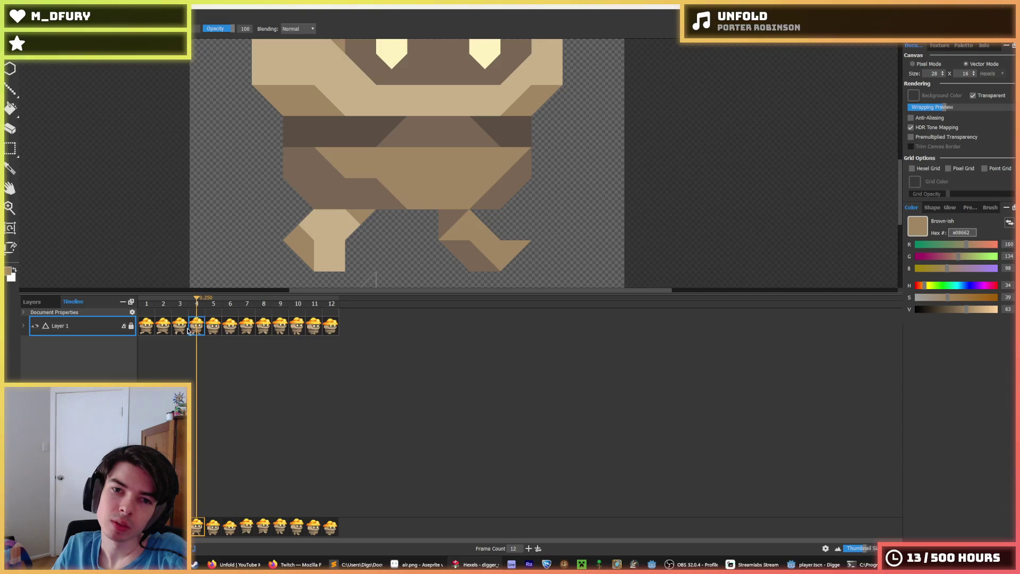
scroll(306, 227, "down", 2)
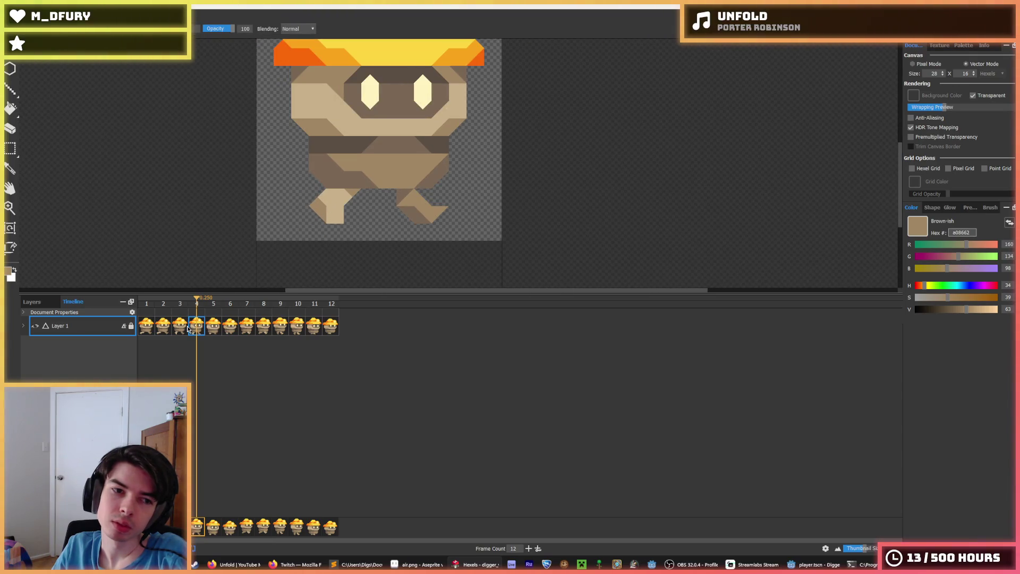
left_click(184, 329)
scroll(342, 211, "up", 2)
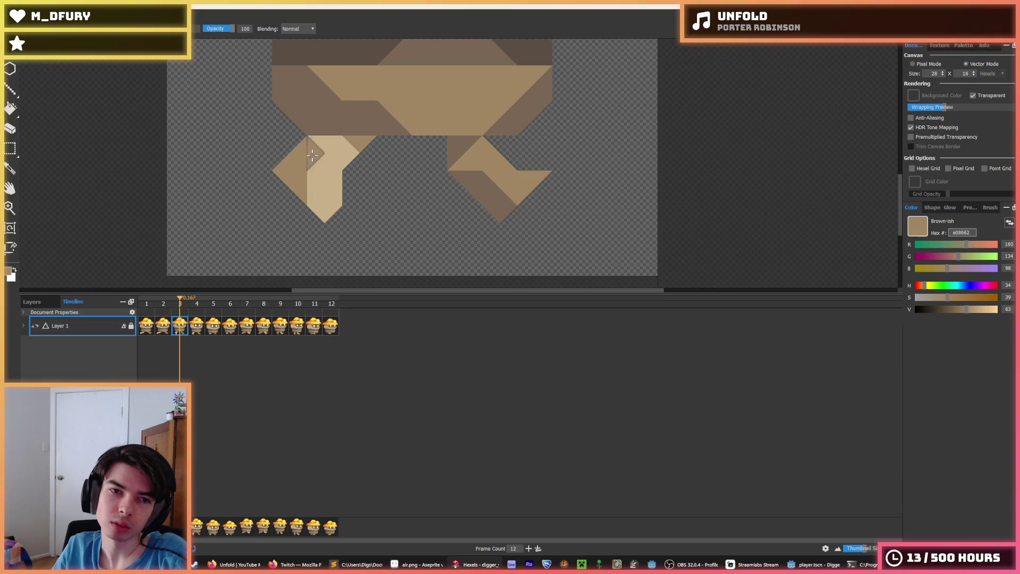
left_click(334, 143, "alt")
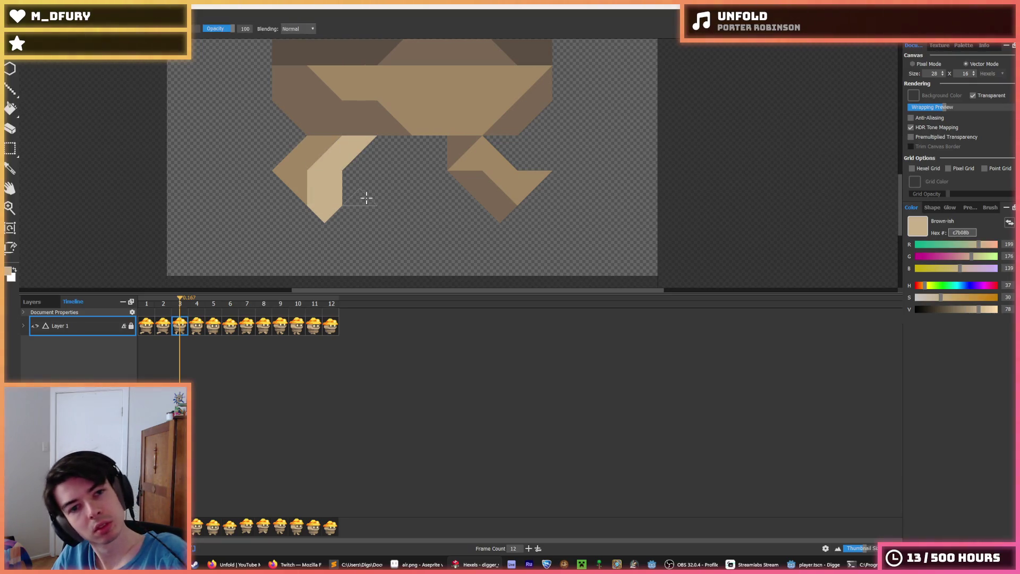
left_click(333, 142, "alt")
left_click(356, 140)
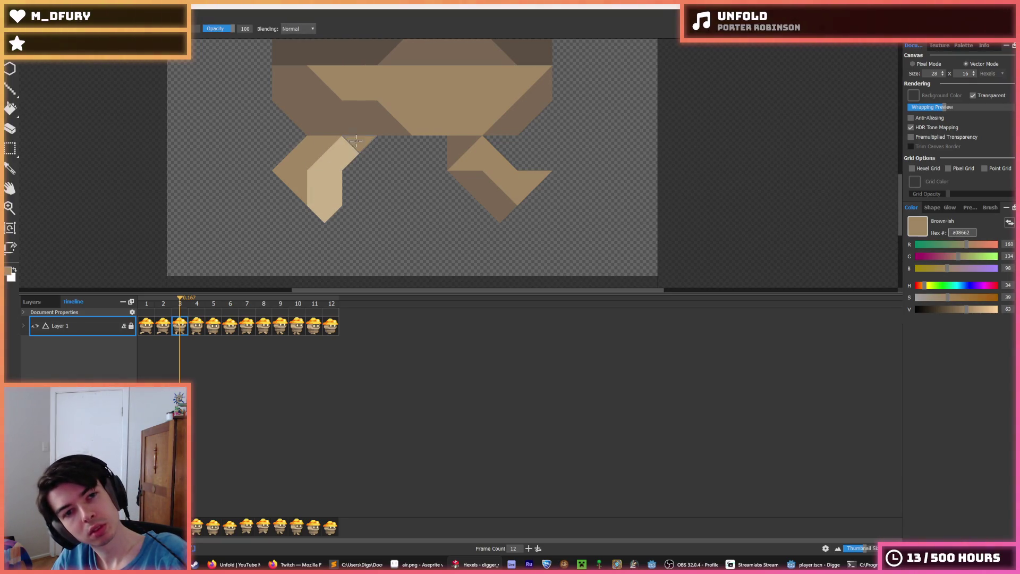
left_click(166, 328)
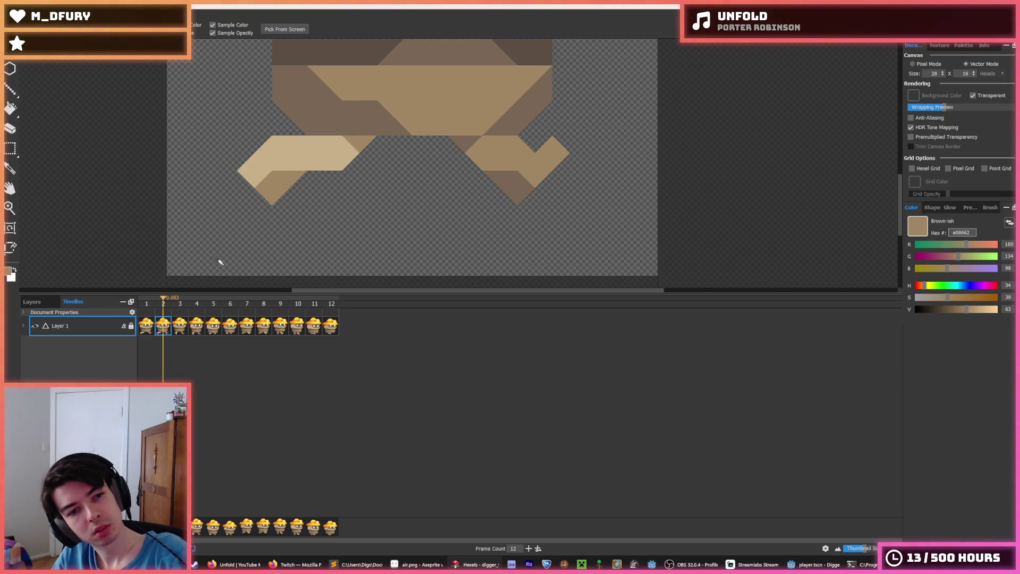
- On frame 1, darken parts of the left leg and repaint its upper triangles light tan
left_click(145, 329)
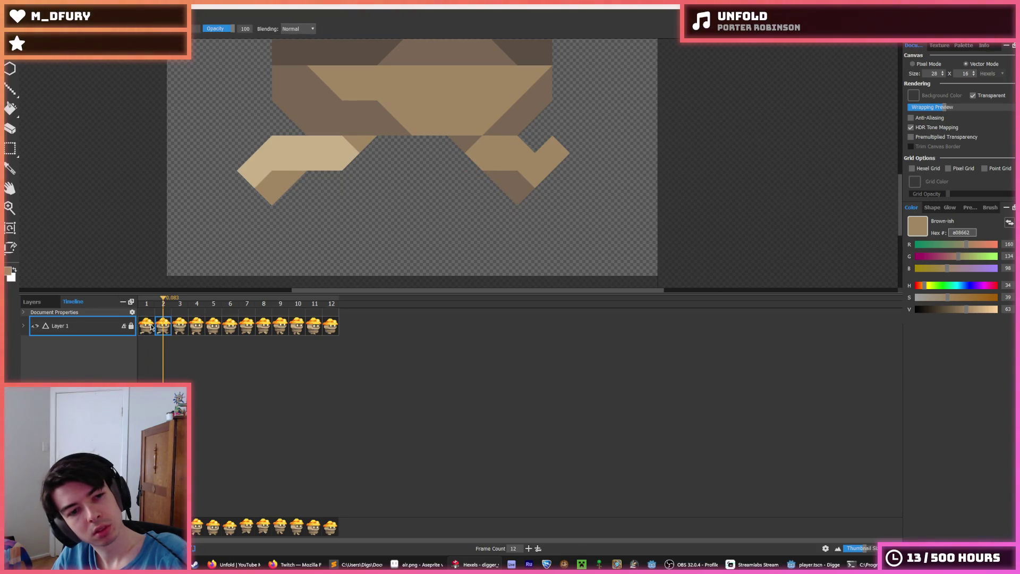
left_click(273, 164)
left_click(286, 145)
mouse_move(287, 145)
left_mouse_down()
mouse_move(330, 151)
mouse_move(281, 180)
mouse_move(332, 151)
left_mouse_up()
left_click(333, 151, "alt")
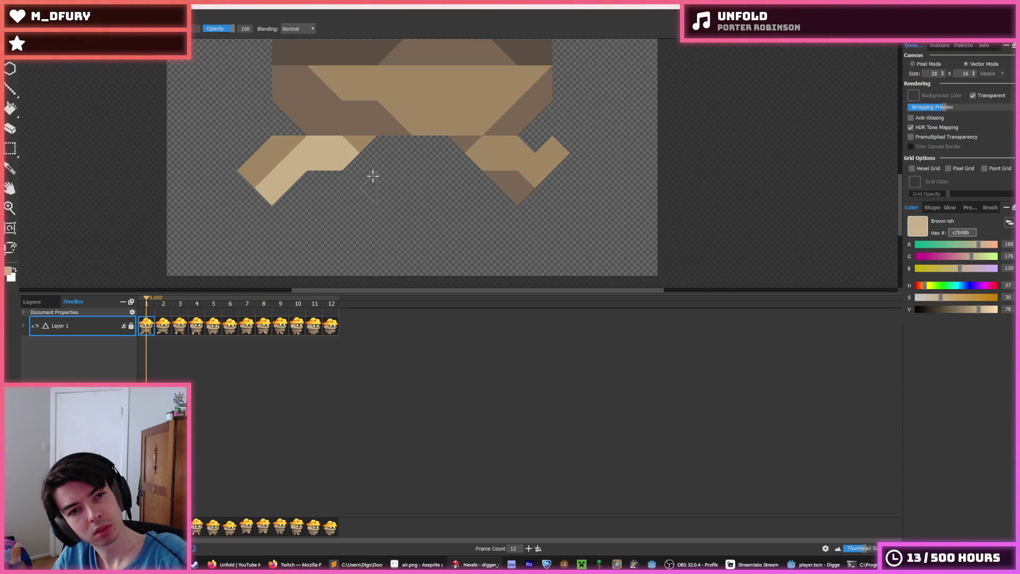
- With the whole character in view, shade the left leg in darker brown and light tan
key("ctrl+0")
scroll(348, 180, "up", 2)
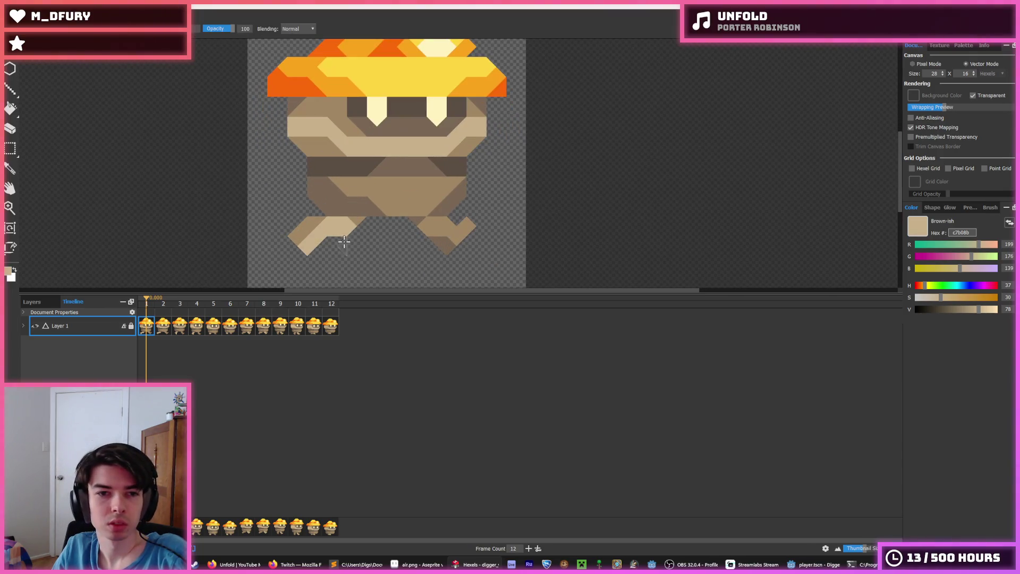
left_click(314, 230, "alt")
mouse_move(308, 246)
left_mouse_down()
mouse_move(324, 226)
mouse_move(302, 245)
mouse_move(297, 234)
mouse_move(318, 220)
mouse_move(294, 242)
mouse_move(340, 222)
mouse_move(327, 231)
left_mouse_up()
left_click(319, 224, "alt")
left_click(334, 210, "alt")
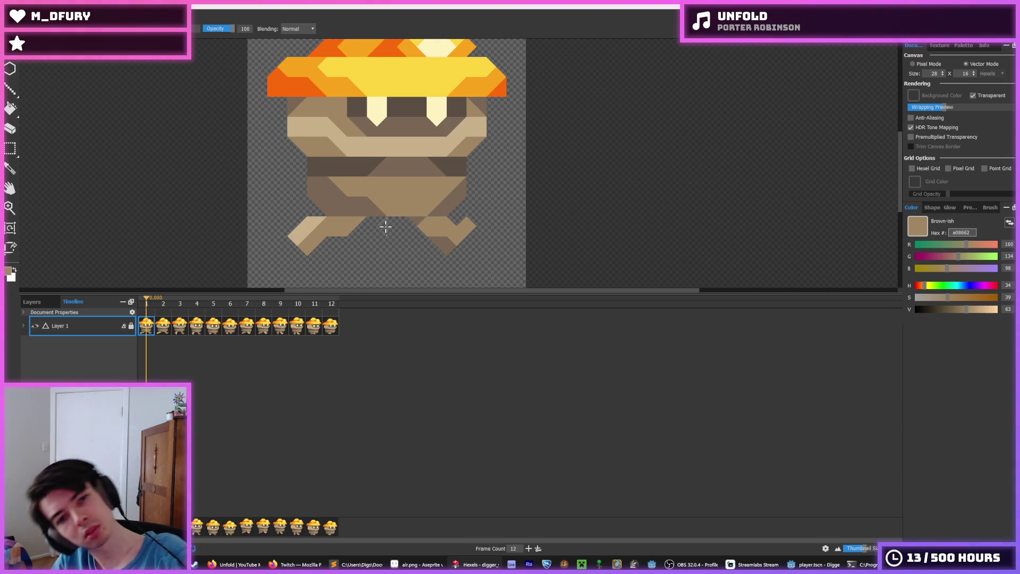
- Zoom in on the left leg and repaint its hexels in tan shades
scroll(366, 218, "down", 4)
scroll(367, 218, "up", 4)
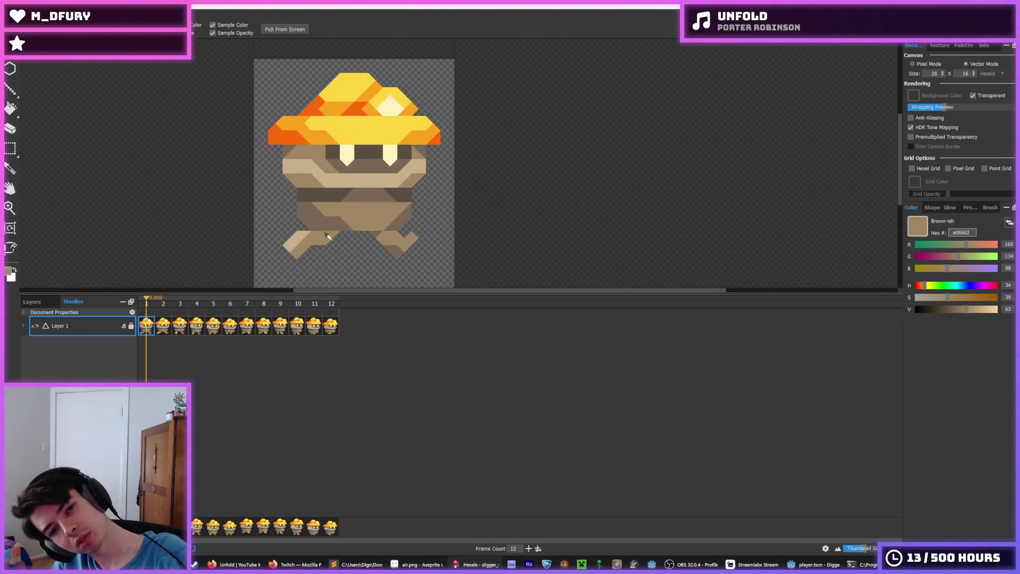
scroll(372, 223, "down", 5)
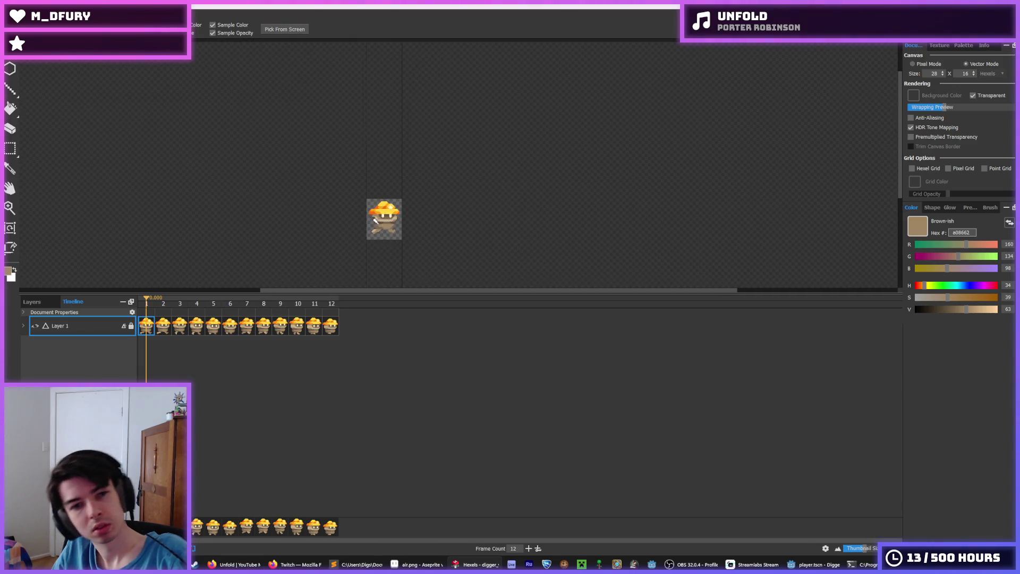
scroll(395, 242, "up", 4)
scroll(395, 242, "up", 2)
scroll(392, 239, "down", 4)
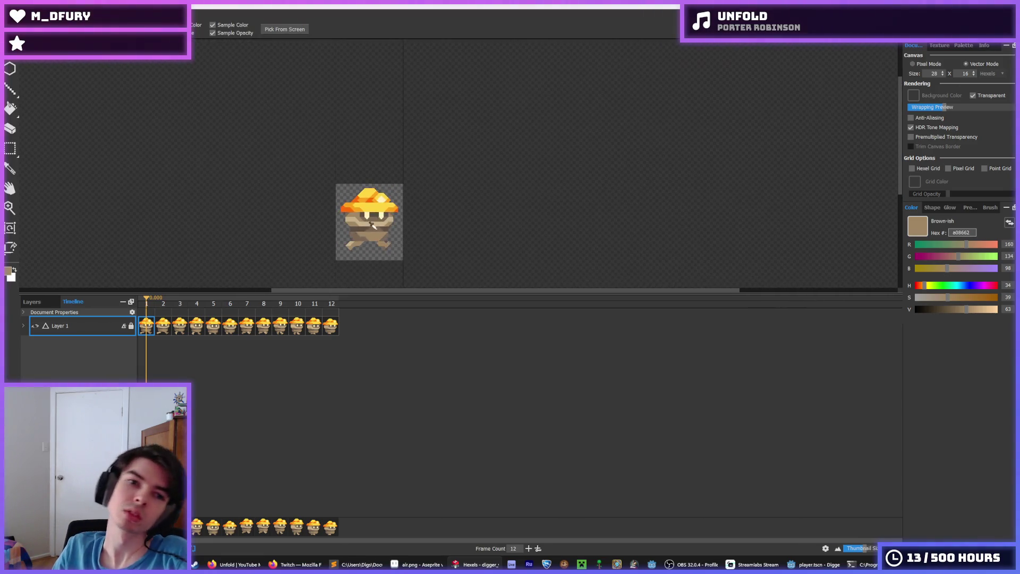
scroll(371, 242, "up", 4)
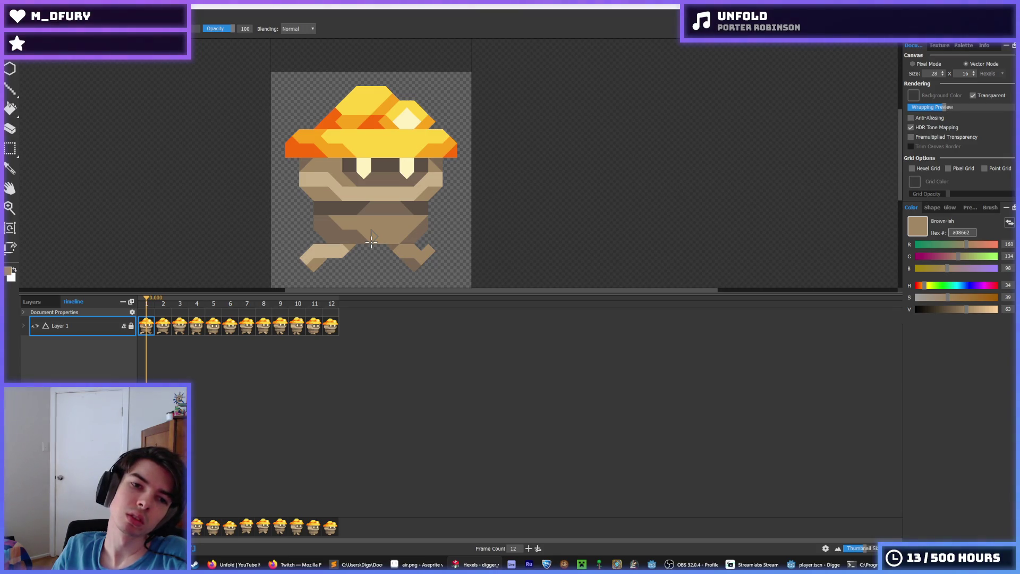
scroll(359, 236, "up", 4)
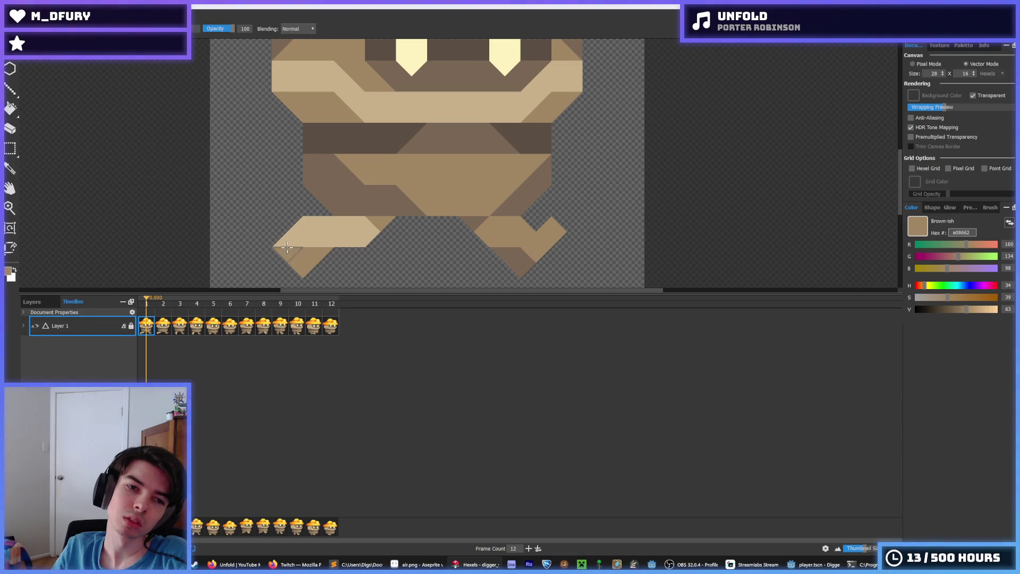
left_click(287, 247)
left_click(337, 228, "alt")
left_click(298, 262)
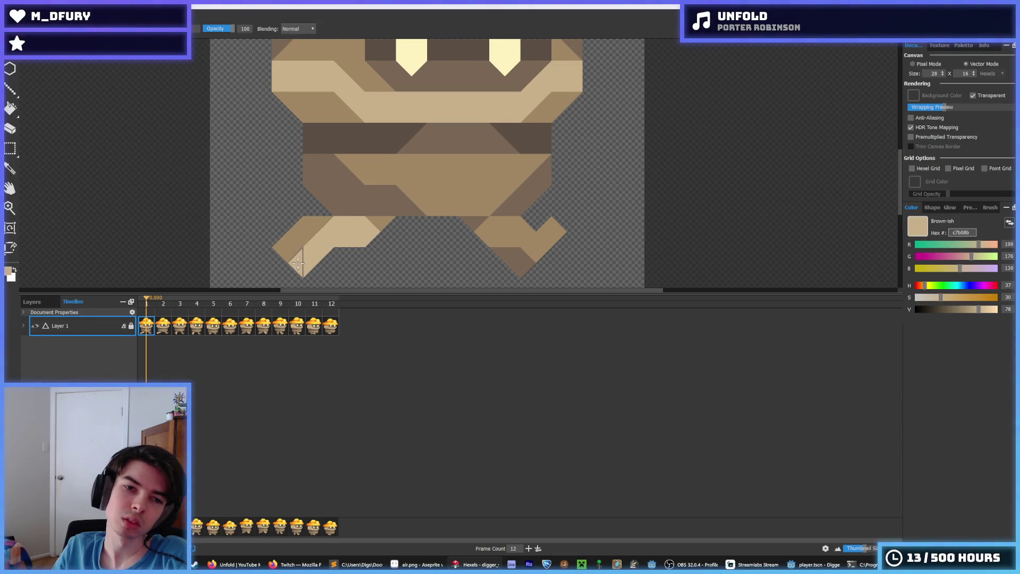
- Sample colours from the leg and repaint its lower-left hexels darker brown and light tan
key("i")
scroll(359, 223, "down", 4)
scroll(360, 223, "down", 2)
scroll(360, 223, "up", 3)
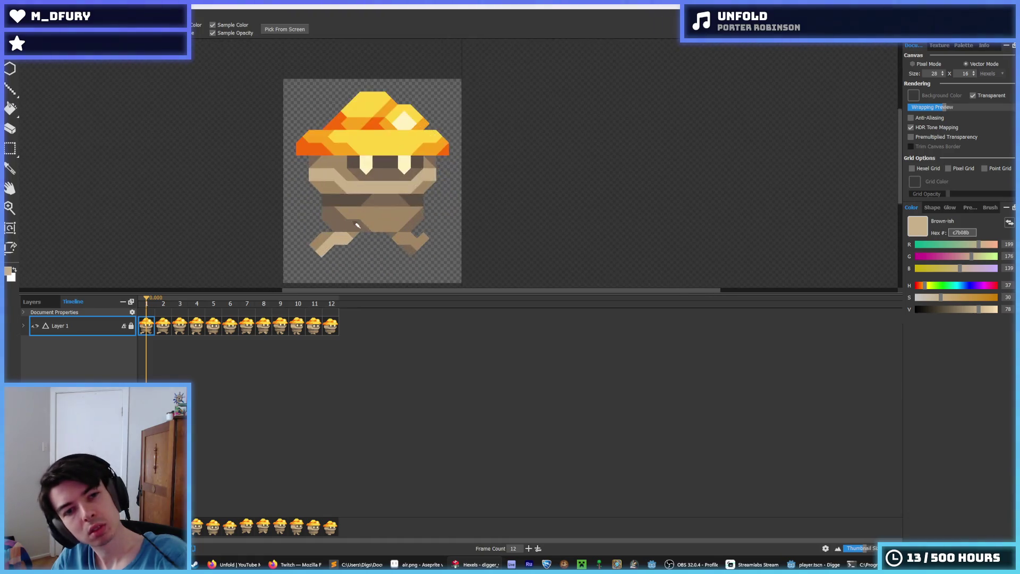
scroll(298, 242, "up", 3)
scroll(287, 252, "down", 2)
key("b")
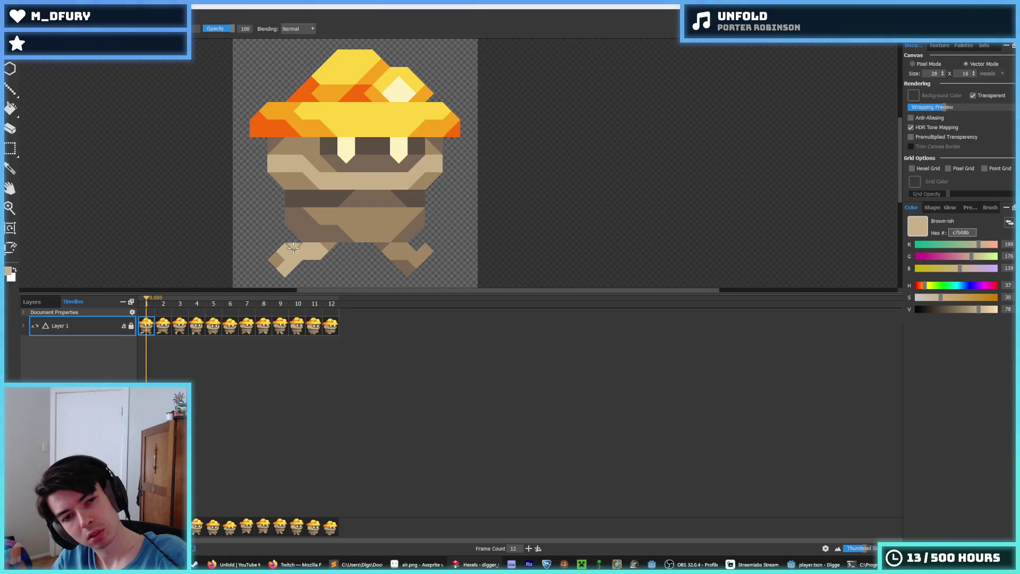
left_click(293, 239, "alt")
left_click(289, 263)
left_click(295, 255, "alt")
left_click(282, 255)
- Paint the left side of the leg dark tan and its lower right light tan
key("i")
scroll(350, 232, "down", 5)
scroll(350, 233, "up", 6)
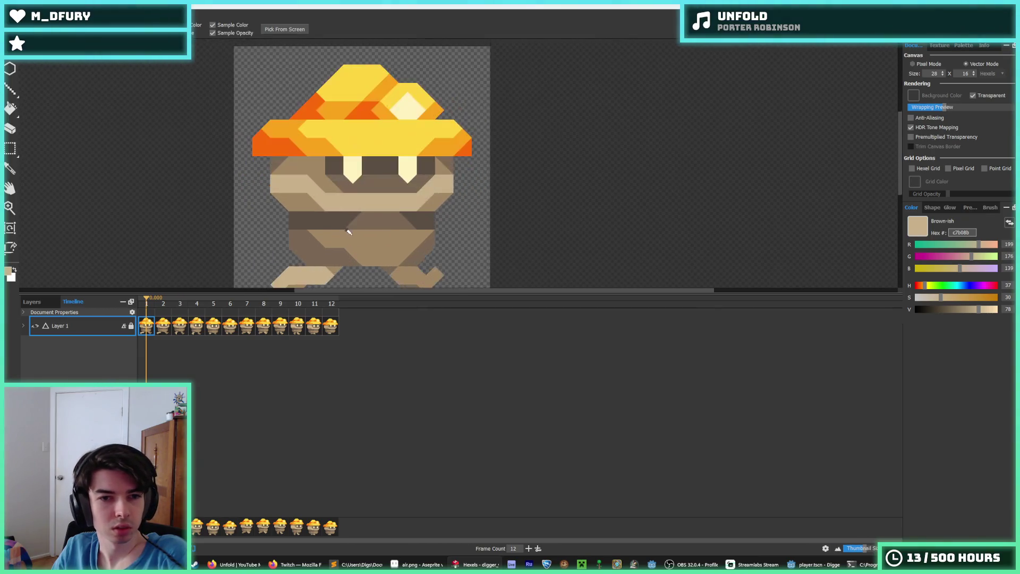
scroll(350, 232, "up", 4)
scroll(305, 257, "down", 2)
left_click(296, 230)
key("b")
left_click_drag(280, 225, 287, 237)
left_click(300, 239, "alt")
left_click(295, 243)
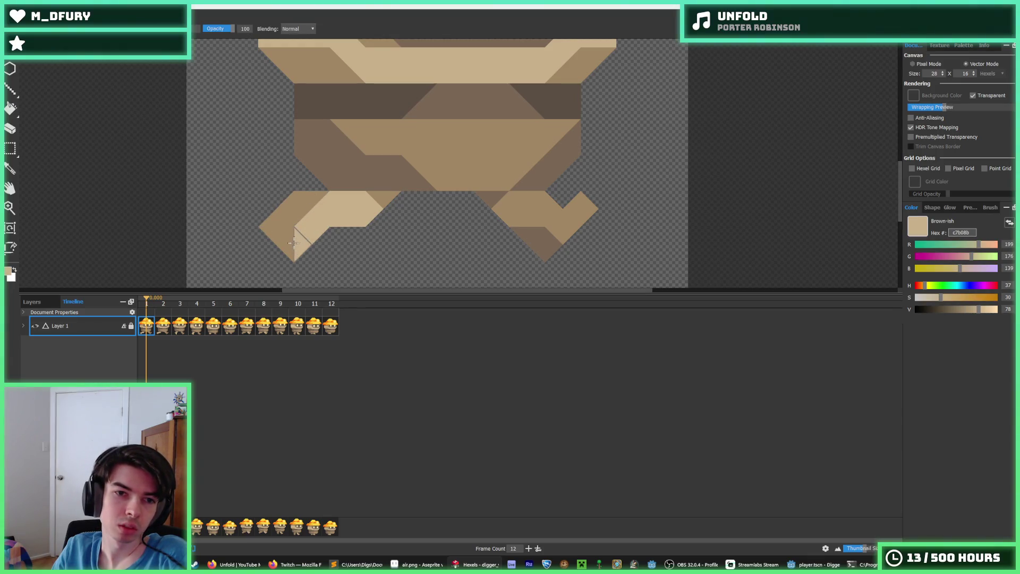
- Cover the leg's light stripe in dark tan and repaint its upper stripe light tan
left_click(292, 200, "alt")
left_click(329, 212)
left_click(295, 244)
left_click(303, 243)
left_click(312, 226)
mouse_move(330, 209)
left_mouse_down()
mouse_move(359, 215)
mouse_move(271, 223)
left_mouse_up()
left_click(366, 210, "alt")
left_click(336, 208, "alt")
left_click(334, 204)
left_click(345, 201, "alt")
- Preview frames 2 and 3 of the animation, then return to frame 1
scroll(412, 184, "down", 5)
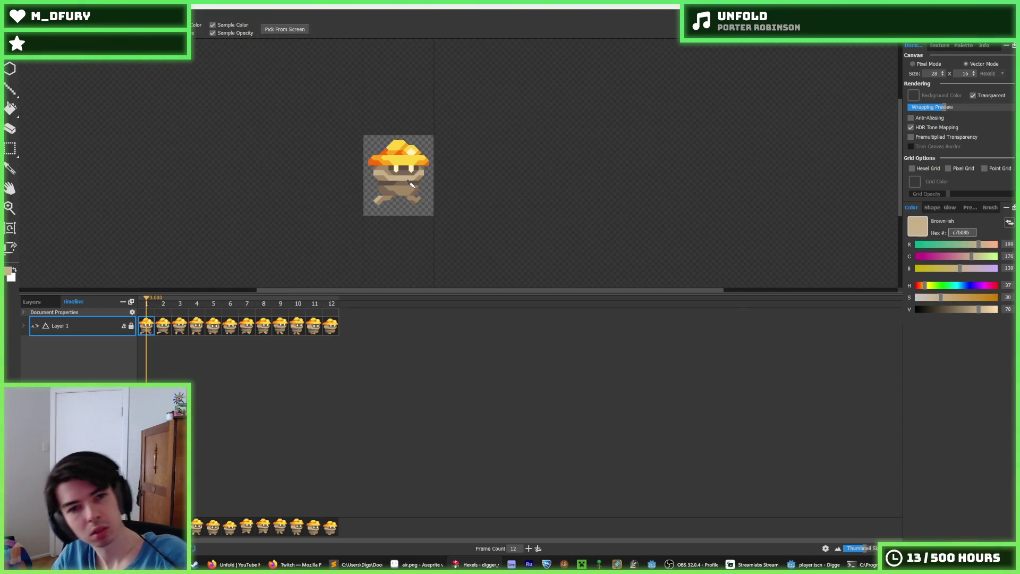
left_click(163, 326)
left_click(145, 326)
left_click(163, 327)
left_click(180, 327)
left_click(163, 326)
left_click(145, 327)
- Paint light tan over the left foot toward the body with a darker brown top band, then compare with frame 3
scroll(293, 193, "up", 5)
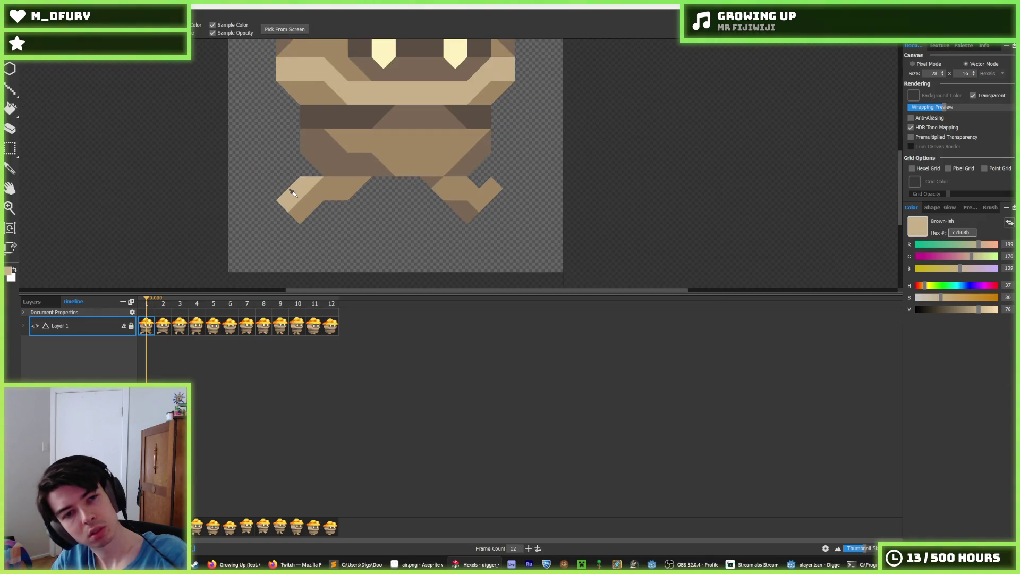
mouse_move(292, 193)
left_mouse_down()
mouse_move(306, 205)
mouse_move(340, 187)
mouse_move(281, 204)
mouse_move(345, 183)
left_mouse_up()
left_click(333, 178, "alt")
left_click(319, 192, "alt")
left_click(163, 327)
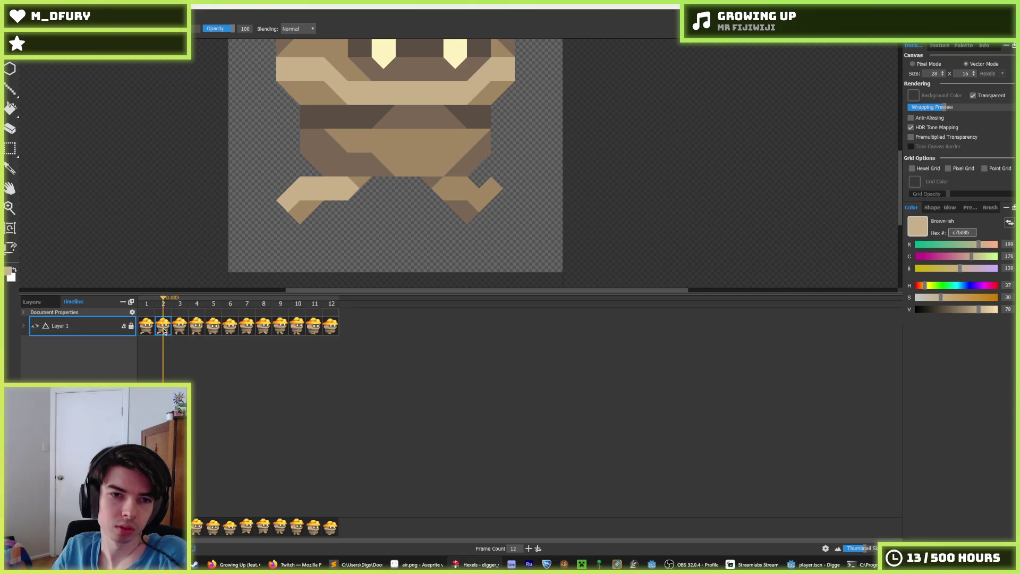
left_click(291, 214, "alt")
mouse_move(289, 205)
left_mouse_down()
mouse_move(303, 192)
mouse_move(358, 188)
mouse_move(313, 218)
left_mouse_up()
left_click(342, 187, "alt")
left_click(148, 330)
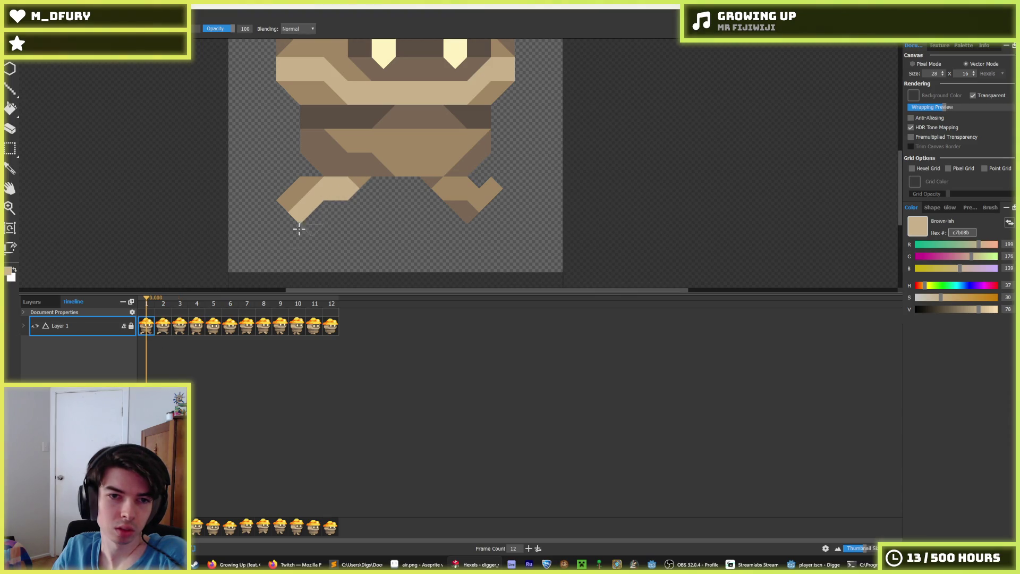
left_click(177, 330)
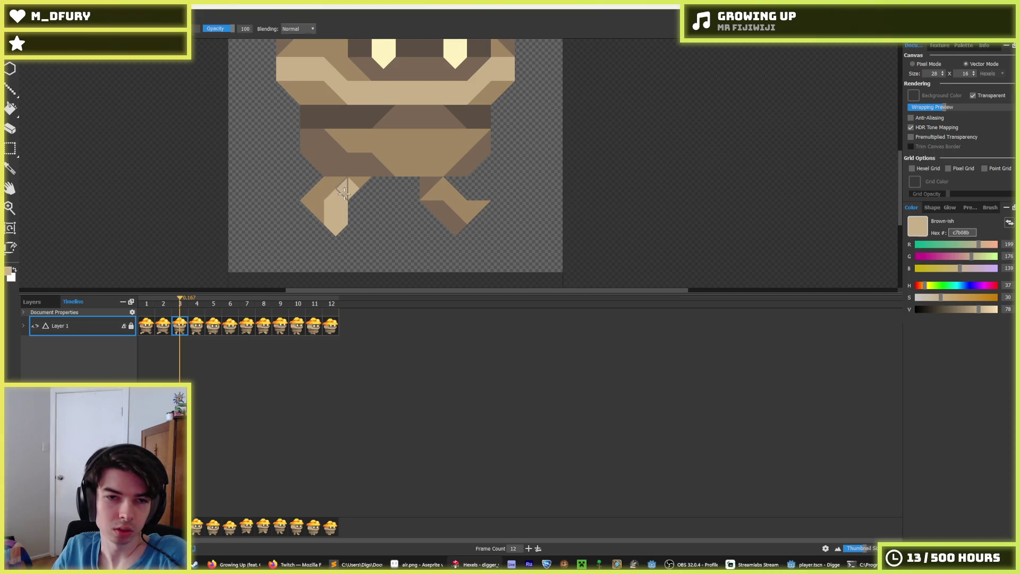
- On frame 4, paint darker brown triangles onto the left foot, checking against frame 3
scroll(383, 206, "down", 3)
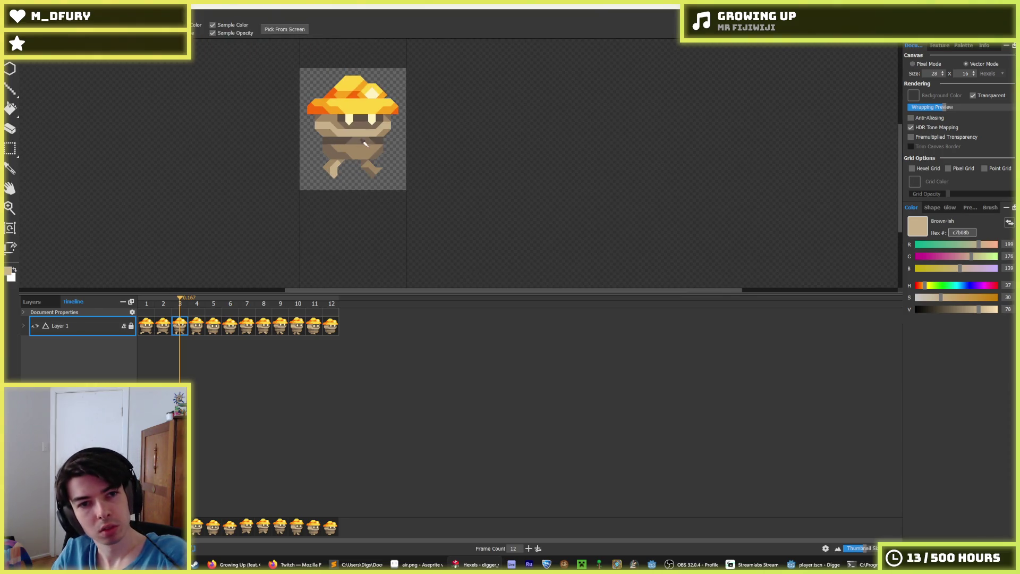
scroll(240, 242, "up", 3)
key("period")
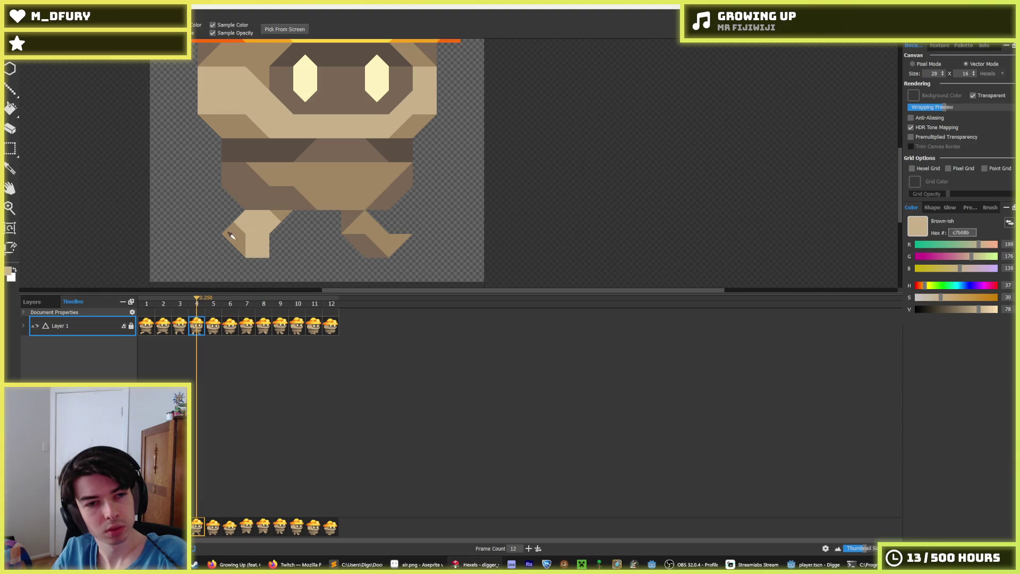
left_click(244, 223, "alt")
left_click_drag(245, 224, 256, 235)
left_click(175, 322)
left_click(206, 329)
- On frame 5, sample the light tan colour and compare against frames 6 and 7
key("period")
left_click(269, 250, "alt")
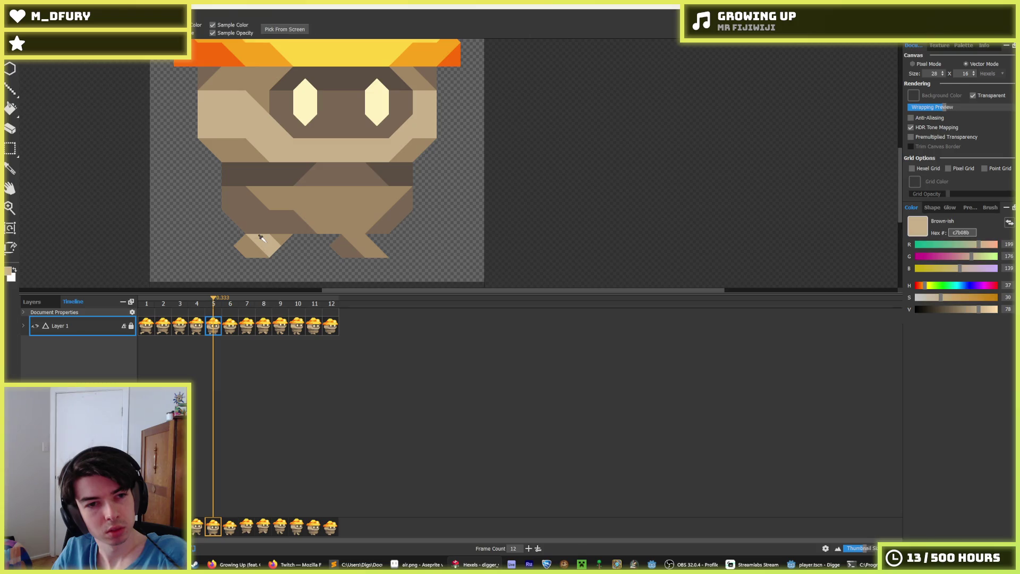
key("alt")
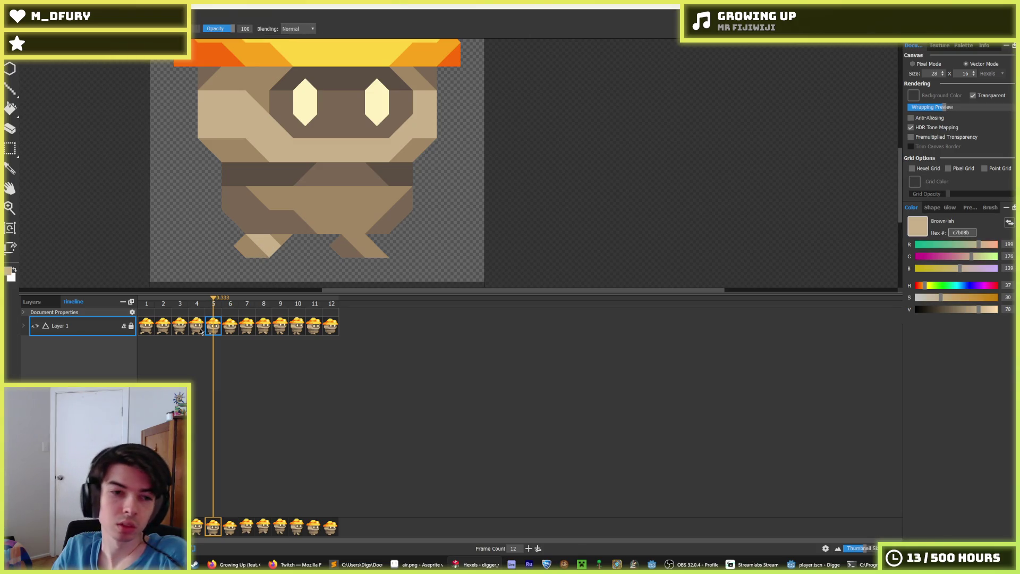
left_click(231, 325)
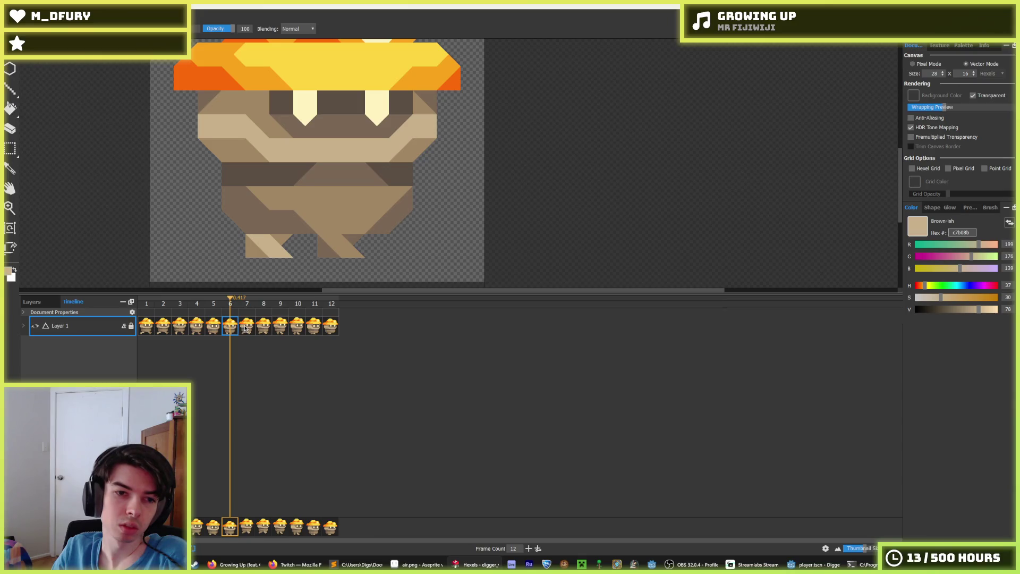
left_click(246, 328)
left_click(233, 327)
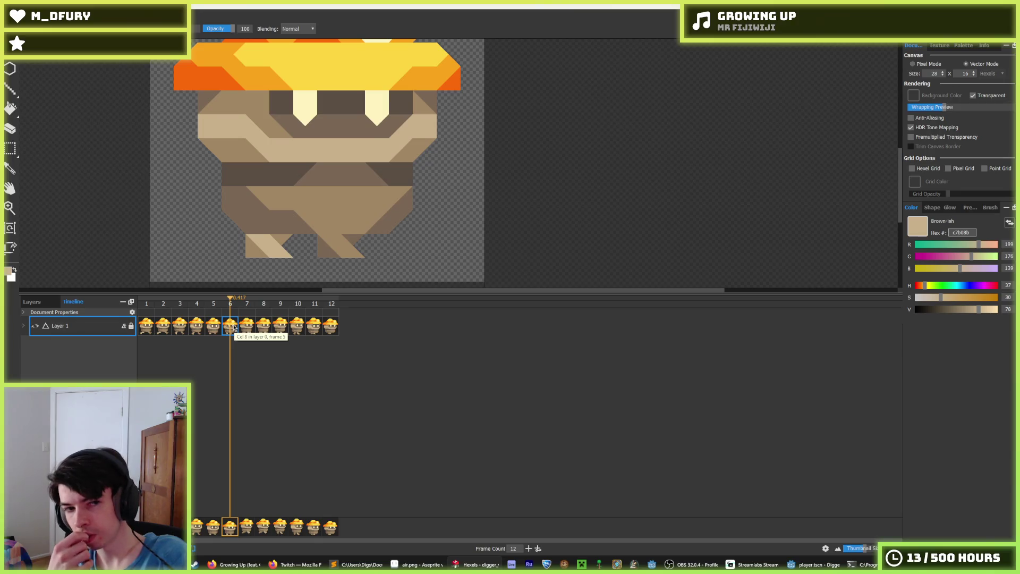
left_click(214, 327)
left_click(231, 327)
left_click(219, 326)
- Flip through frames 4 to 7 to review the walk cycle, settling on frame 5
left_click(231, 327)
left_click(249, 327)
left_click(237, 328)
left_click(214, 327)
left_click(195, 328)
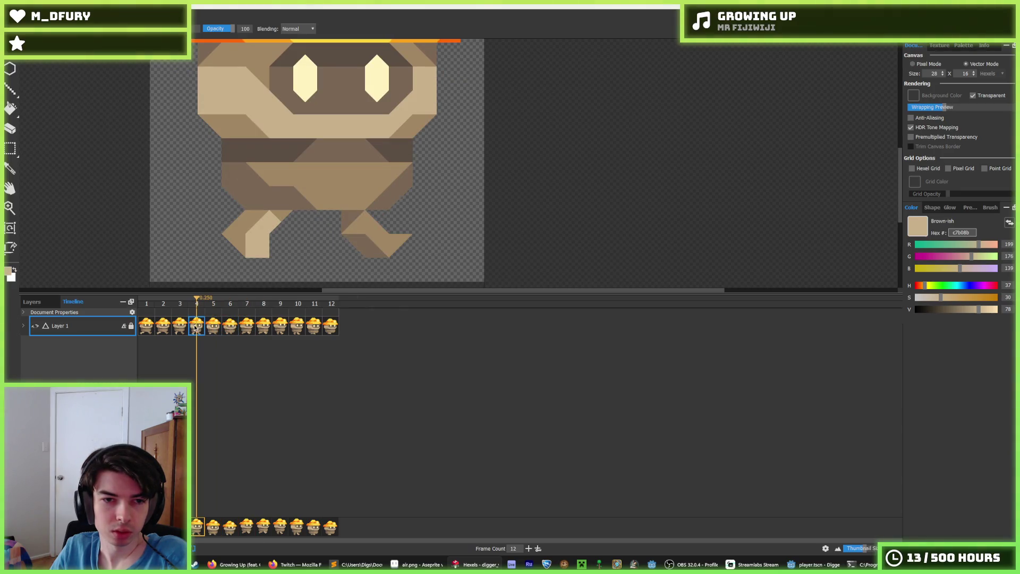
left_click(213, 328)
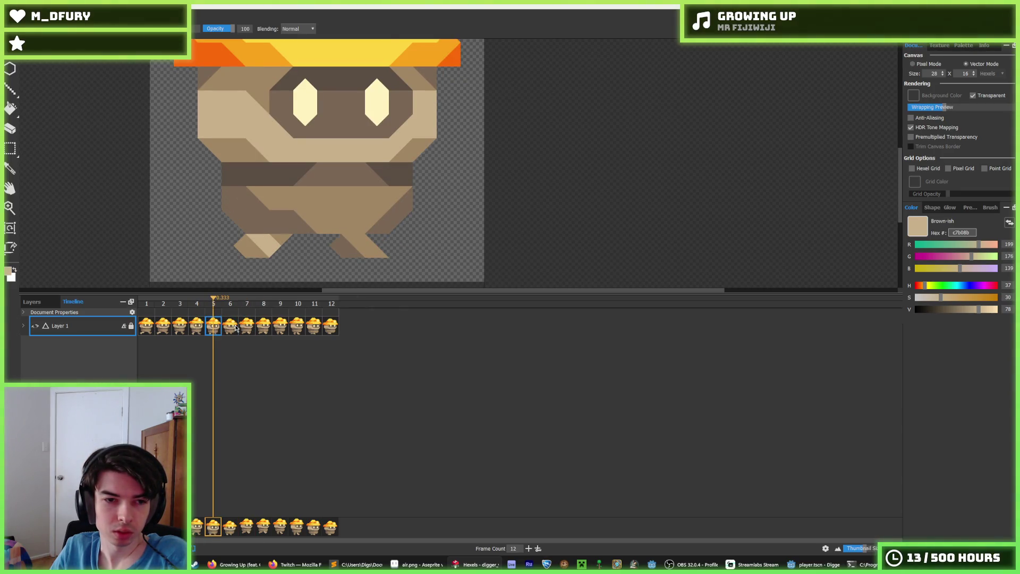
left_click(231, 328)
left_click(247, 328)
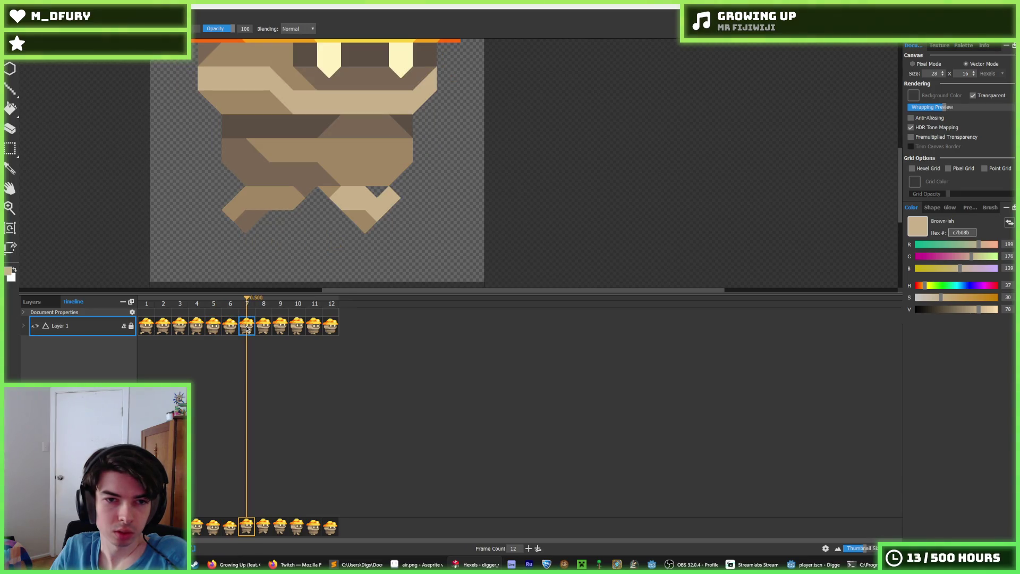
left_click(222, 328)
left_click(216, 330)
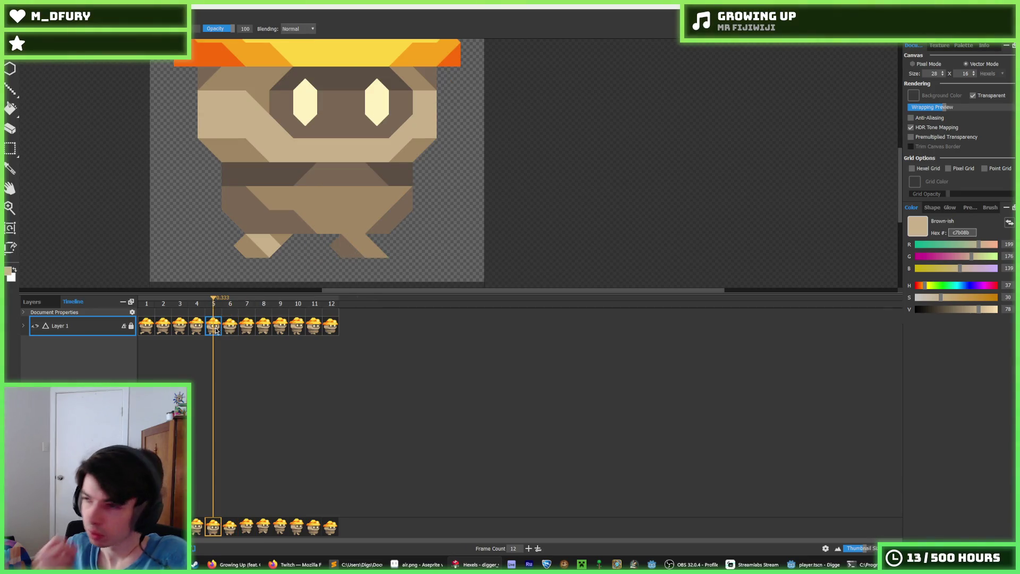
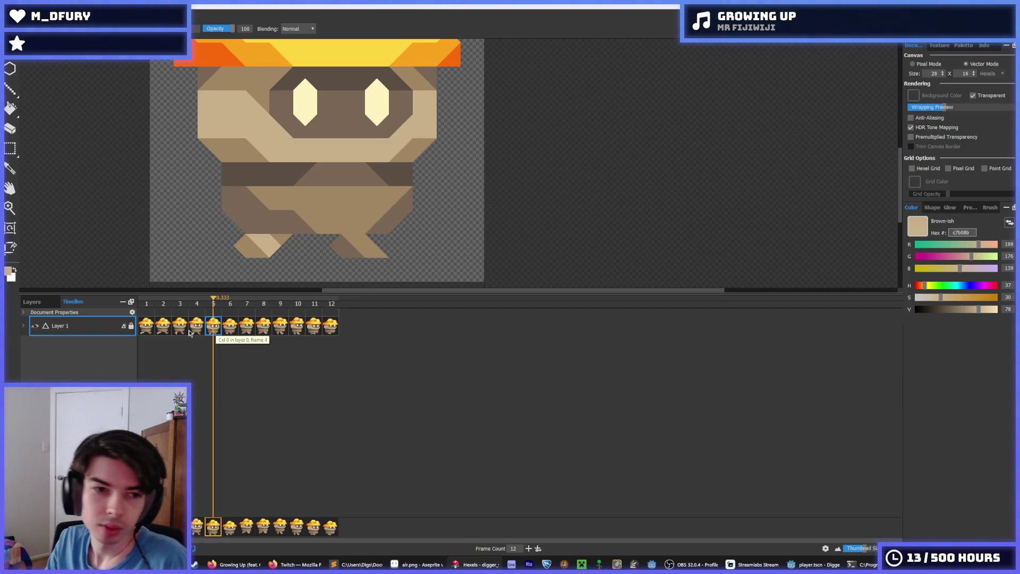
- Step the walk cycle to frame 5 and compare its pose with frame 6
left_click(144, 332)
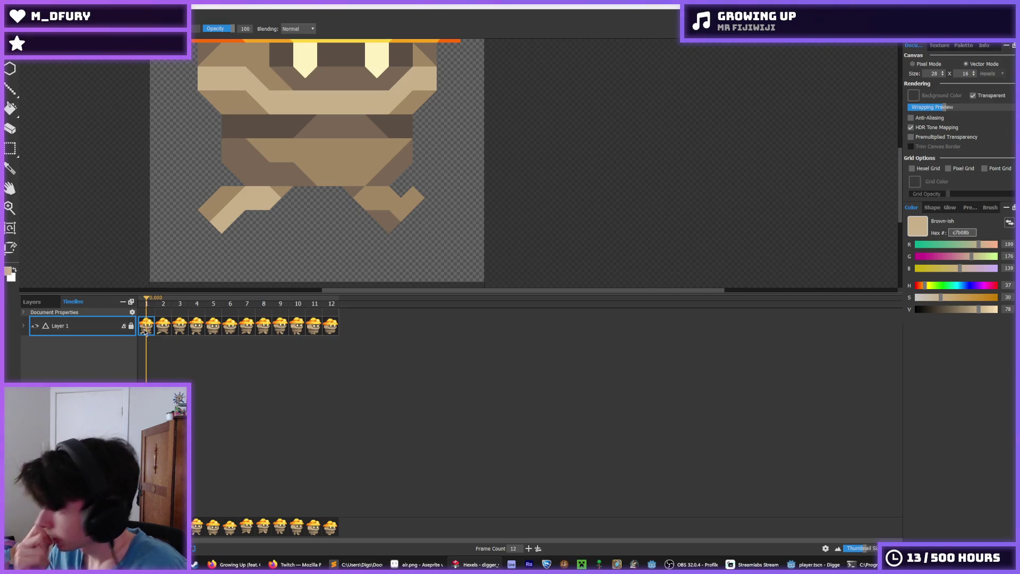
left_click_drag(244, 220, 340, 229)
key("Right")
key("Right")
key("Right")
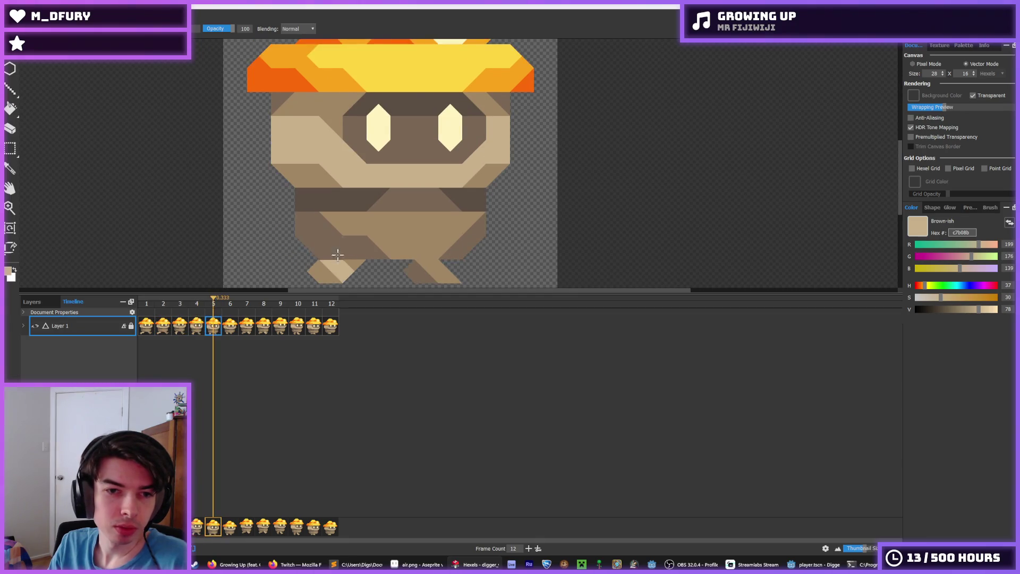
scroll(358, 188, "down", 2)
left_click(232, 331)
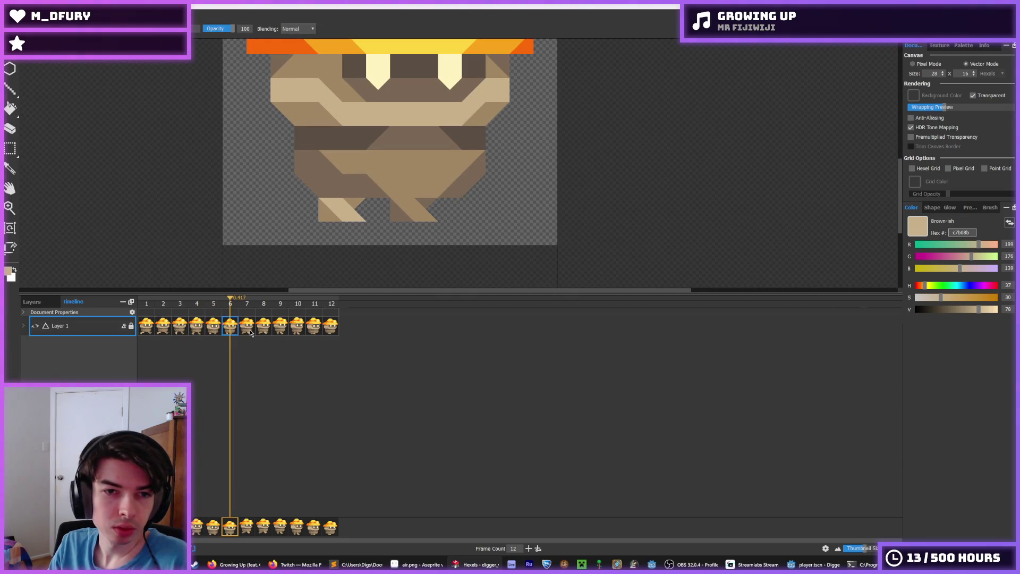
left_click(217, 333)
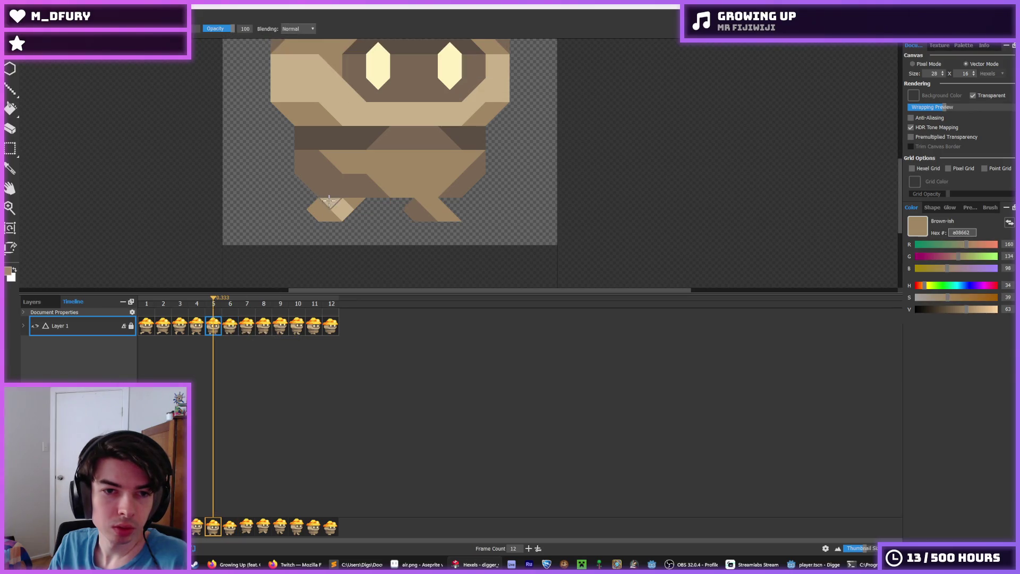
- Paint a light tan hexel on frame 5's left foot, checking against frame 4
left_click(332, 213)
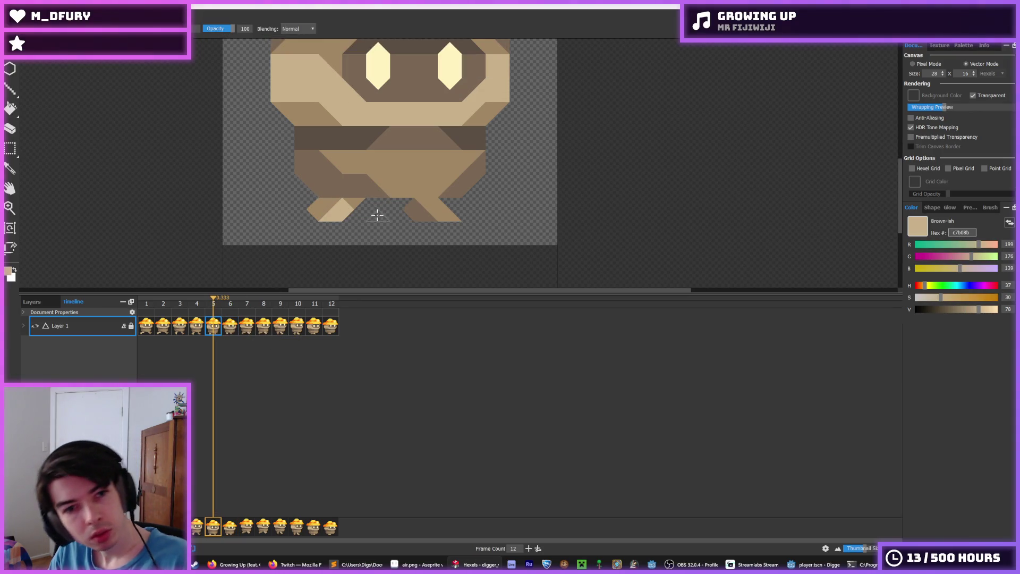
scroll(335, 228, "down", 3)
left_click(203, 327)
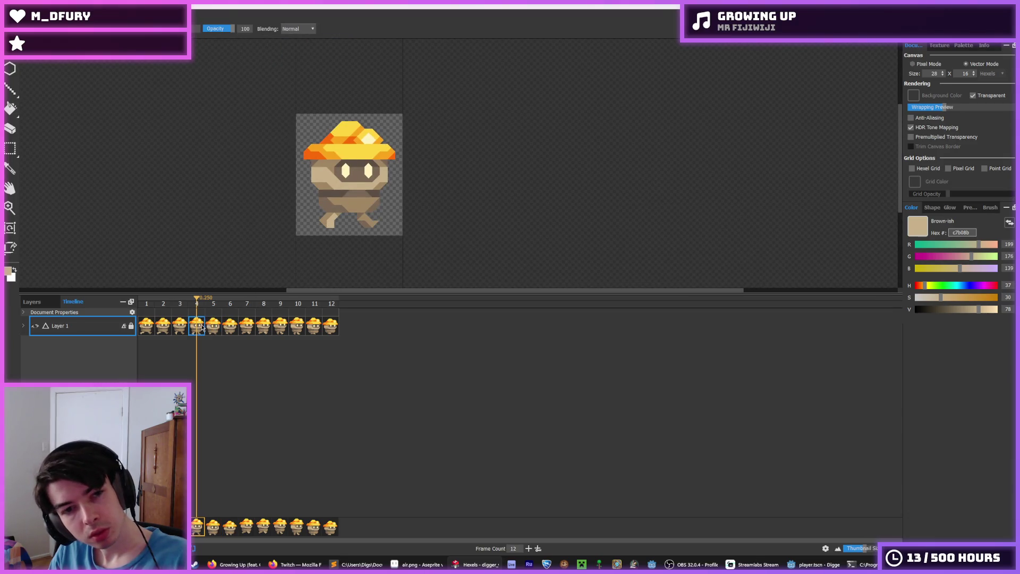
left_click(214, 328)
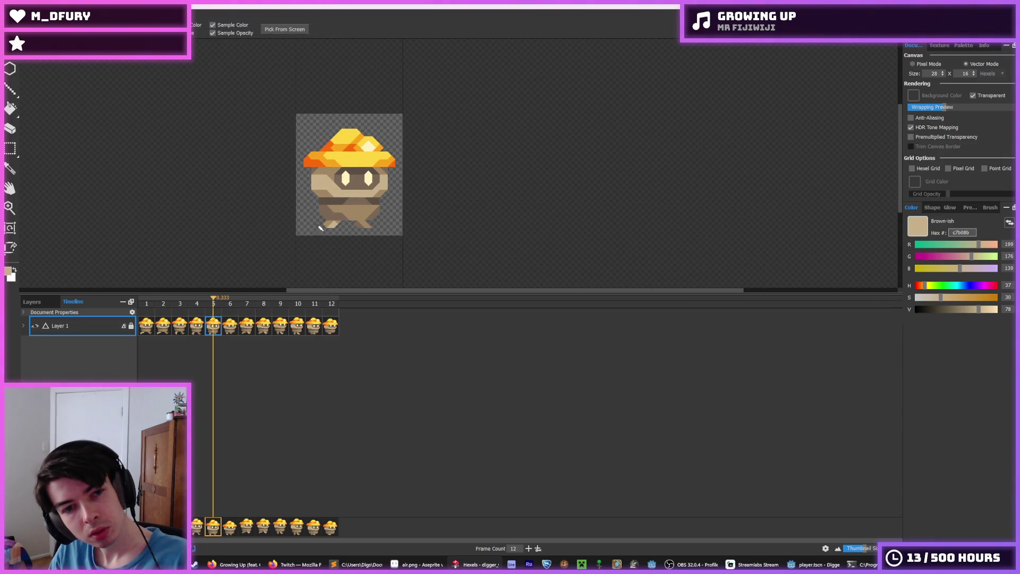
scroll(335, 213, "up", 3)
- Eyedrop the mid-brown and light tan shades from the miner's leg and foot
left_click(338, 213, "alt")
left_click(344, 208, "alt")
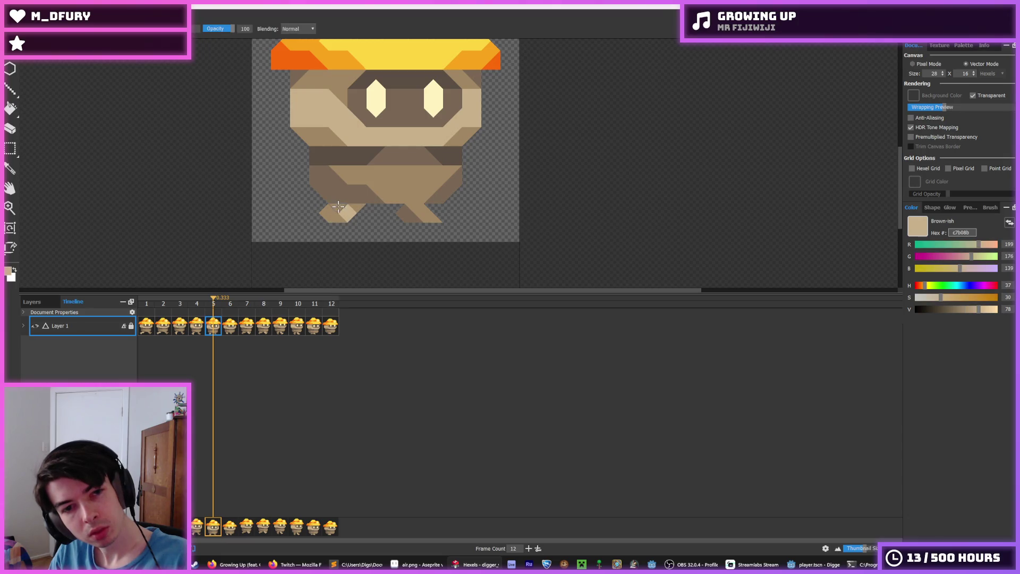
left_click(198, 325)
left_click(212, 328)
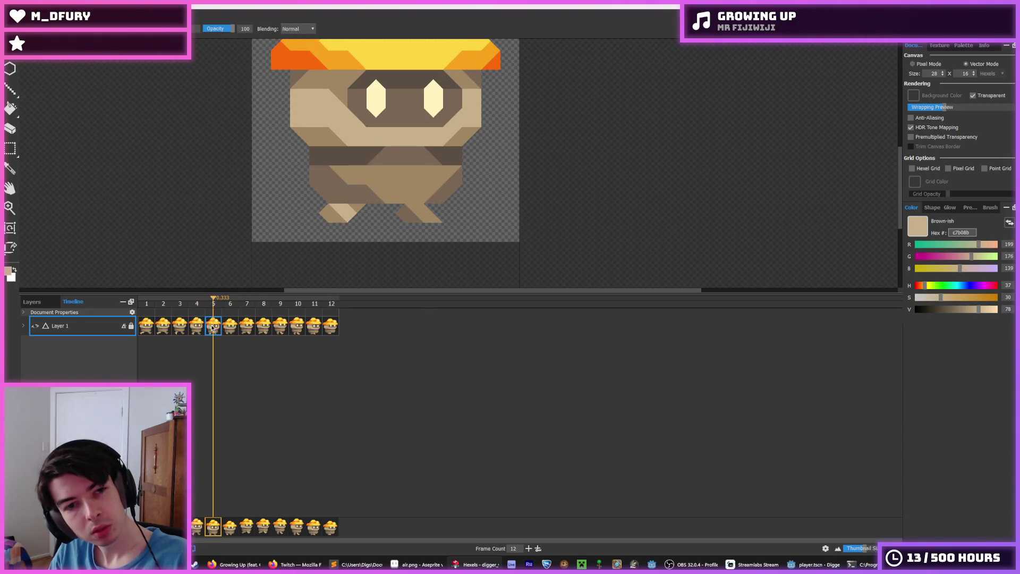
left_click(330, 223, "alt")
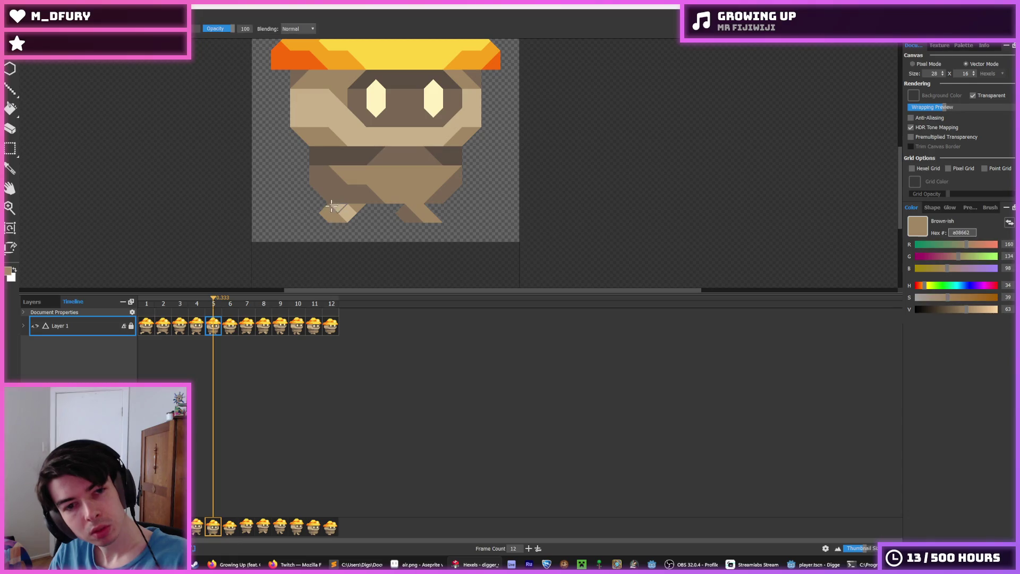
left_click(340, 217, "alt")
scroll(346, 210, "down", 3)
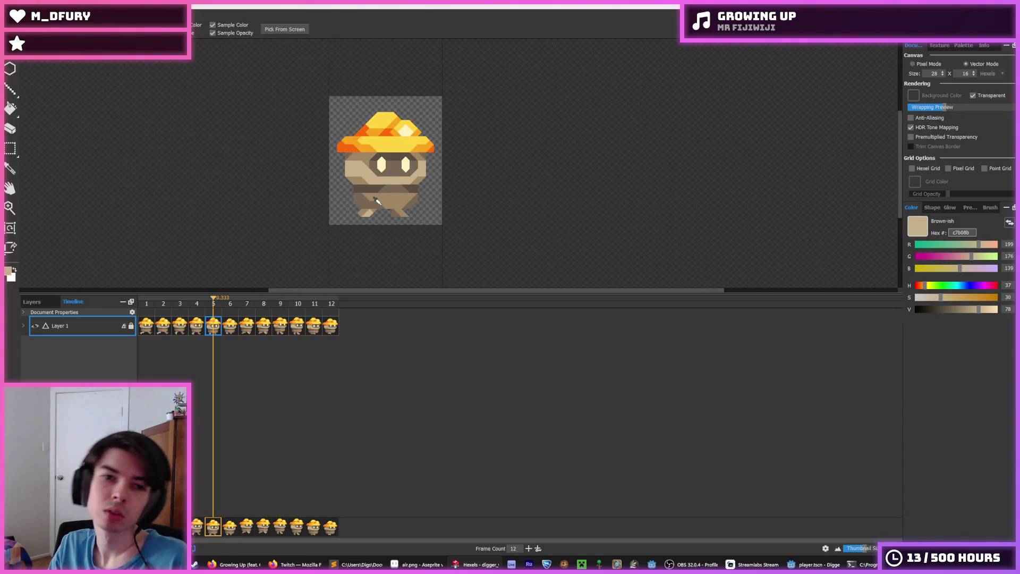
scroll(351, 204, "up", 2)
scroll(356, 198, "down", 2)
scroll(354, 202, "up", 3)
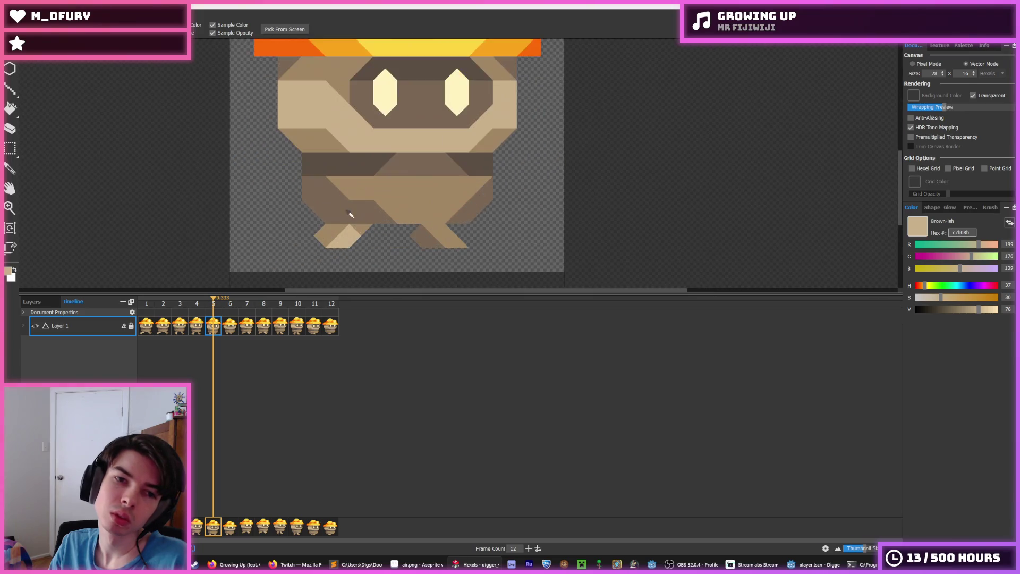
- Repaint the left foot's hexels on frame 5 in light and dark tan
left_click(355, 234)
left_click(343, 236, "alt")
left_click(337, 239)
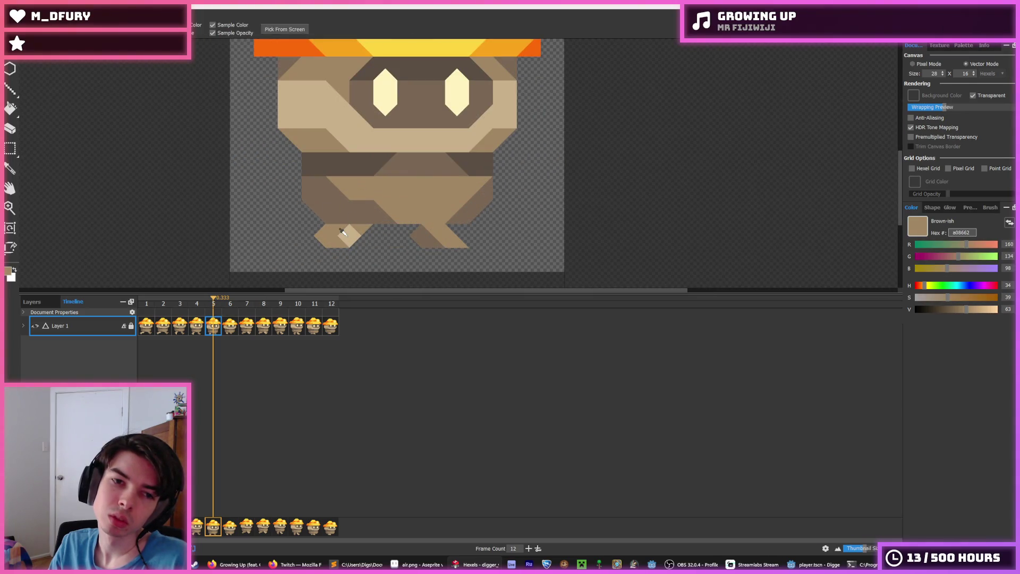
left_click(346, 230, "alt")
left_click(374, 225)
scroll(418, 207, "down", 3)
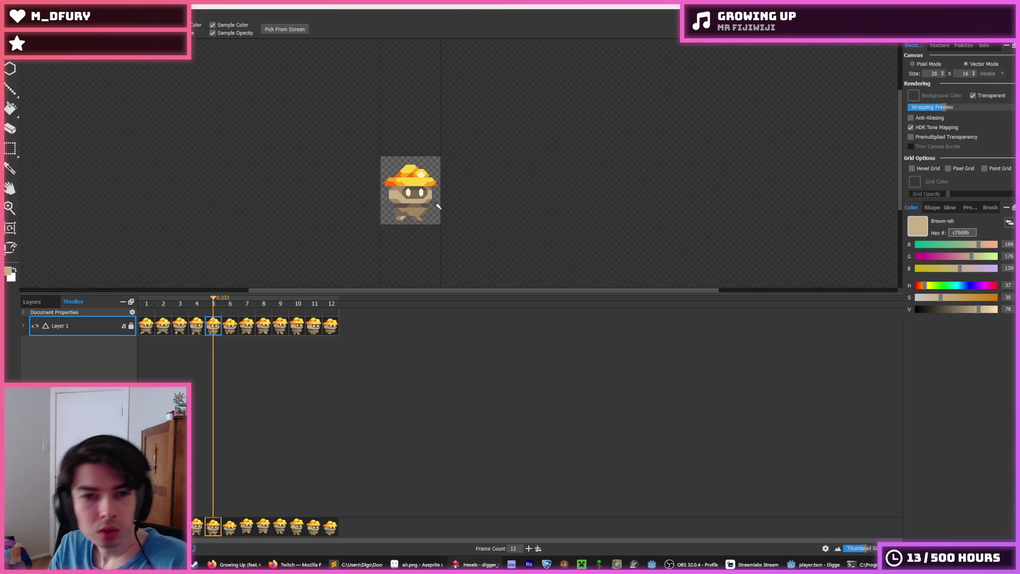
scroll(415, 203, "up", 3)
scroll(367, 235, "up", 3)
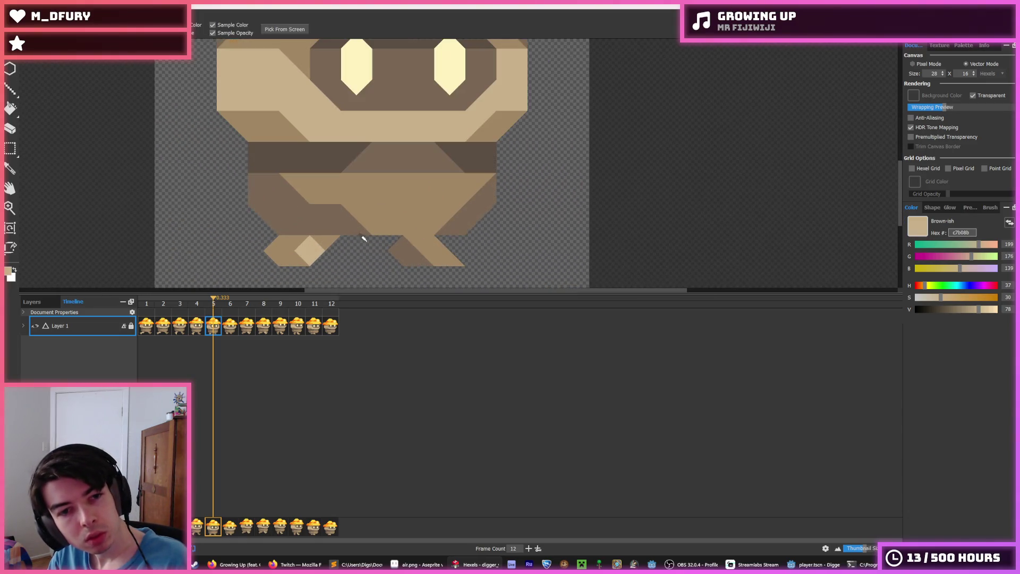
left_click(308, 247, "alt")
left_click(299, 258)
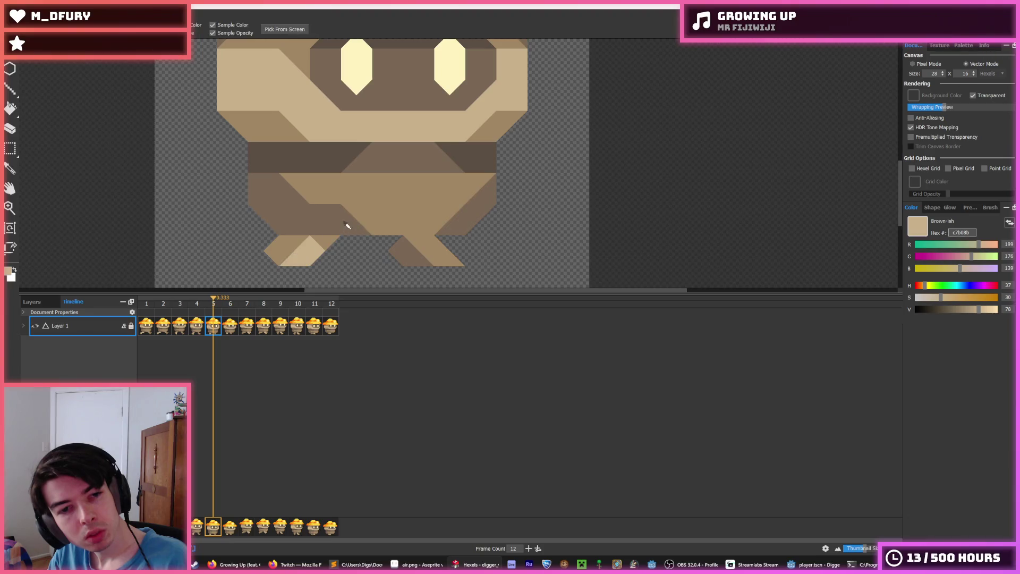
- Paint the left foot's light triangle mid-brown on frame 5 after comparing with frame 4
scroll(345, 227, "down", 3)
scroll(345, 227, "up", 2)
left_click(195, 327)
left_click(208, 328)
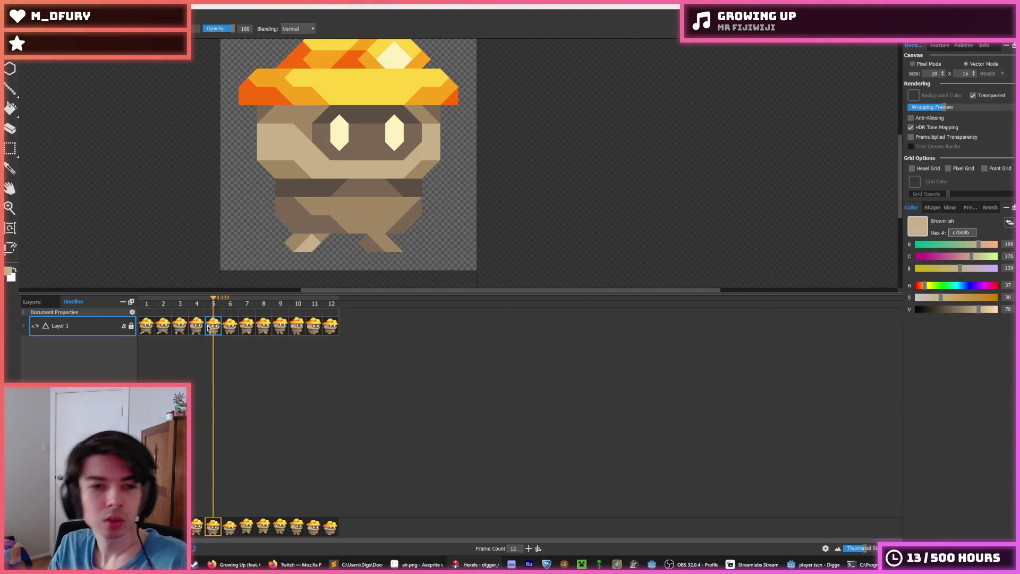
left_click(198, 328)
left_click(213, 328)
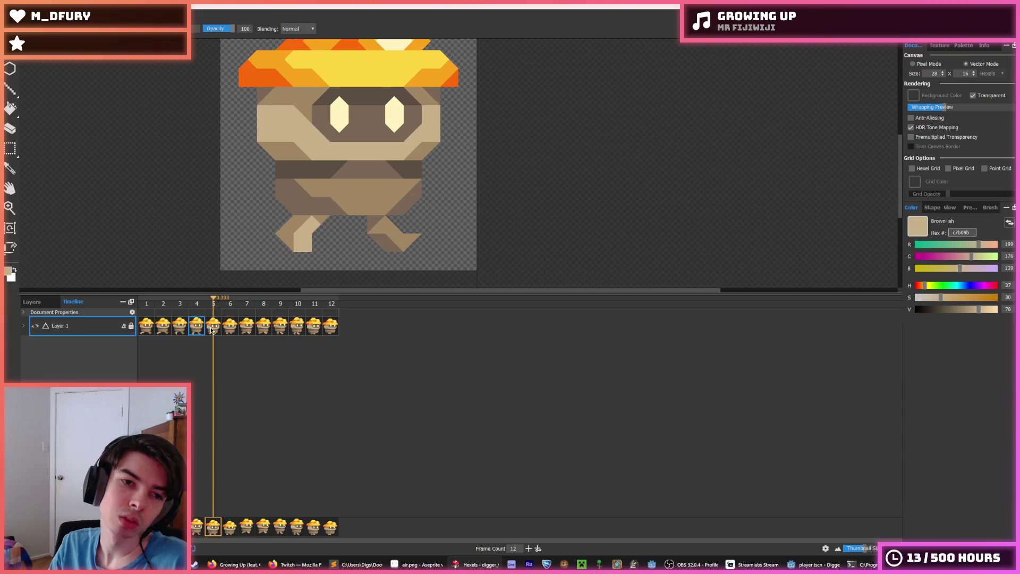
left_click(285, 255, "alt")
left_click(301, 246)
- Sample the light tan and paint a light triangle back onto the left foot
left_click(202, 329)
left_click(213, 329)
left_click(202, 329)
left_click(213, 329)
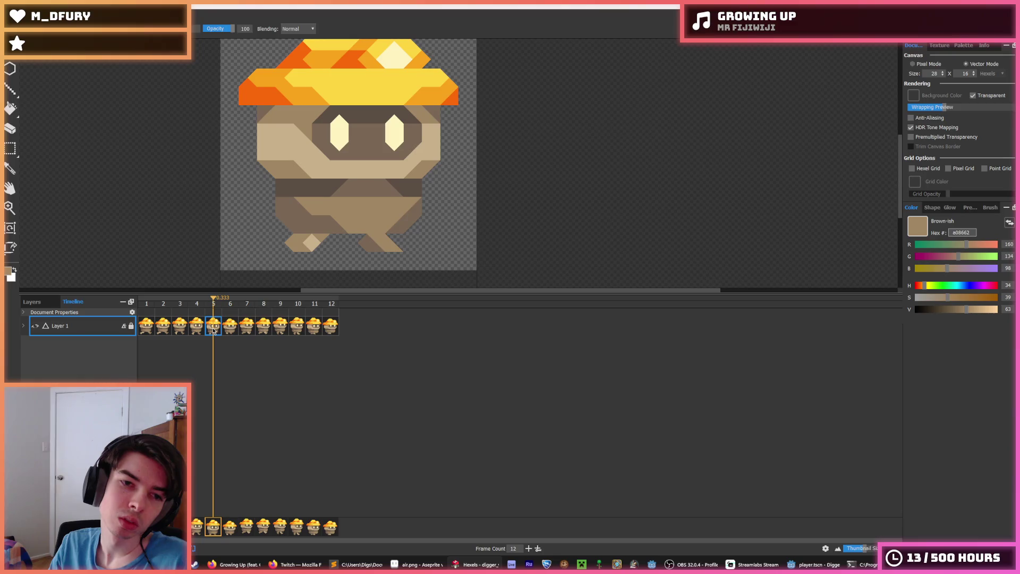
left_click(307, 239, "alt")
left_click(319, 249)
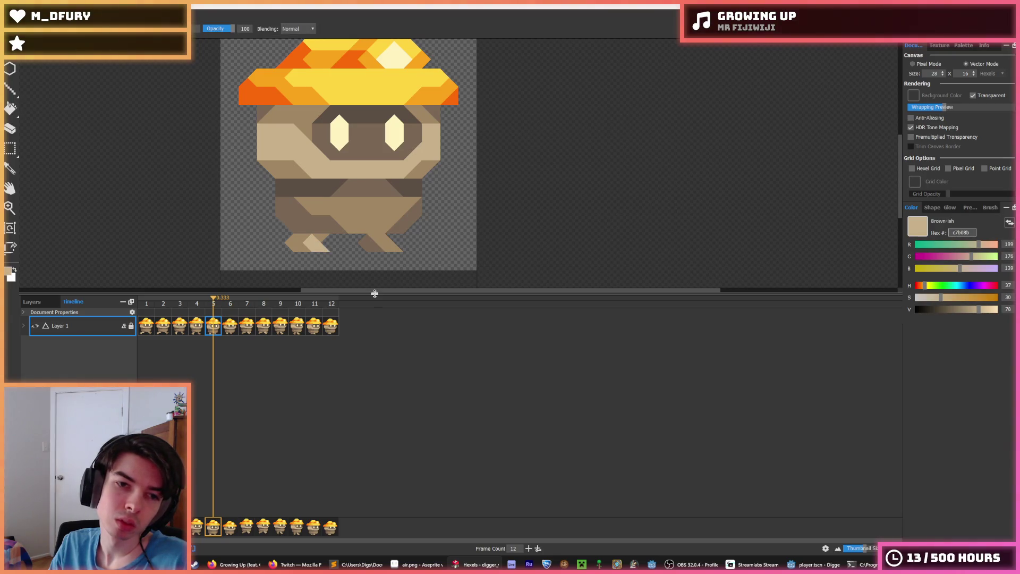
- Flick between frames 4, 5 and 6 to check the step reads smoothly
scroll(329, 244, "down", 2)
scroll(334, 246, "up", 3)
left_click(203, 328)
left_click(213, 330)
left_click(228, 330)
left_click(215, 329)
left_click(227, 330)
left_click(208, 329)
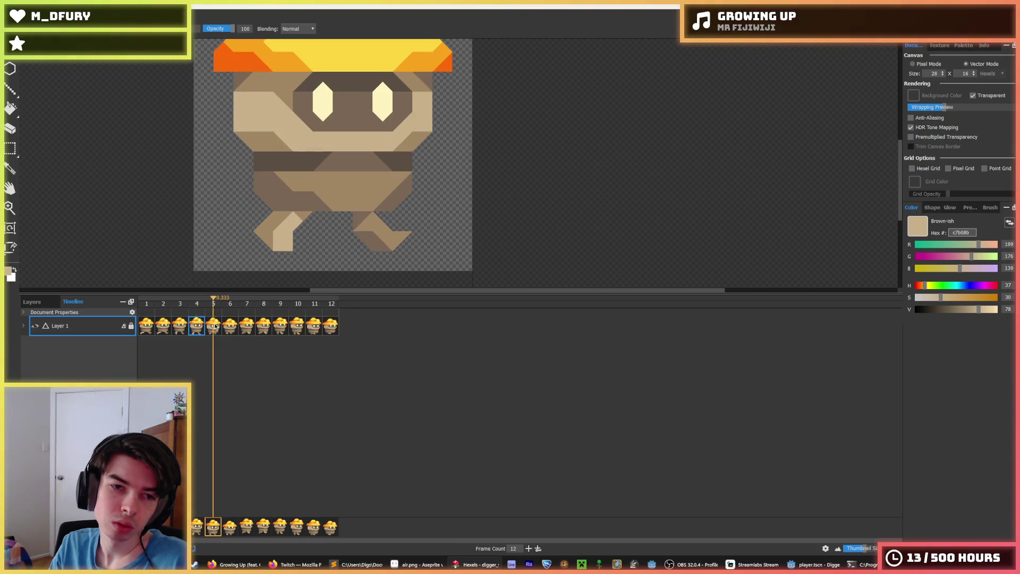
left_click(229, 329)
left_click(211, 329)
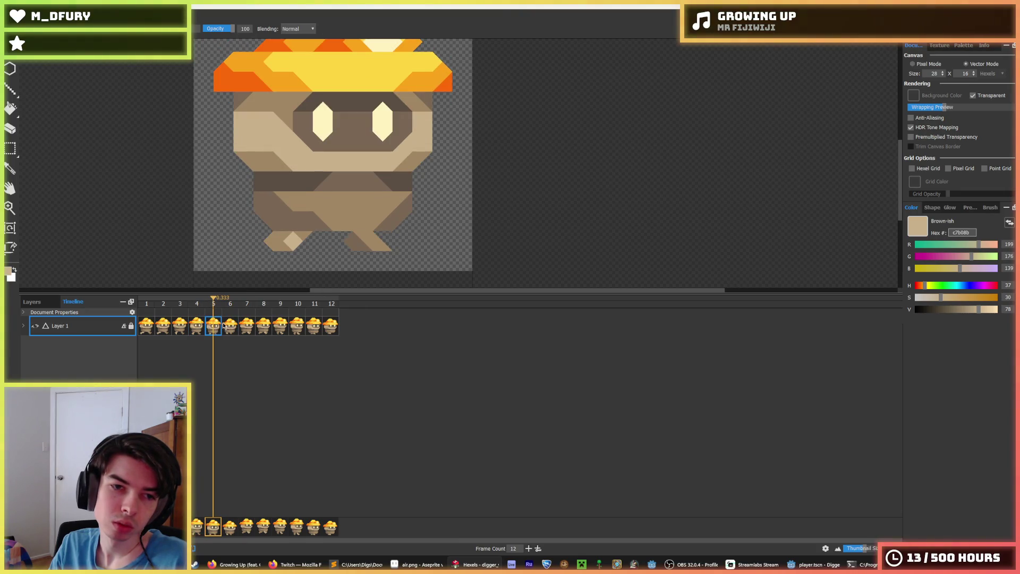
- On frame 6, sample the mid-brown and light tan foot colours, comparing against frame 5
left_click(228, 326)
left_click(271, 237, "alt")
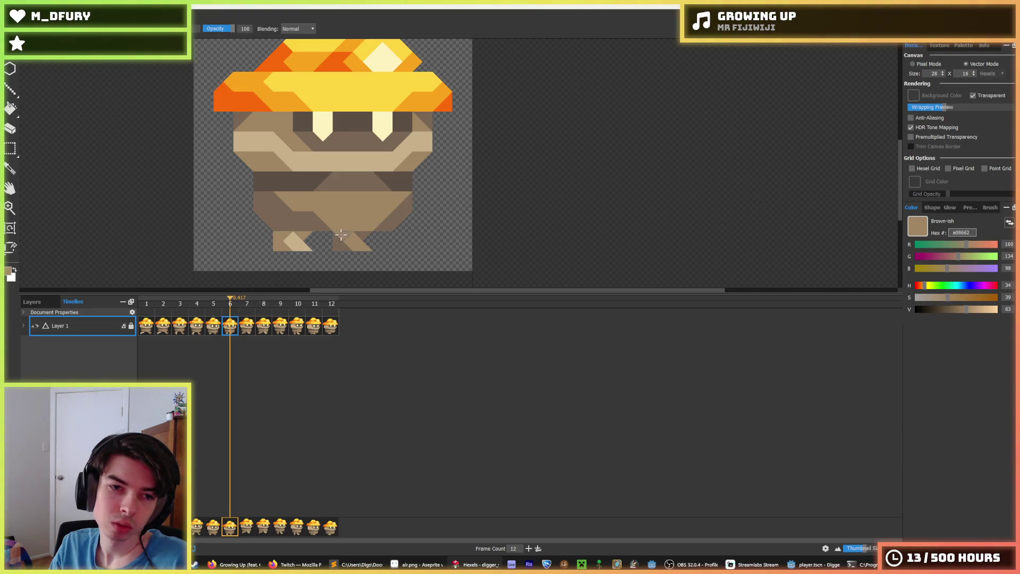
scroll(332, 233, "down", 3)
scroll(326, 223, "up", 2)
left_click(216, 327)
left_click(229, 329)
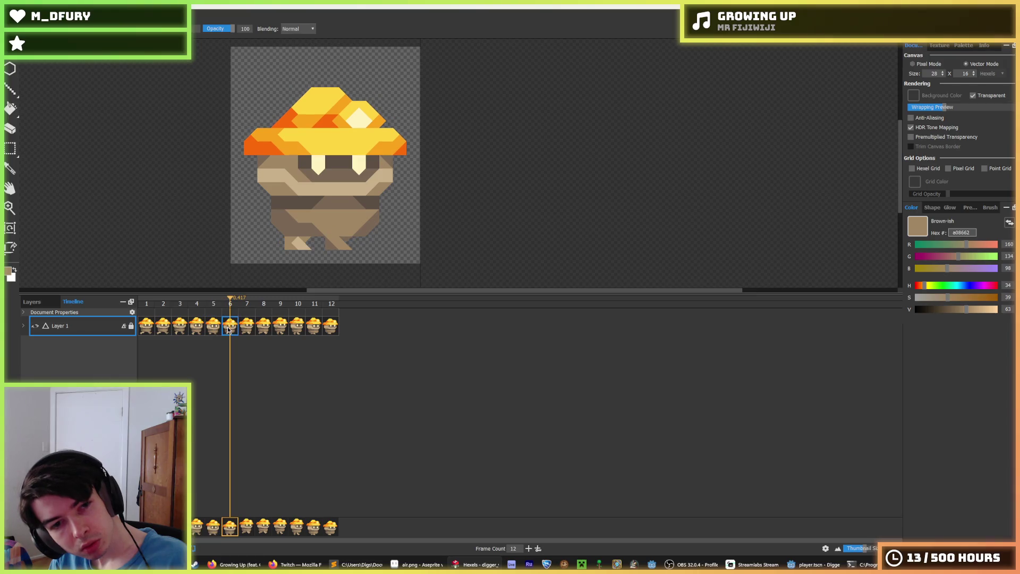
left_click(292, 247, "alt")
scroll(350, 228, "down", 2)
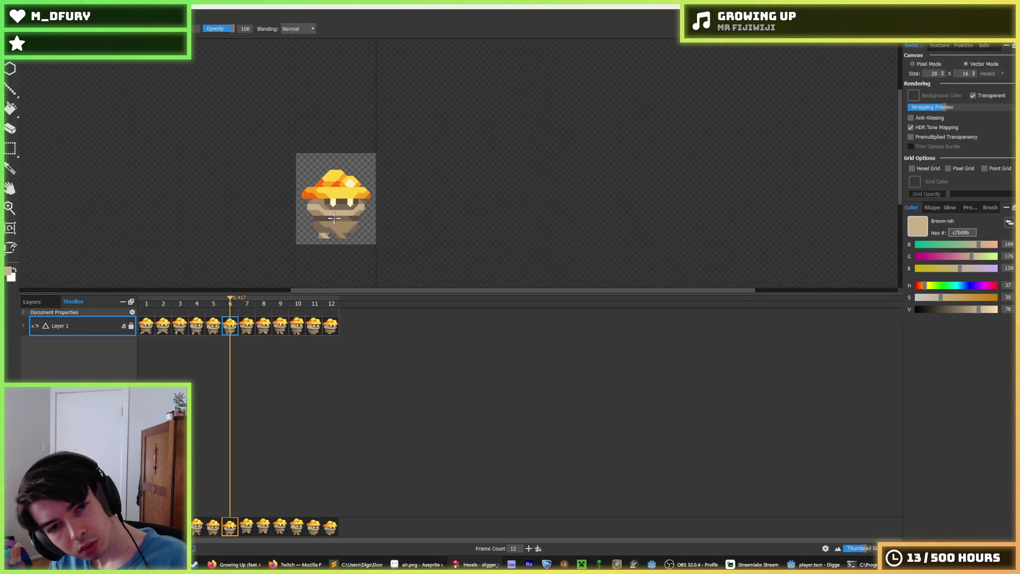
scroll(333, 218, "up", 3)
left_click(214, 327)
left_click(236, 328)
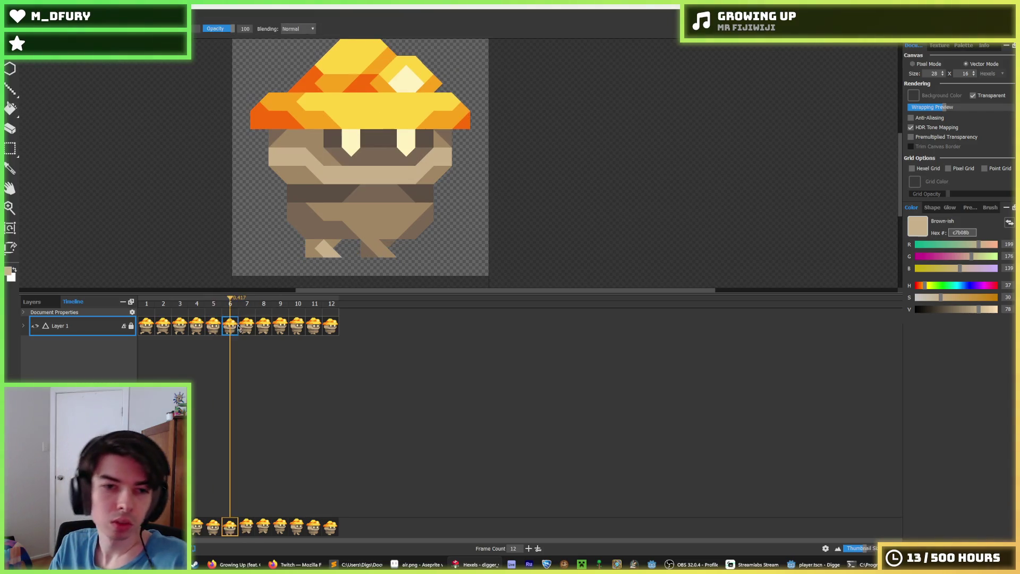
- On frame 7, repaint the lower-left leg dark brown with a tan diagonal strip
left_click(246, 327)
scroll(319, 239, "up", 2)
left_click(296, 211, "alt")
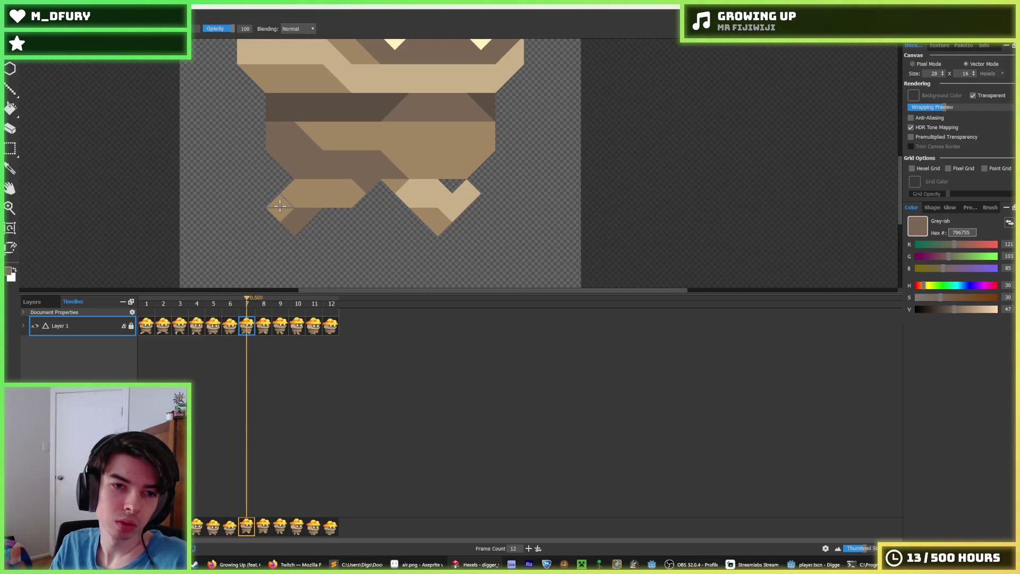
mouse_move(283, 212)
left_mouse_down()
mouse_move(318, 183)
mouse_move(291, 221)
mouse_move(332, 197)
left_mouse_up()
left_click(329, 191, "alt")
- On frame 8, cover the leg's tan strip in grey-brown and make the tip mid-brown
left_click(149, 327)
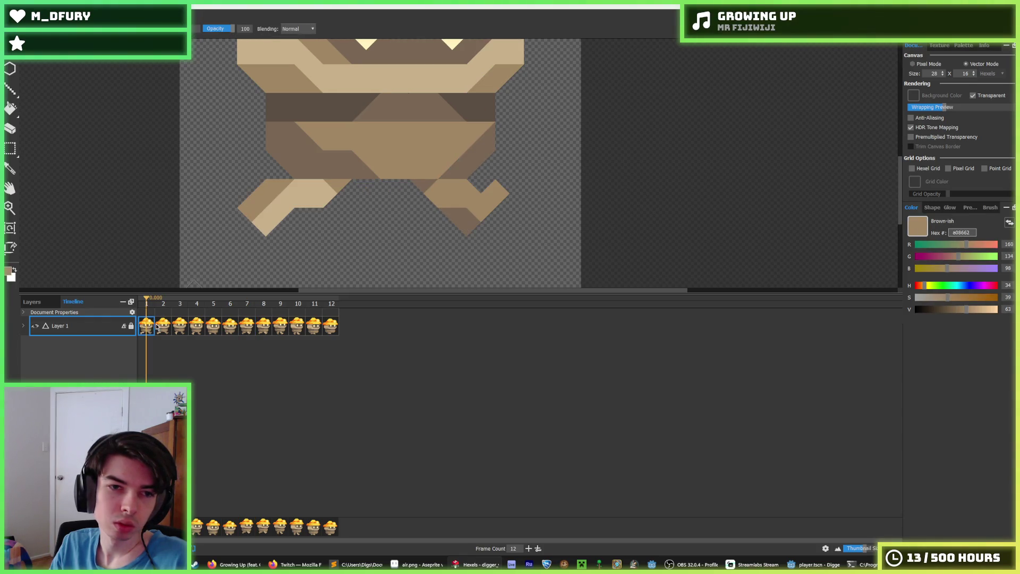
left_click(257, 326)
left_click(246, 326)
left_click(264, 326)
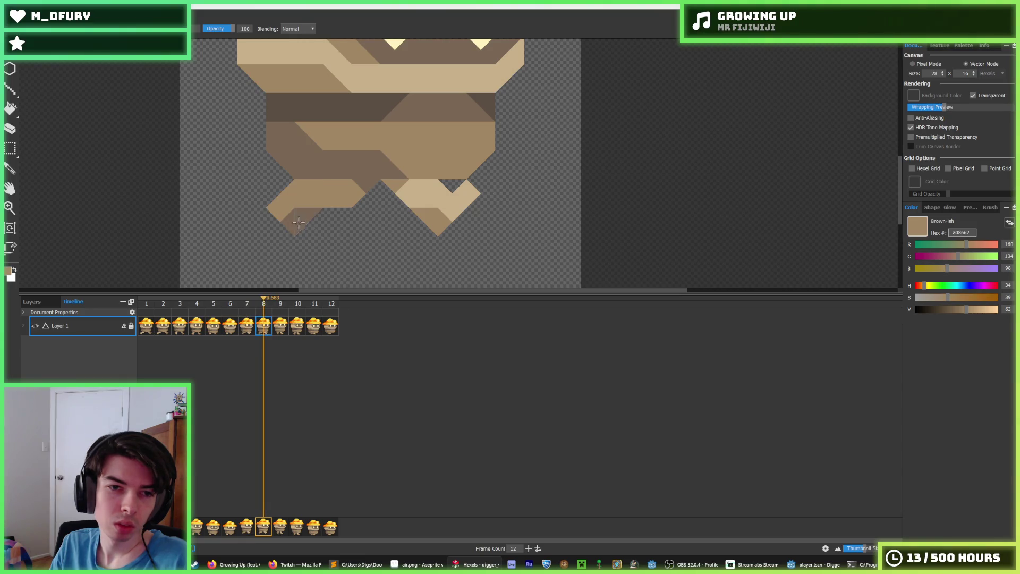
left_click(296, 223, "alt")
mouse_move(319, 183)
left_mouse_down()
mouse_move(276, 208)
mouse_move(290, 226)
left_mouse_up()
left_click(319, 196, "alt")
- Advance to frame 9, sample the grey-brown leg colour, and bring up the Godot project
key("period")
left_click(316, 218, "alt")
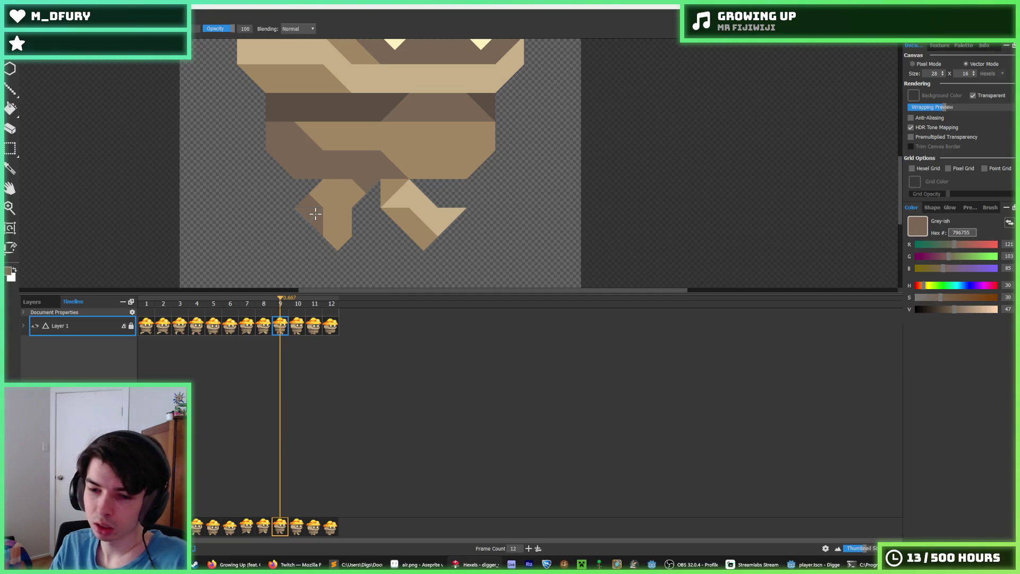
left_click(813, 564)
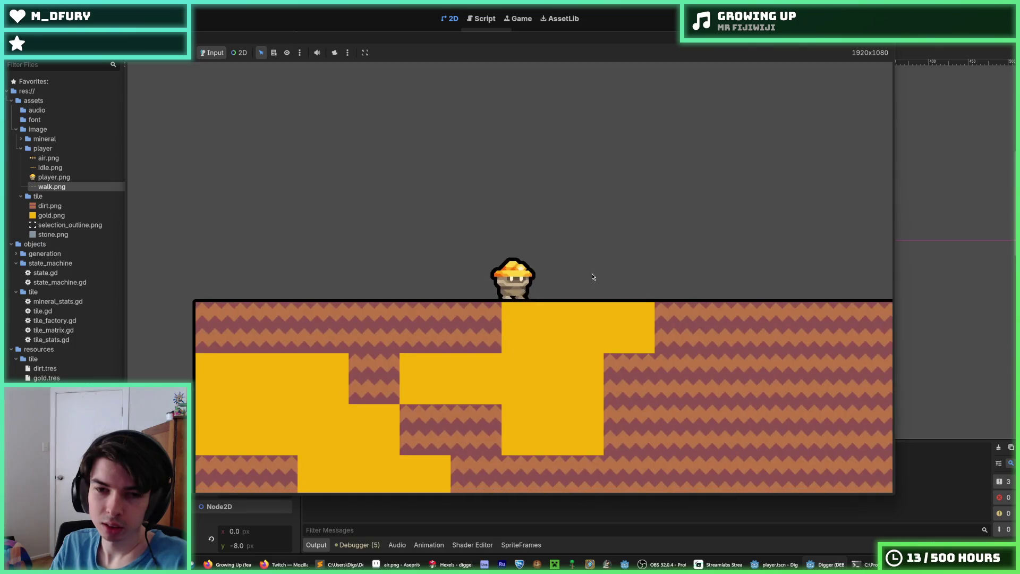
- Walk the miner left and right and jump several times to test the animation
key("Right")
key("Right")
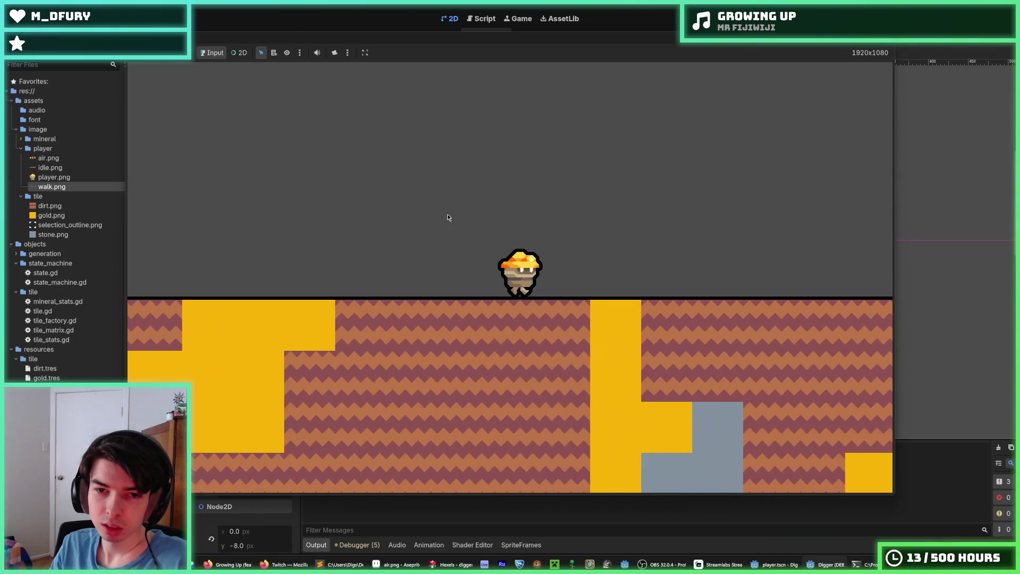
key("Left")
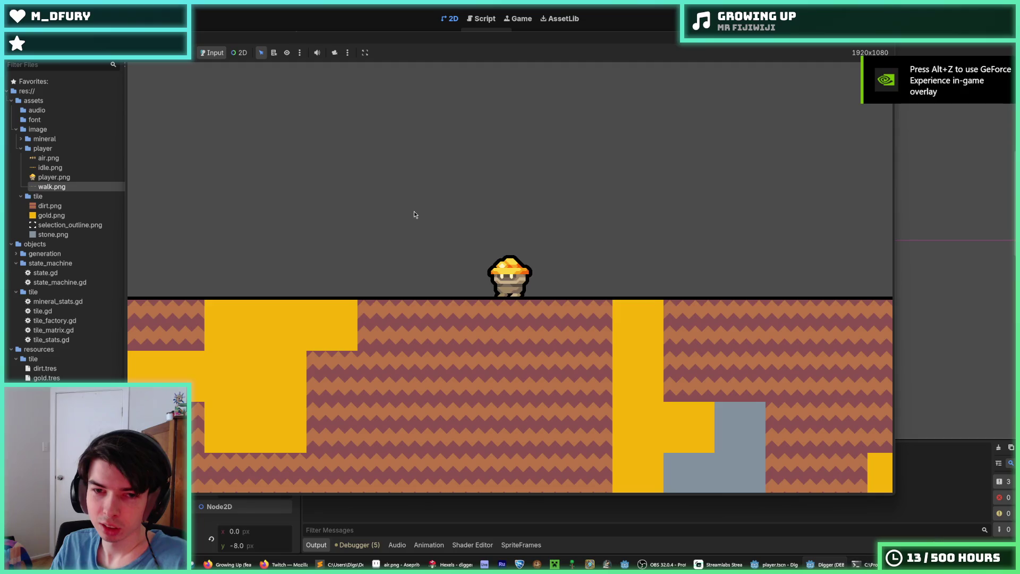
key("Right")
key("space")
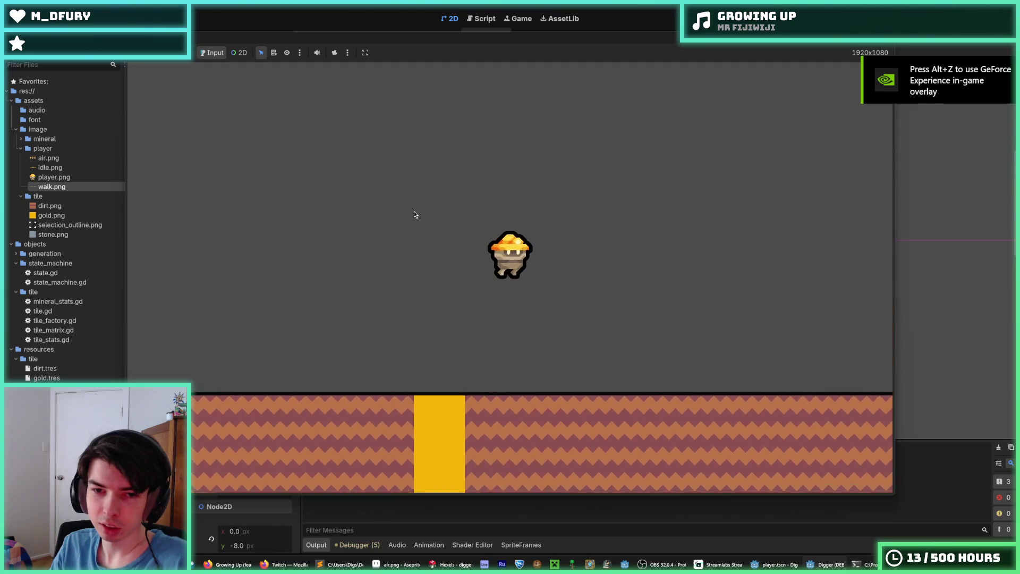
key("space")
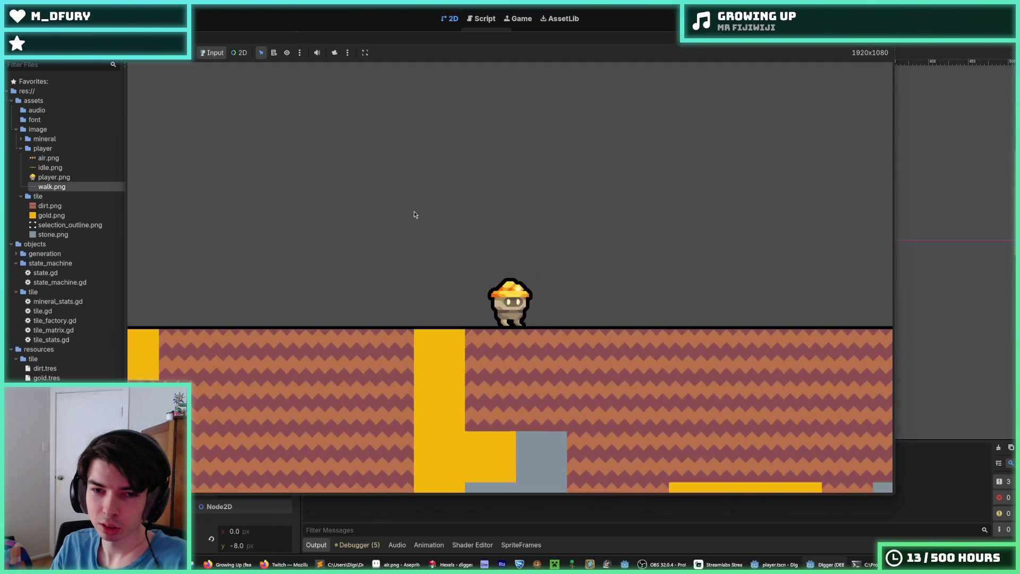
key("space")
key("space")
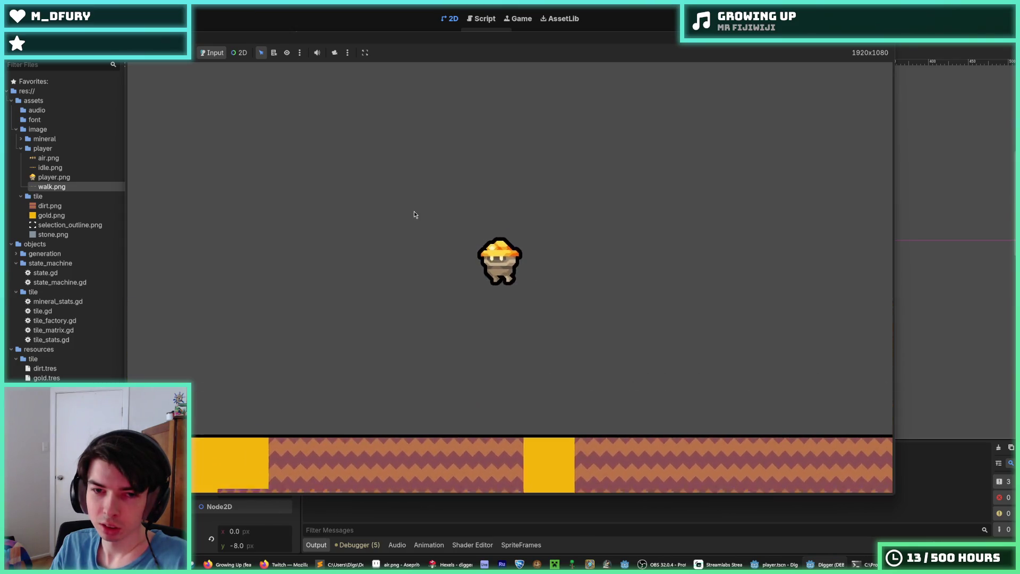
key("space")
key("Right")
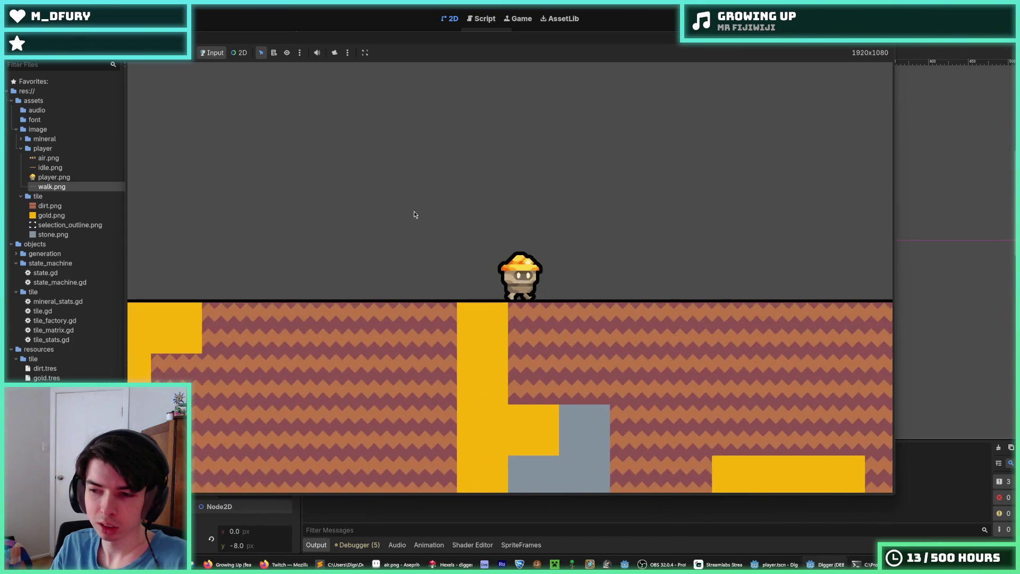
key("Left")
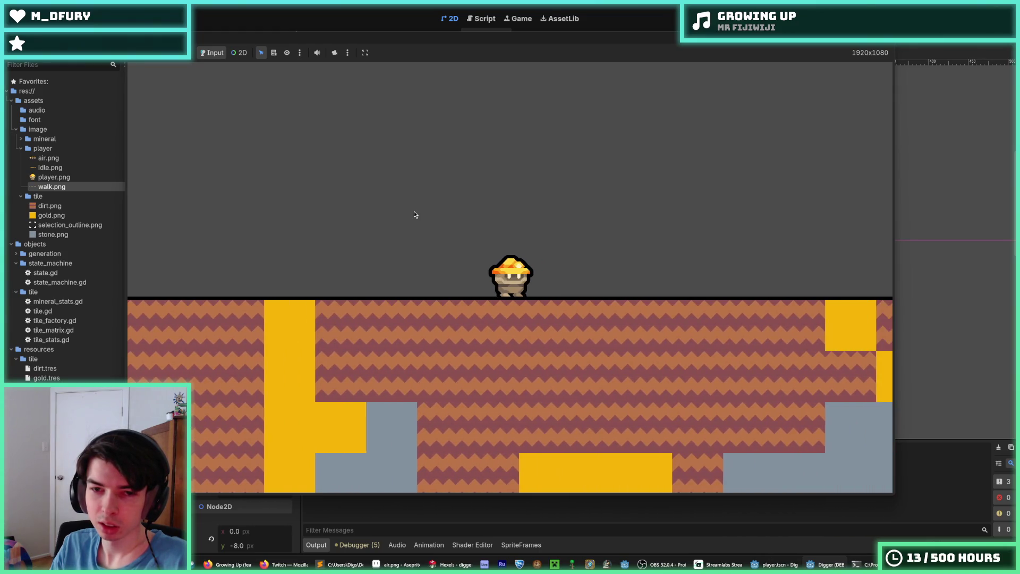
- Test jumping while moving the miner left and right
key("Left")
key("space")
key("space")
key("space")
key("space")
key("Right")
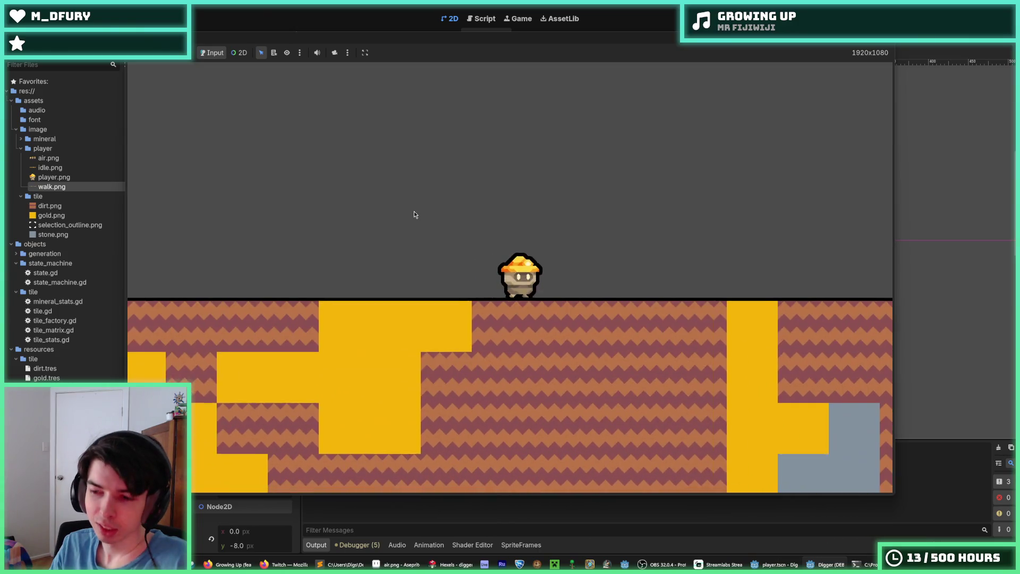
key("space")
key("space")
key("Right")
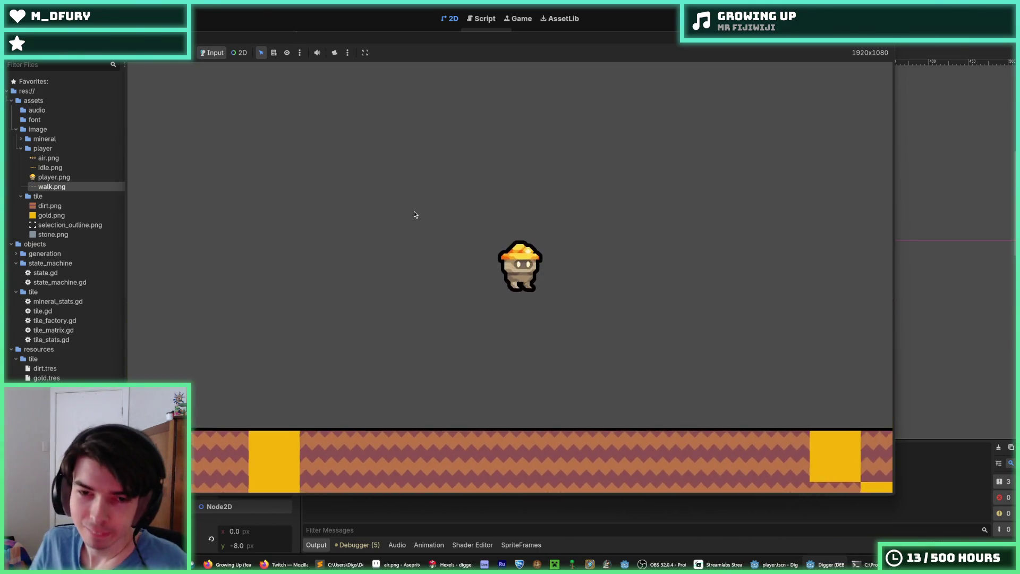
key("Left")
key("space")
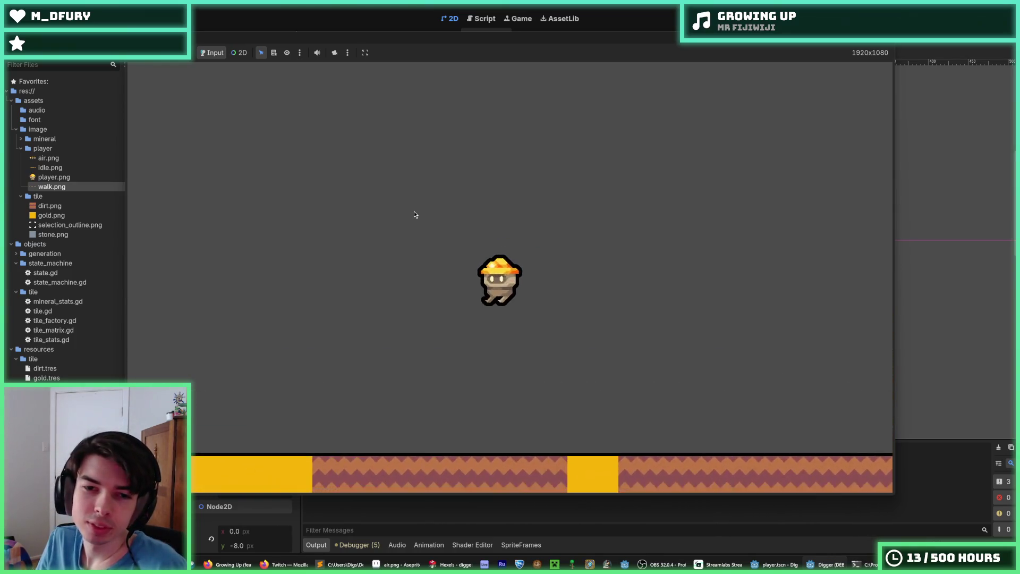
key("Right")
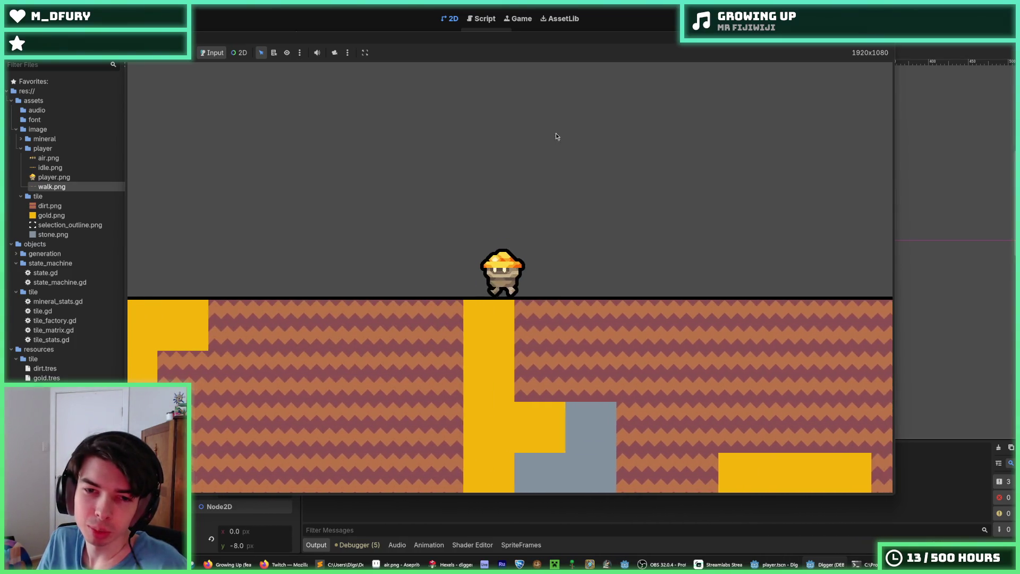
- Stop the running game and return to the walk cycle in Hexels
left_click(670, 6)
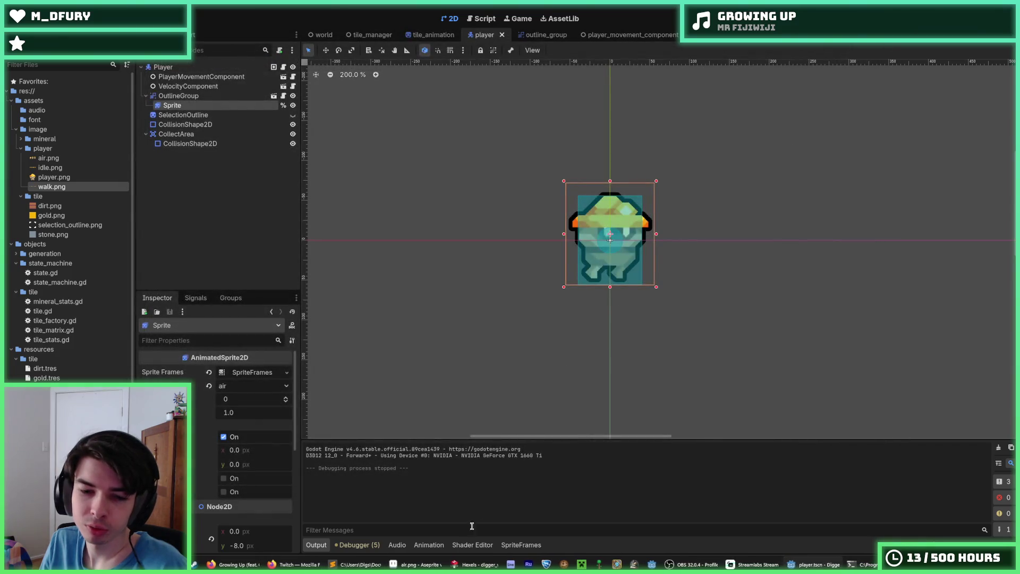
left_click(452, 564)
scroll(420, 202, "left", 5)
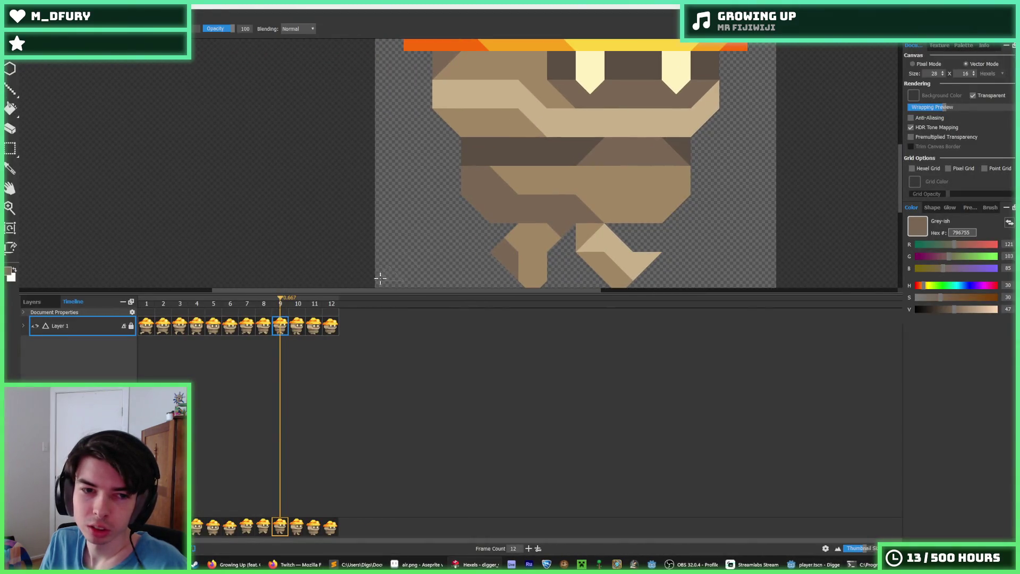
- Give the sprite canvas more room and review frames 8 to 10, playing the animation once
left_click(266, 329)
left_click_drag(366, 298, 282, 418)
left_click(280, 446)
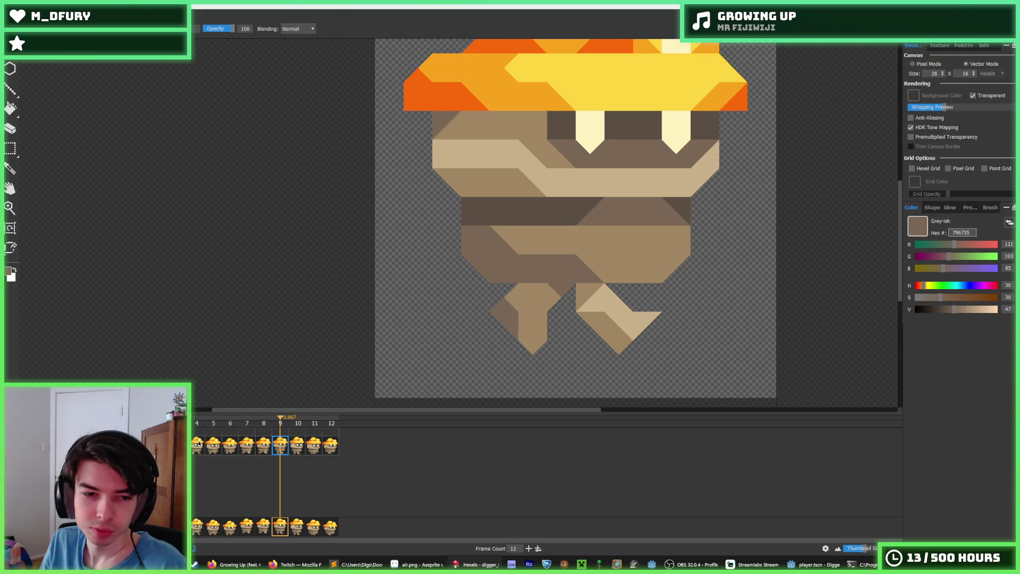
key("space")
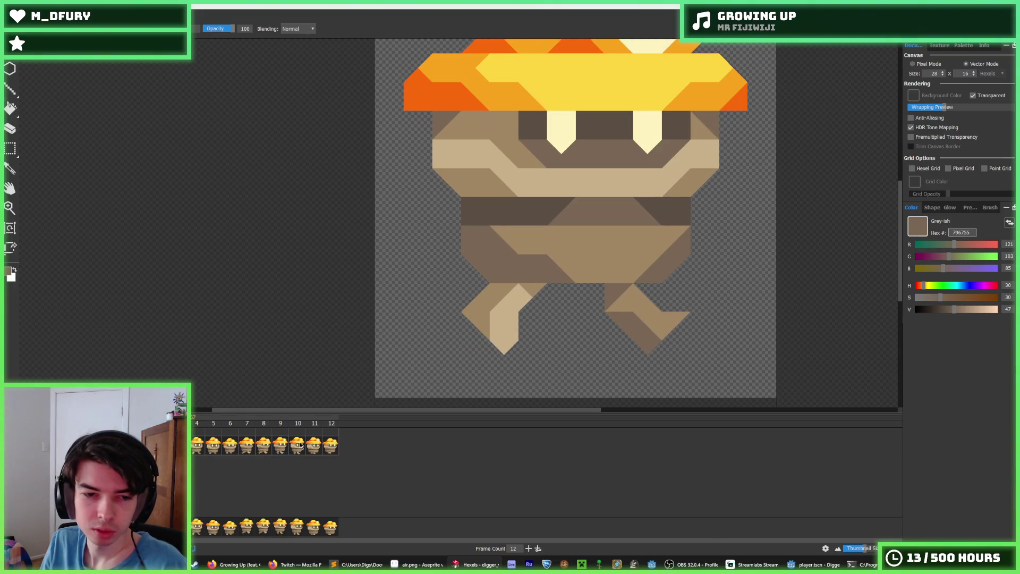
left_click(299, 445)
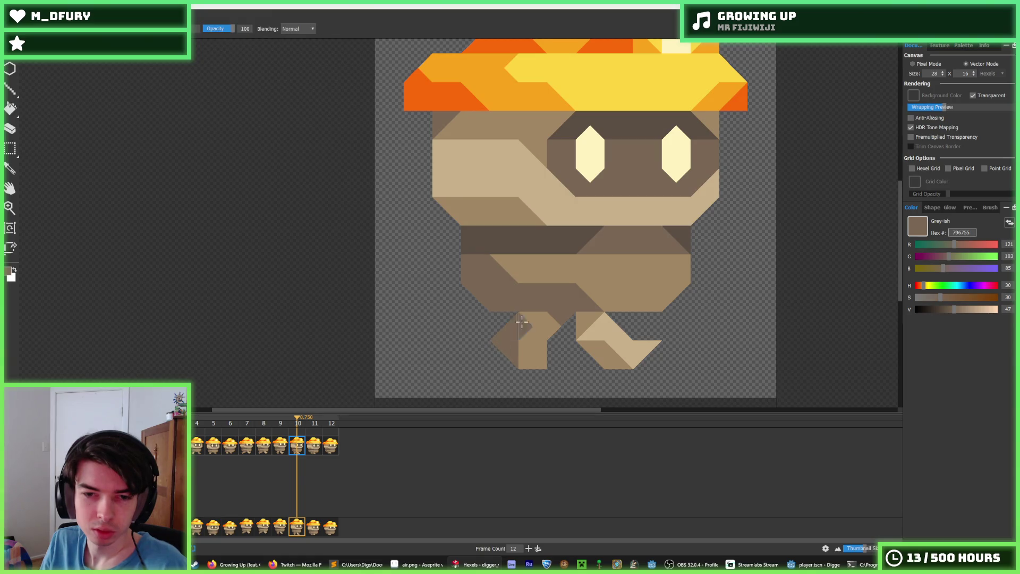
left_click(277, 447)
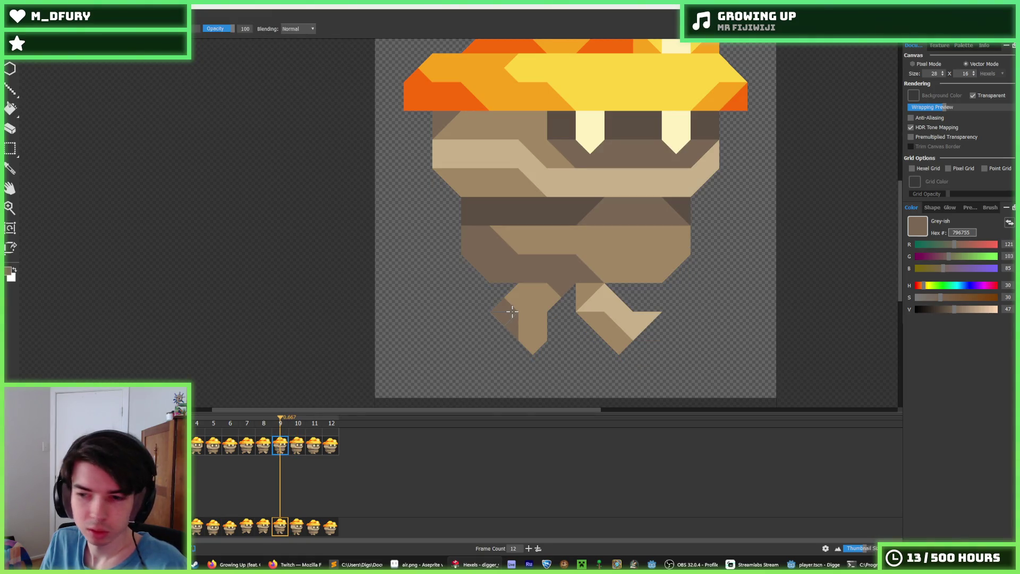
- Paint hexels joining the left leg to the body on frame 9, sampling the 796755 leg grey
left_click_drag(513, 308, 533, 289)
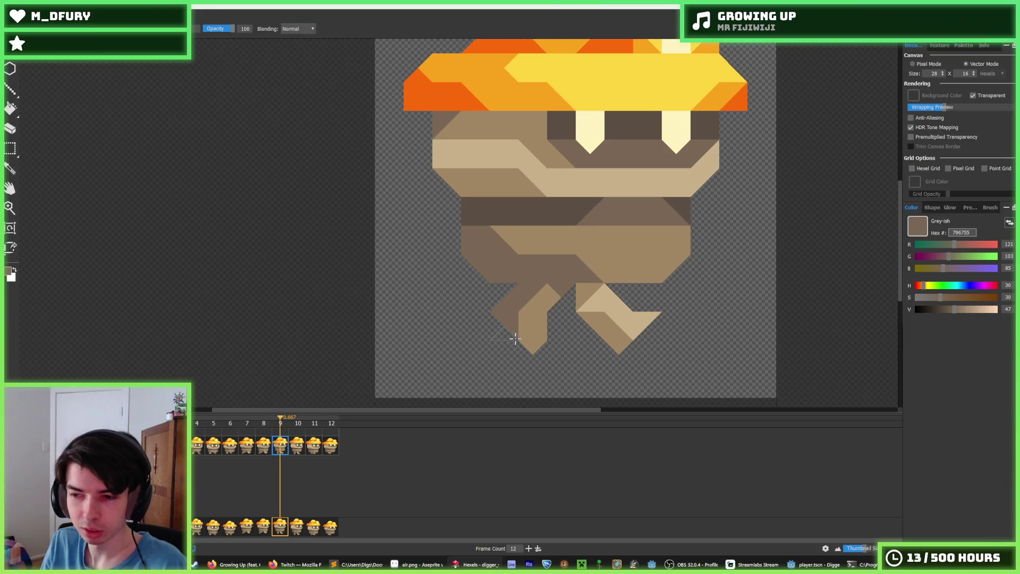
left_click(262, 446)
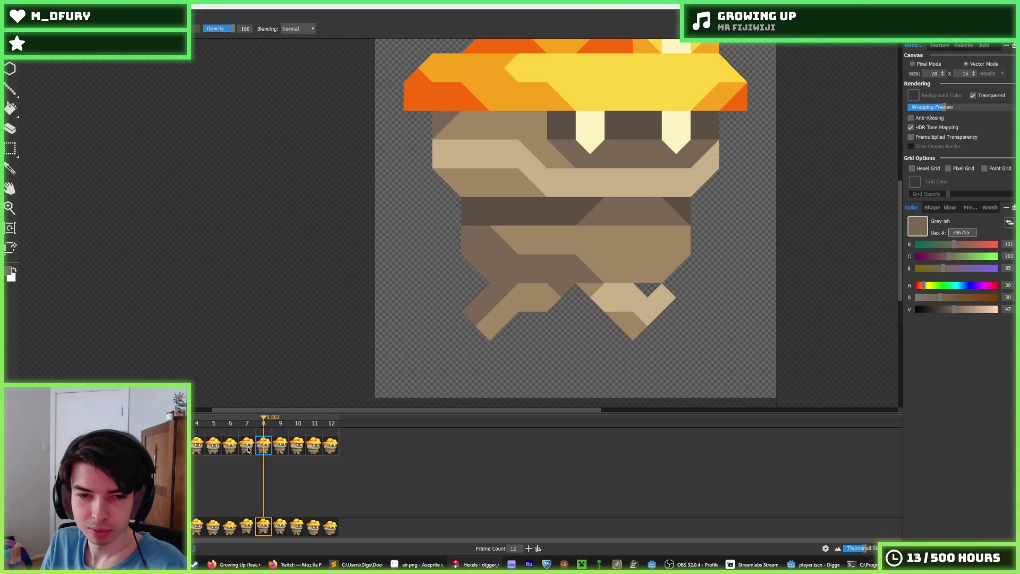
key("space")
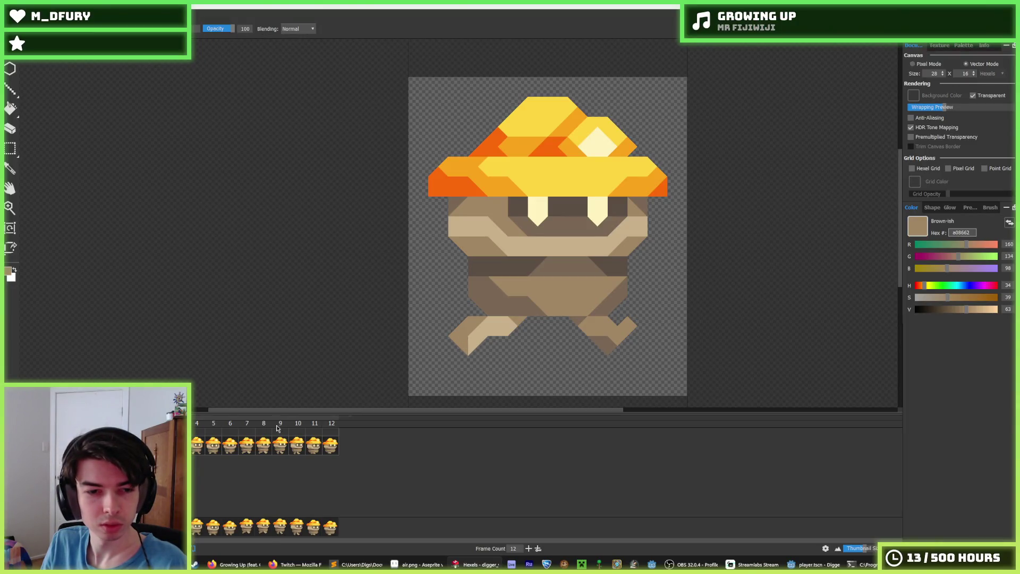
left_click(258, 448)
key("Left")
key("Left")
key("Right")
key("i")
left_click(480, 330)
key("Right")
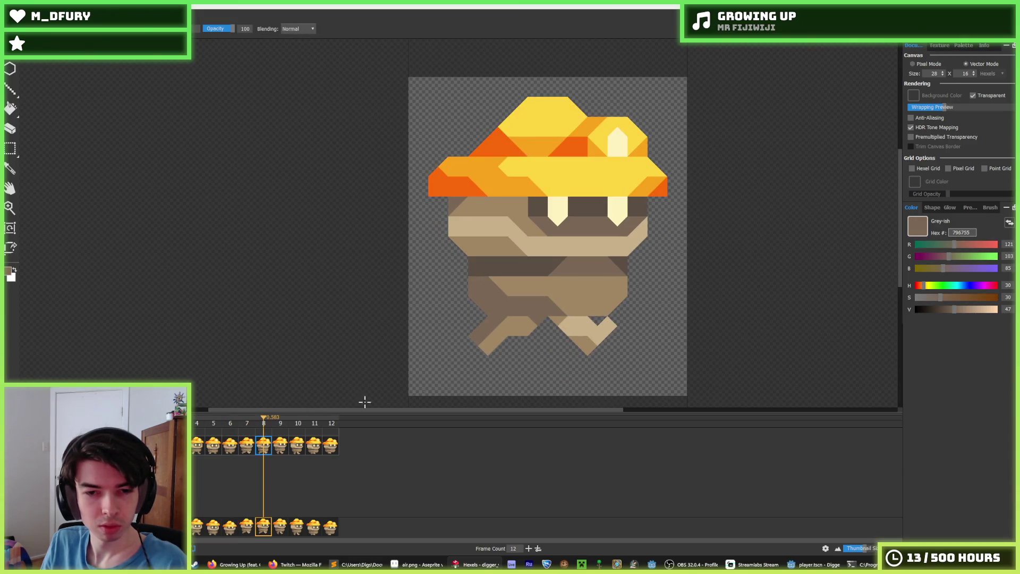
key("b")
- Flip between frames 9 and 10, then play the walk animation to check the fix
left_click(276, 451)
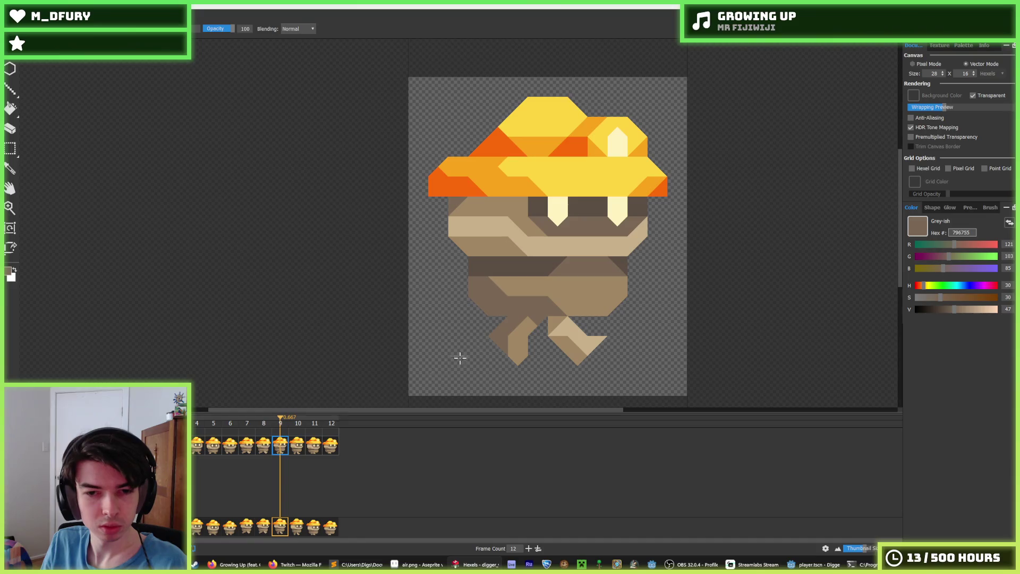
left_click(296, 447)
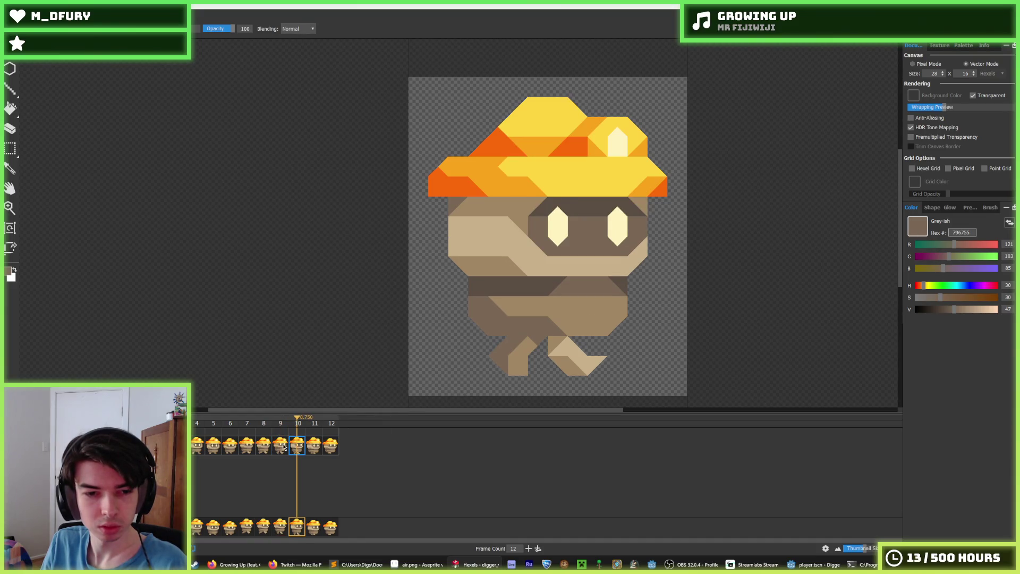
left_click(279, 445)
left_click(299, 449)
left_click(280, 445)
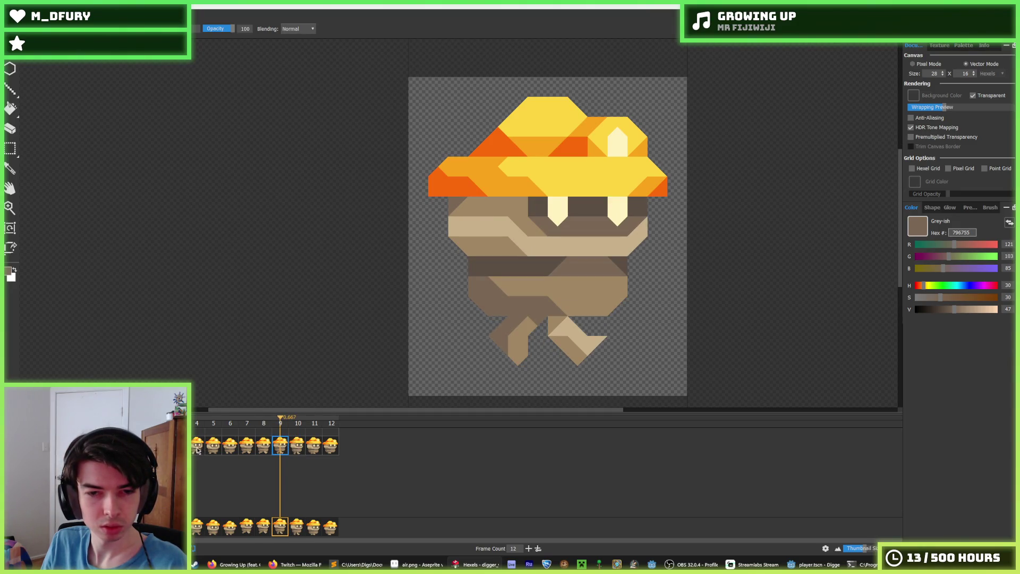
key("space")
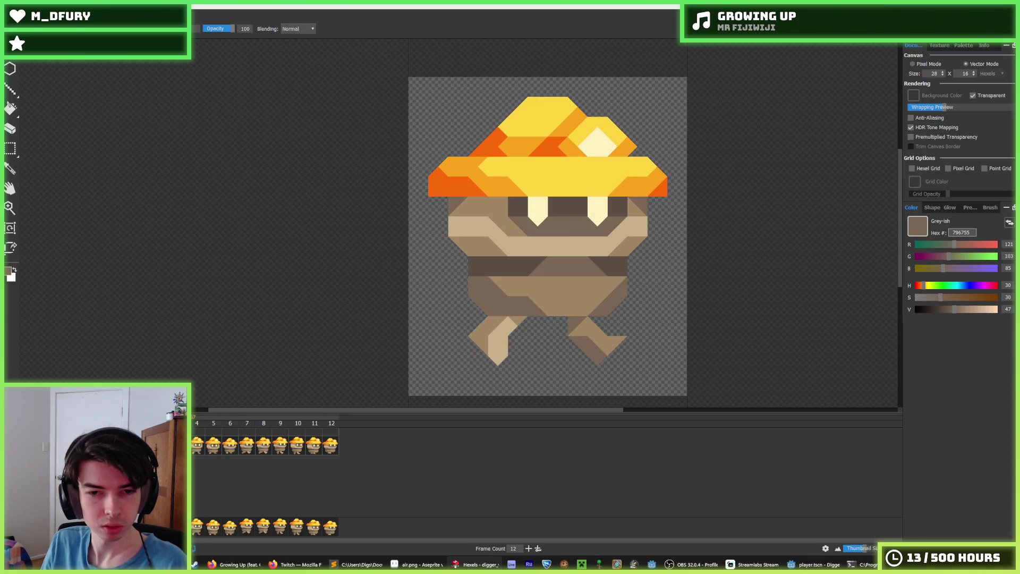
left_click(202, 451)
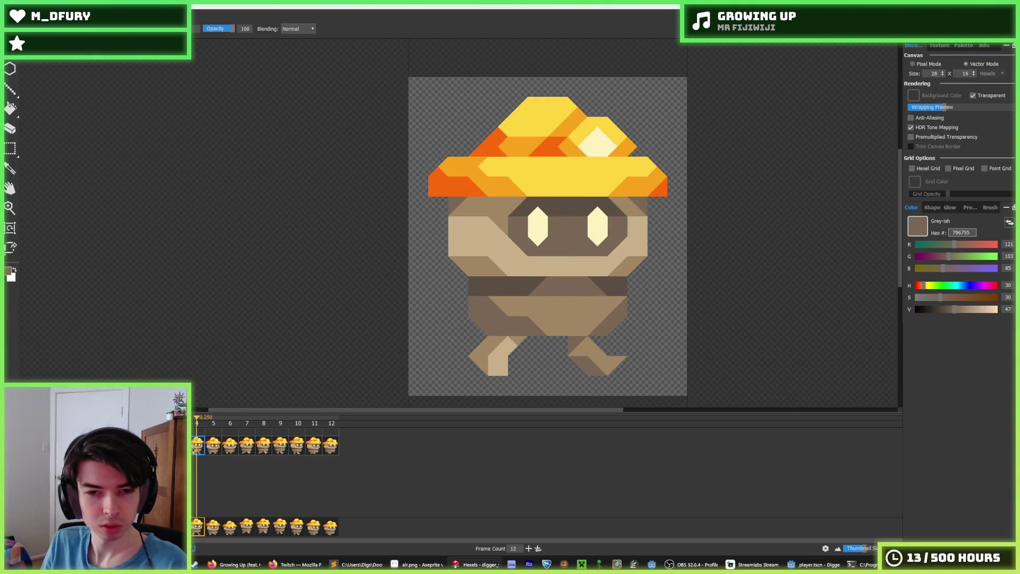
key("space")
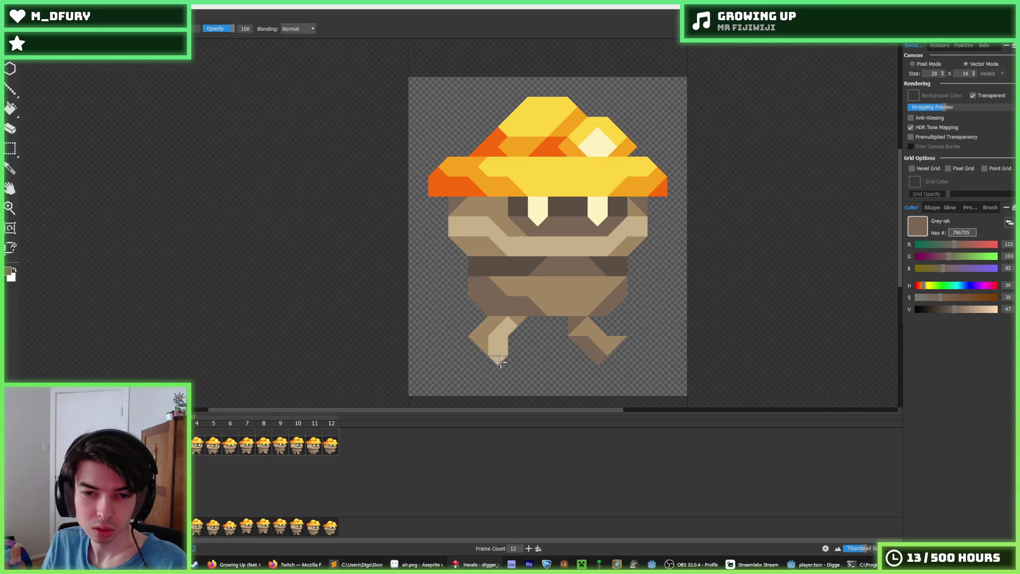
- Step through walk frames 4 to 11, comparing the leg poses of frames 9–11 against frames 4 and 5
left_click(196, 450)
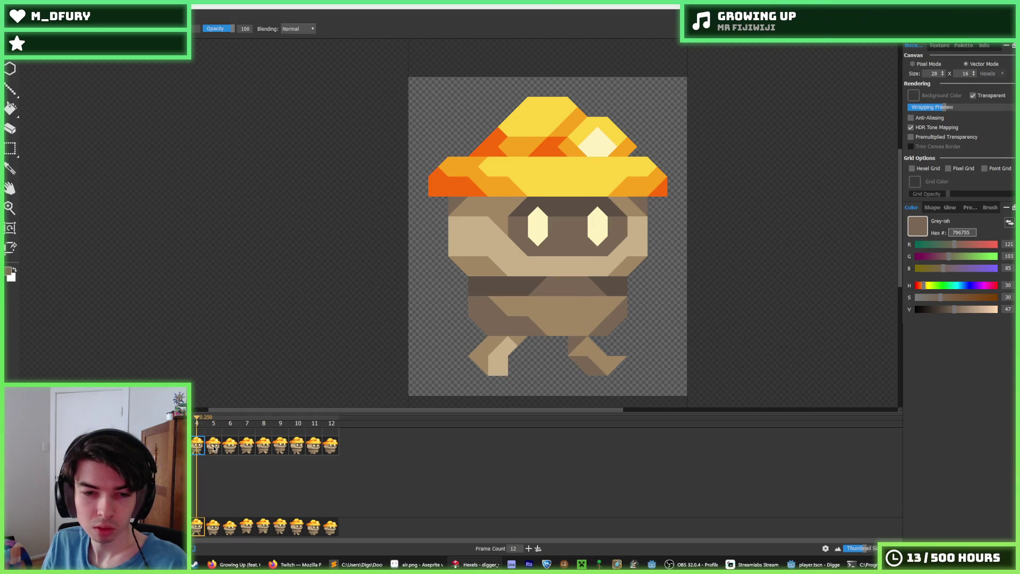
left_click(214, 449)
left_click(234, 450)
left_click(262, 447)
left_click(279, 445)
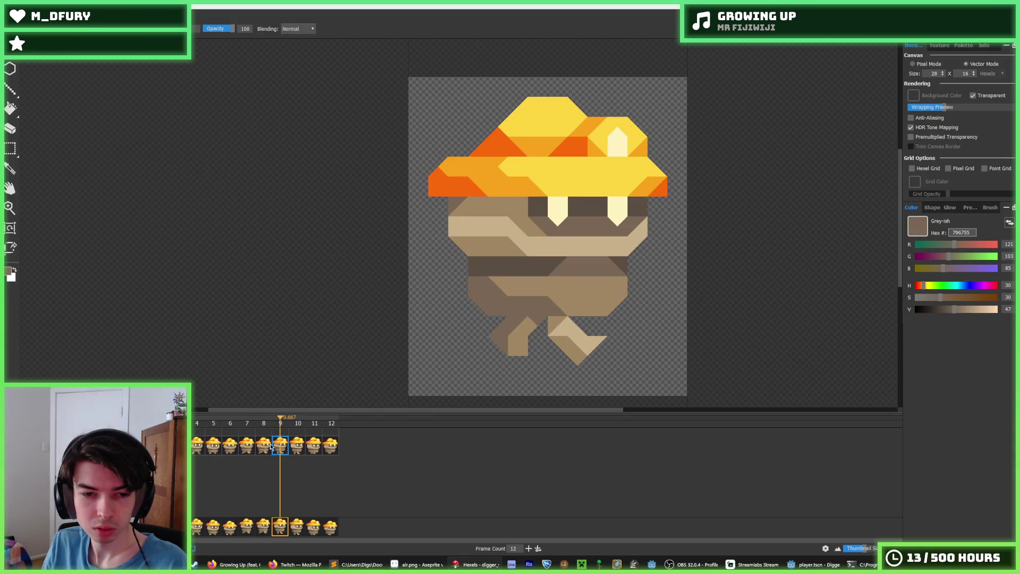
left_click(296, 449)
left_click(280, 449)
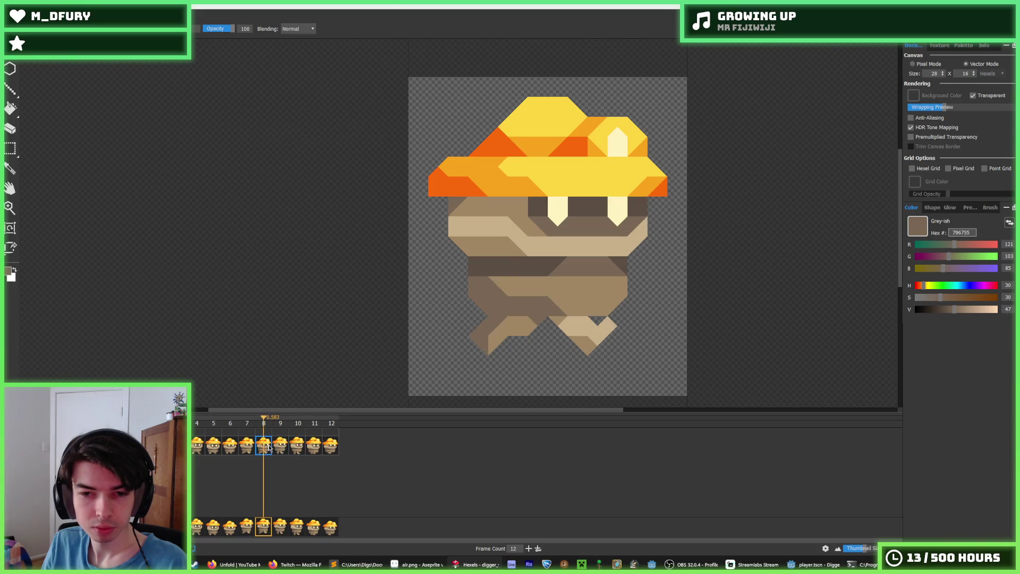
left_click(266, 447)
left_click(281, 446)
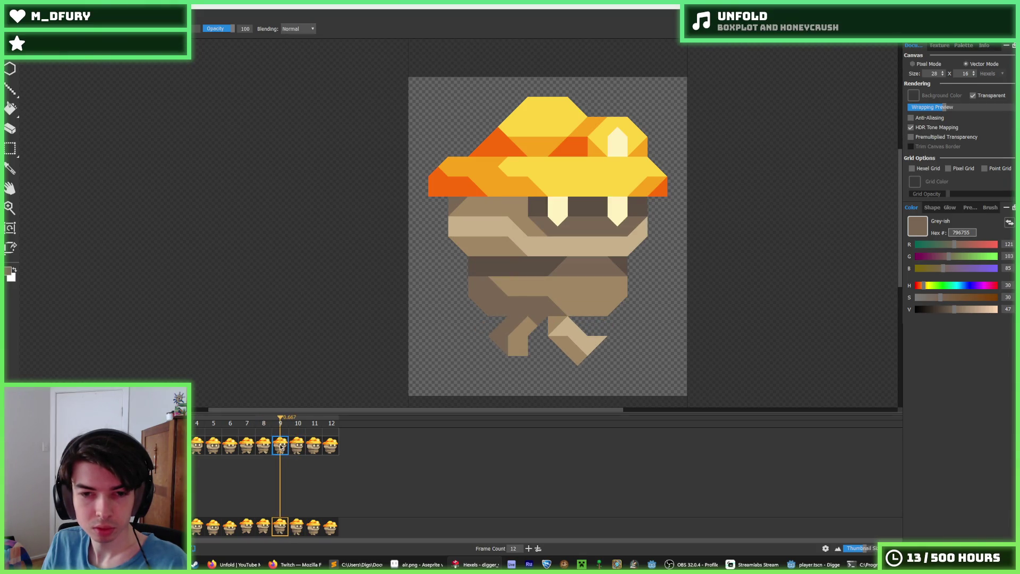
left_click(295, 449)
left_click(313, 449)
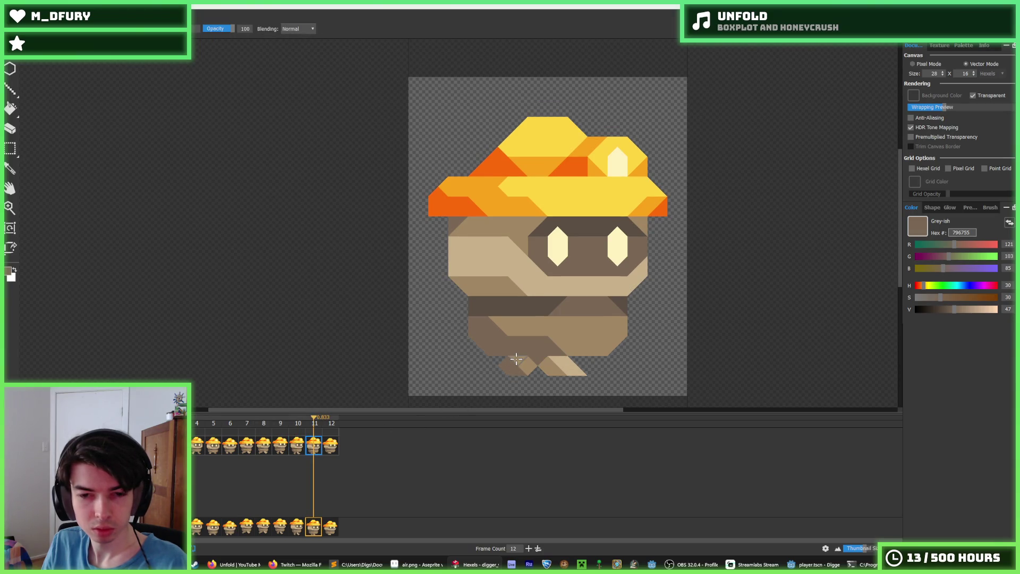
left_click(217, 449)
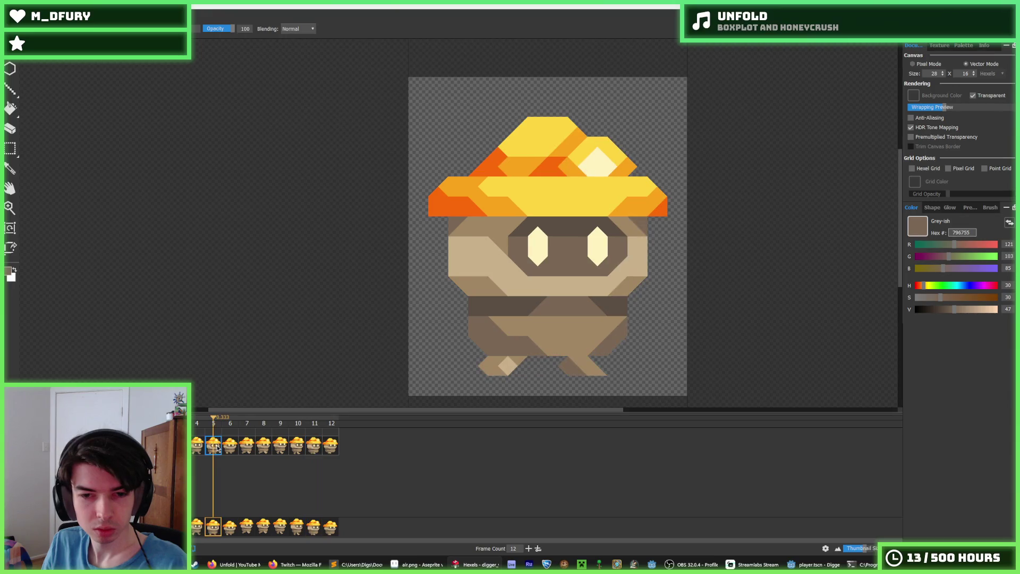
left_click(319, 446)
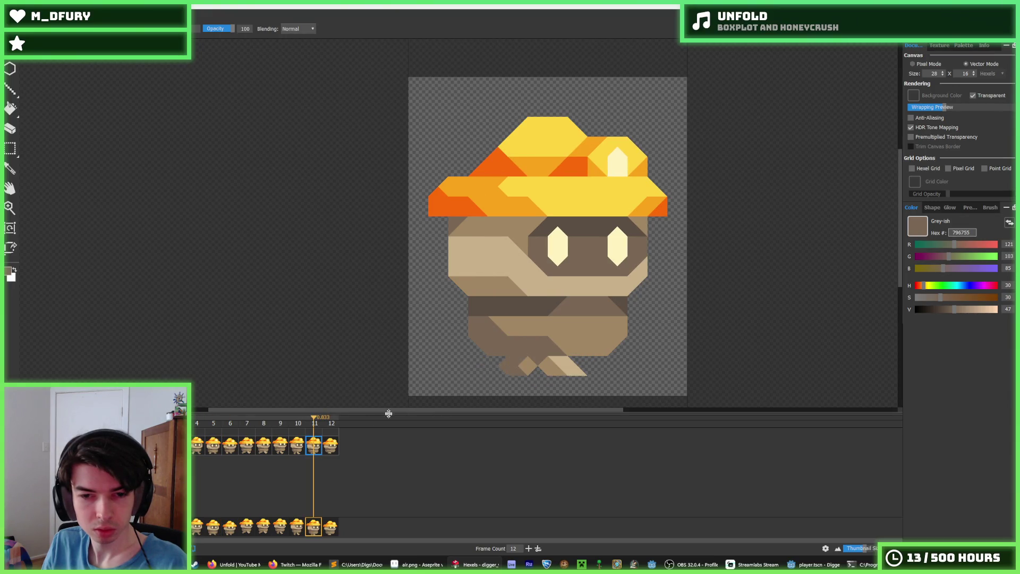
left_click(208, 449)
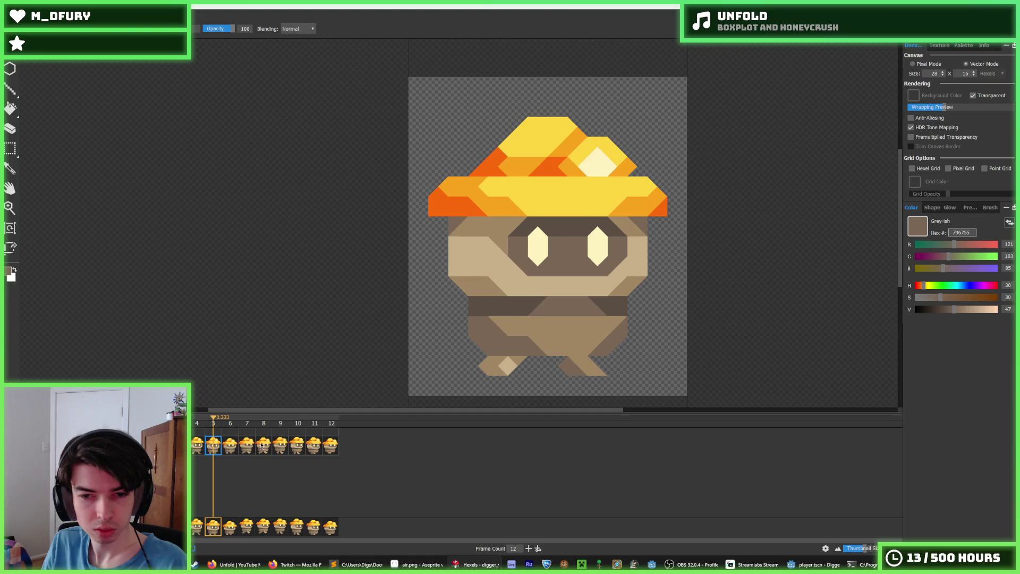
left_click(202, 444)
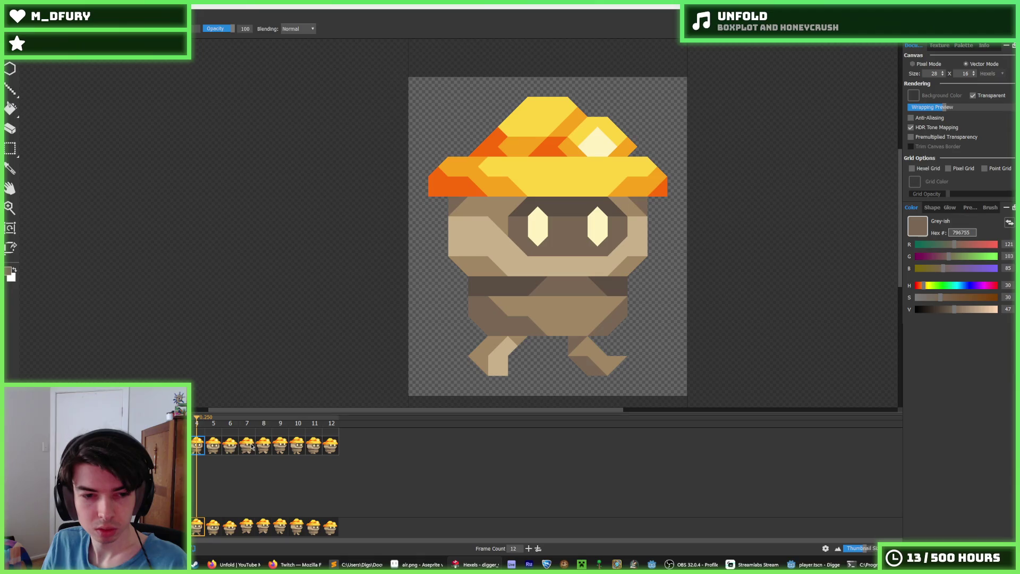
- Go through frames 5 to 12 in order, then compare frame 12 against frames 5–7
left_click(246, 446)
left_click(215, 446)
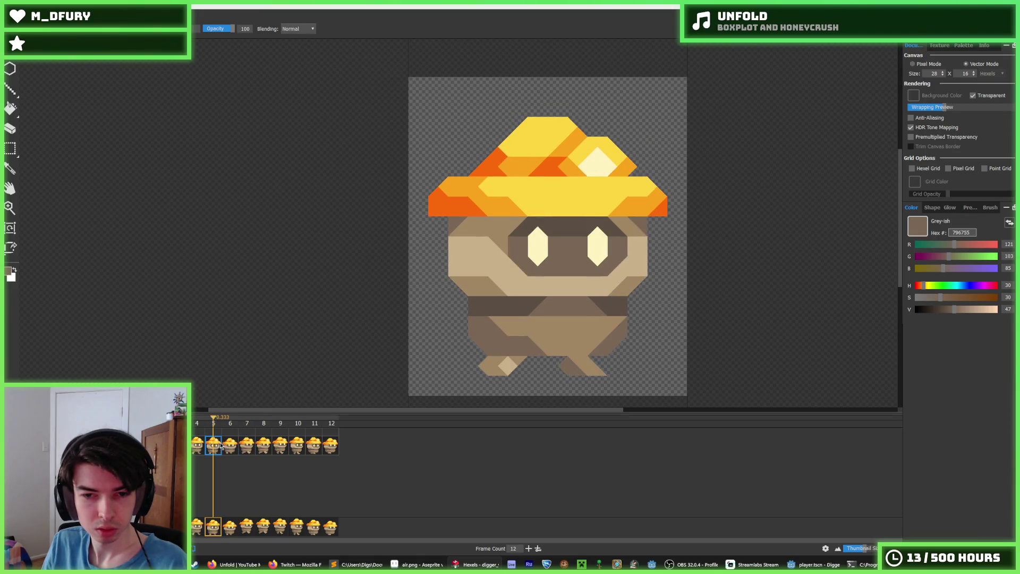
left_click(229, 450)
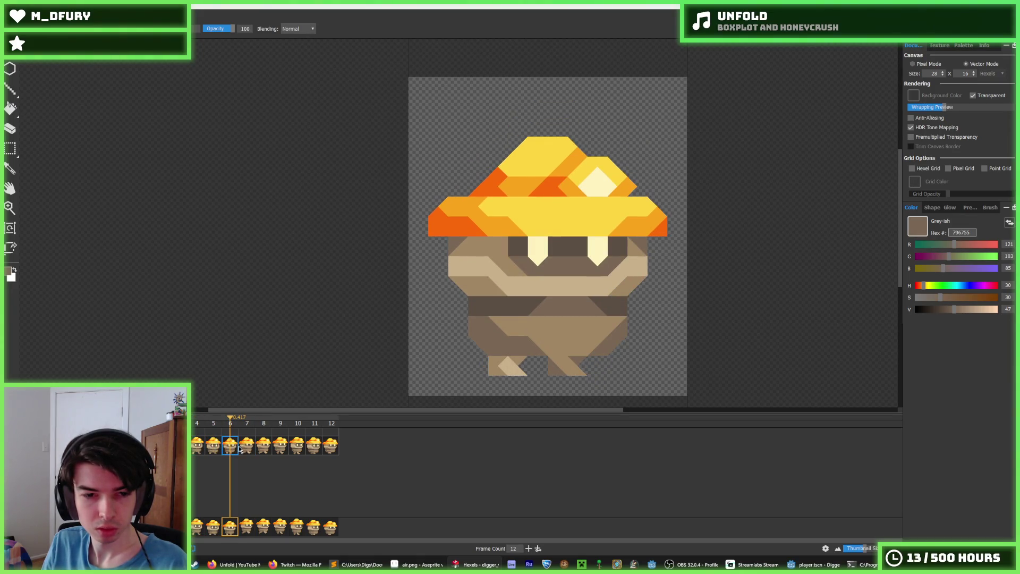
left_click(247, 449)
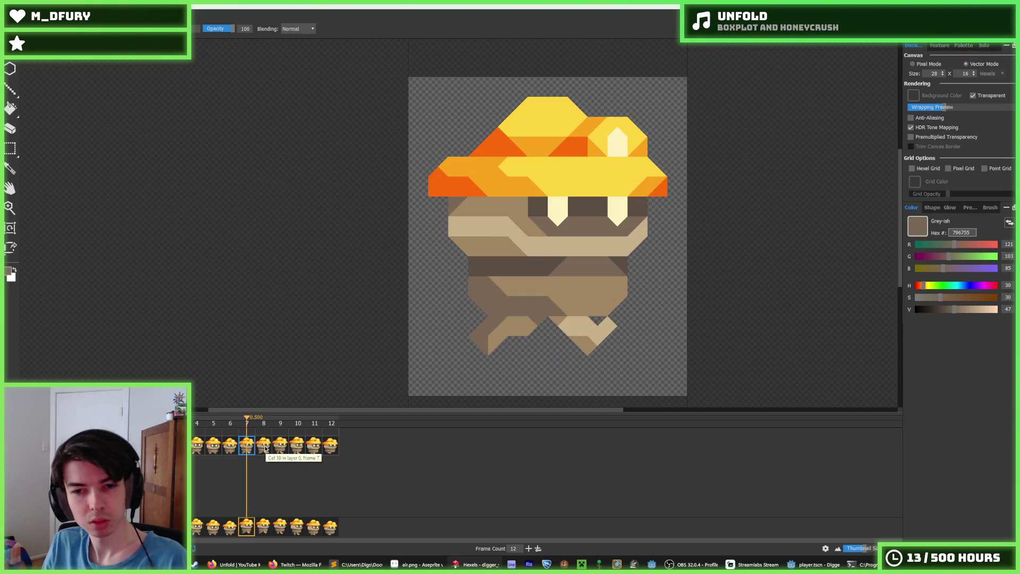
left_click(264, 449)
left_click(278, 449)
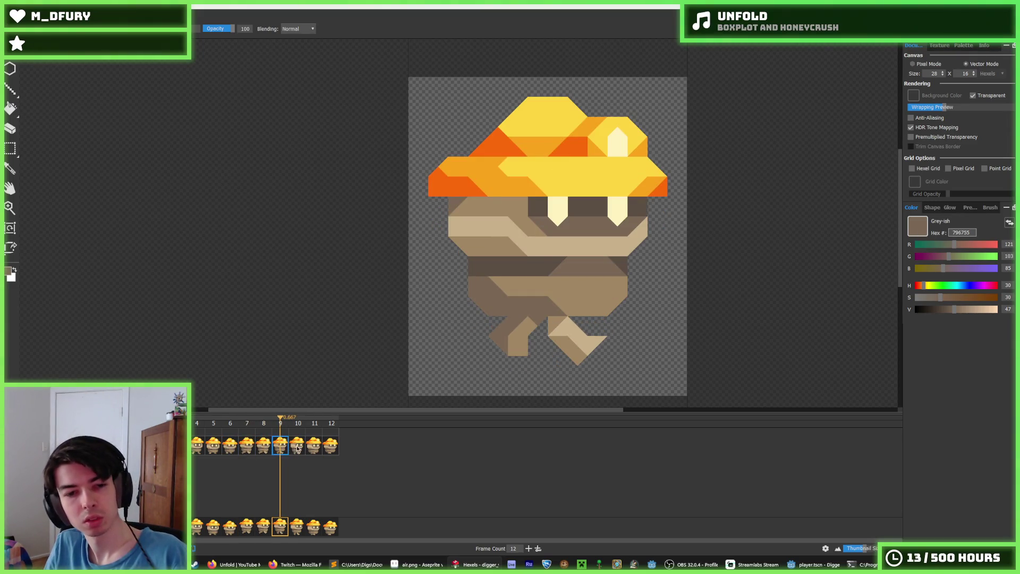
left_click(297, 448)
left_click(315, 447)
left_click(332, 448)
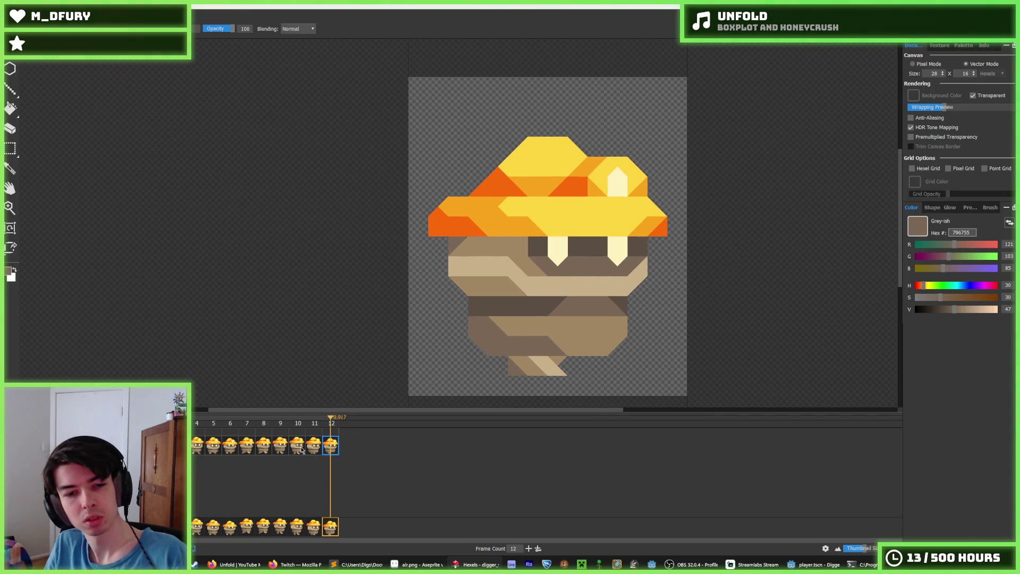
left_click(230, 448)
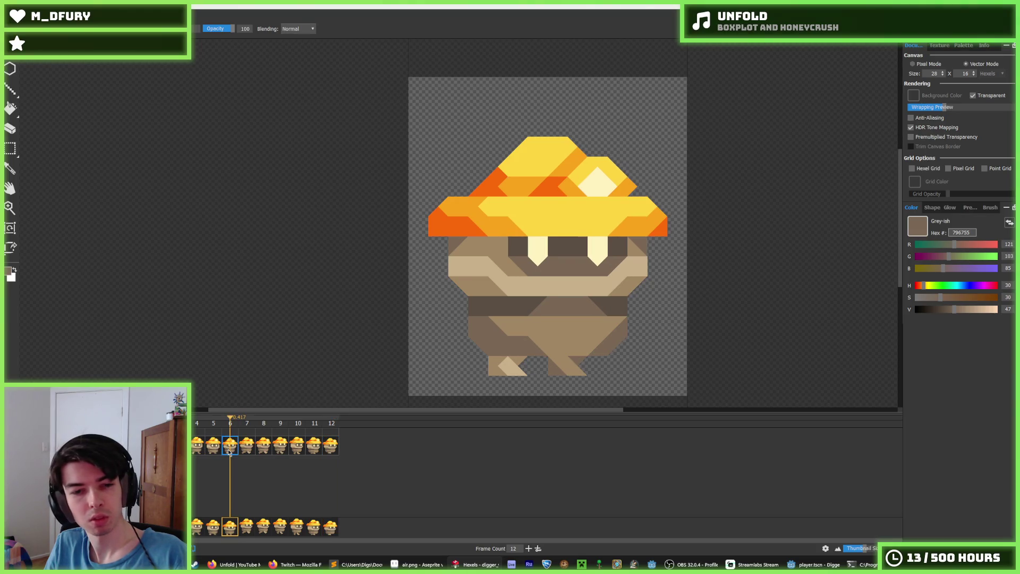
left_click(331, 446)
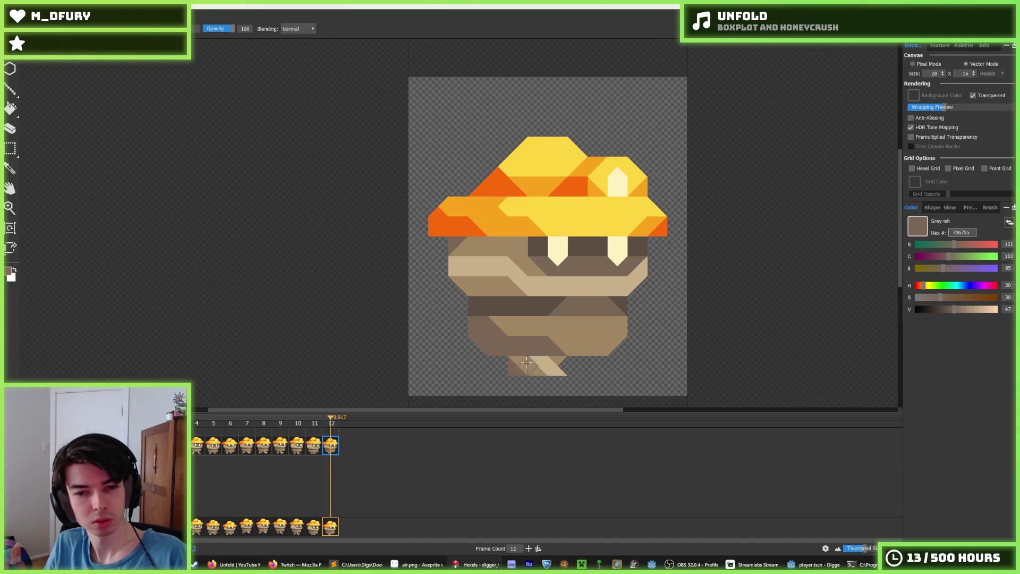
left_click(219, 453)
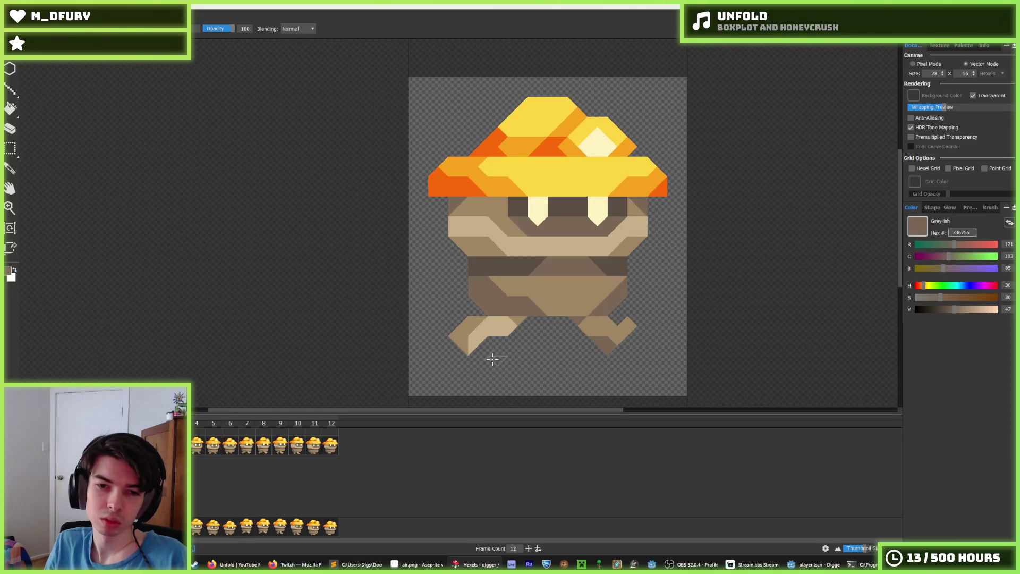
left_click(234, 449)
left_click(246, 445)
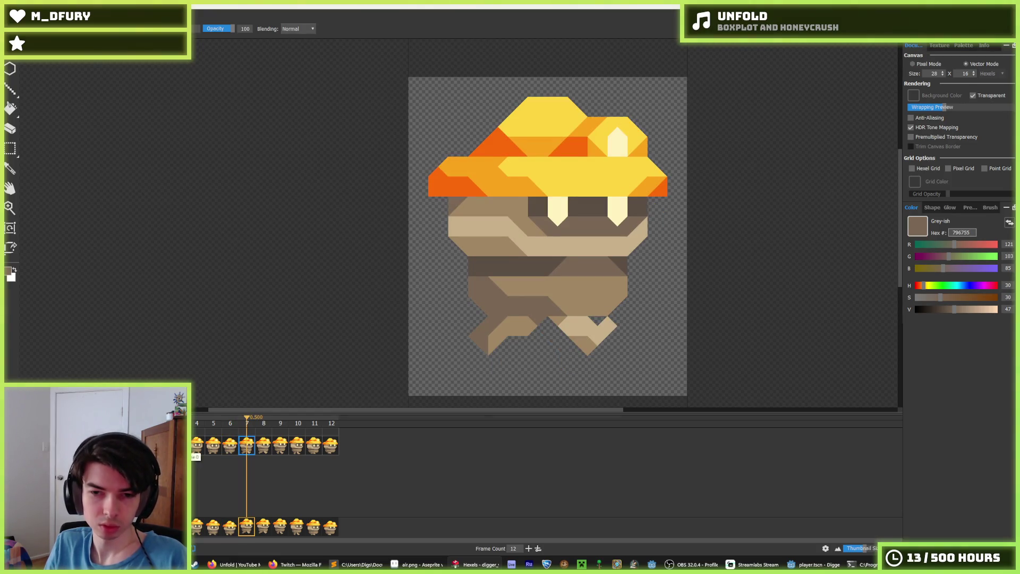
- Play the miner walk cycle animation
key("space")
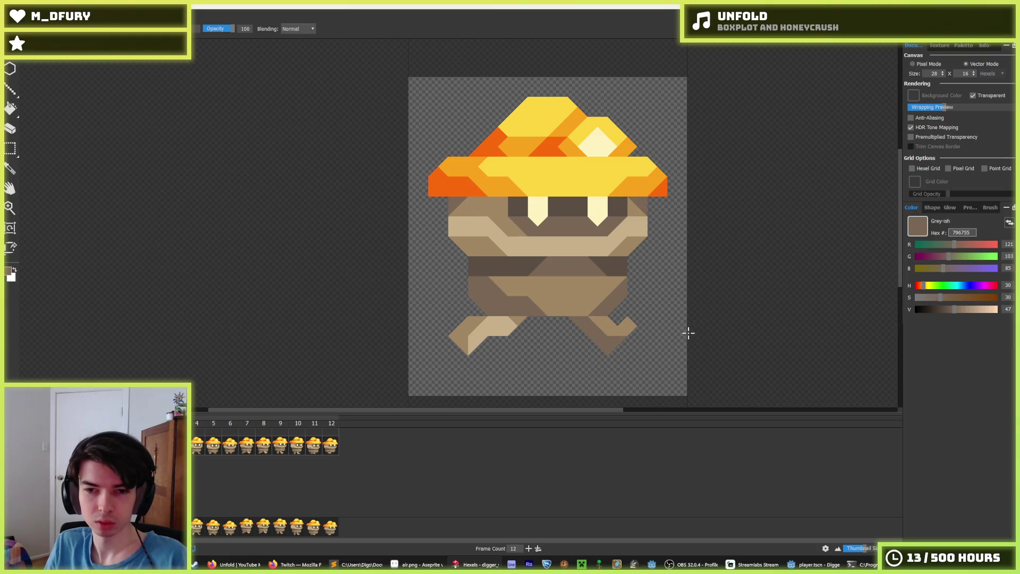
scroll(650, 322, "down", 2)
scroll(649, 322, "up", 3)
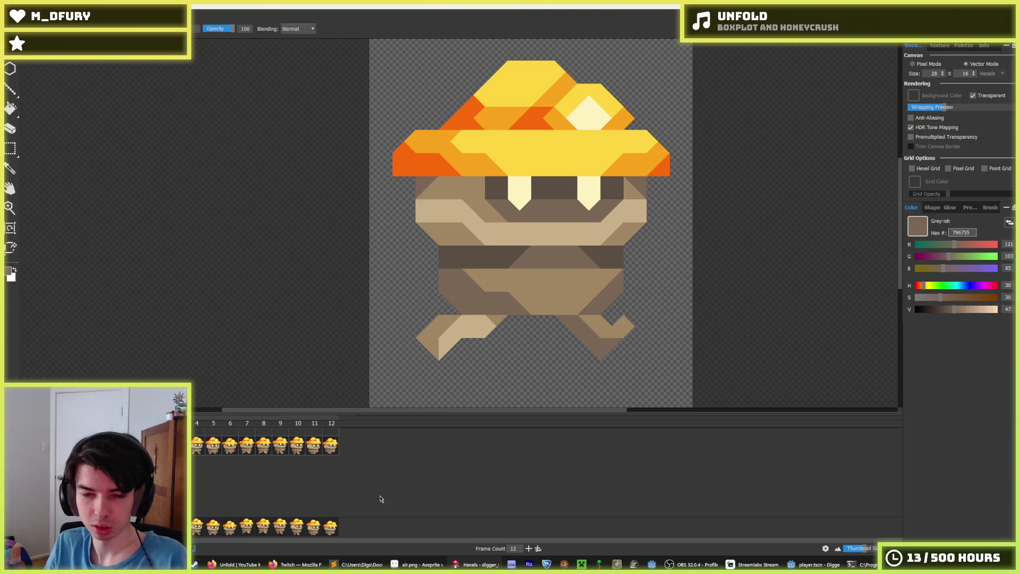
left_click(195, 564)
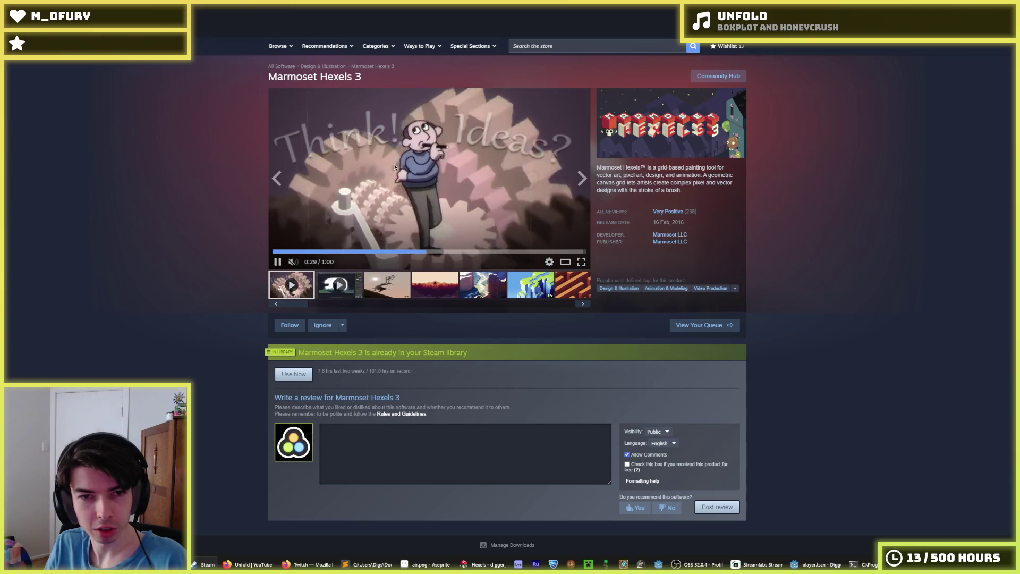
left_click(392, 284)
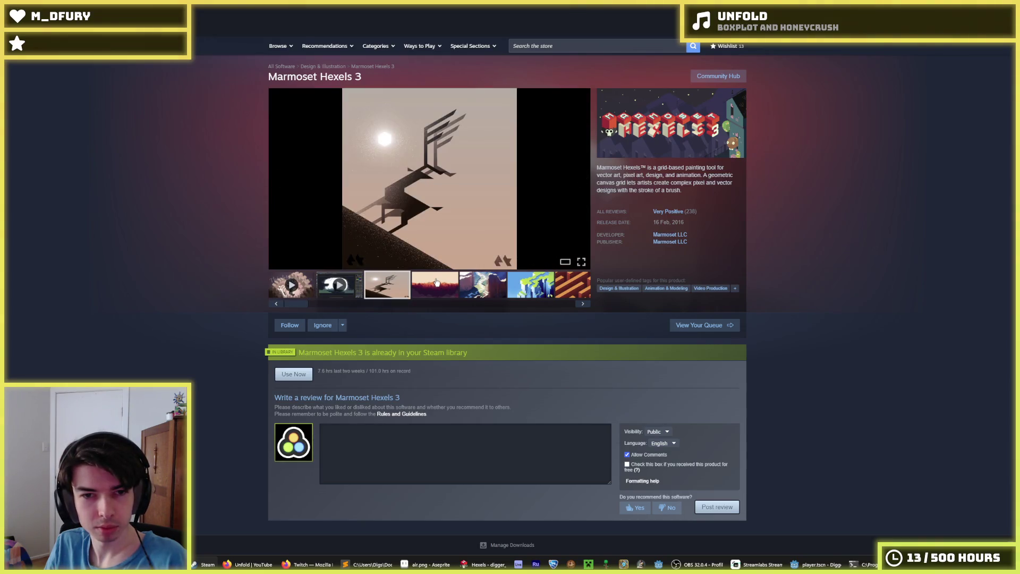
mouse_move(652, 168)
left_mouse_down()
mouse_move(724, 170)
mouse_move(622, 177)
mouse_move(709, 175)
left_mouse_up()
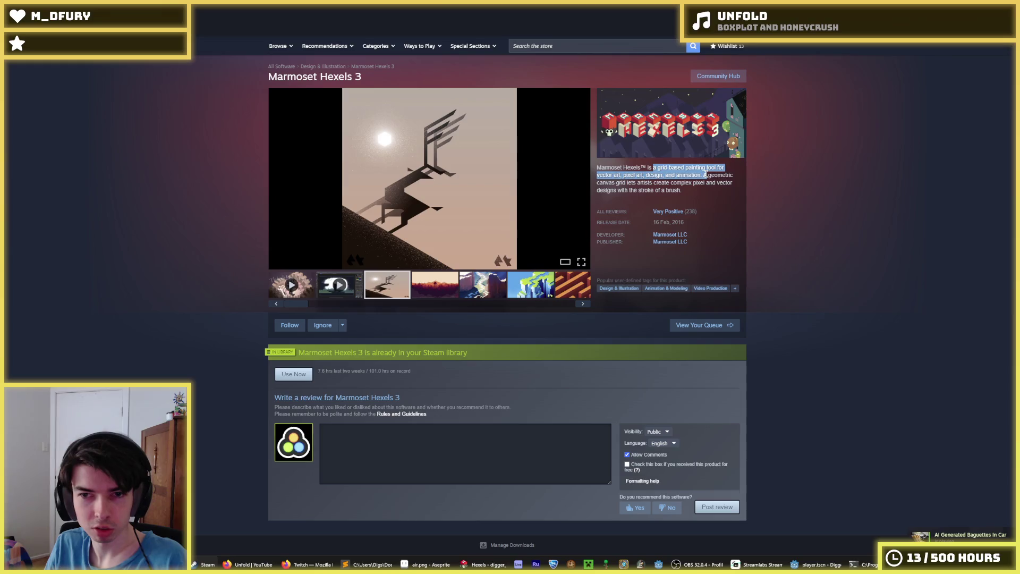
left_click(563, 302)
left_click(562, 290)
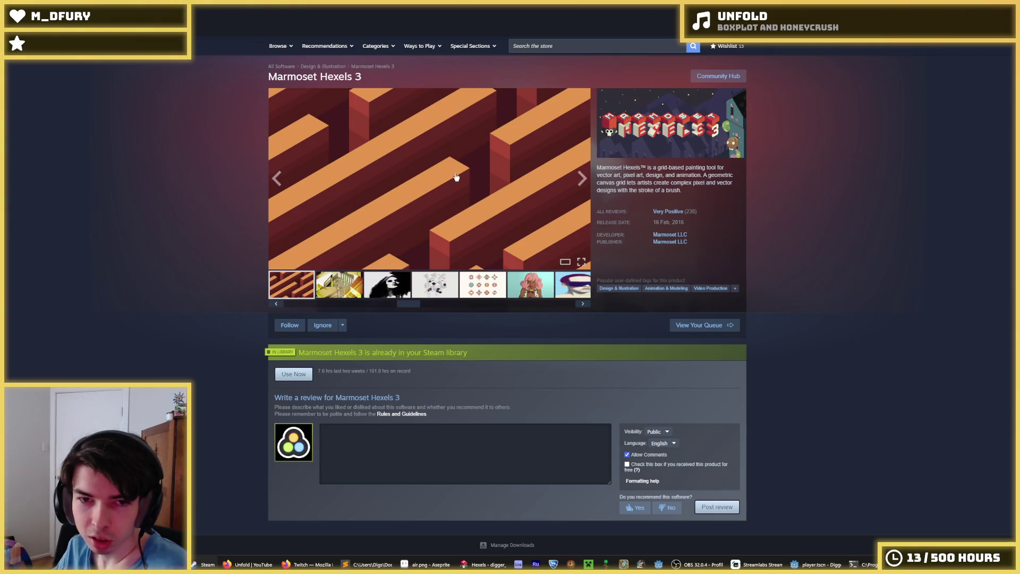
left_click(345, 292)
left_click(277, 303)
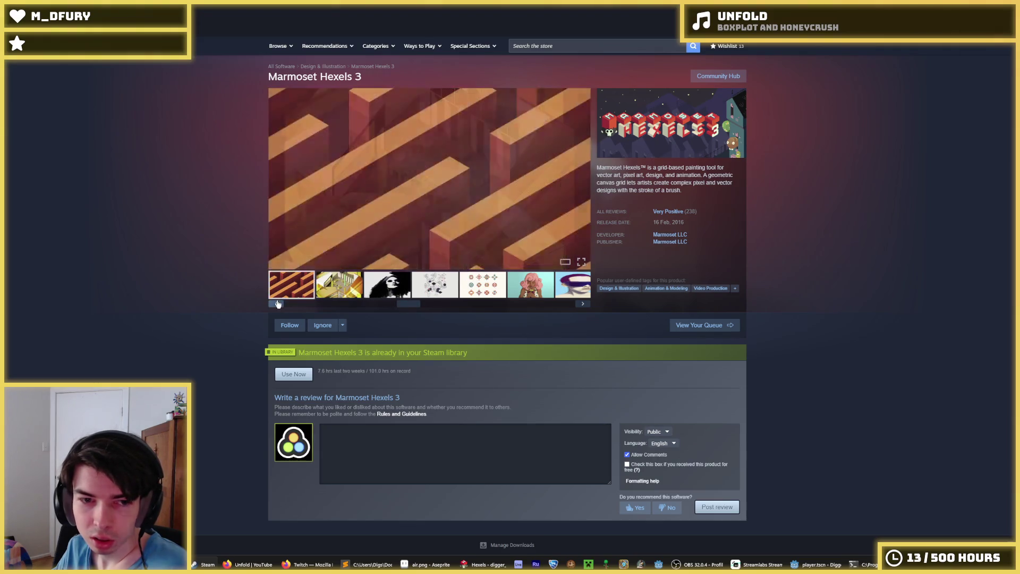
left_click(277, 304)
left_click(276, 303)
left_click(277, 303)
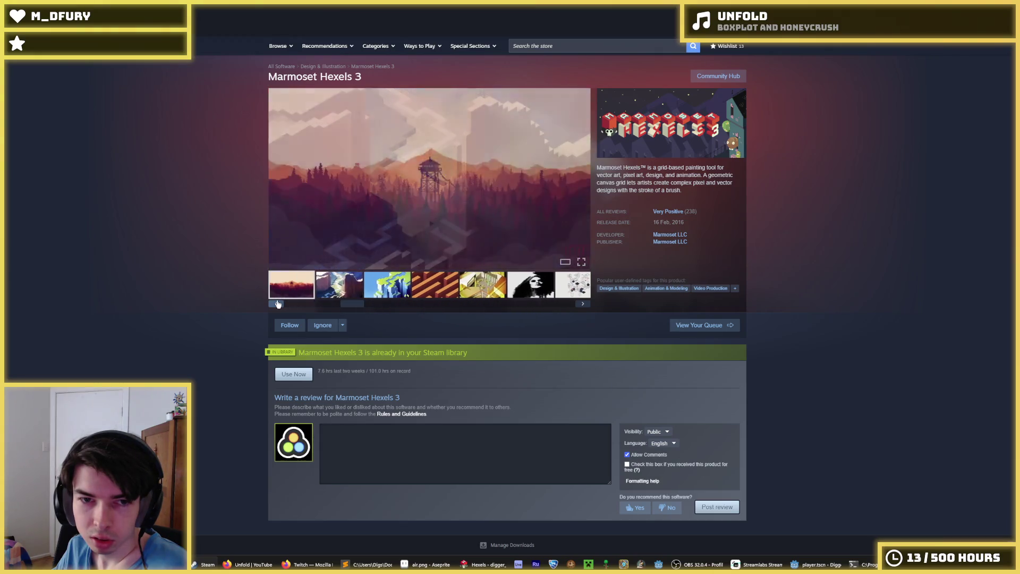
left_click(276, 304)
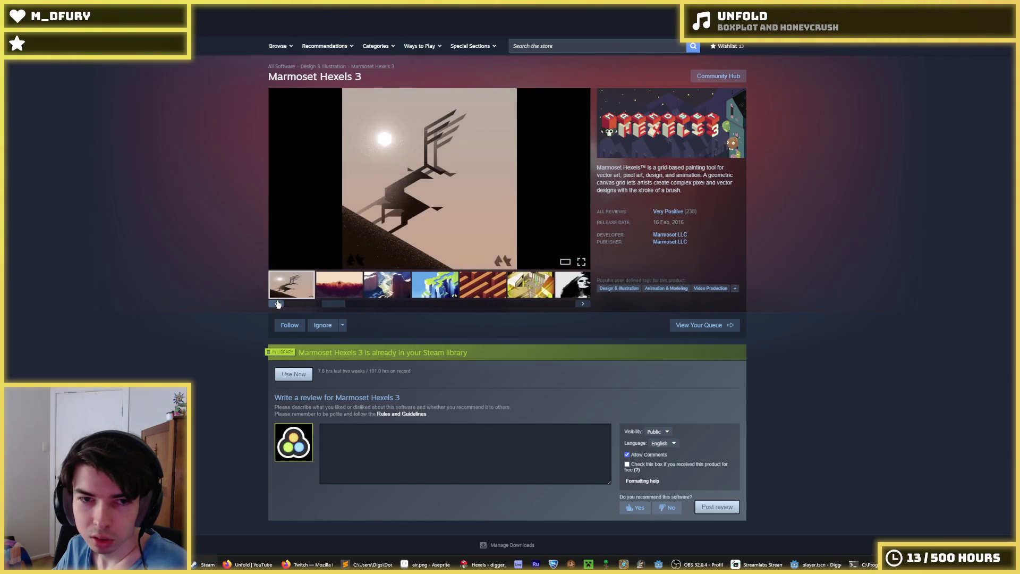
left_click(277, 303)
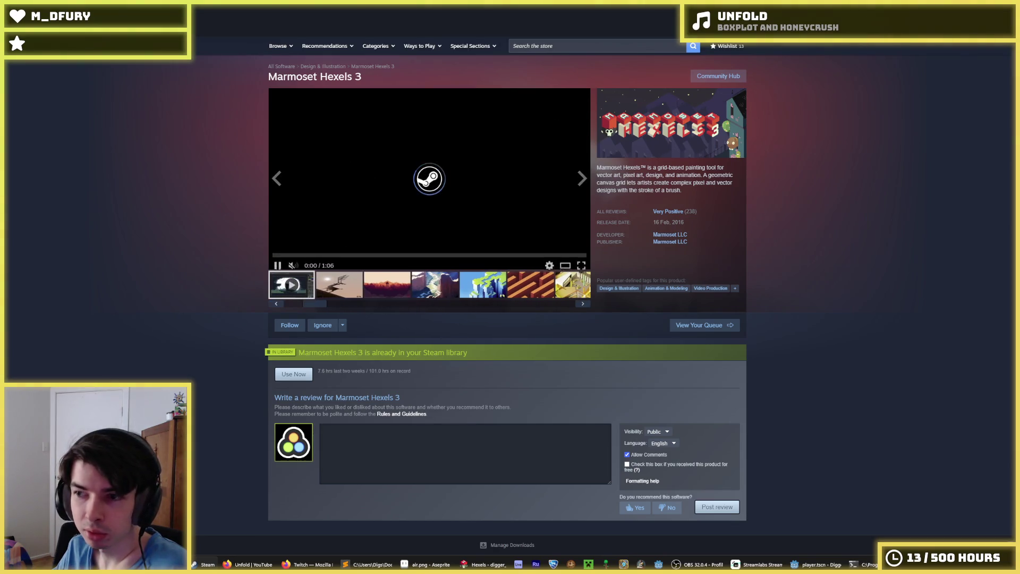
key("alt+Tab")
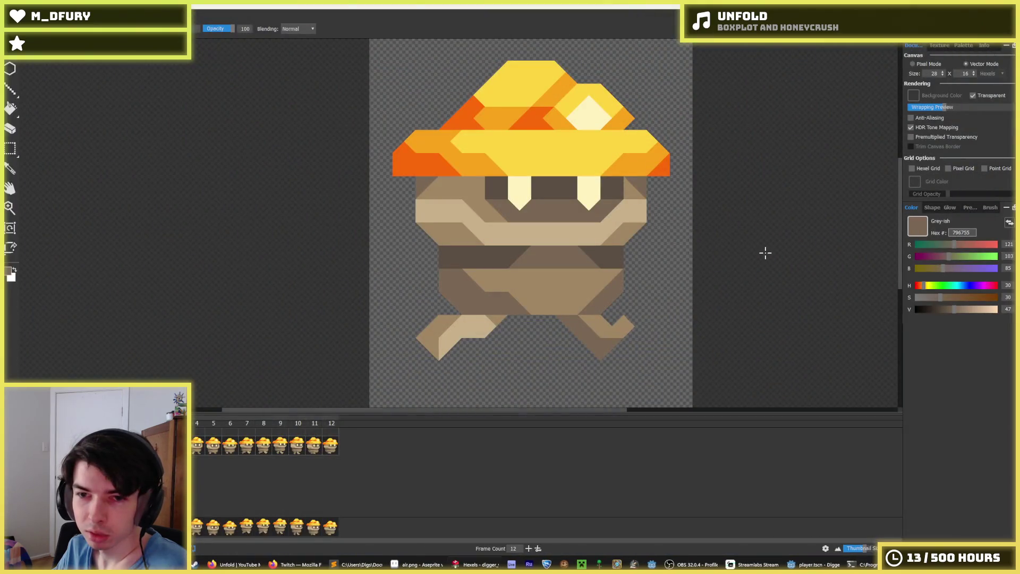
- Sample the leg's brown a08662 and return to the brush
scroll(567, 283, "down", 3)
scroll(537, 304, "up", 5)
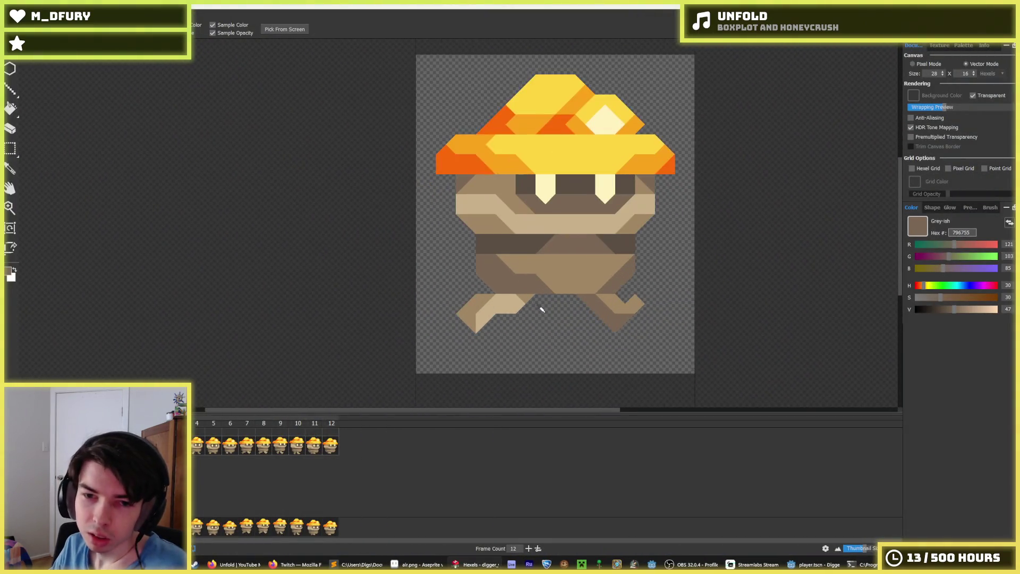
left_click(448, 304)
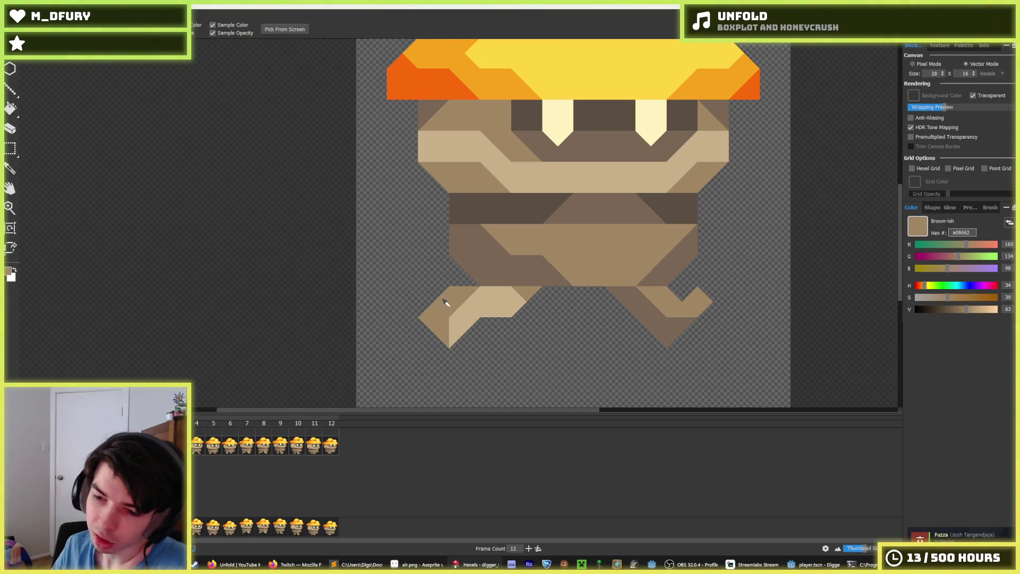
key("b")
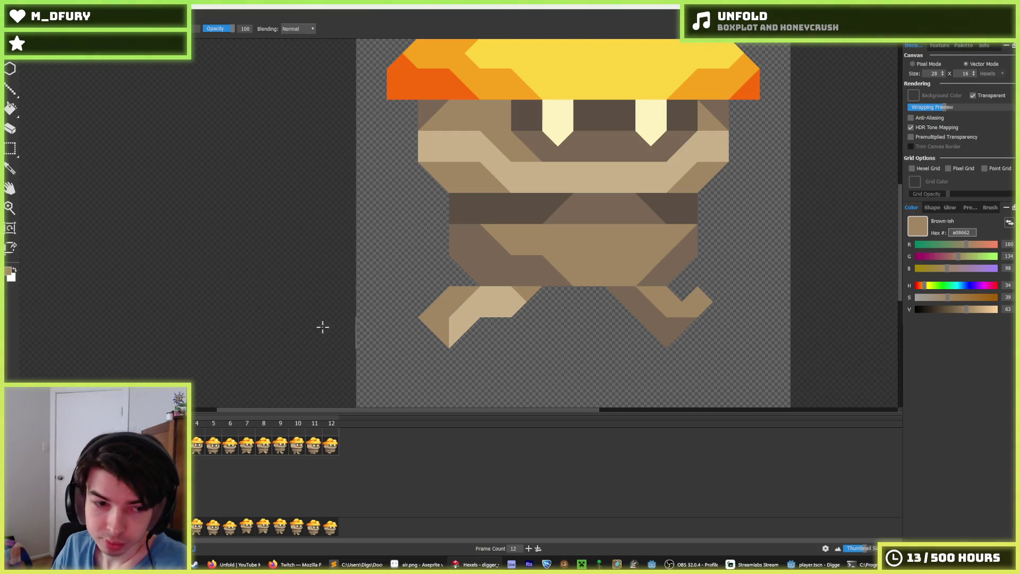
- Review walk frames 5–7 and back, play the animation, and sample the leg's grey-brown 796755
key("Right")
left_click(212, 445)
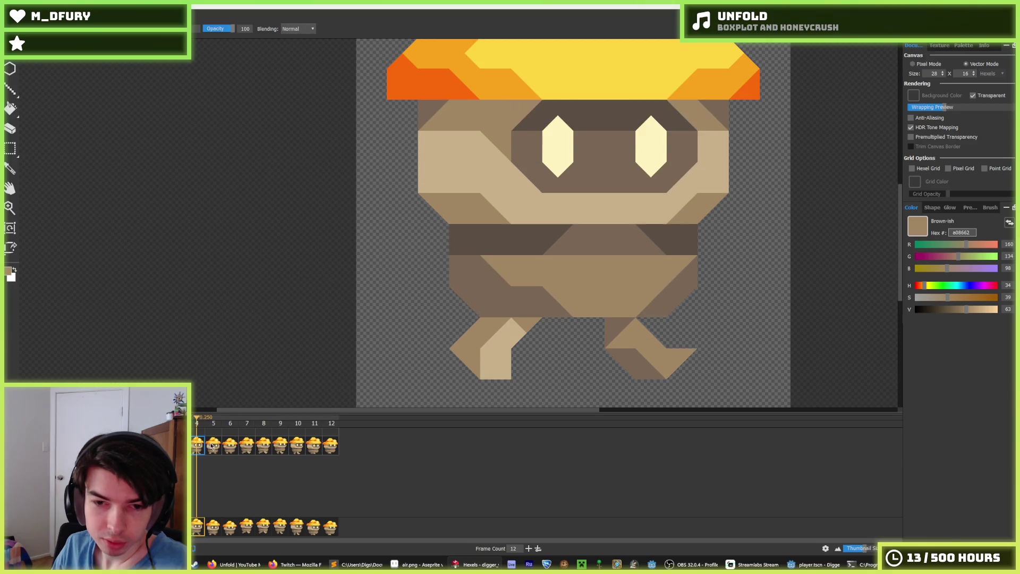
left_click(226, 445)
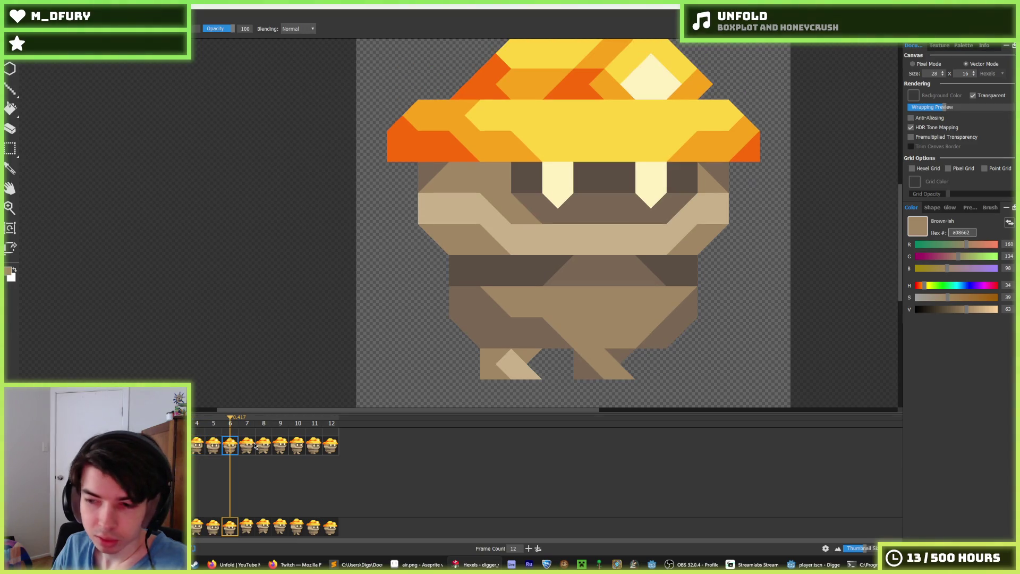
left_click(254, 446)
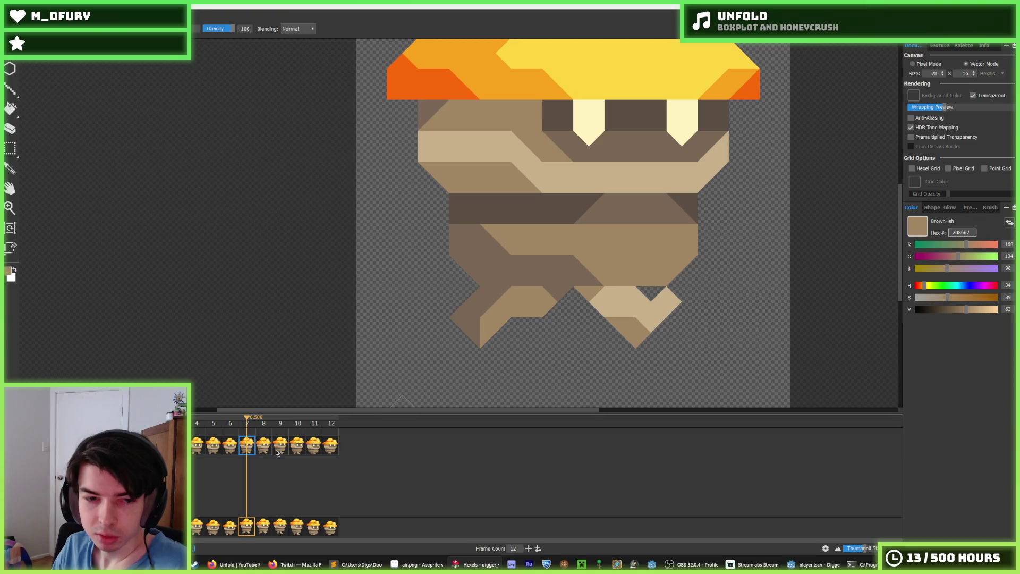
left_click(229, 445)
left_click(213, 446)
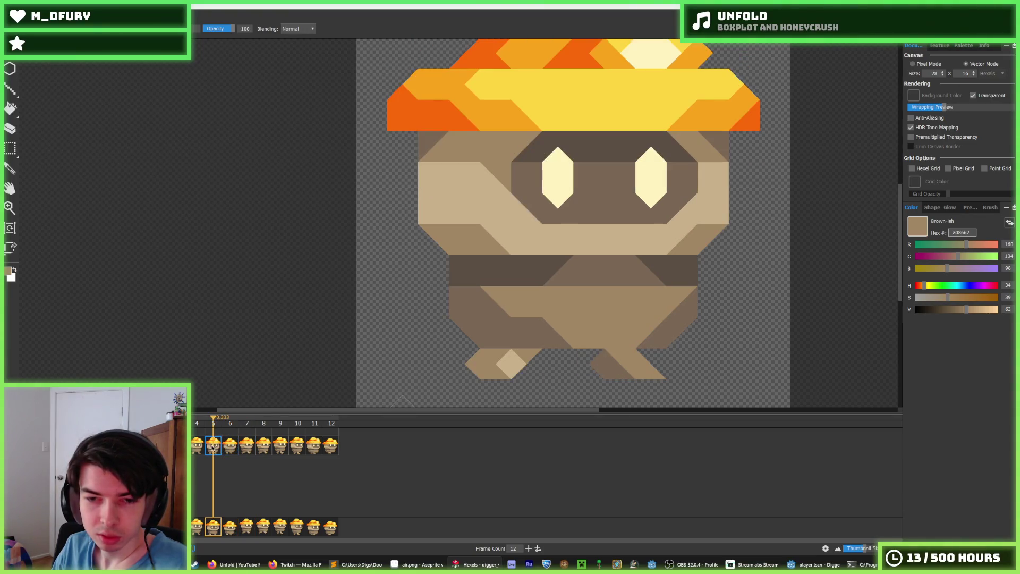
key("space")
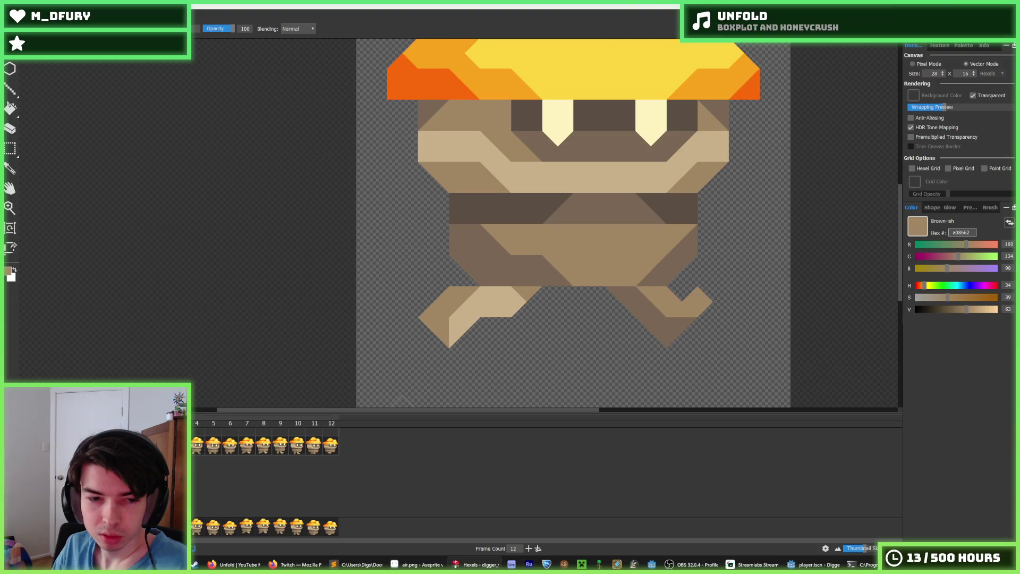
left_click(665, 321, "alt")
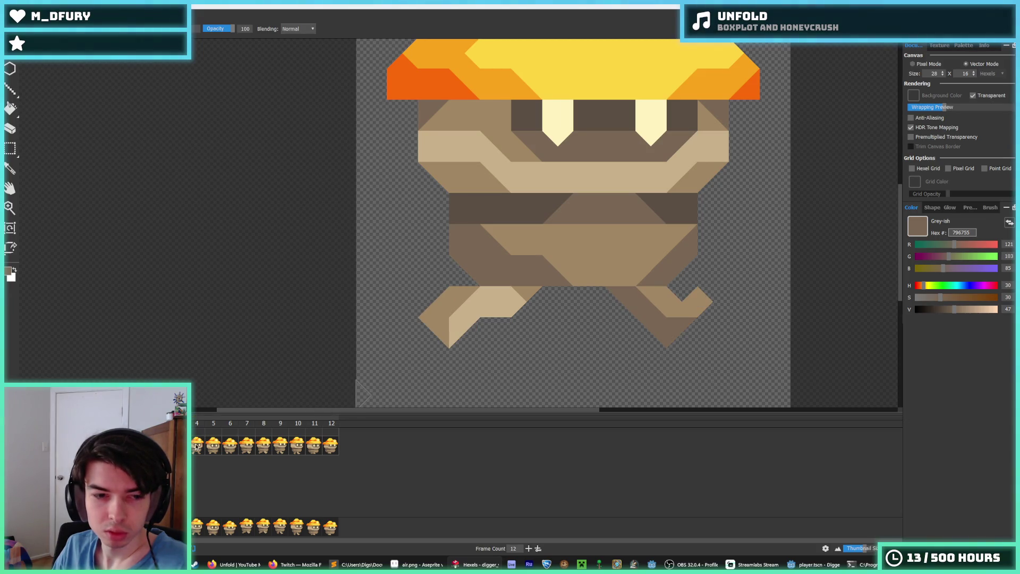
- Marquee-select the right leg and nudge it right, then back to the left
key("m")
mouse_move(723, 382)
left_mouse_down()
mouse_move(595, 289)
mouse_move(633, 294)
left_mouse_up()
left_click(682, 230)
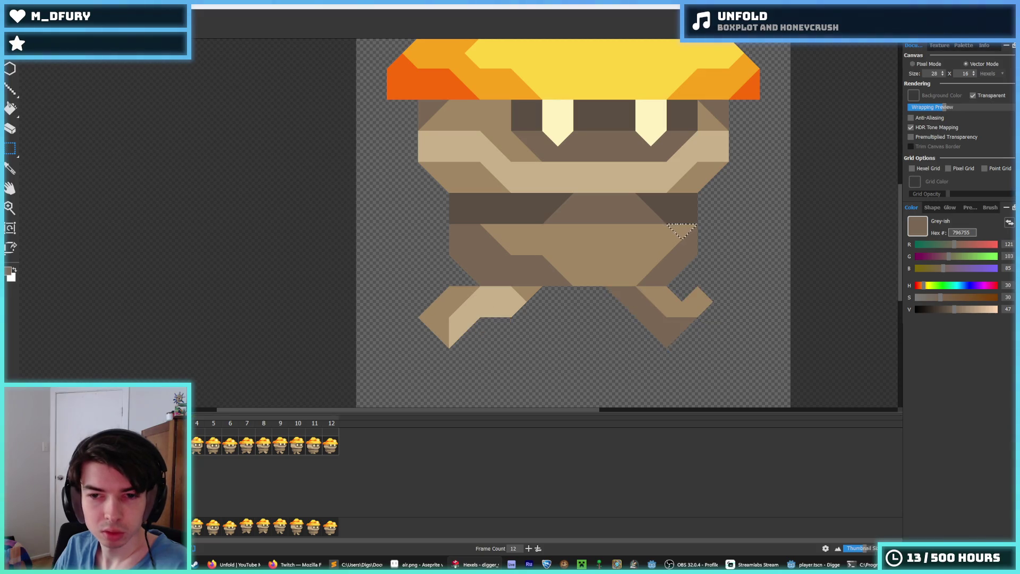
left_click(749, 380)
mouse_move(749, 381)
left_mouse_down()
mouse_move(596, 292)
mouse_move(566, 291)
left_mouse_up()
left_click(610, 239)
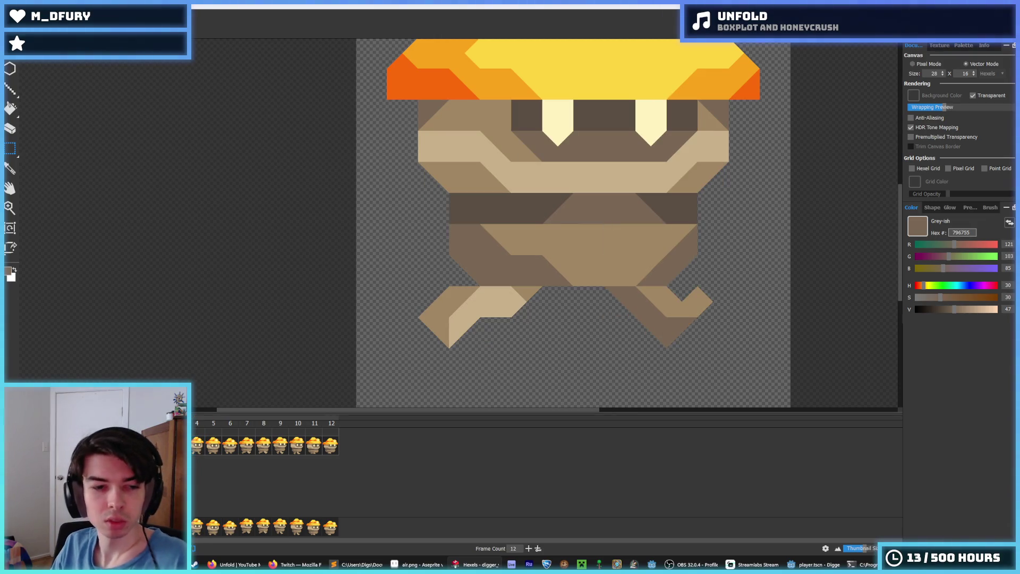
- Reshade the top of the right leg in brown shades with a light tan patch
left_click(192, 449)
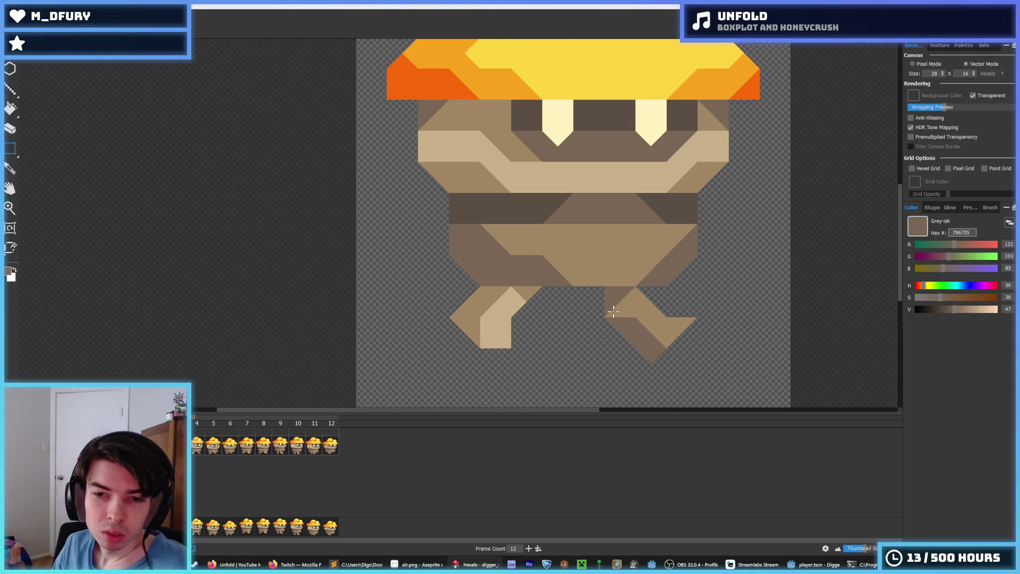
key("b")
left_click(630, 299)
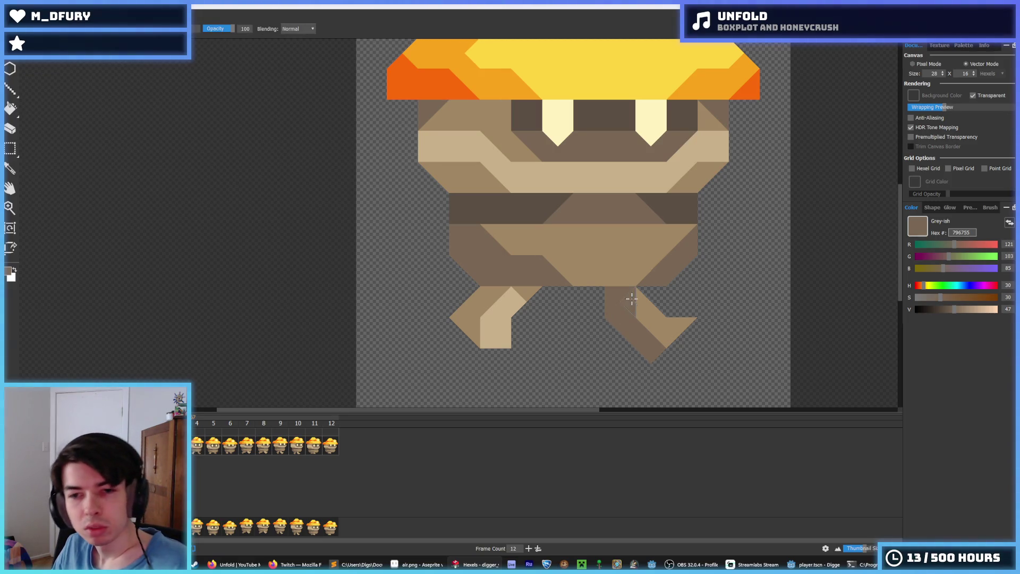
left_click(644, 316, "alt")
left_click(630, 298)
left_click(630, 292)
left_click(622, 293)
key("ctrl+z")
scroll(639, 346, "down", 2)
scroll(614, 319, "up", 1)
left_click(615, 310, "alt")
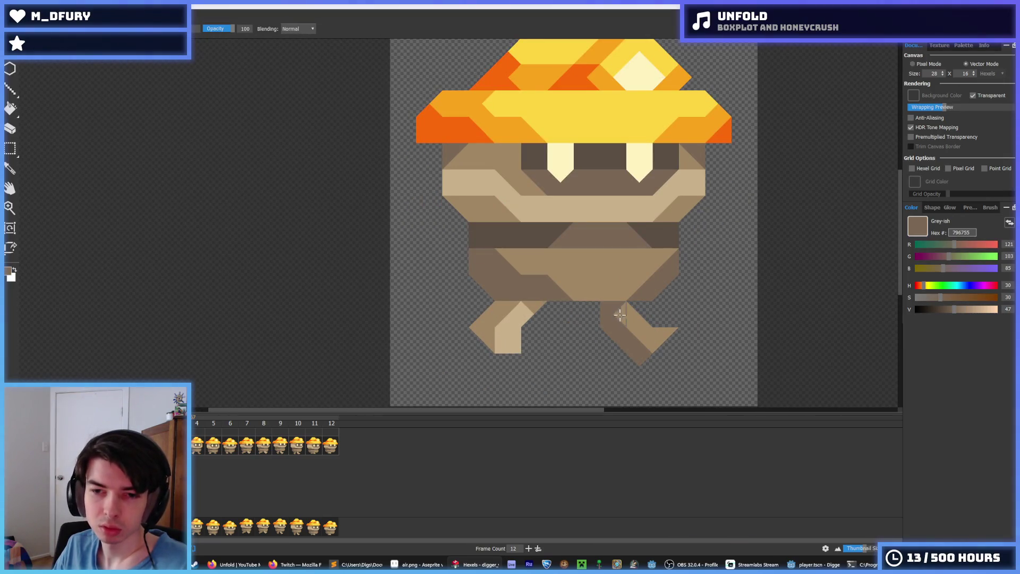
scroll(657, 341, "down", 4)
scroll(664, 341, "up", 3)
scroll(648, 342, "up", 1)
scroll(647, 342, "up", 1)
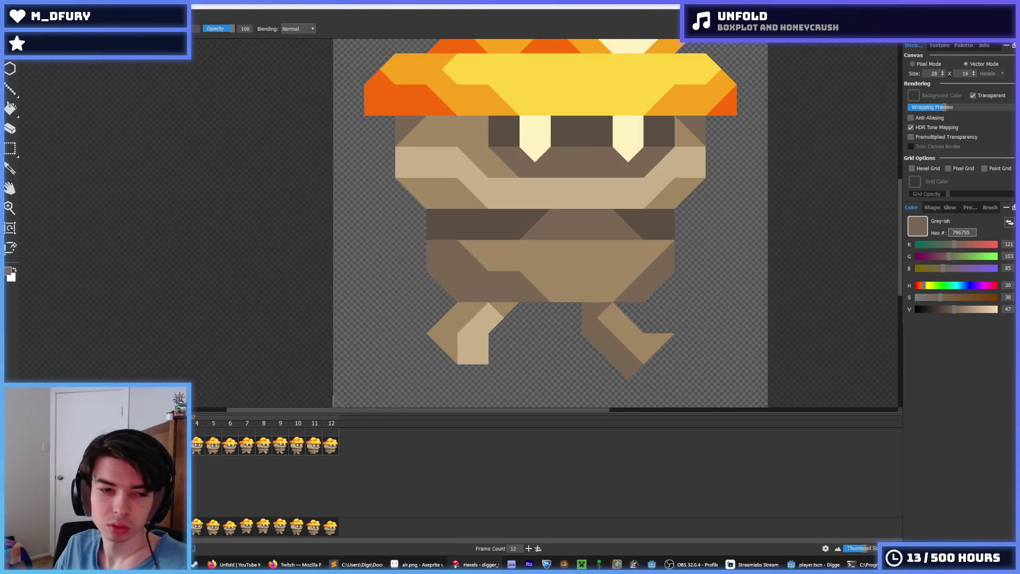
left_click(634, 319)
scroll(642, 374, "down", 3)
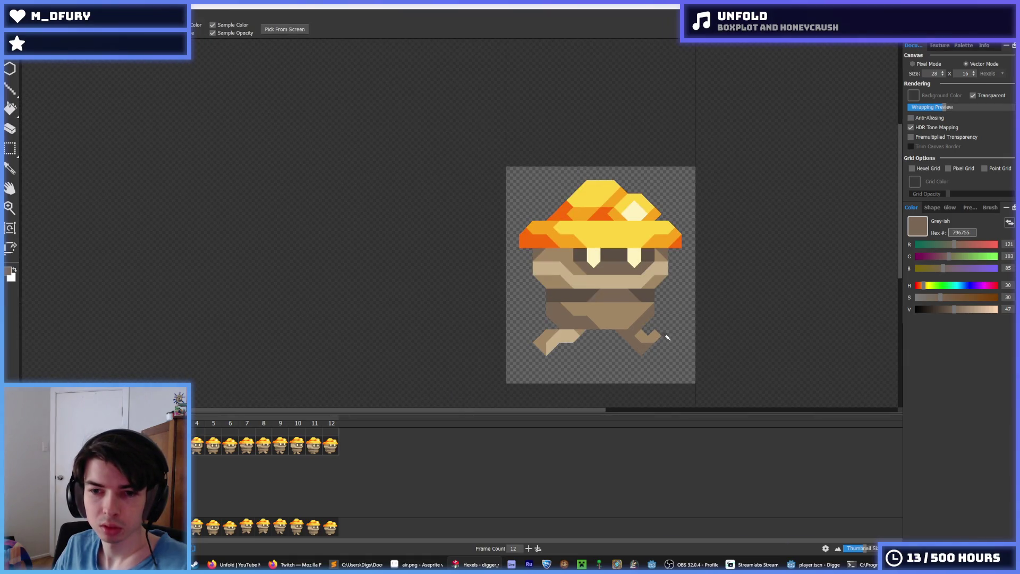
scroll(666, 337, "up", 3)
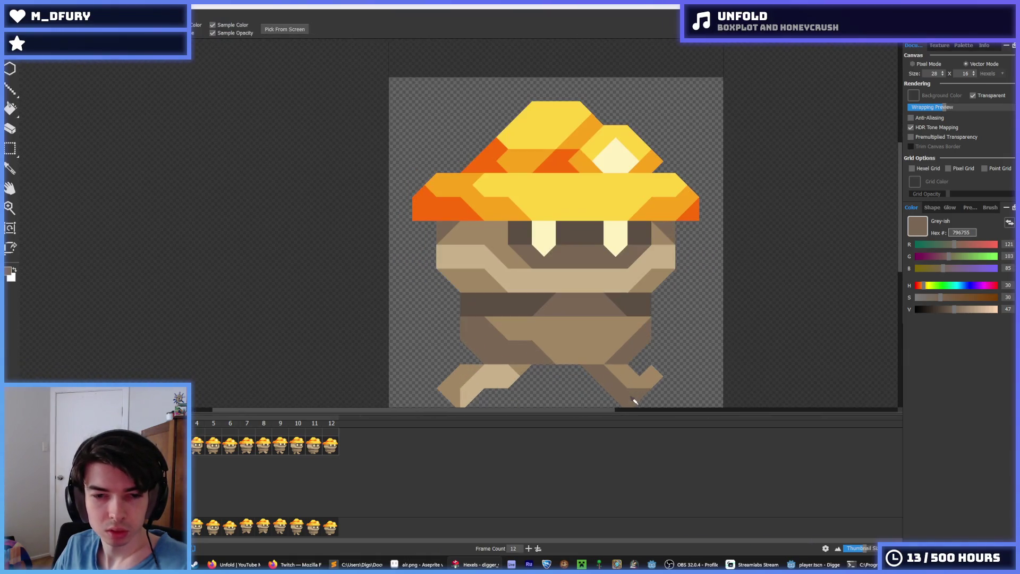
scroll(623, 355, "down", 2)
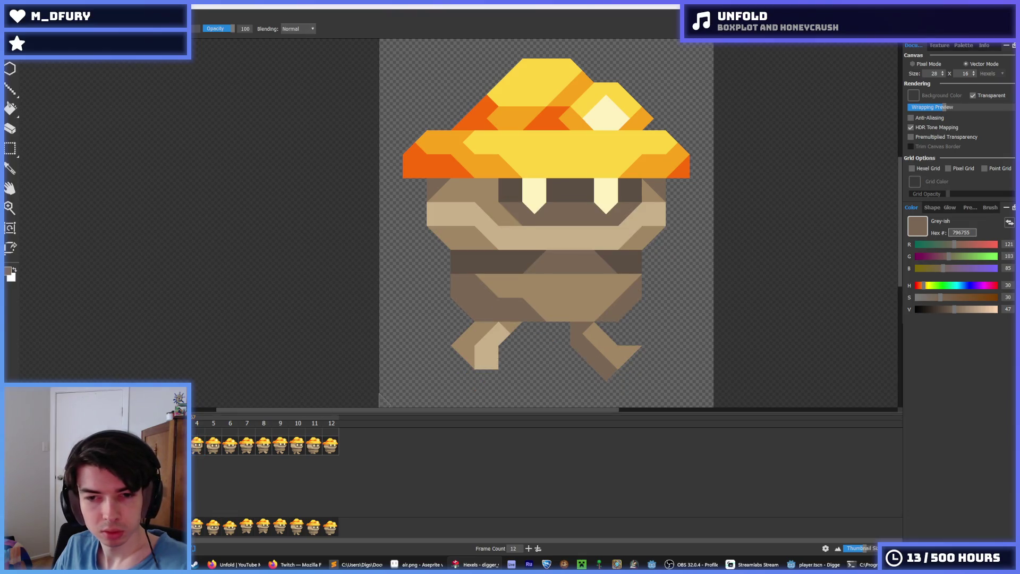
- On walk frame 5, fill the right foot with darker brown
left_click(195, 452)
left_click(215, 450)
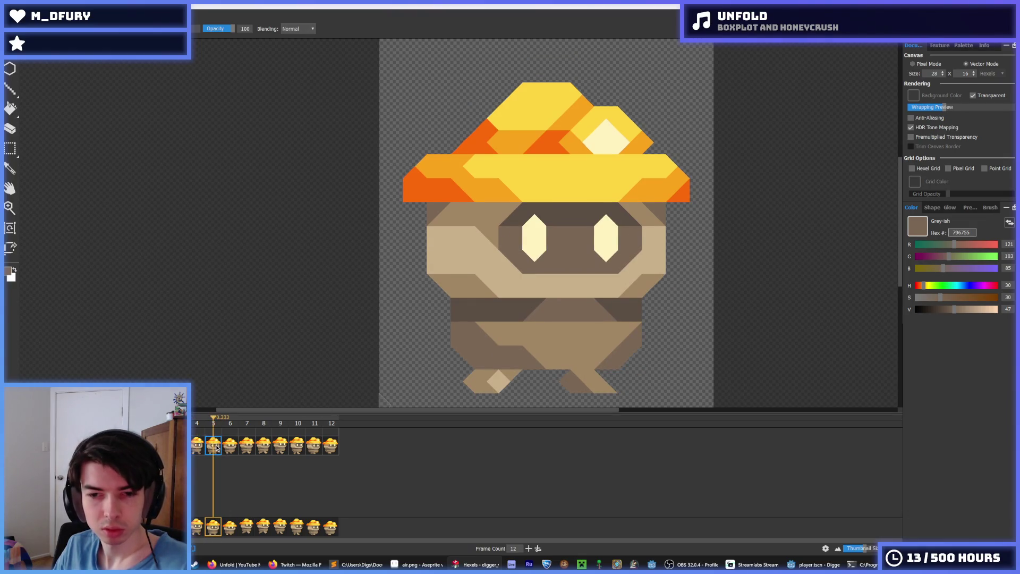
key("alt")
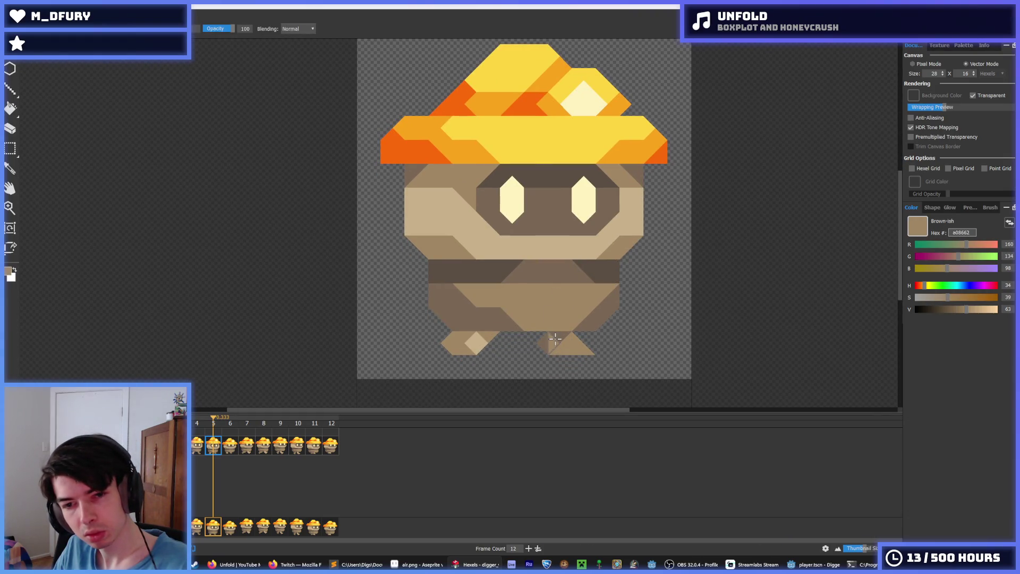
left_click(551, 344)
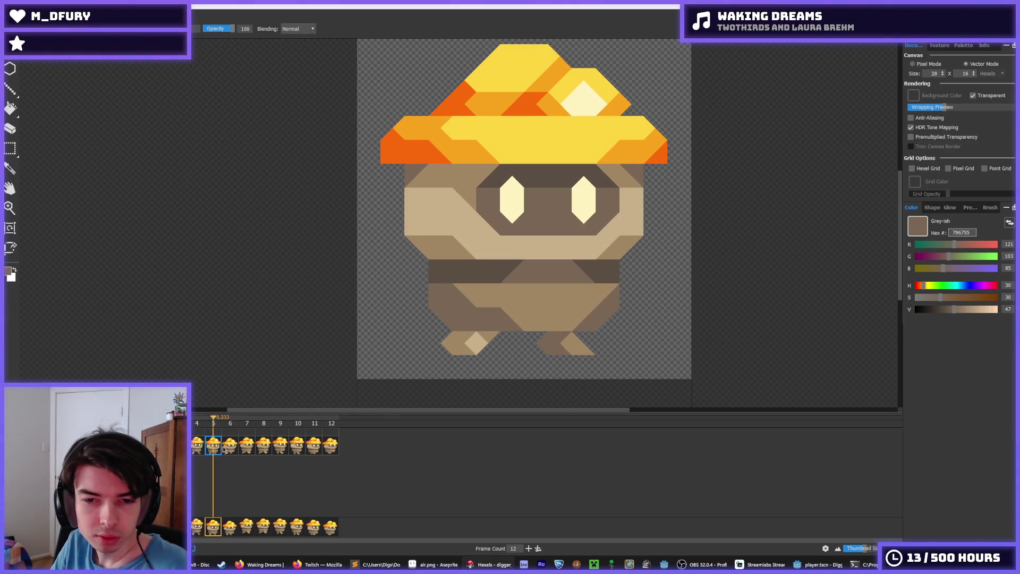
- Extend the left foot's light tan patch rightward and repaint a right-foot triangle brown
left_click(471, 336, "alt")
left_click(489, 337)
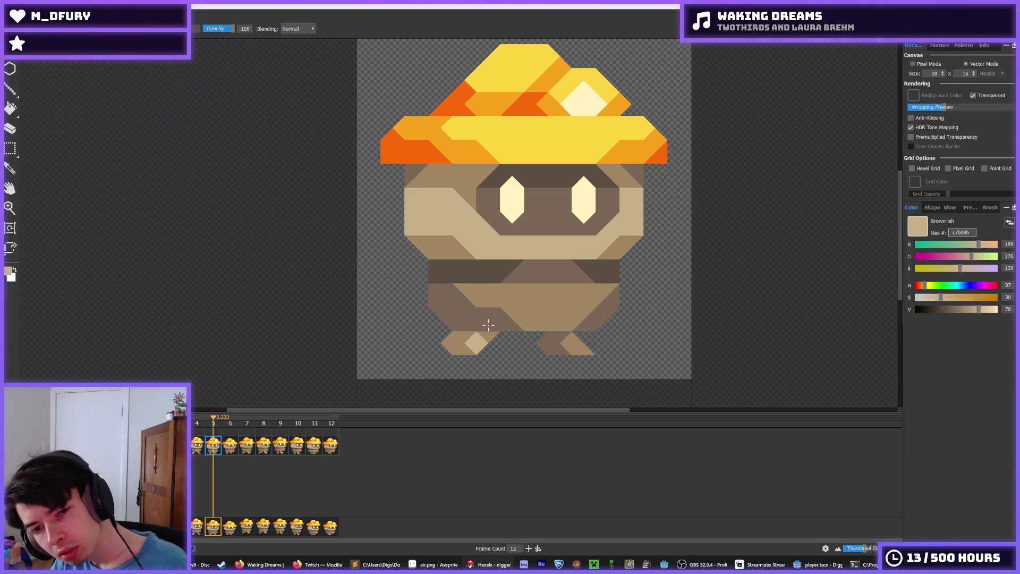
key("alt")
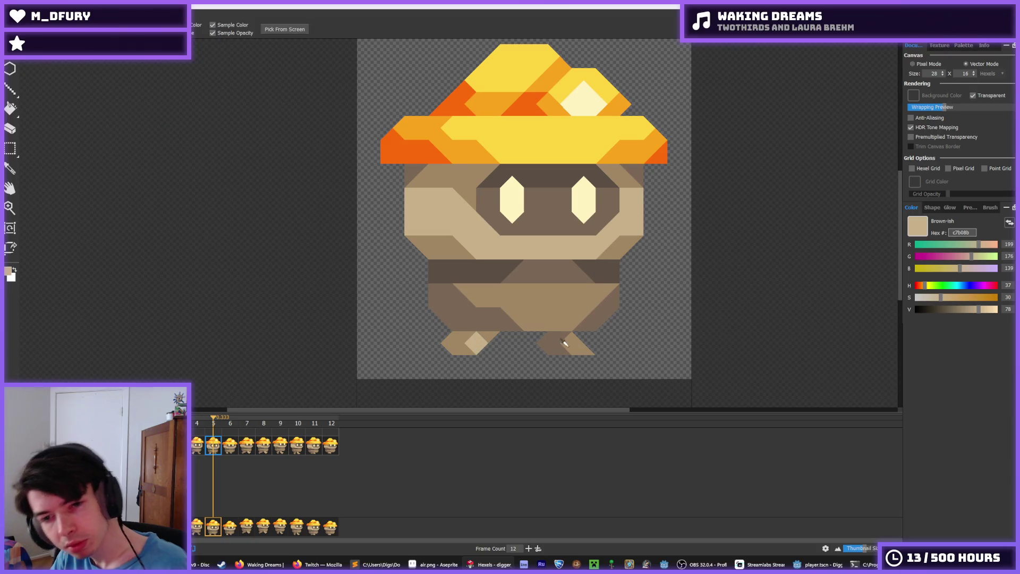
left_click(555, 343, "alt")
left_click(576, 348)
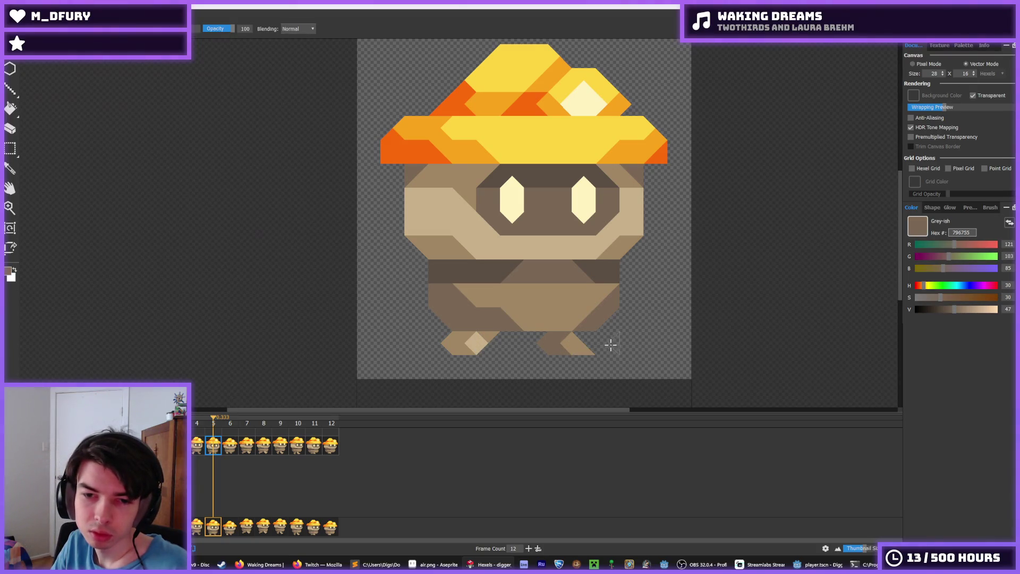
left_click(564, 344, "alt")
left_click(564, 343)
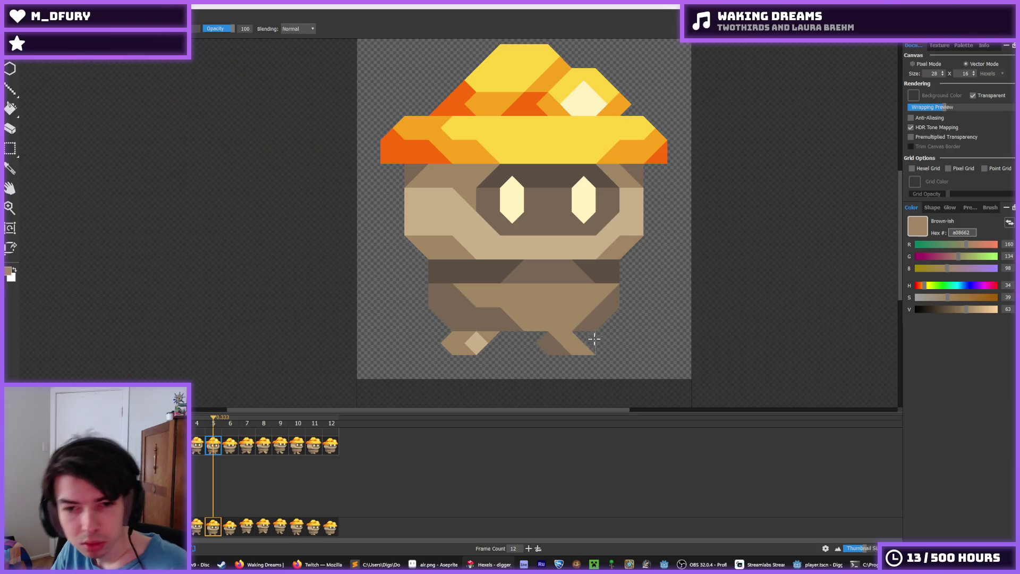
- Flip back from walk frame 6 to frame 3 and forward to 5, sampling the left foot's light tan
left_click(230, 450)
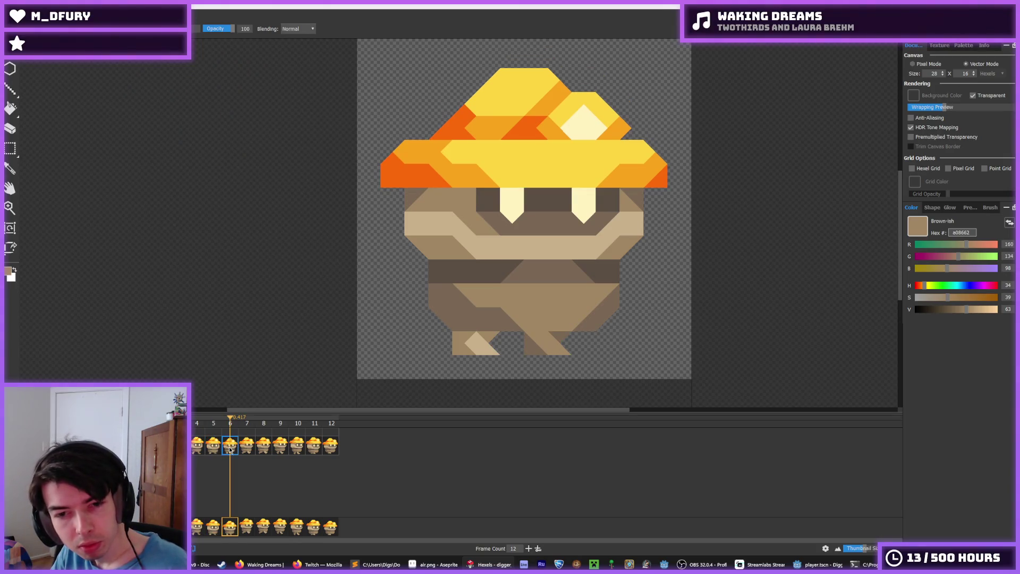
left_click(215, 450)
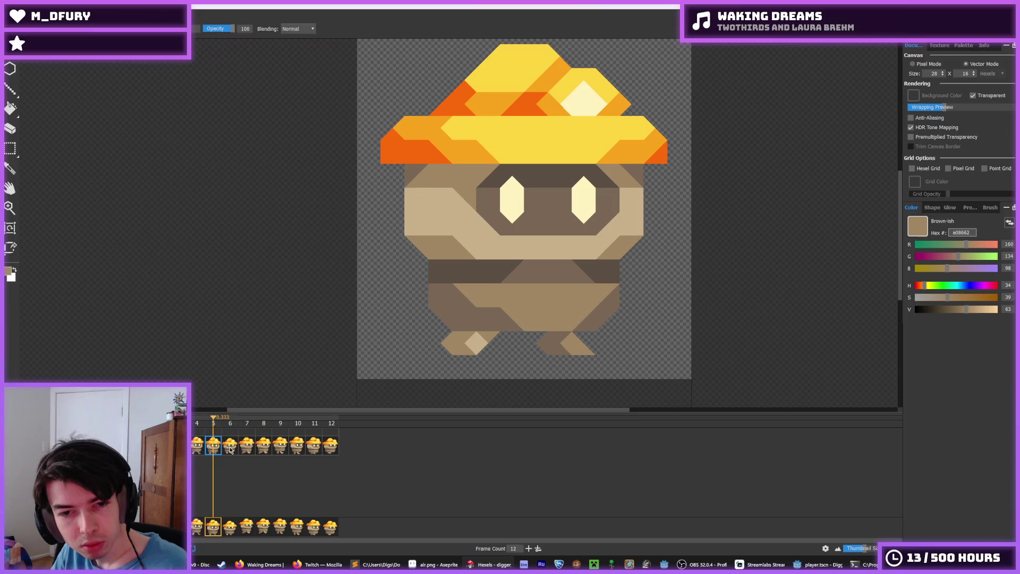
left_click(197, 450)
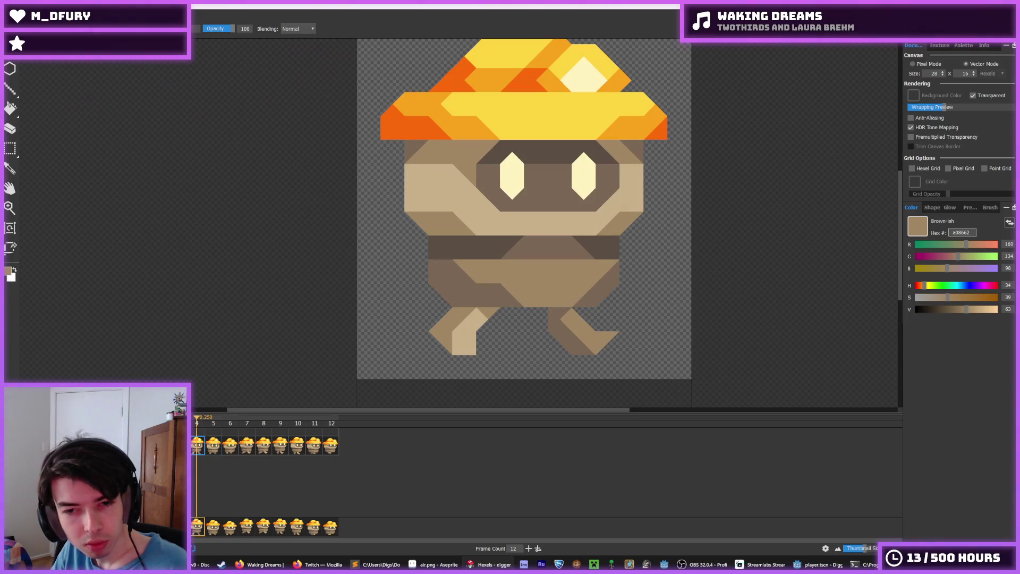
left_click(181, 450)
left_click(165, 450)
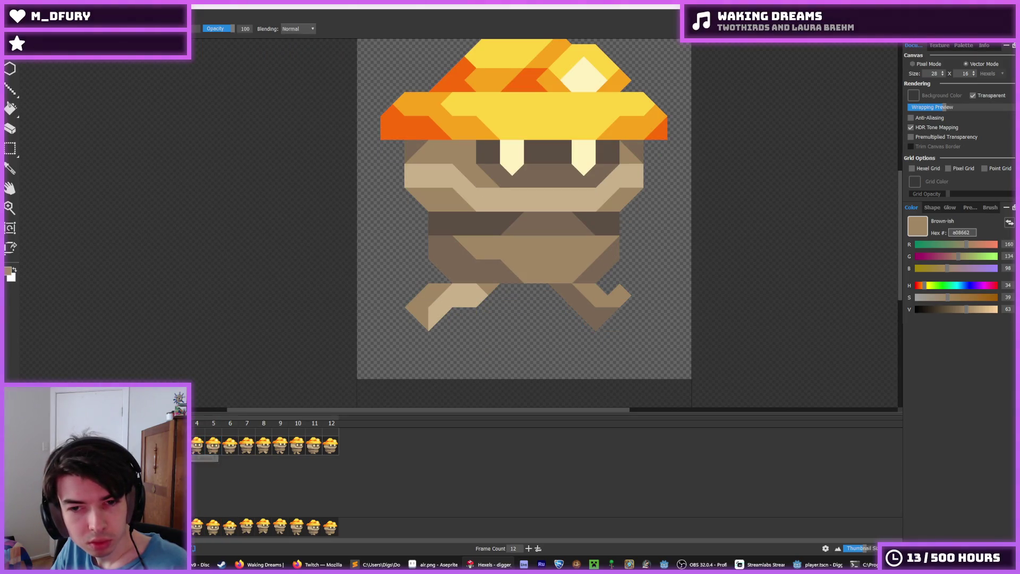
left_click(199, 450)
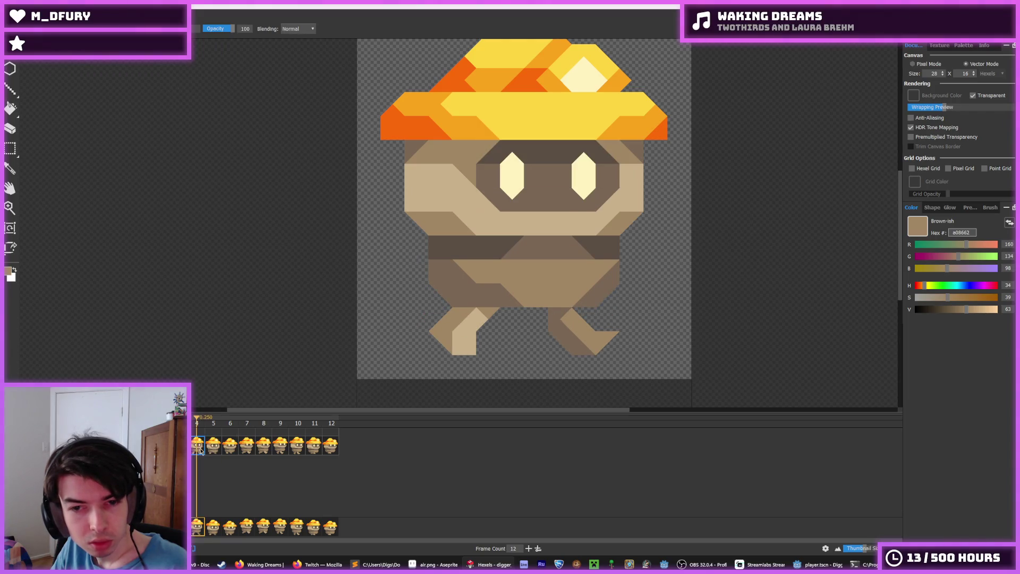
left_click(213, 450)
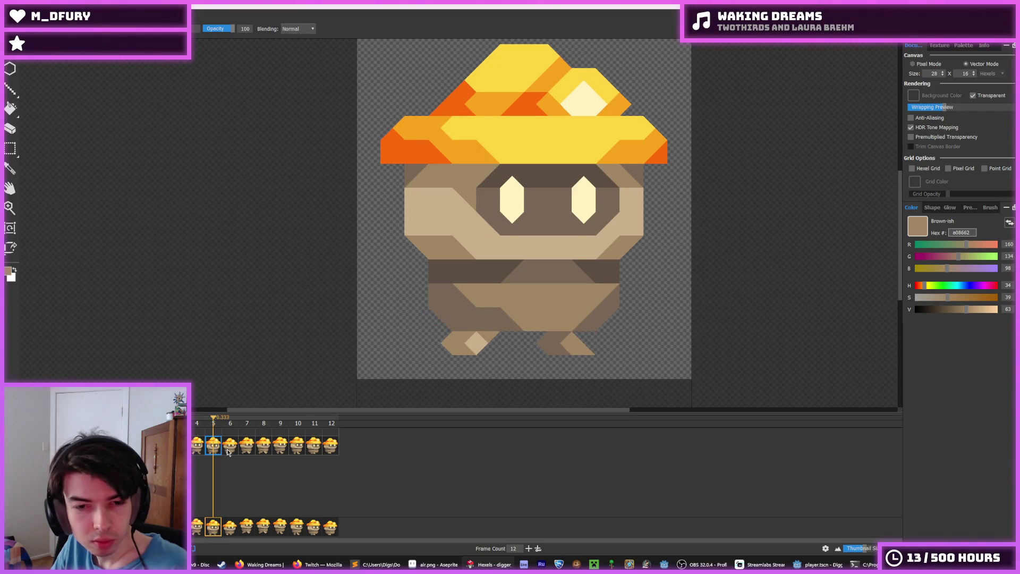
left_click(475, 342, "alt")
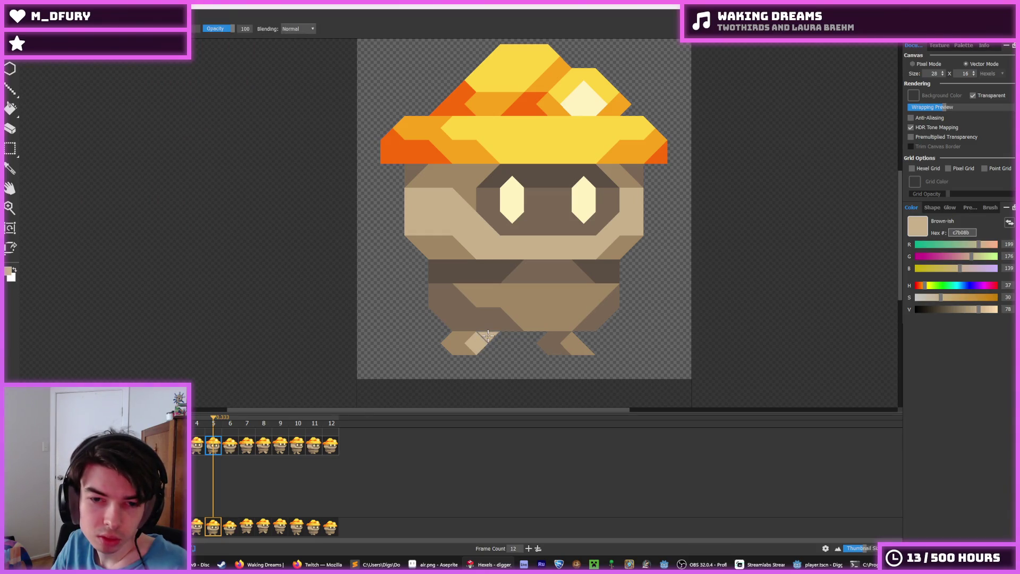
scroll(591, 371, "down", 3)
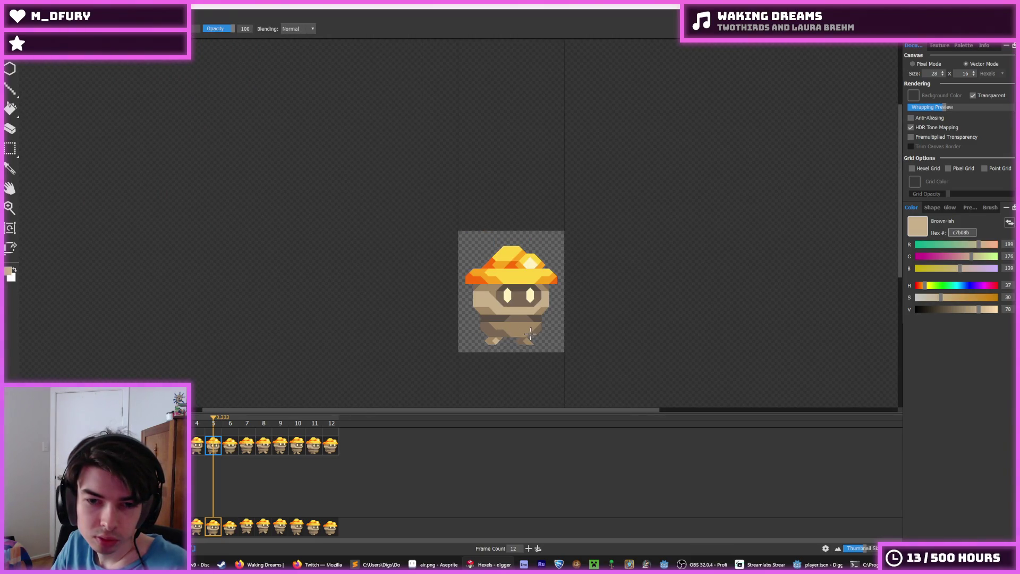
scroll(530, 333, "up", 3)
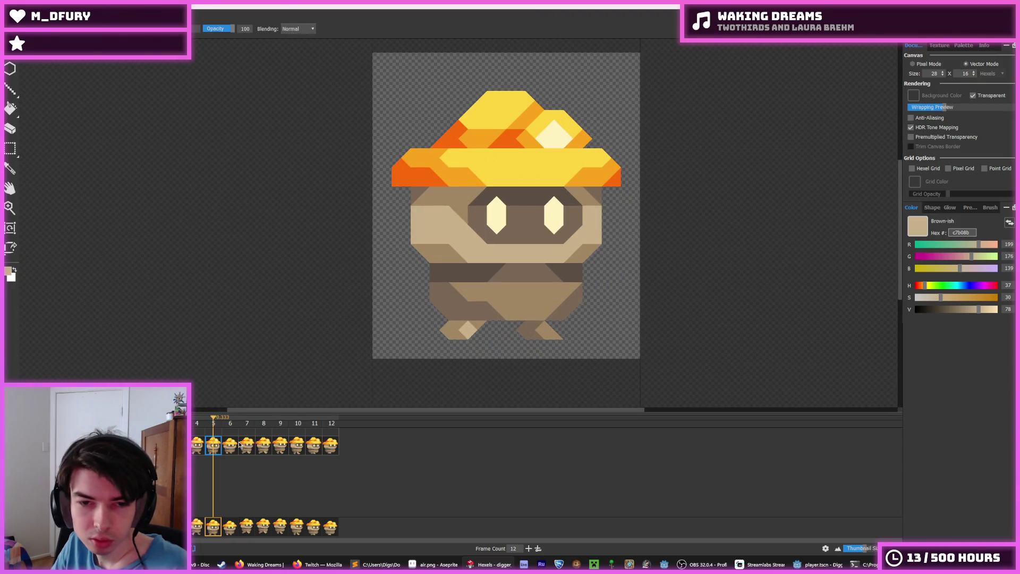
scroll(462, 330, "down", 2)
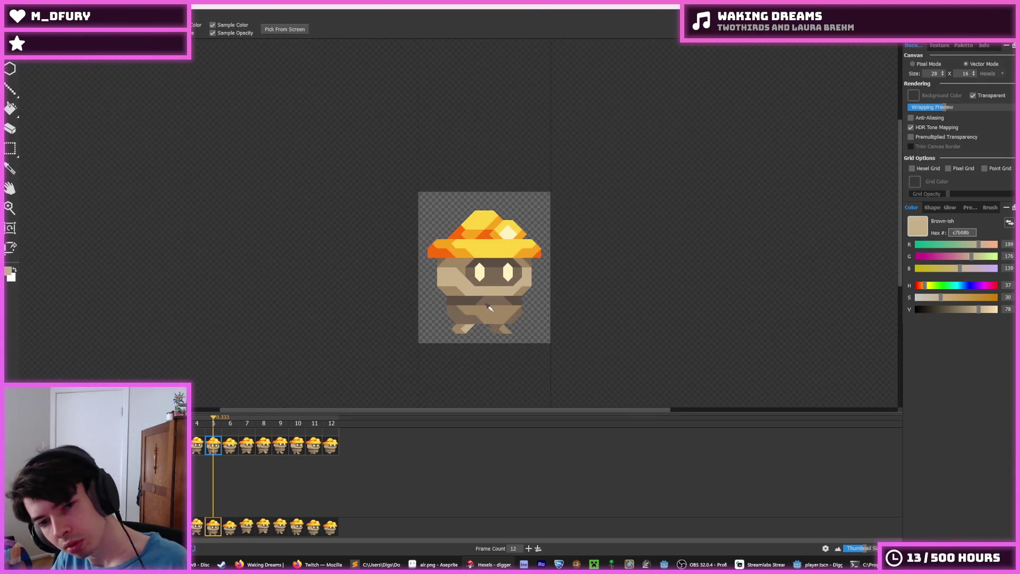
- Compare walk frames 5 and 6 and sample the body's medium brown a08662
left_click(197, 445)
left_click(213, 447)
left_click(232, 449)
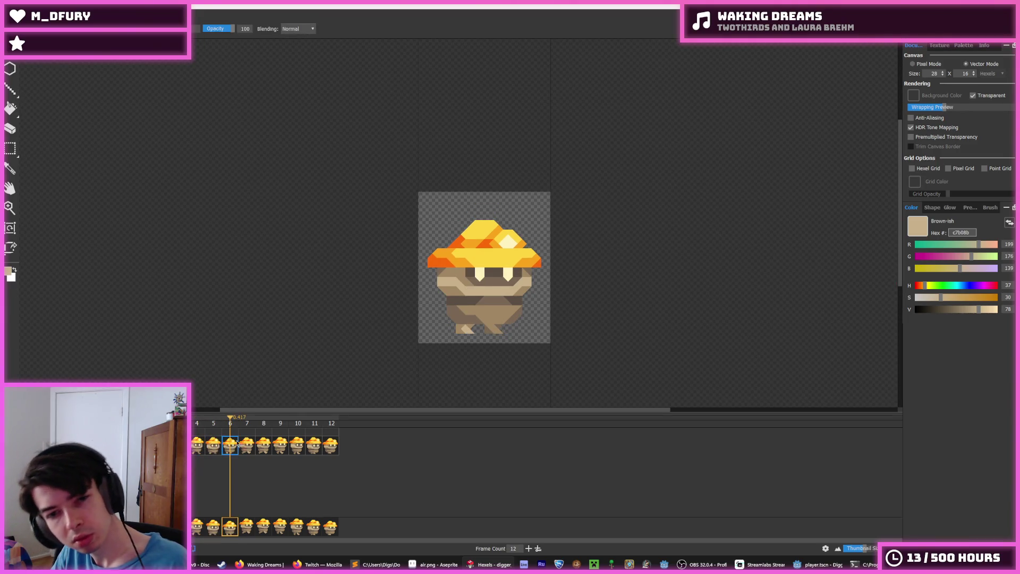
scroll(475, 332, "up", 4)
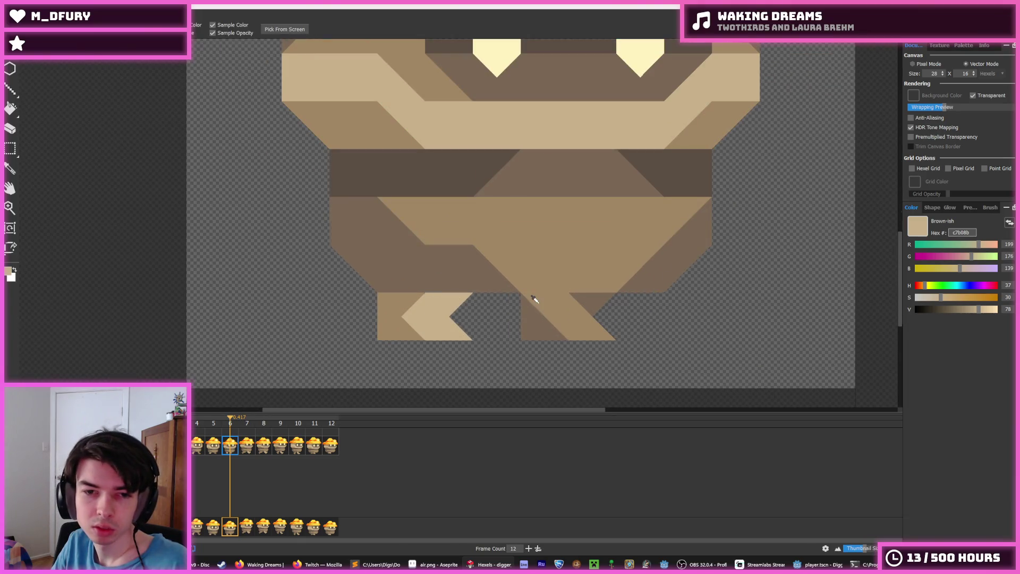
scroll(534, 299, "down", 4)
scroll(551, 304, "down", 1)
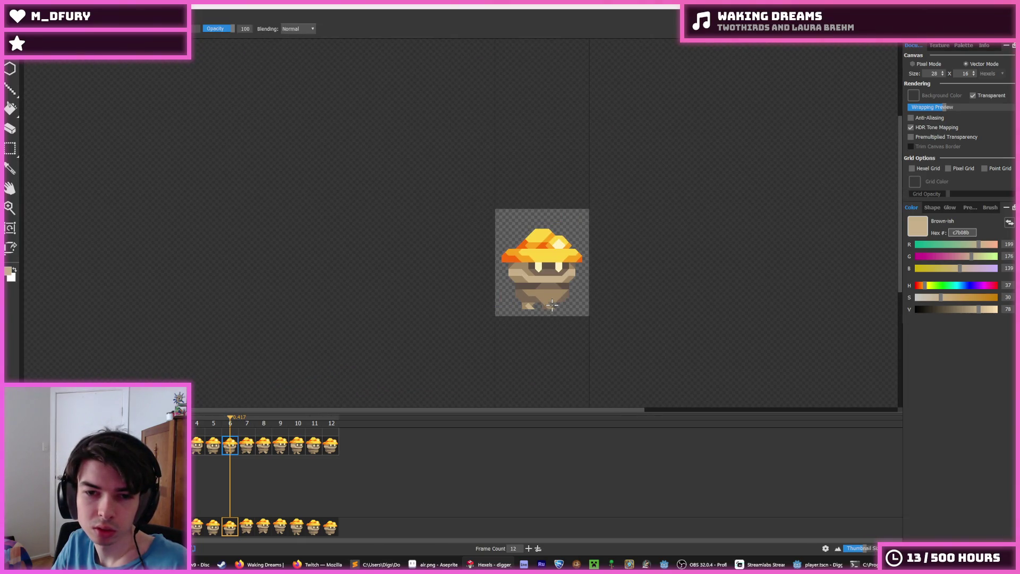
left_click(220, 449)
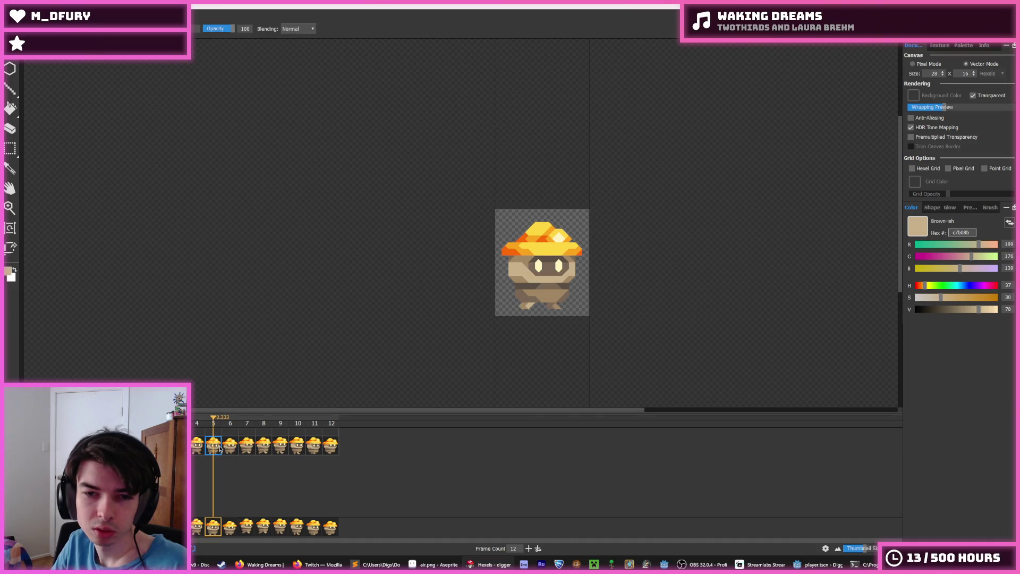
key("Right")
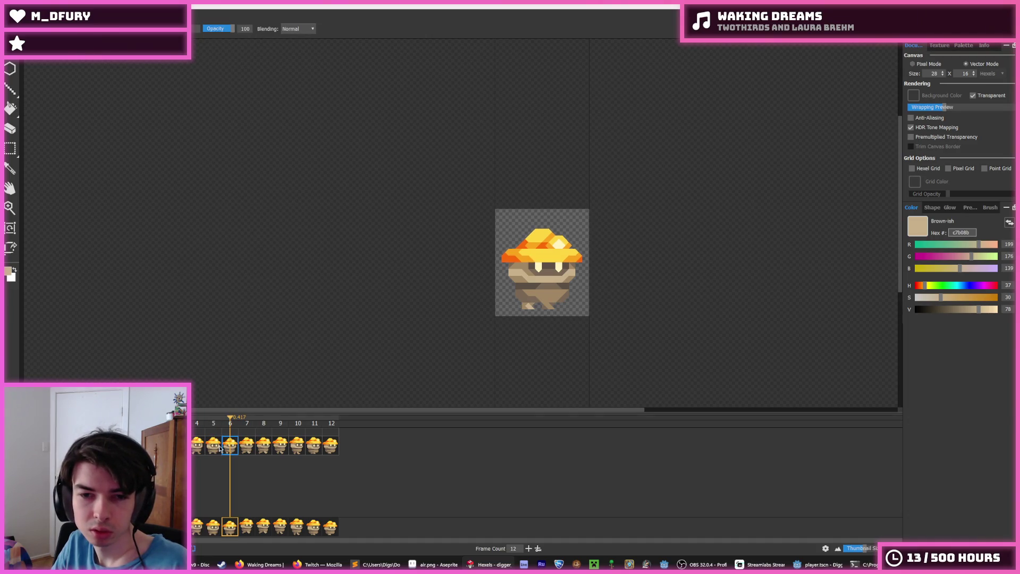
scroll(469, 336, "up", 2)
key("Left")
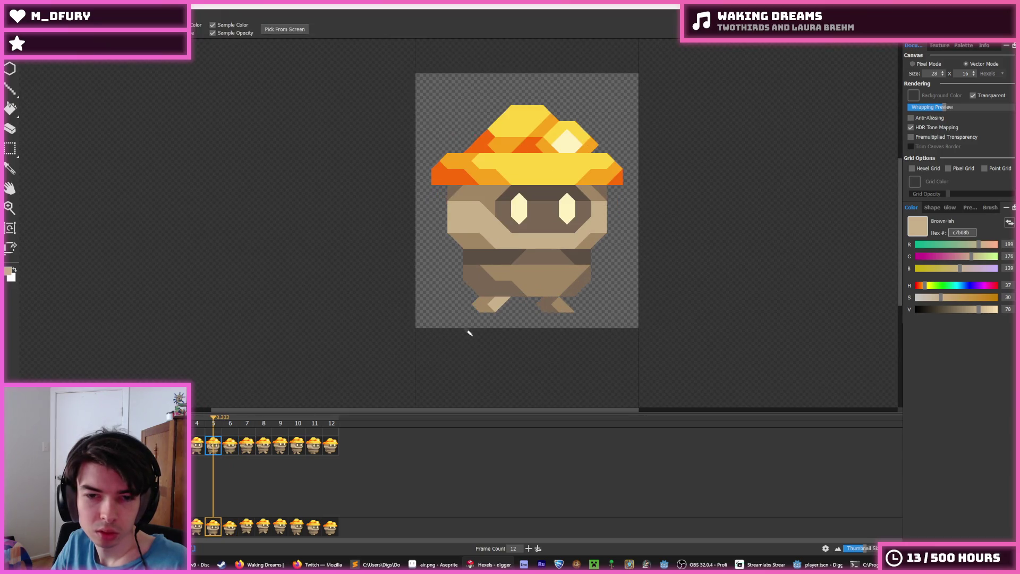
scroll(468, 335, "up", 1)
left_click(485, 291)
key("Right")
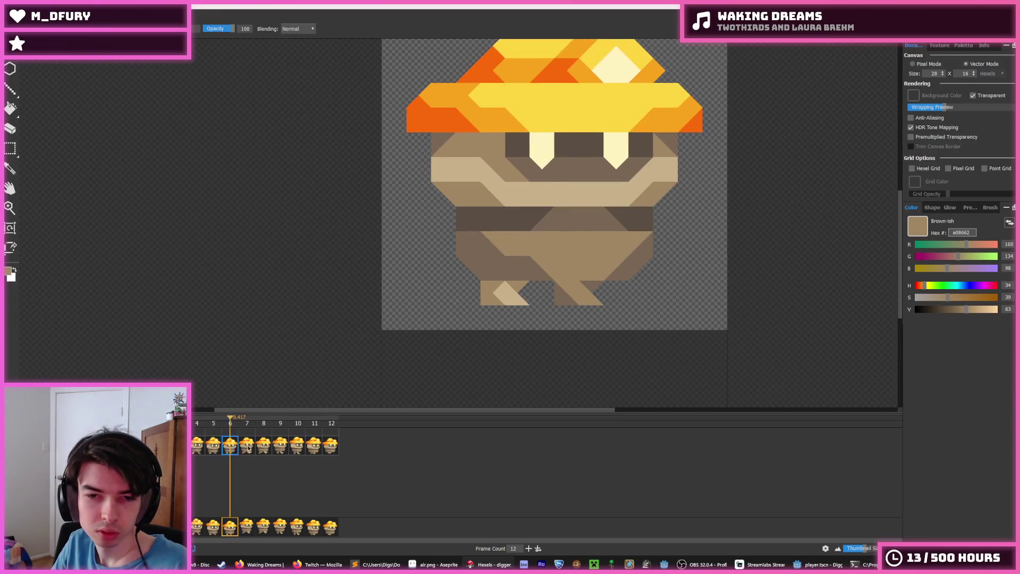
- Paint the lower-right leg medium brown on walk frames 7 and 8
left_click(247, 448)
left_click_drag(576, 240, 619, 265)
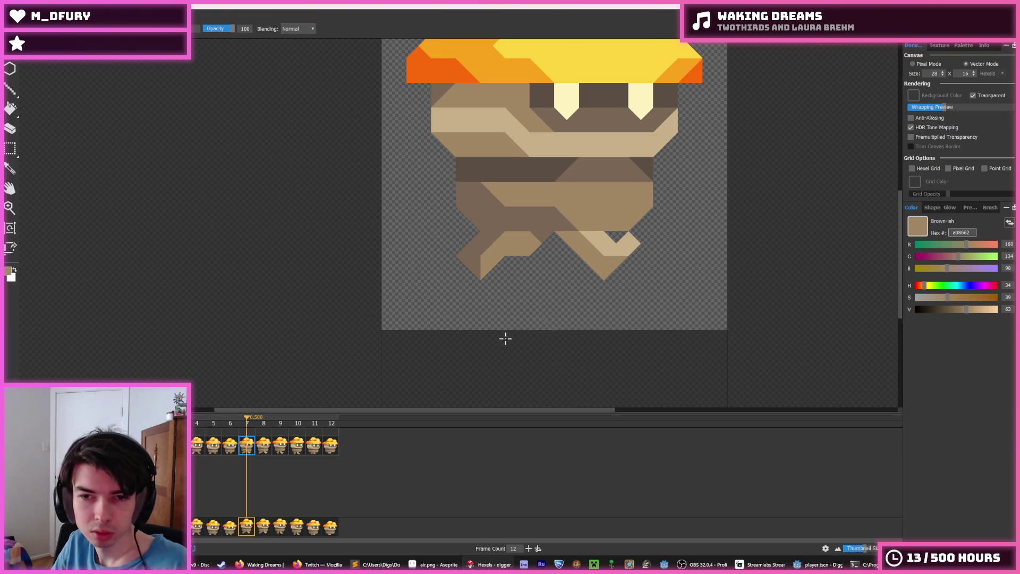
left_click(233, 449)
left_click(249, 449)
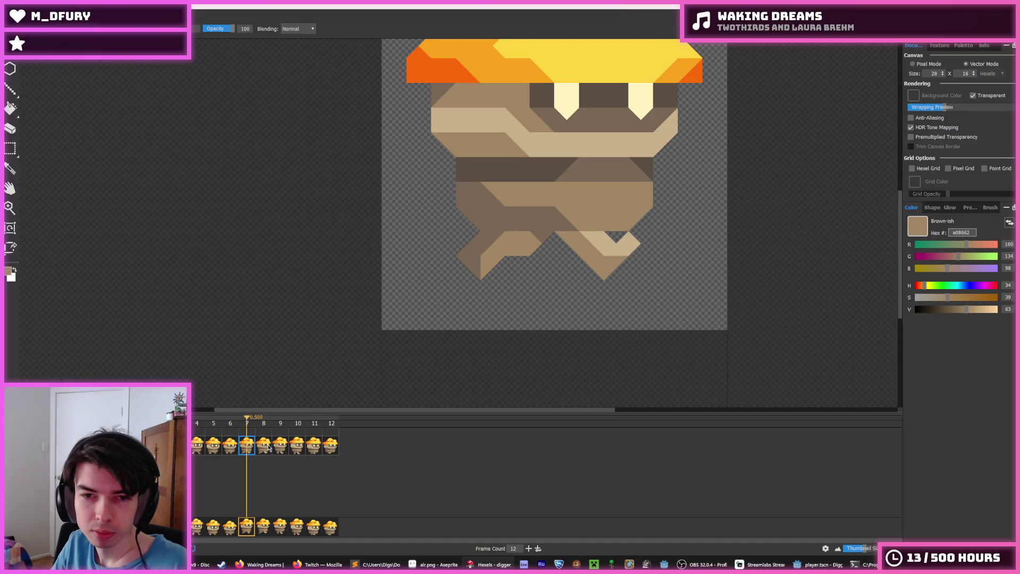
left_click(268, 448)
left_click(578, 249)
left_click(611, 260)
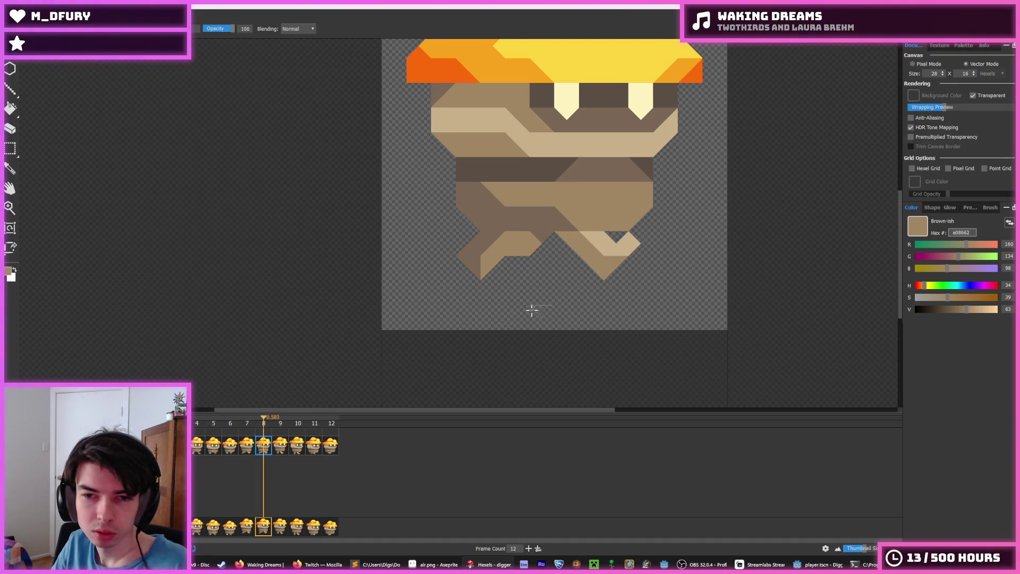
- Review frames 9 and 10, return to frame 4, and play the walk cycle
left_click(284, 448)
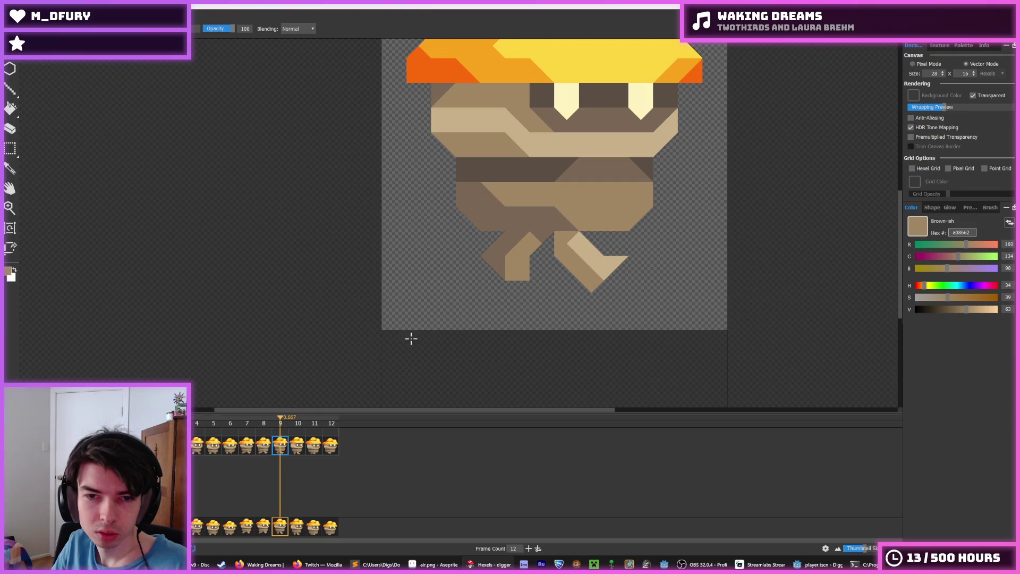
key("i")
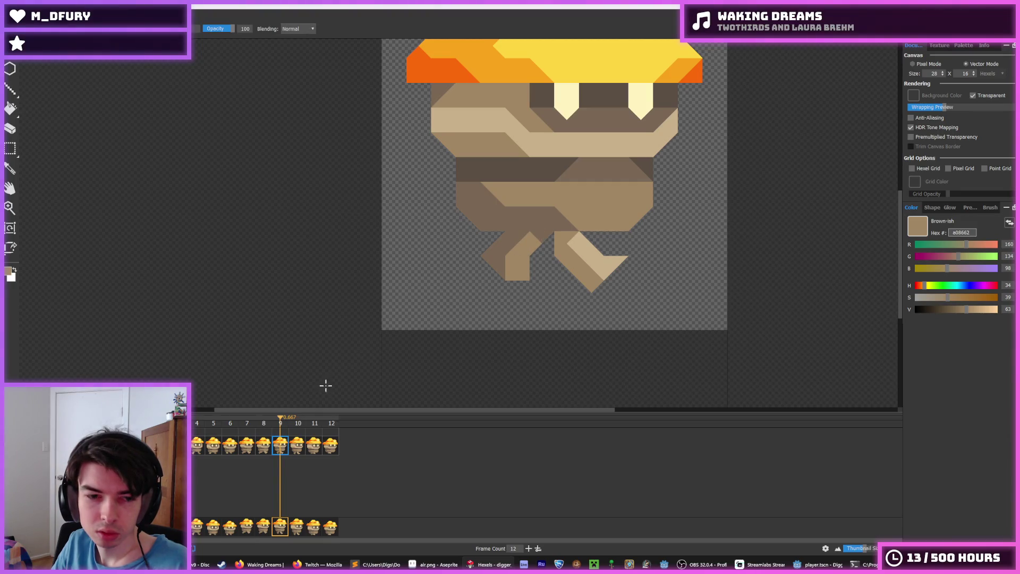
key("period")
key("b")
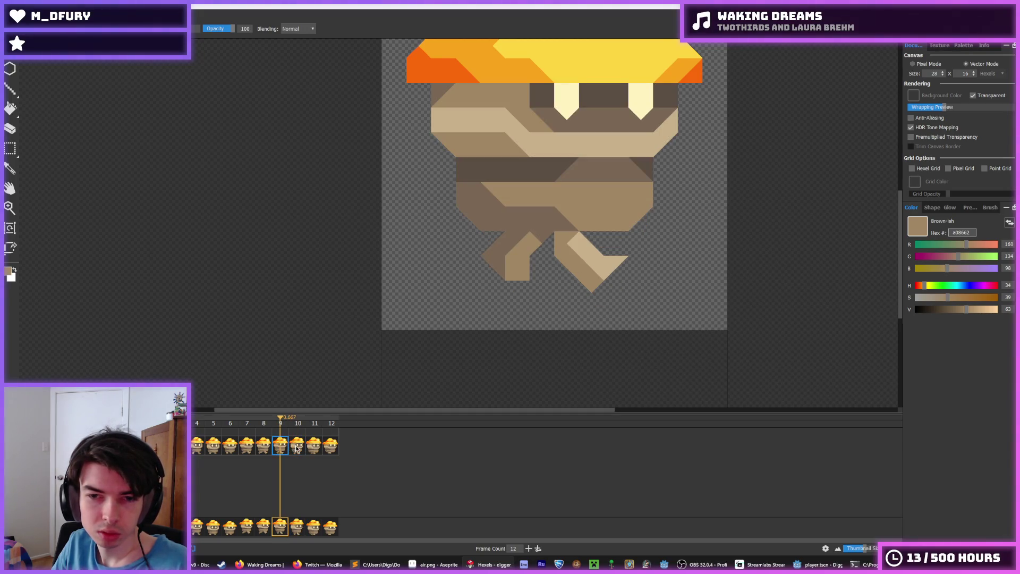
left_click(276, 447)
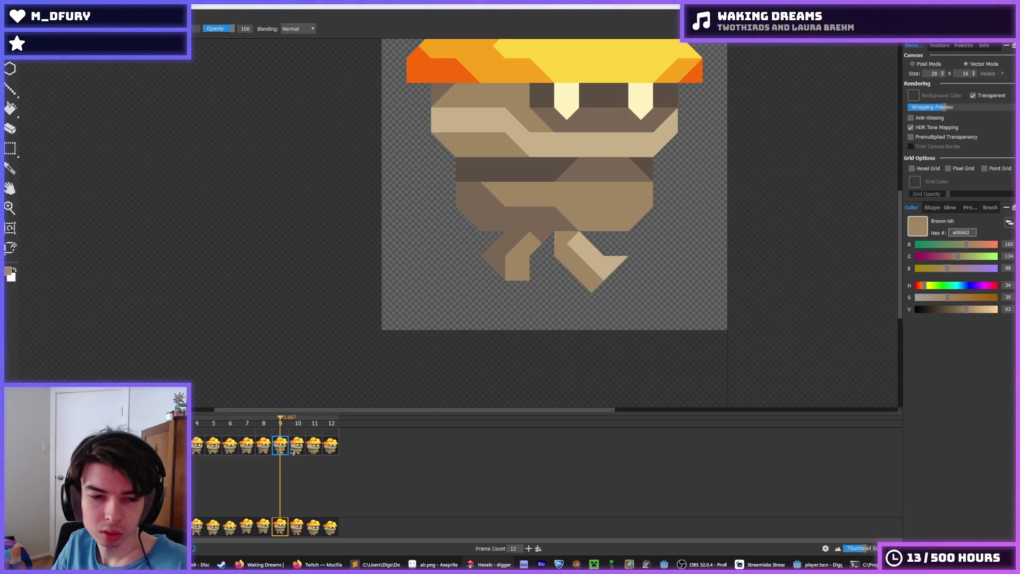
left_click(297, 446)
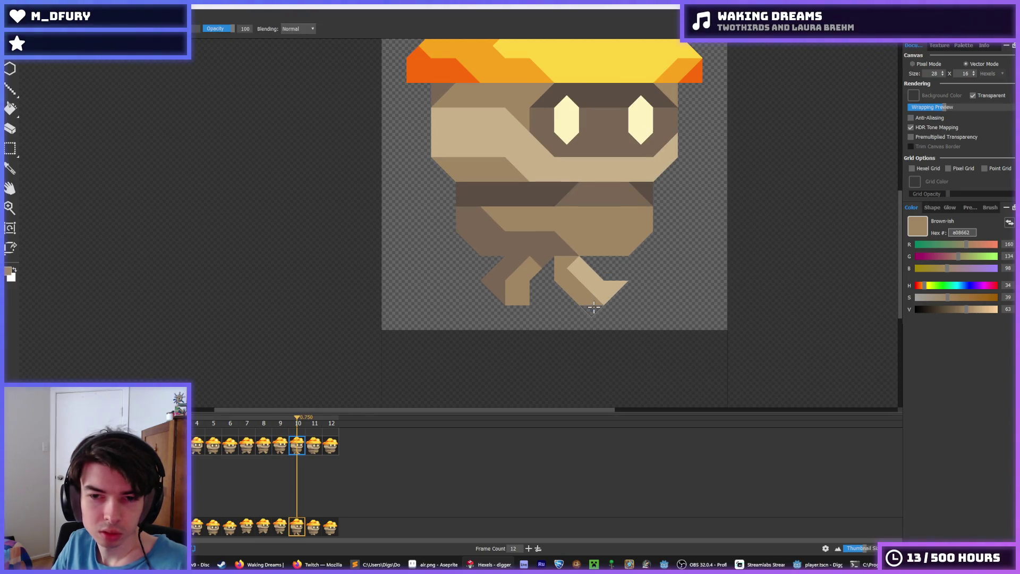
left_click(279, 449)
left_click(262, 451)
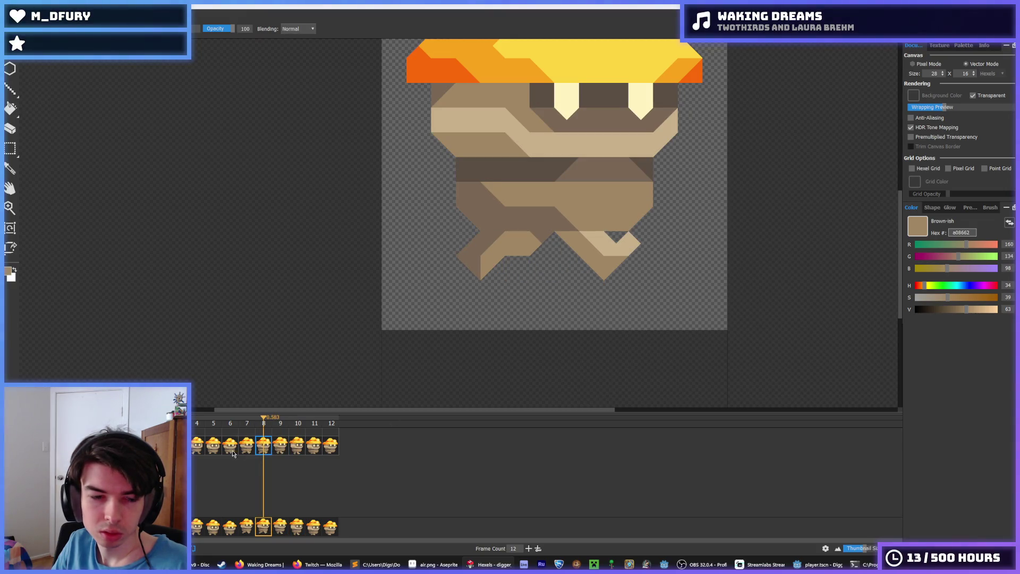
left_click(193, 450)
key("space")
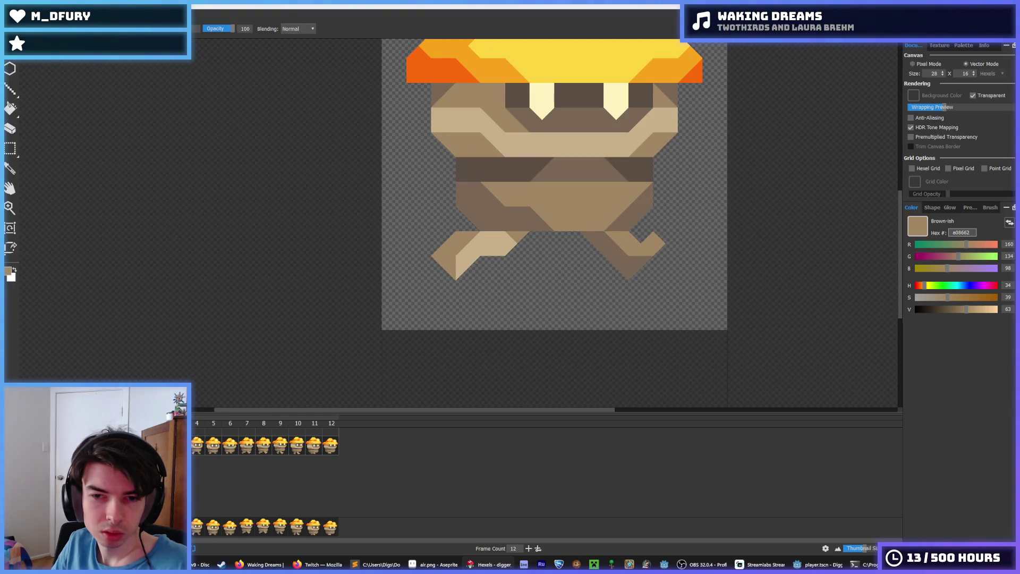
left_click(214, 451)
left_click(232, 451)
left_click(262, 450)
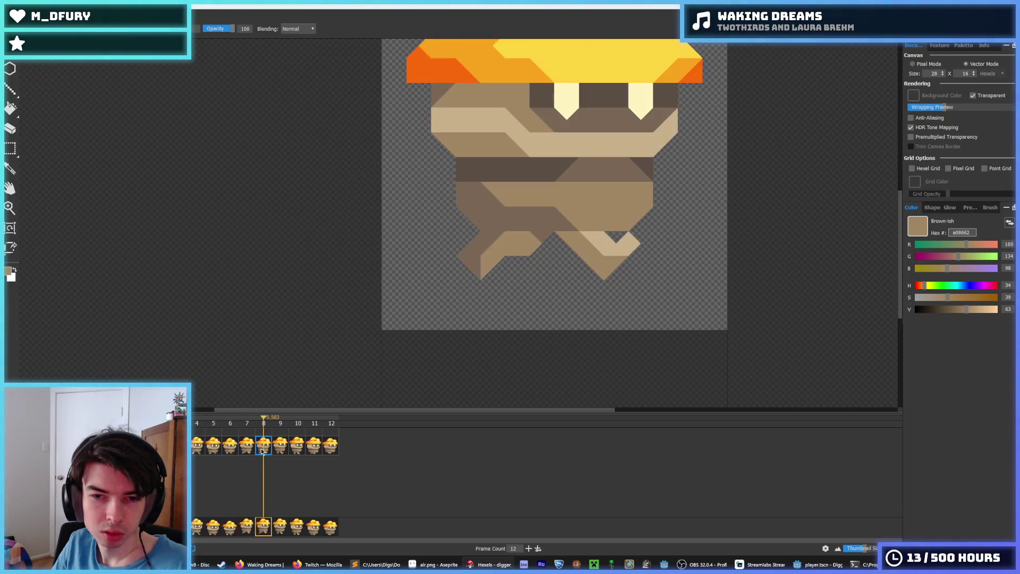
left_click(280, 451)
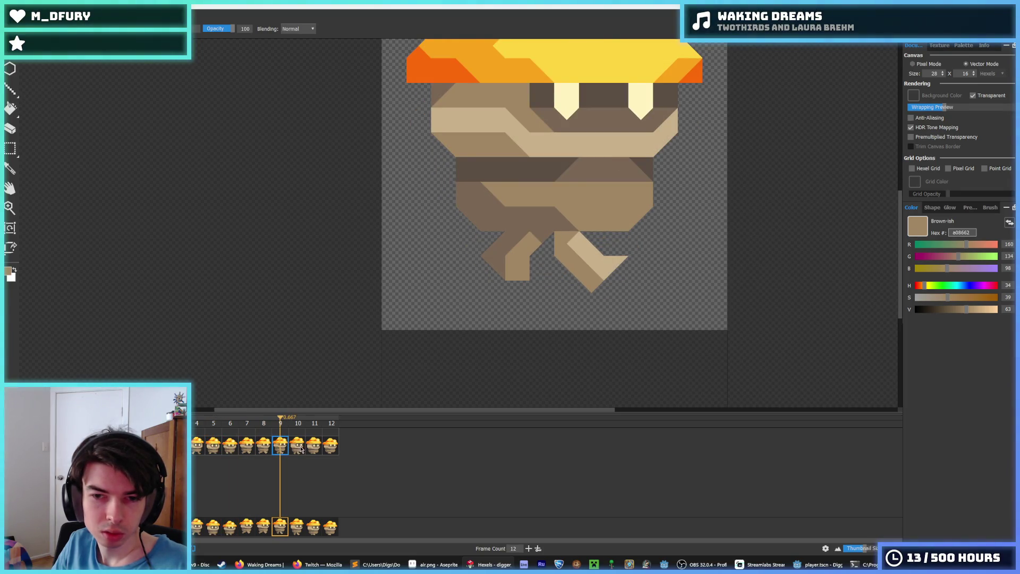
left_click(301, 447)
left_click(331, 446)
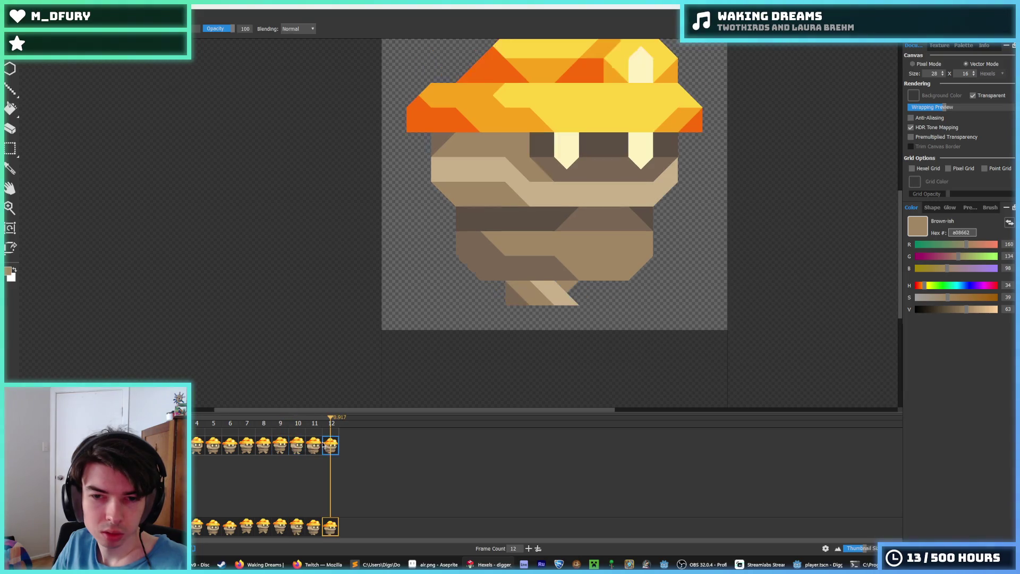
left_click(296, 445)
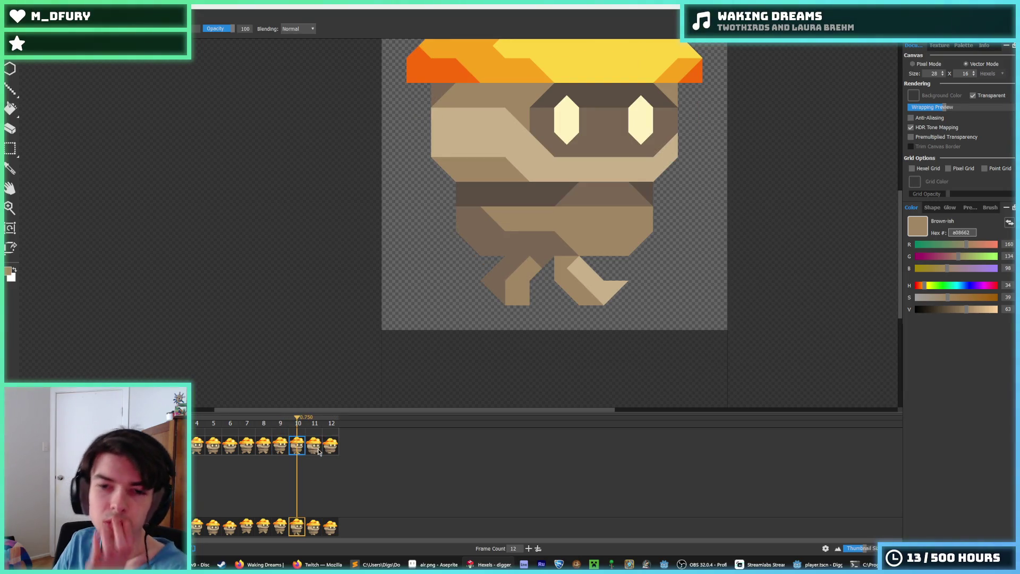
left_click(306, 450)
left_click(297, 450)
left_click(280, 450)
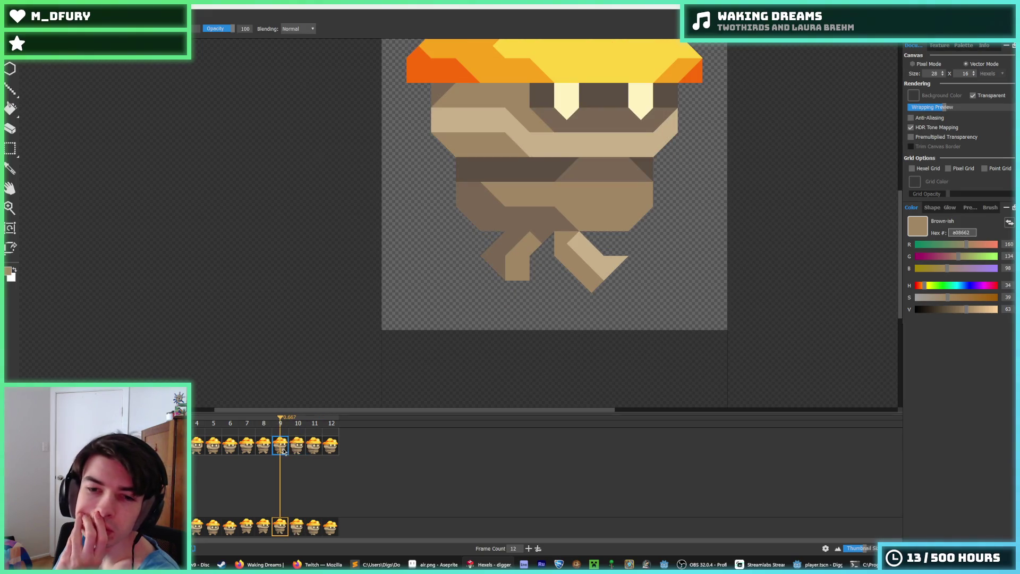
left_click(296, 450)
left_click(281, 450)
left_click(300, 450)
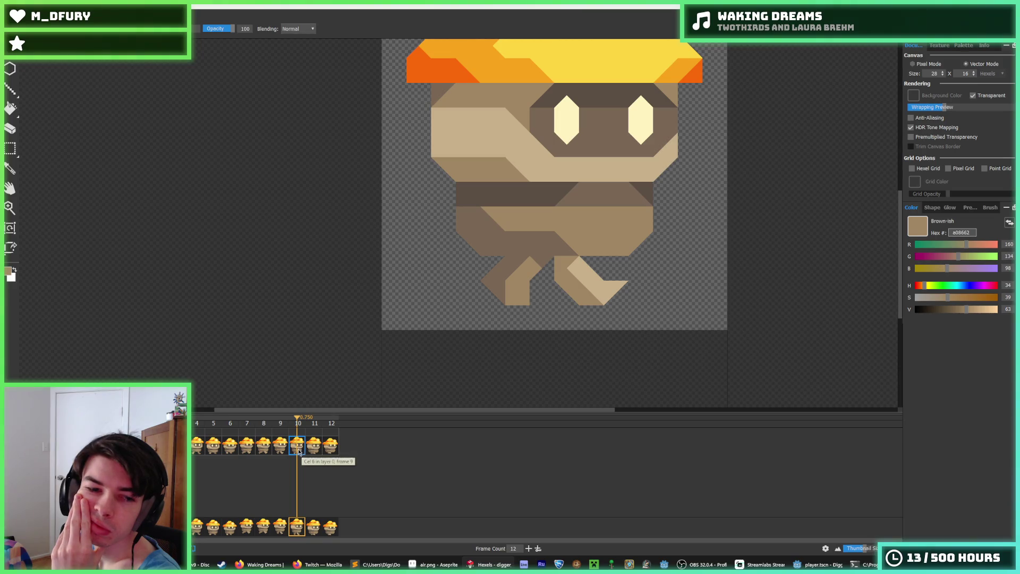
left_click(282, 451)
left_click(265, 451)
left_click(287, 450)
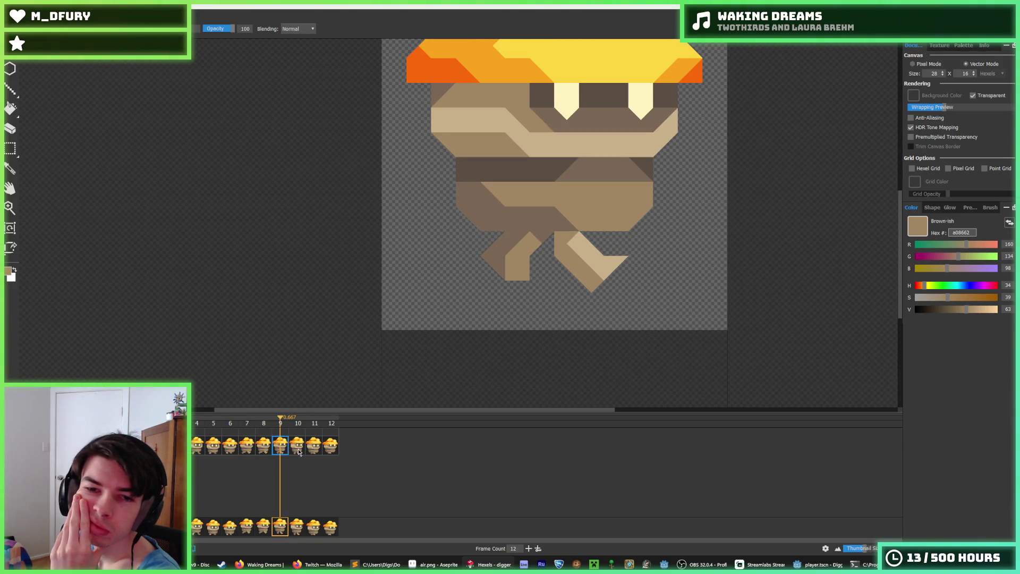
left_click(265, 450)
left_click(281, 452)
left_click(308, 451)
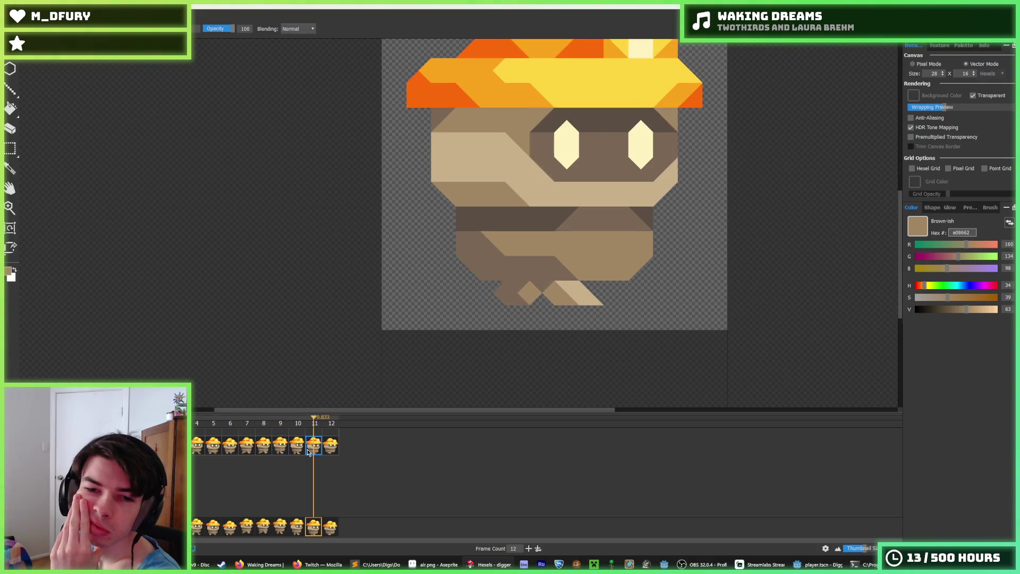
left_click(295, 450)
left_click(280, 451)
left_click(295, 448)
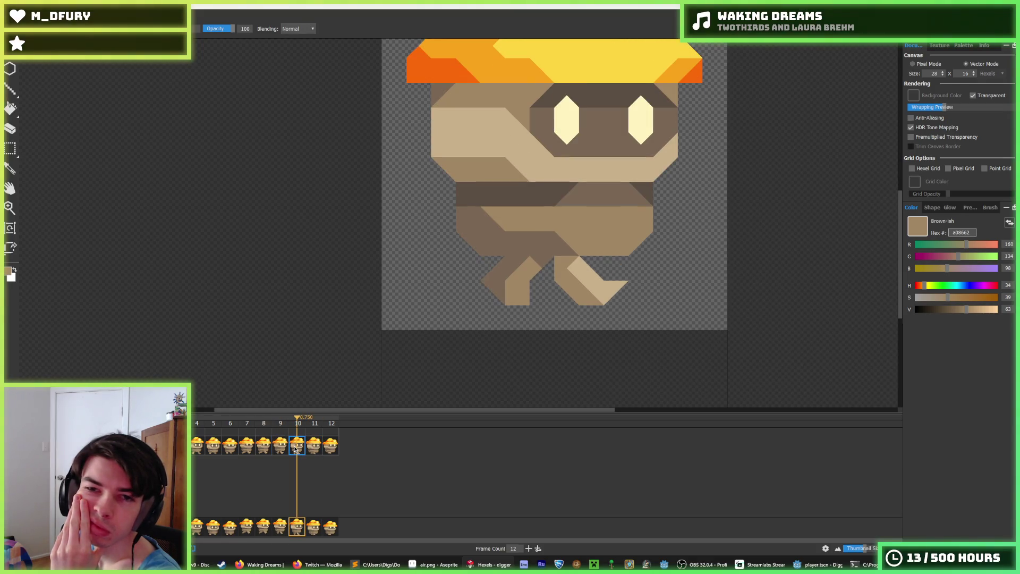
left_click(308, 451)
left_click(327, 451)
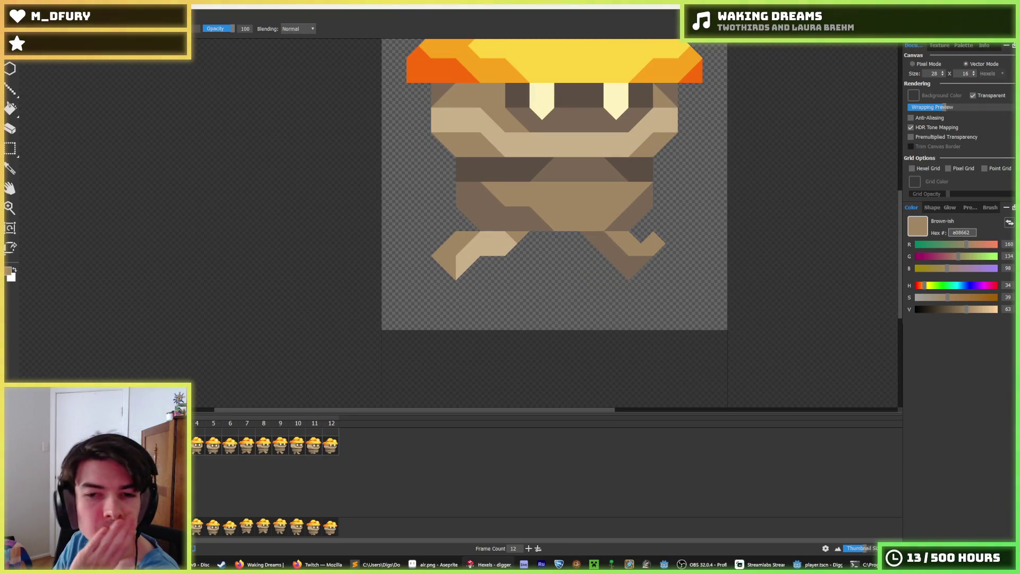
key("Right")
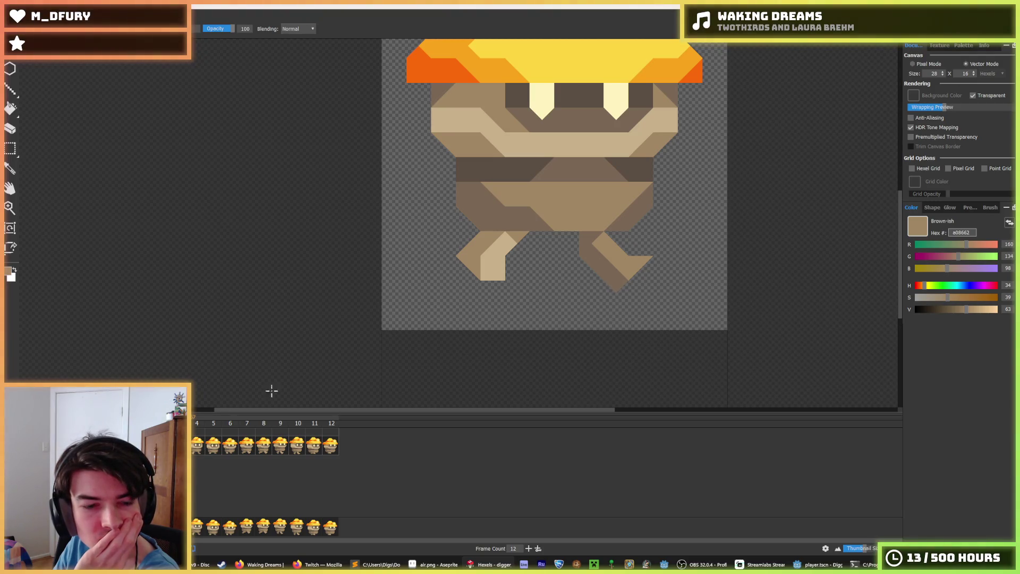
- Play and stop the walk on frame 4, then compare frames 3, 4 and 5
left_click(200, 443)
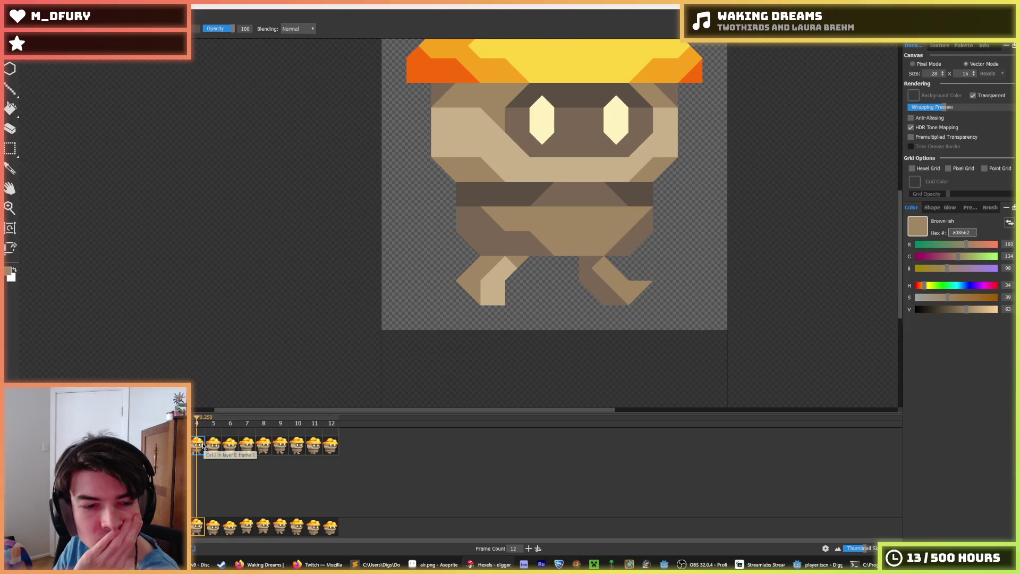
key("space")
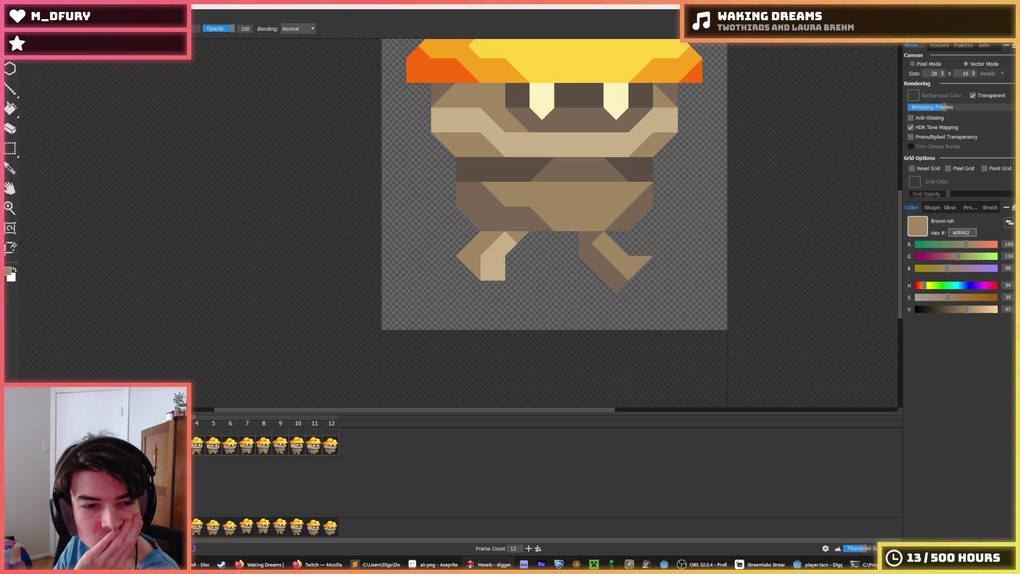
left_click(204, 445)
left_click(210, 447)
left_click(200, 447)
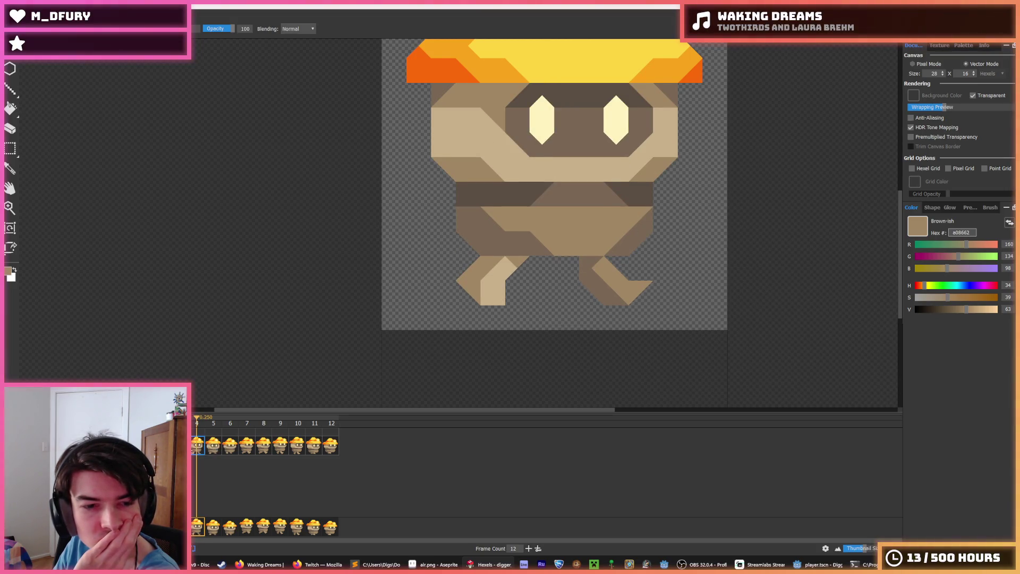
left_click(192, 450)
- Sample the light tan from the front leg and return to the brush
key("i")
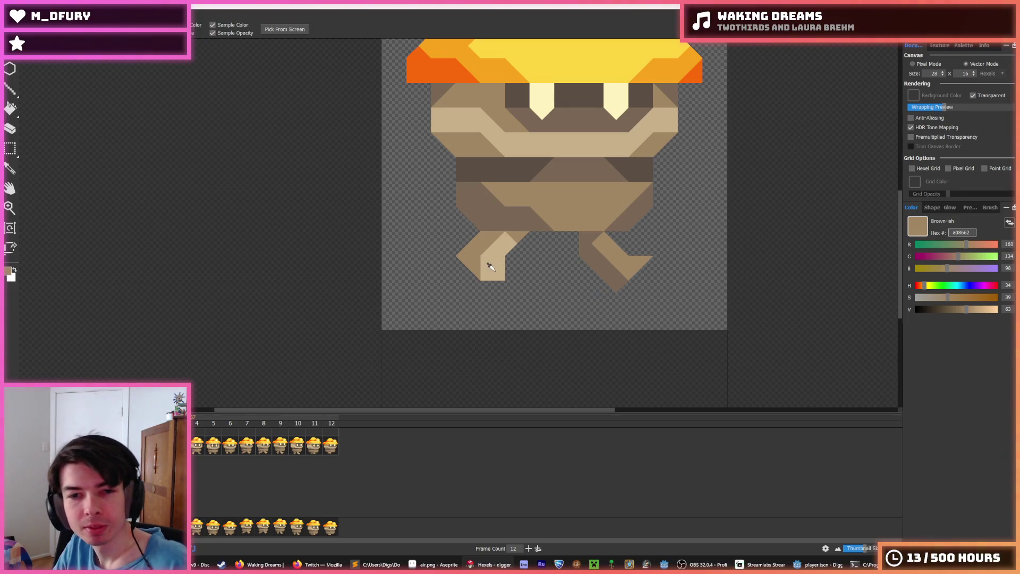
left_click(490, 266)
scroll(584, 295, "down", 3)
scroll(552, 290, "up", 2)
key("b")
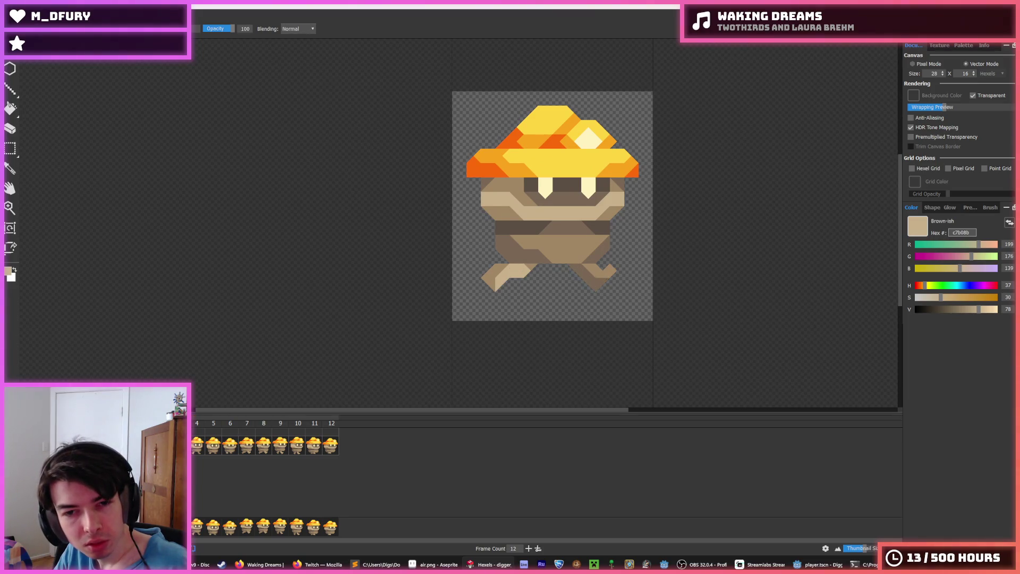
- Replay the walk, stop on frame 4, and step forward to frames 5 and 6
left_click(193, 450)
key("space")
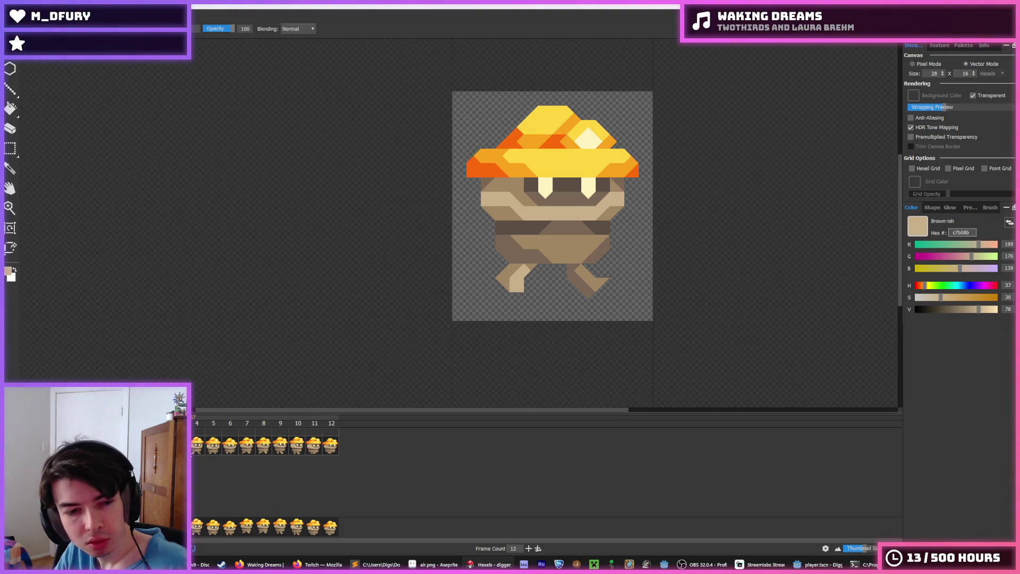
left_click(197, 451)
left_click(212, 453)
left_click(229, 451)
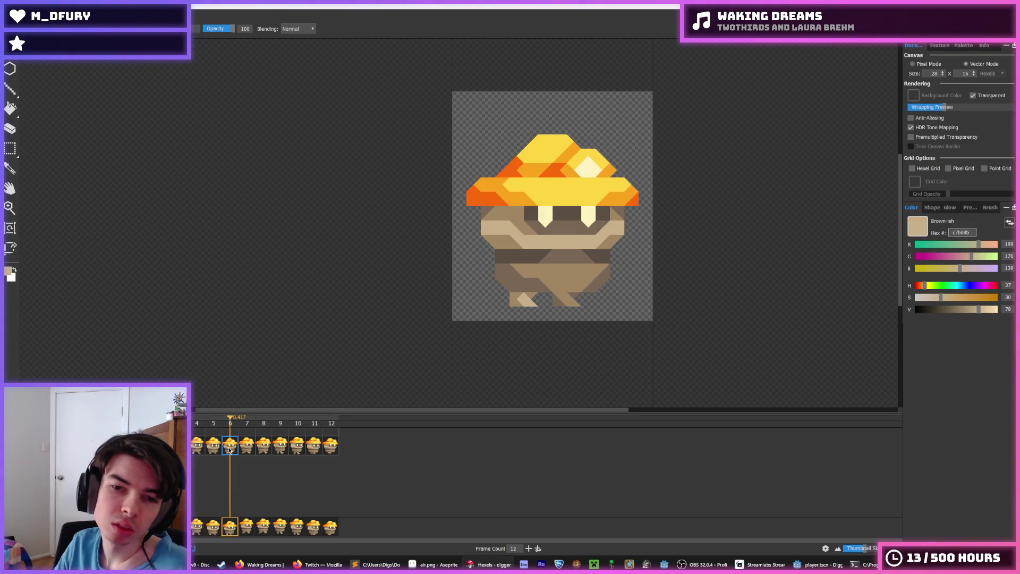
scroll(536, 318, "up", 2)
- Sample the miner's body brown from the sprite as the paint colour
left_click(603, 264, "alt")
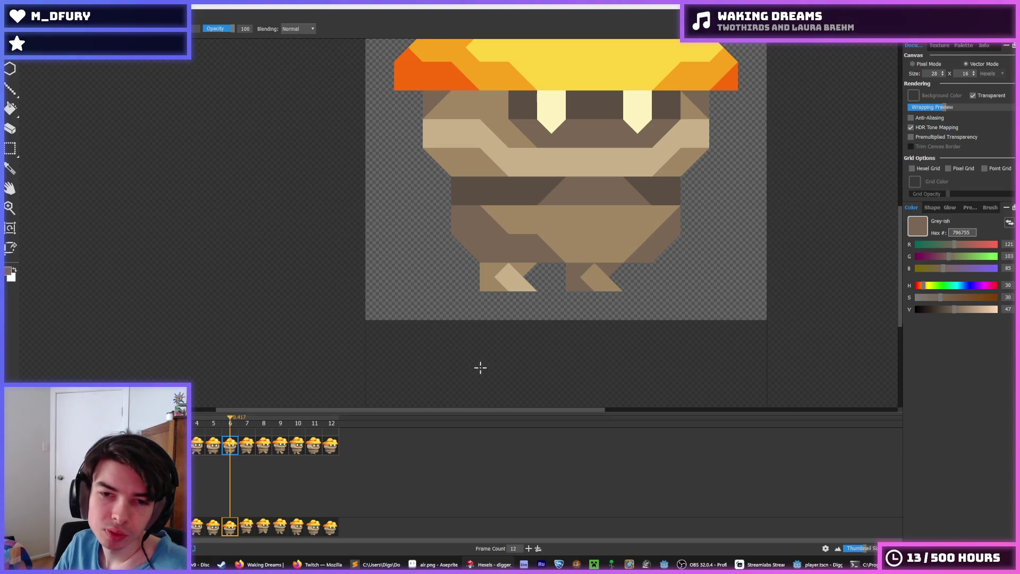
key("Right")
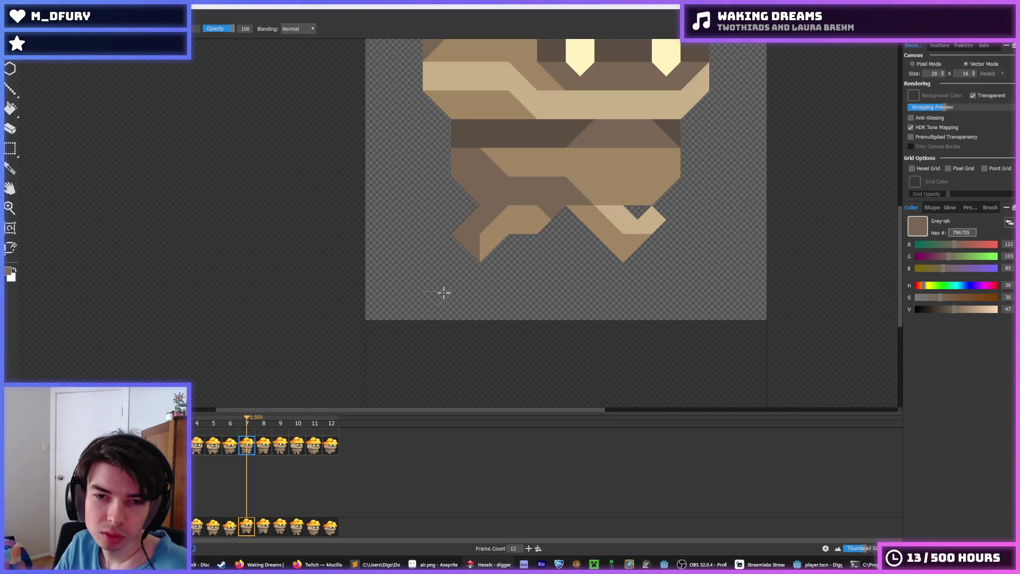
left_click(264, 446)
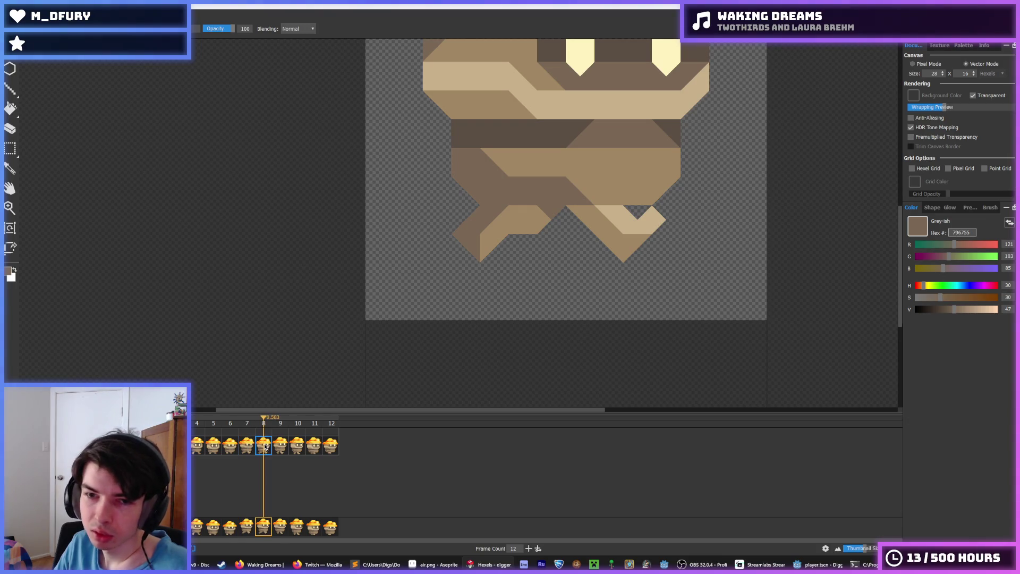
left_click(280, 446)
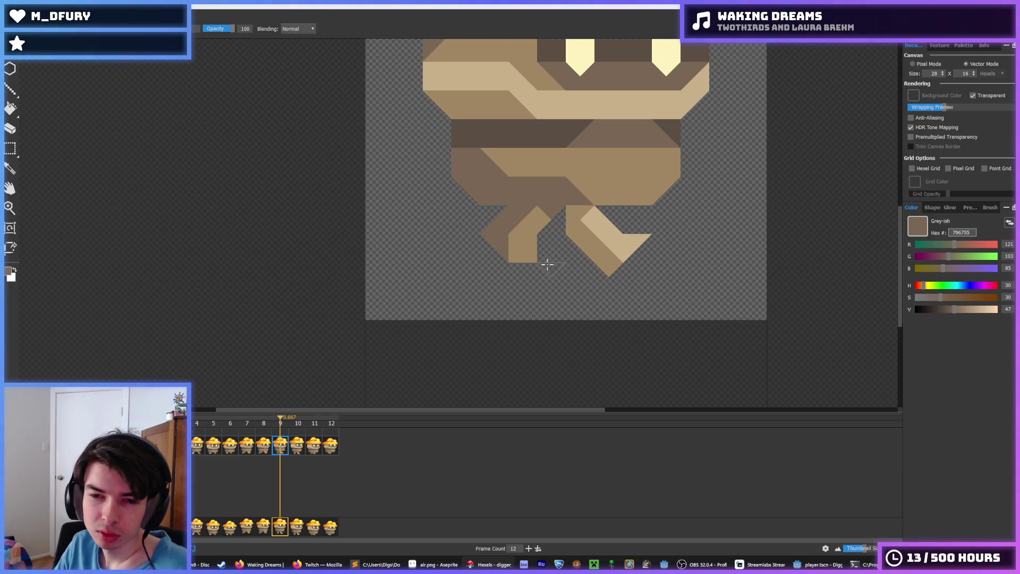
key("i")
left_click(588, 242)
key("b")
- Repaint frame 11's stray light tan foot hexel brown, checking it against frames 5 and 6
left_click(296, 449)
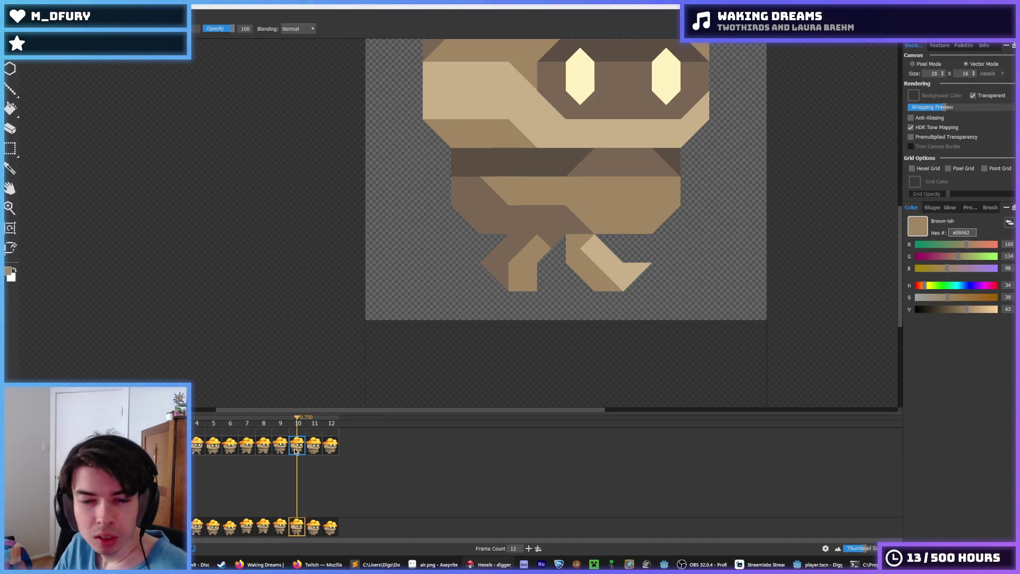
left_click(313, 449)
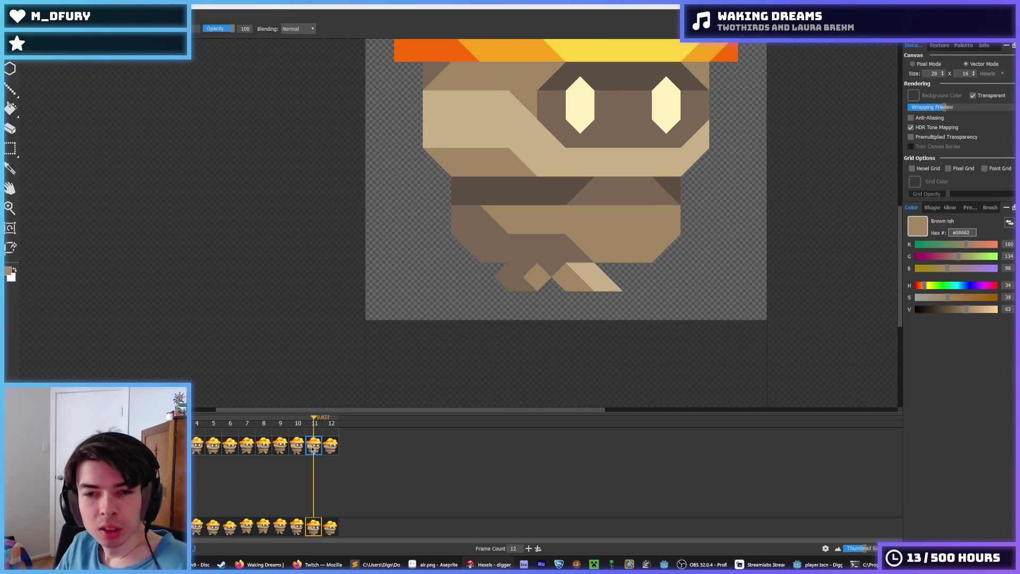
left_click(564, 277)
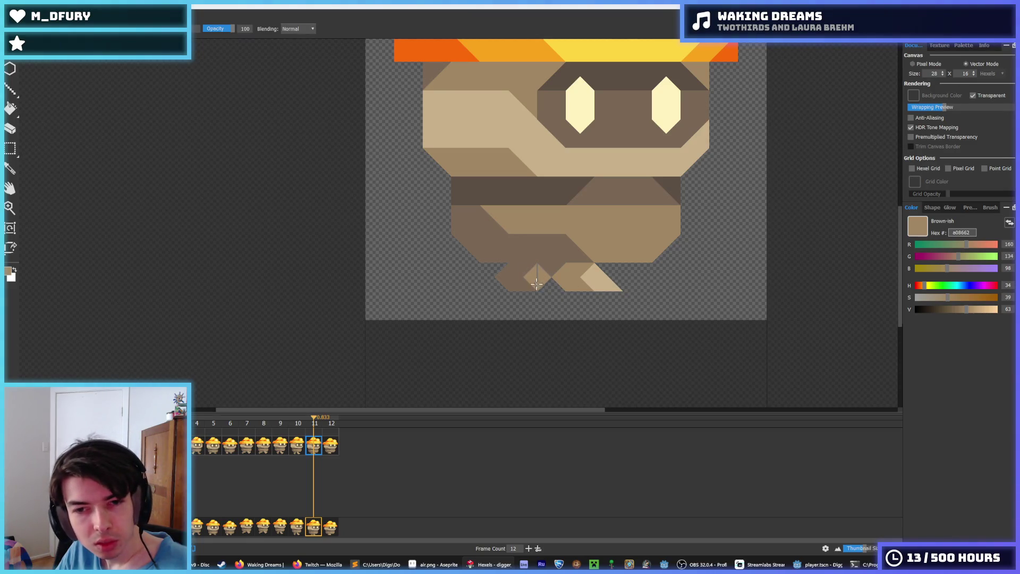
left_click(213, 448)
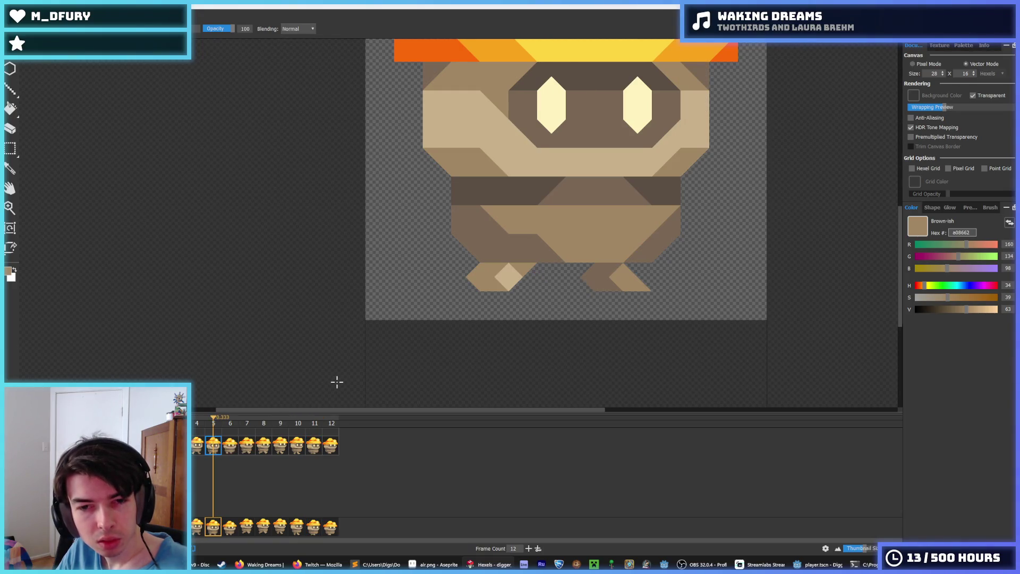
left_click(306, 450)
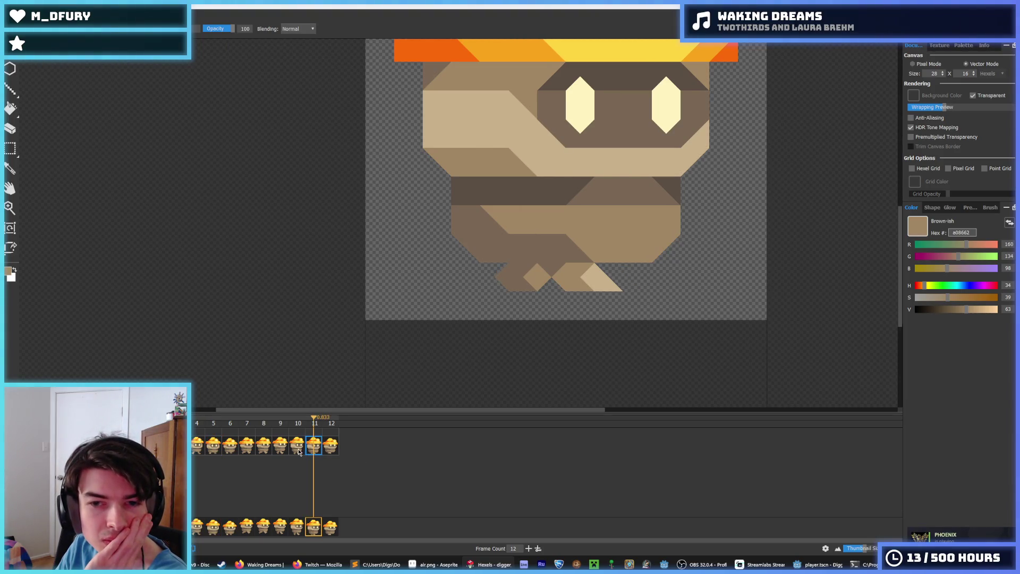
left_click(230, 450)
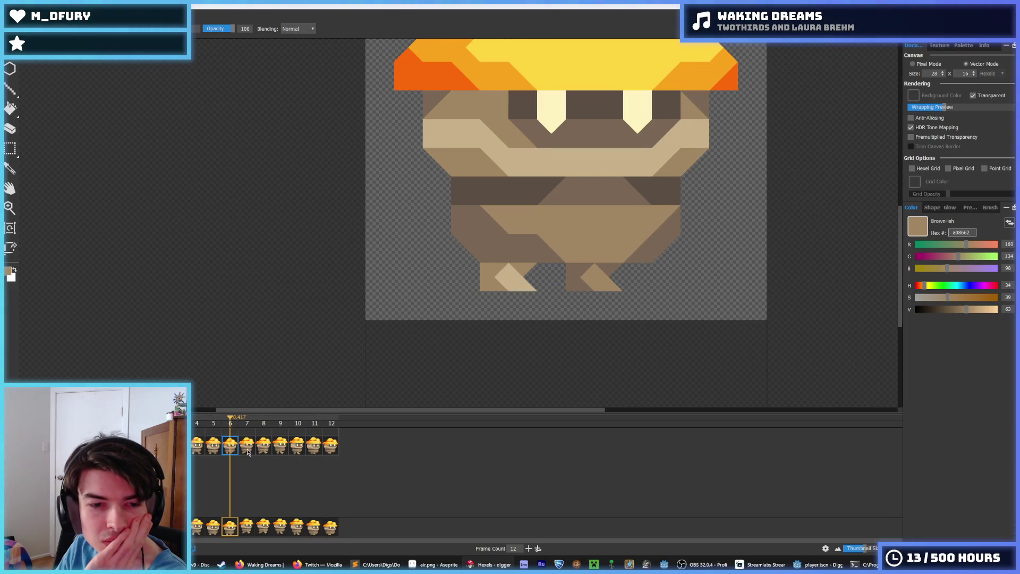
left_click(247, 452)
left_click(312, 449)
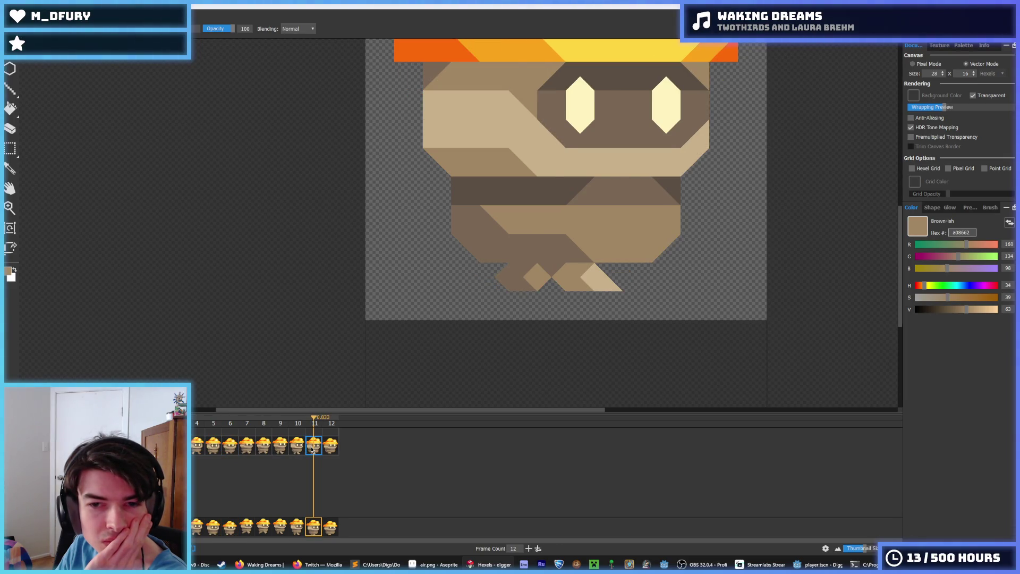
- Repaint frame 12's light tan foot triangle brown, comparing its legs with frames 5 and 6
left_click(331, 446)
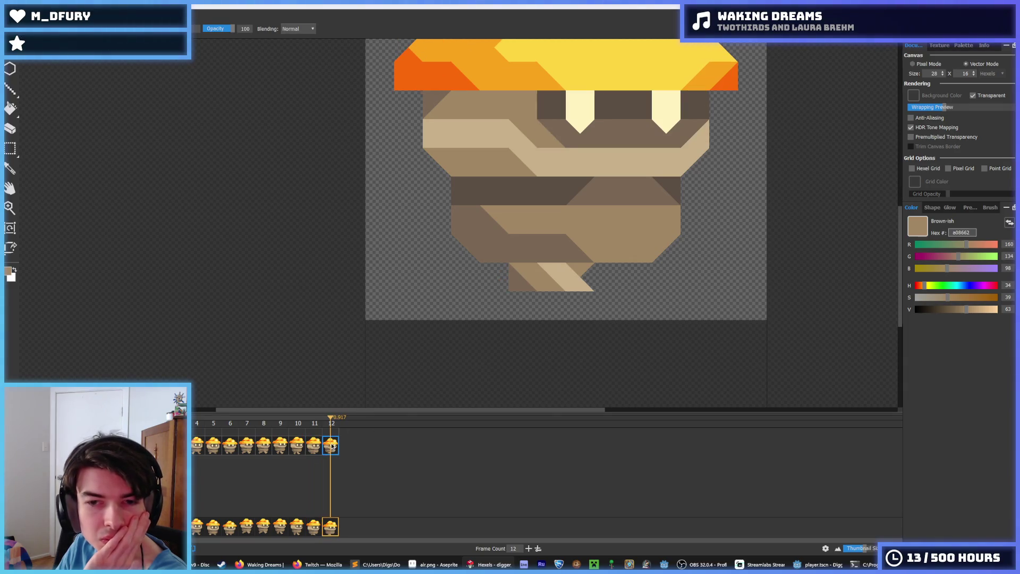
left_click(229, 446)
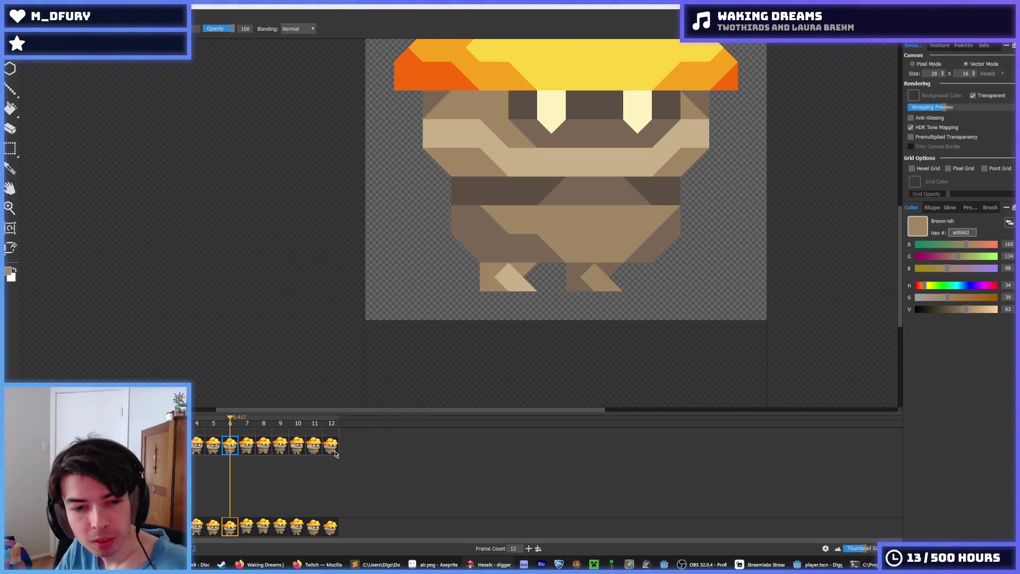
left_click(331, 446)
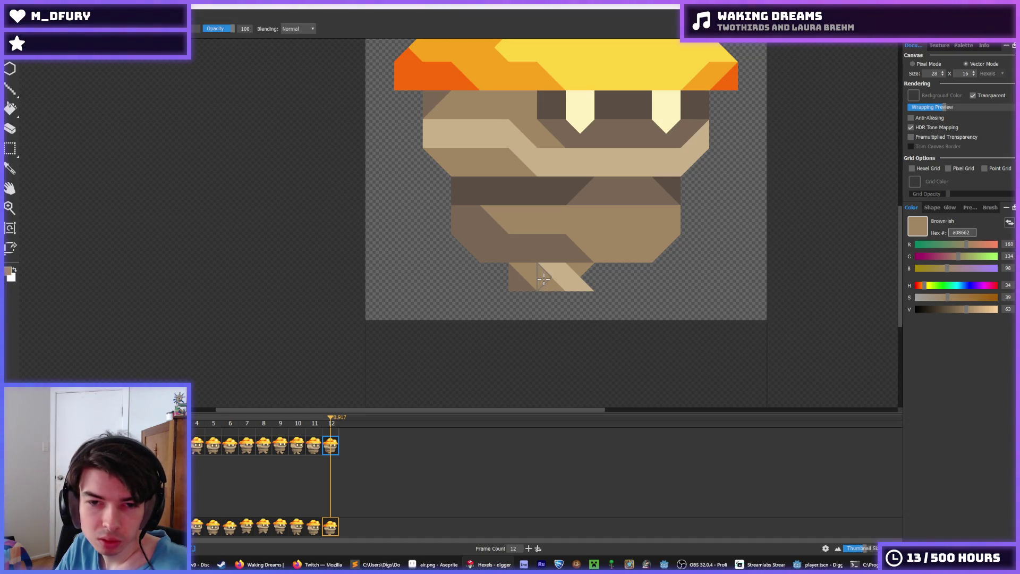
left_click(545, 278)
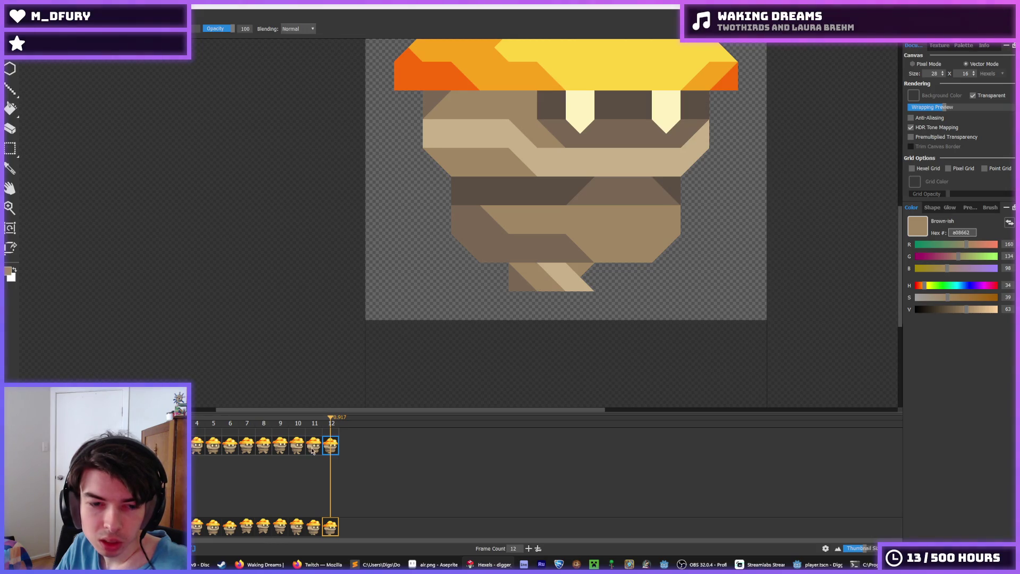
left_click(235, 449)
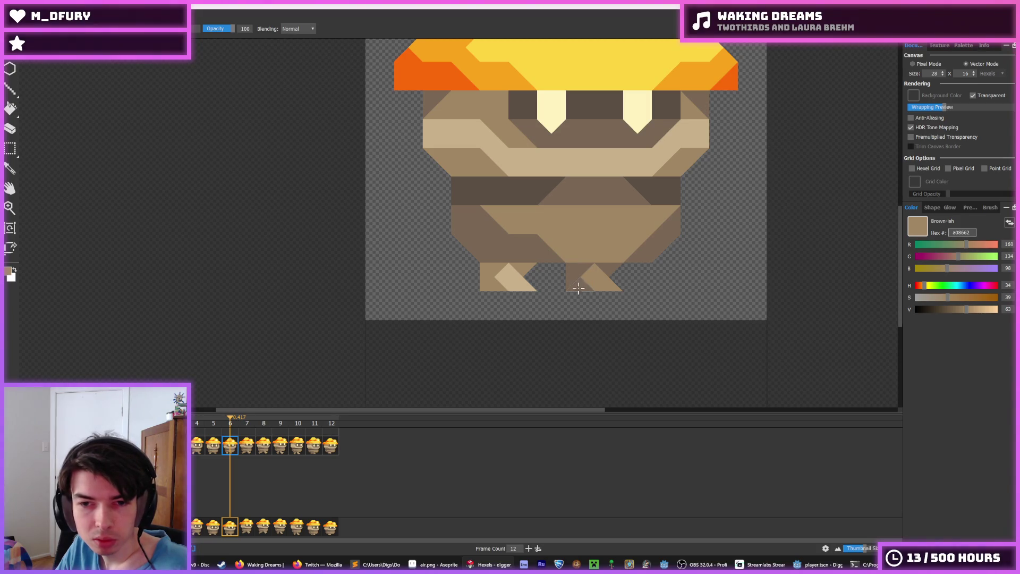
left_click(330, 446)
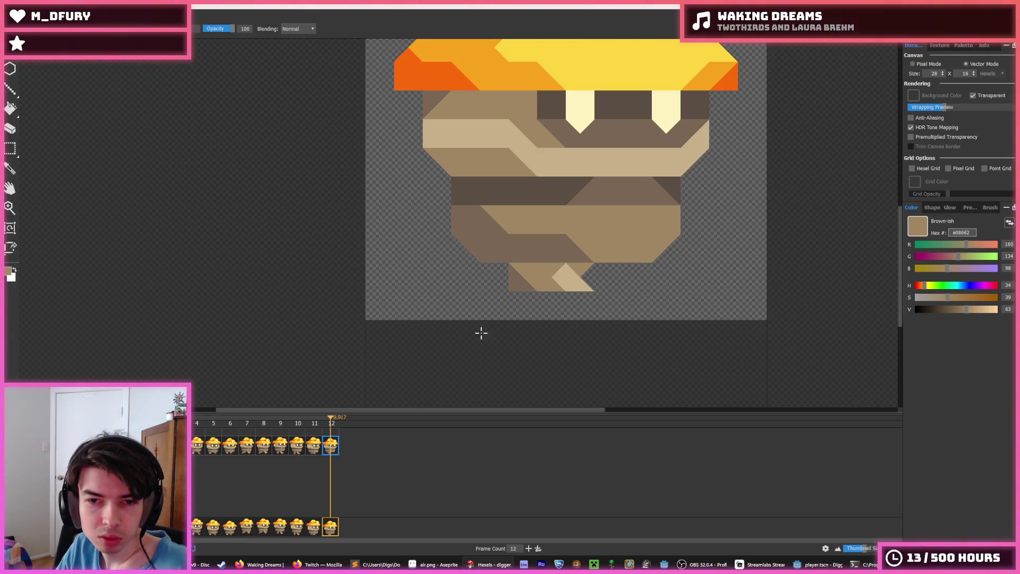
left_click(231, 452)
left_click(325, 451)
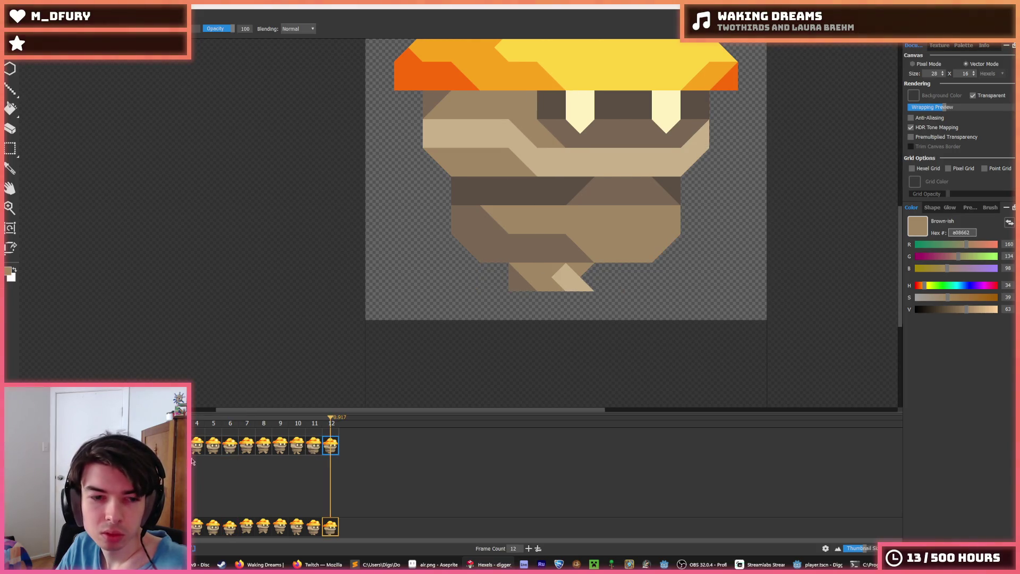
scroll(395, 289, "down", 5)
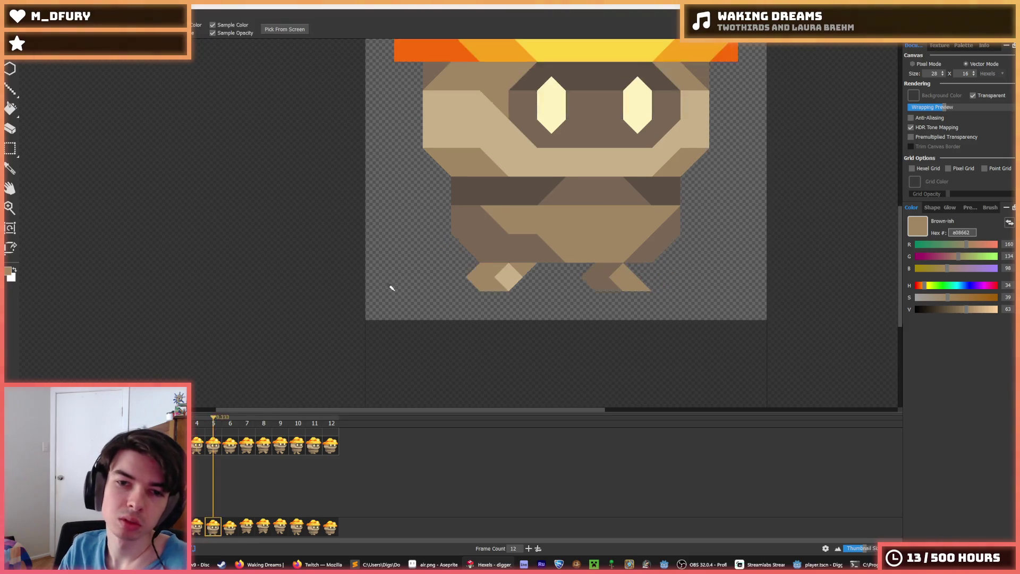
key("b")
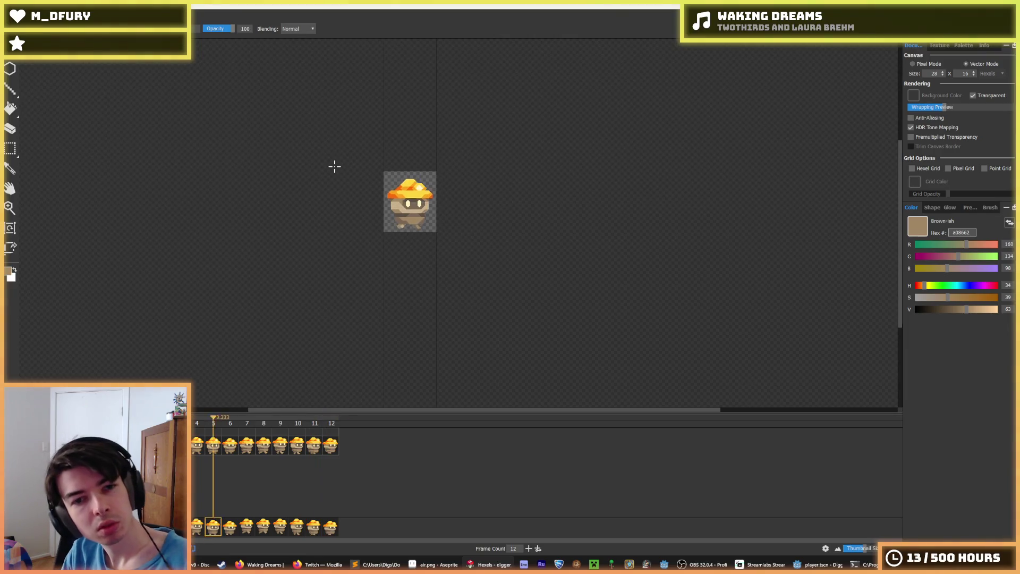
- Export the walk animation as a spritesheet that overwrites walk.png, confirming the replacement
left_click(13, 51)
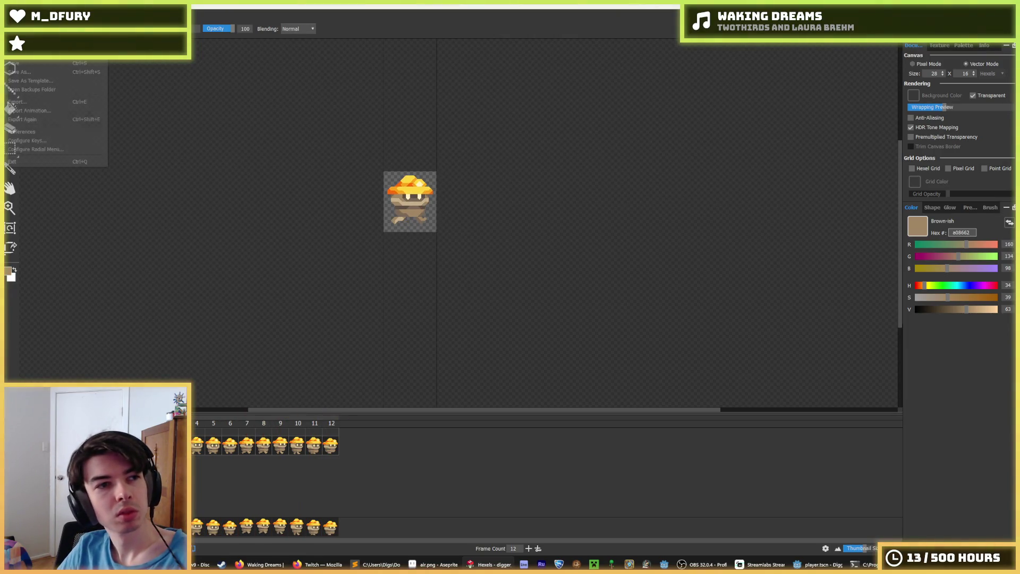
left_click(43, 112)
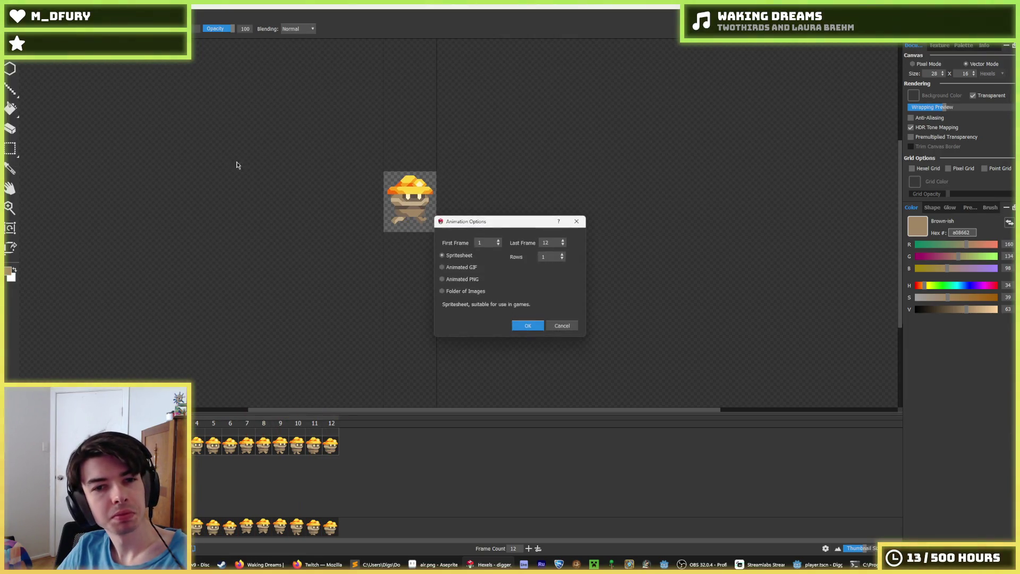
left_click(534, 326)
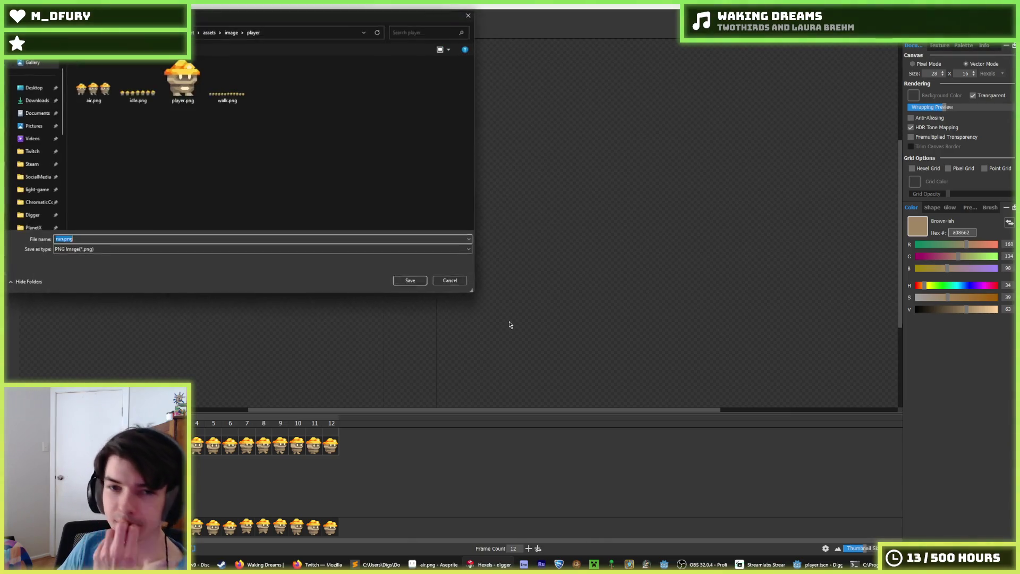
double_click(231, 87)
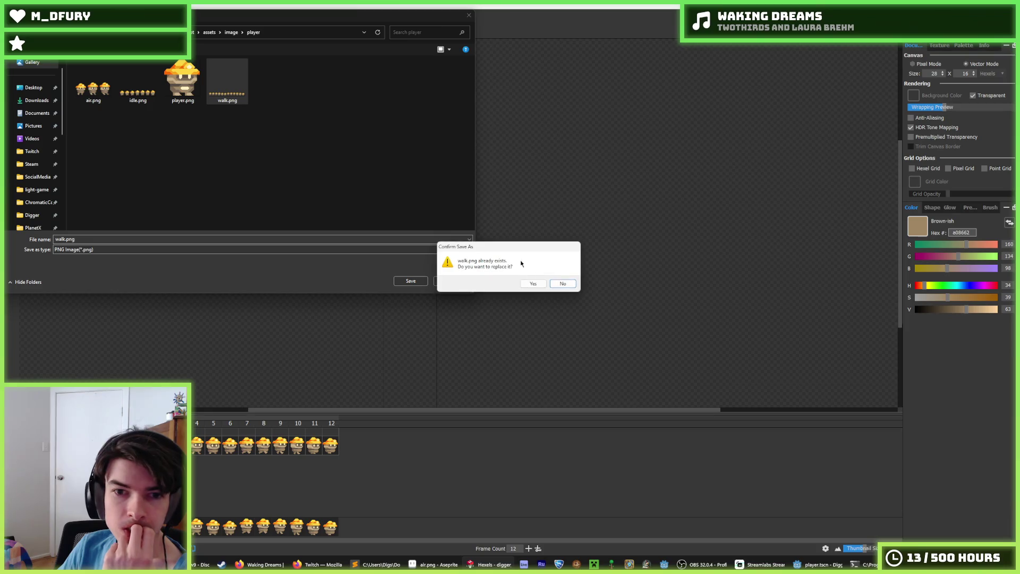
left_click(534, 282)
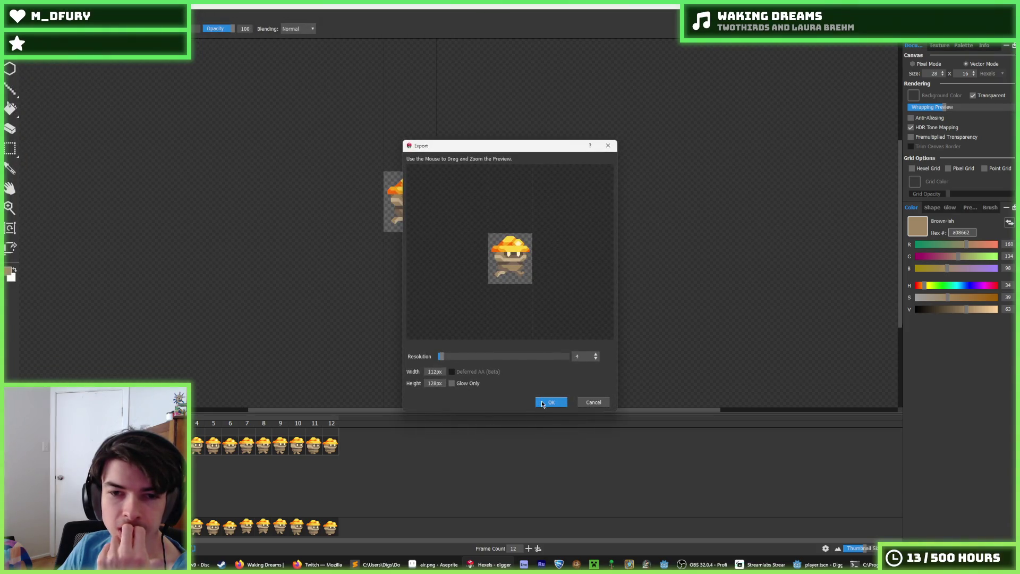
left_click(541, 401)
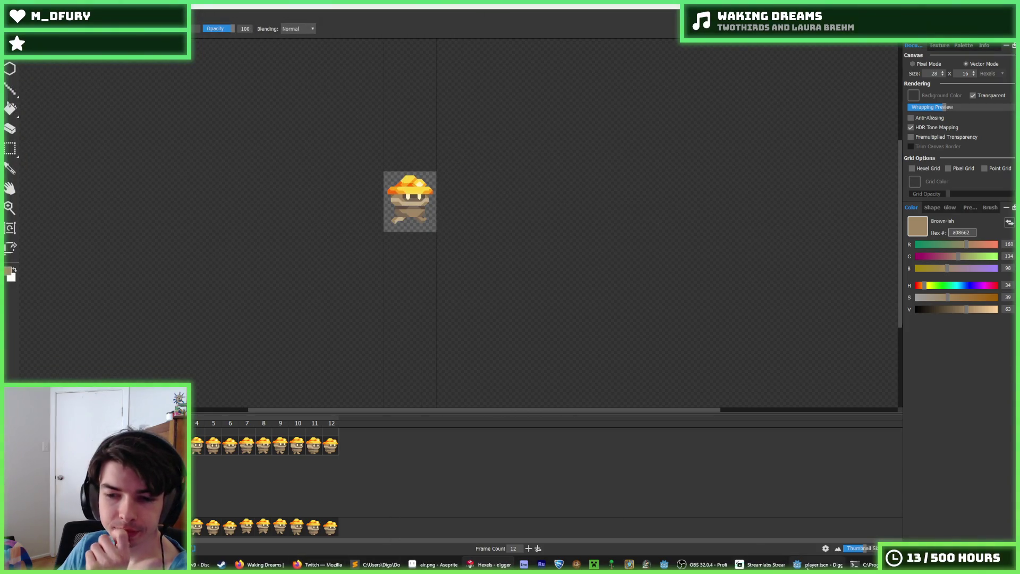
left_click(807, 565)
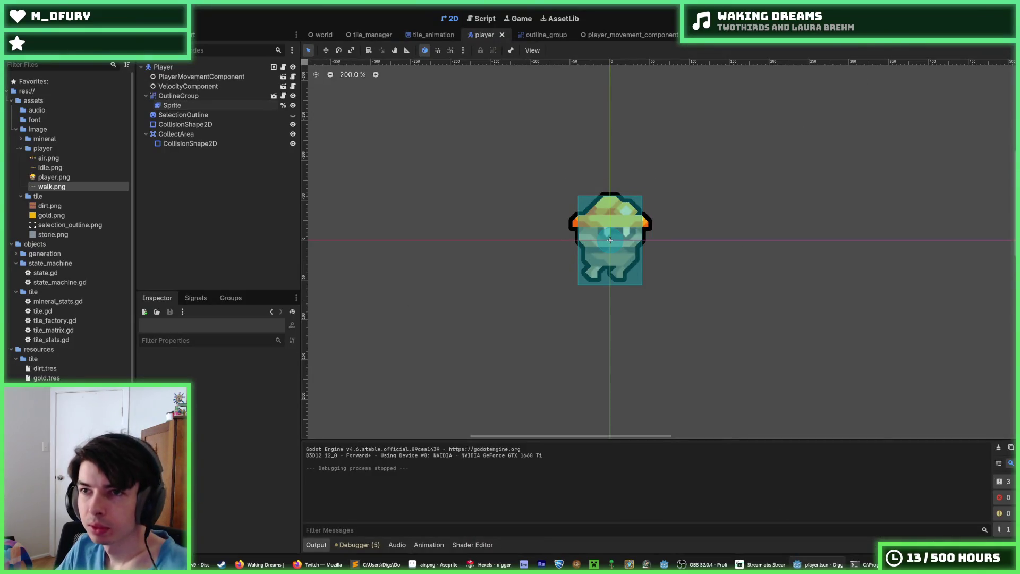
- Run the game with F5 and walk the miner left and right
key("F5")
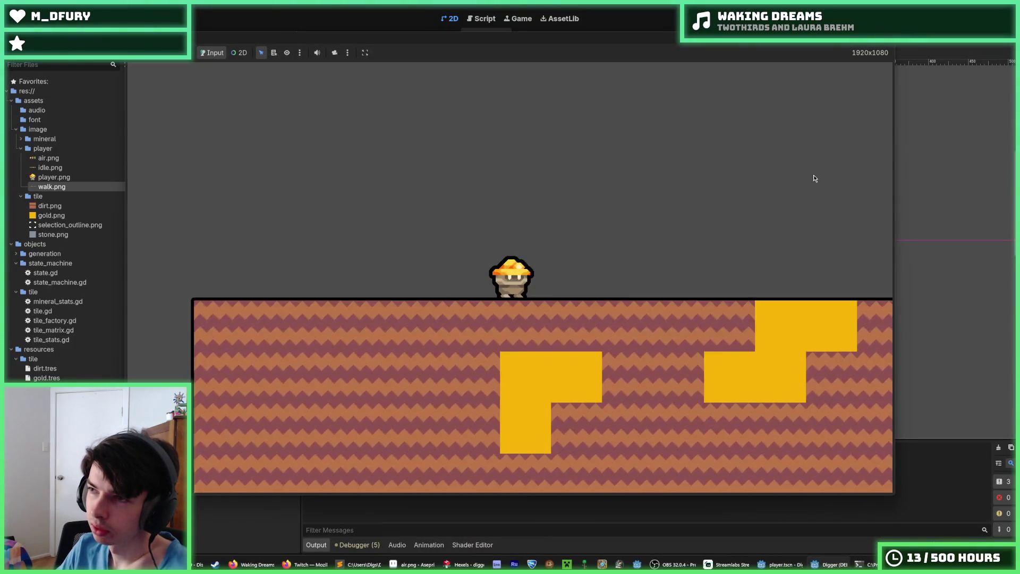
key("Right")
key("Left")
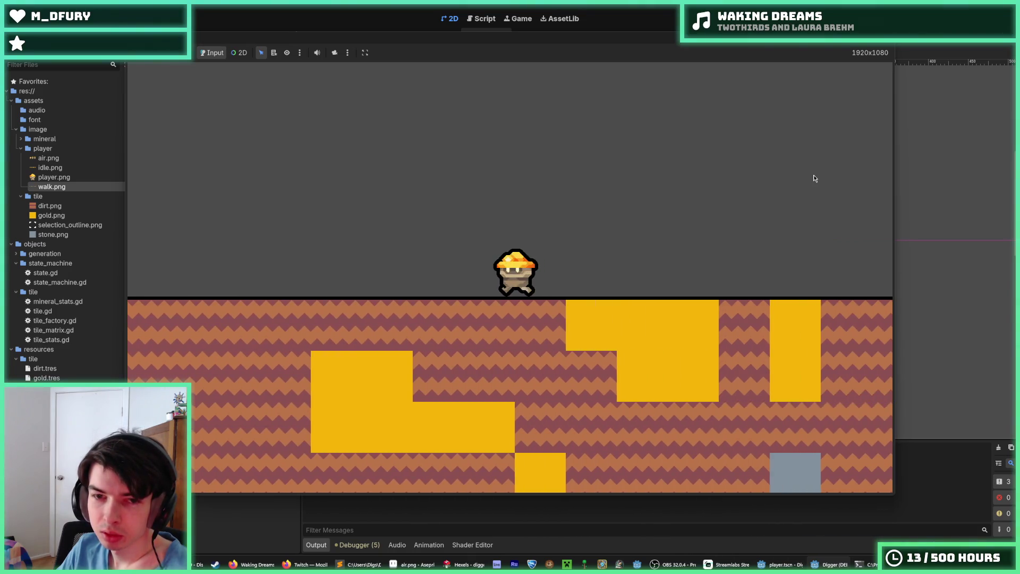
key("Left")
key("Left")
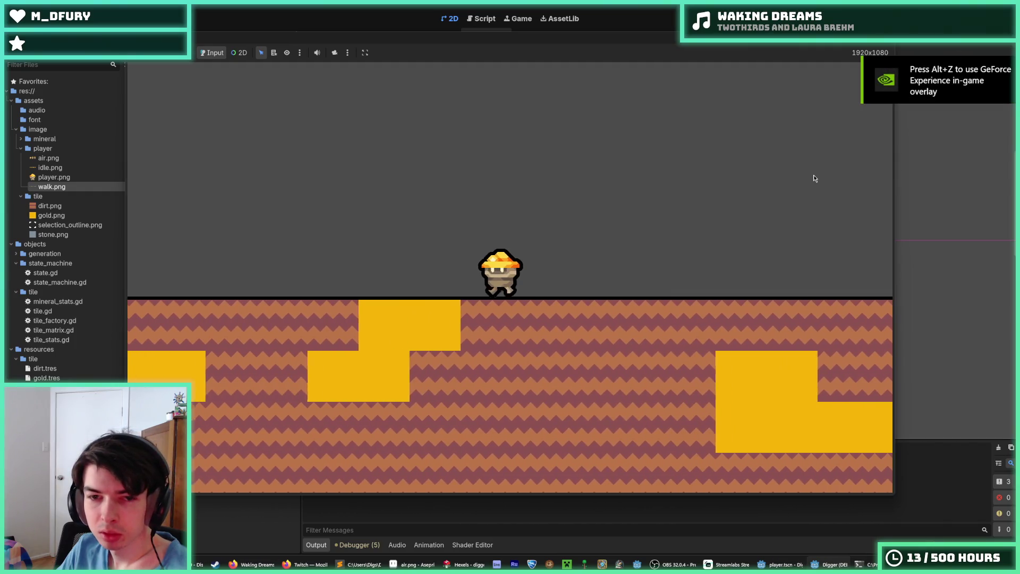
key("Right")
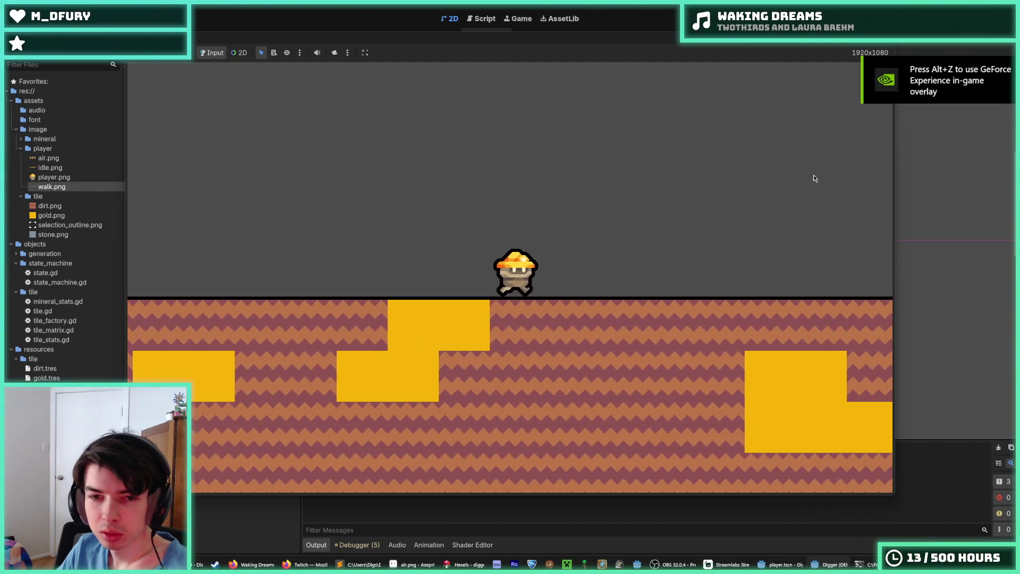
key("Right")
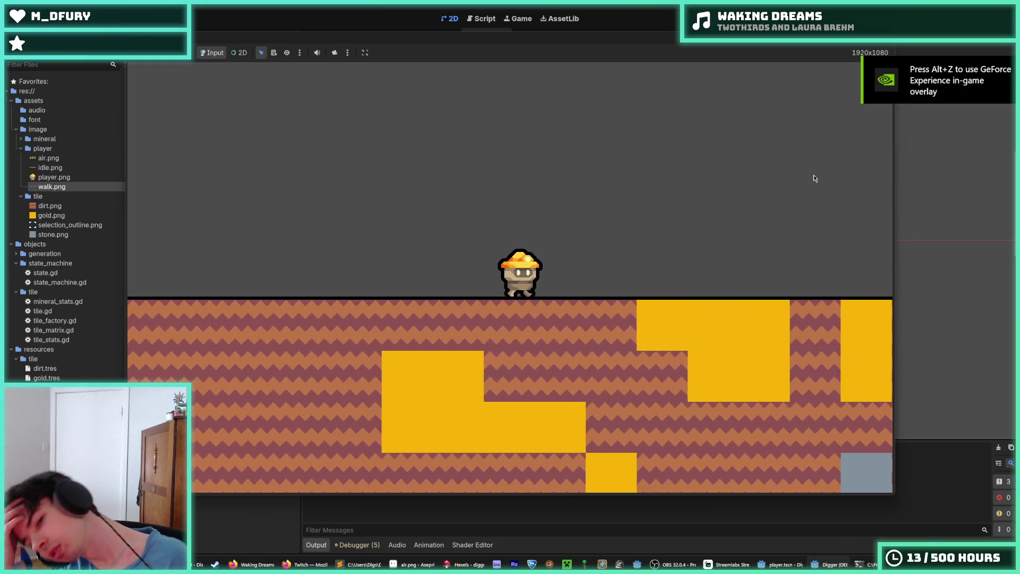
key("Right")
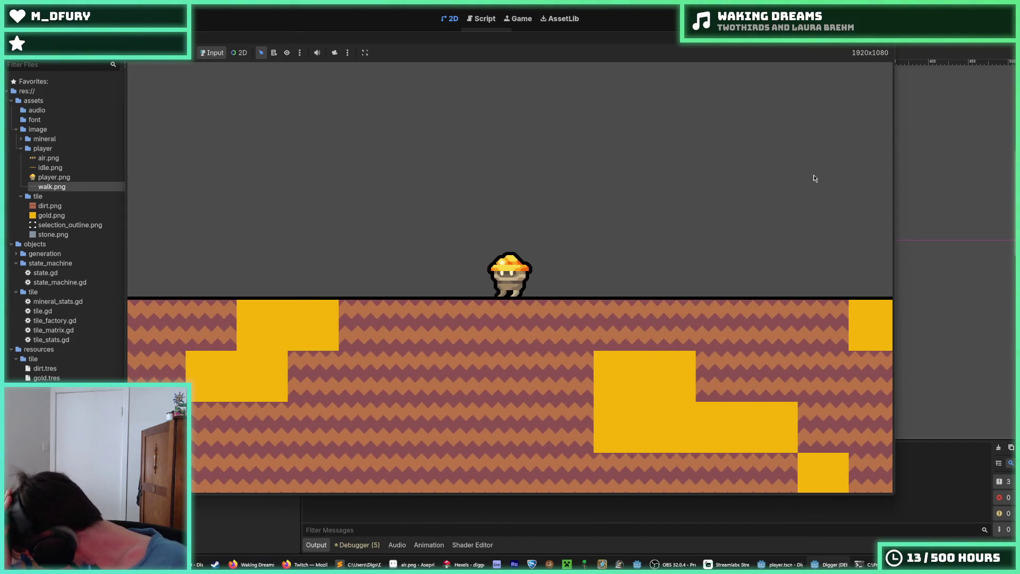
key("Right")
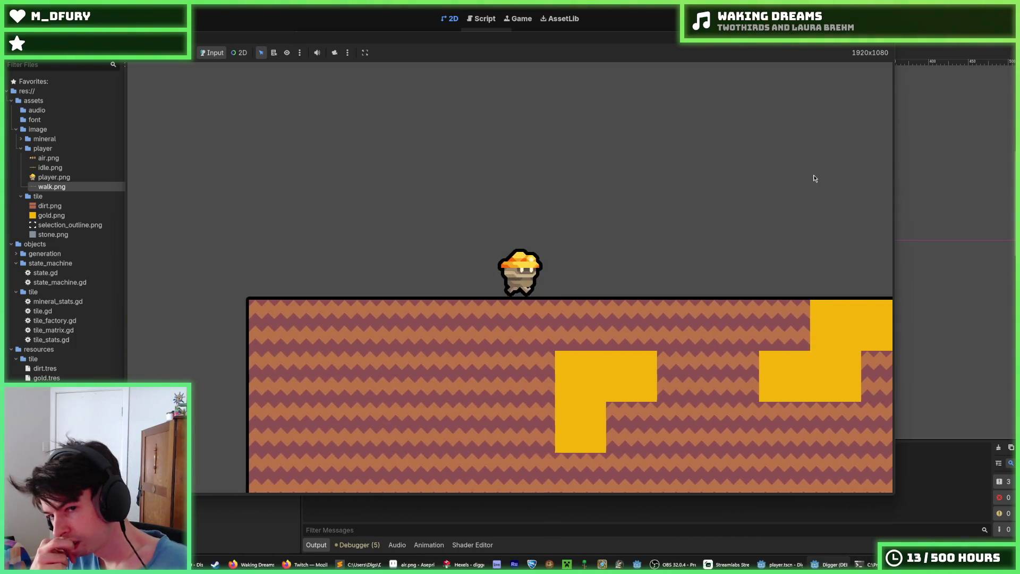
key("Right")
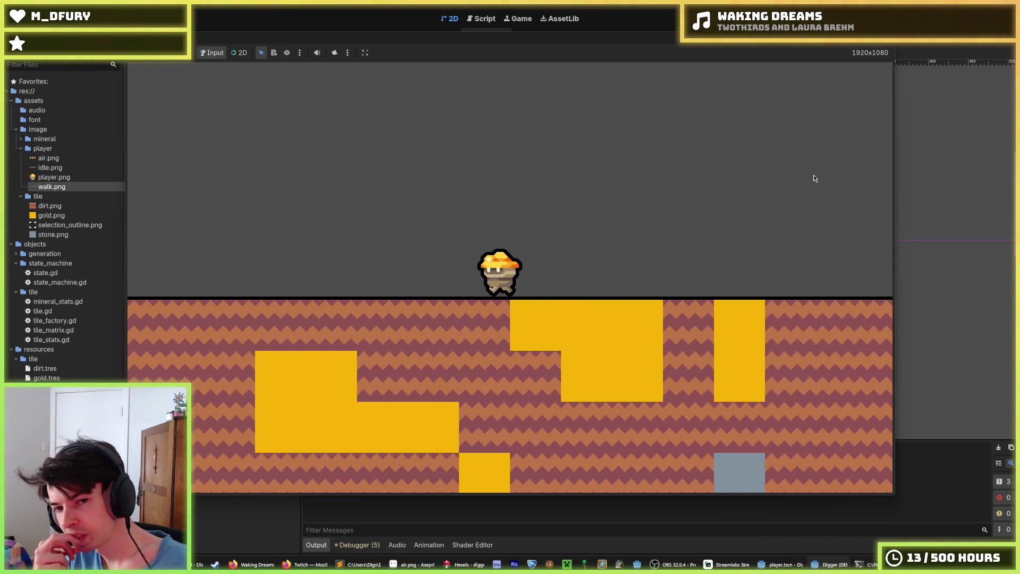
- Keep walking the miner back and forth, then dig downward and rise off the ground
key("Left")
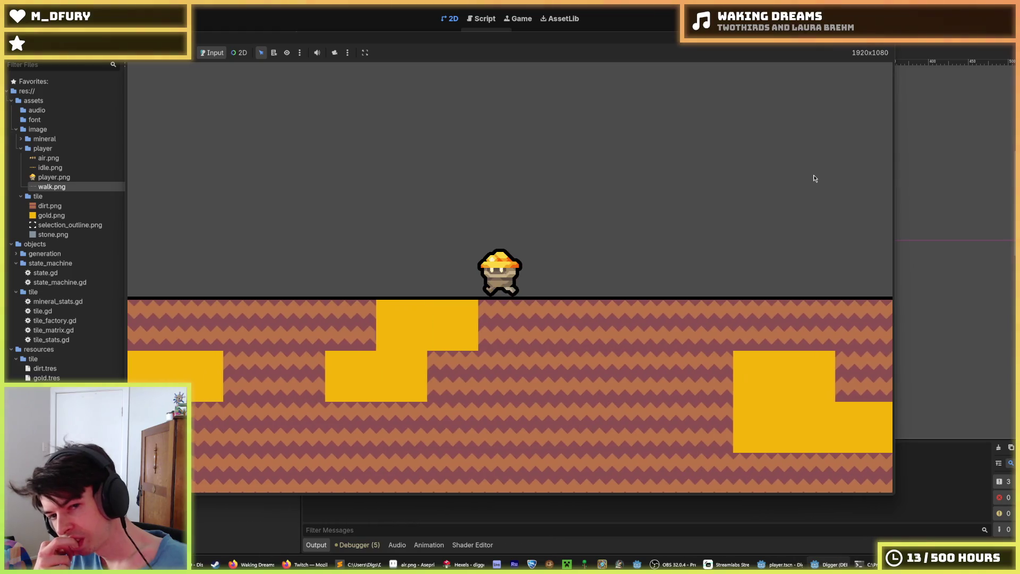
key("Right")
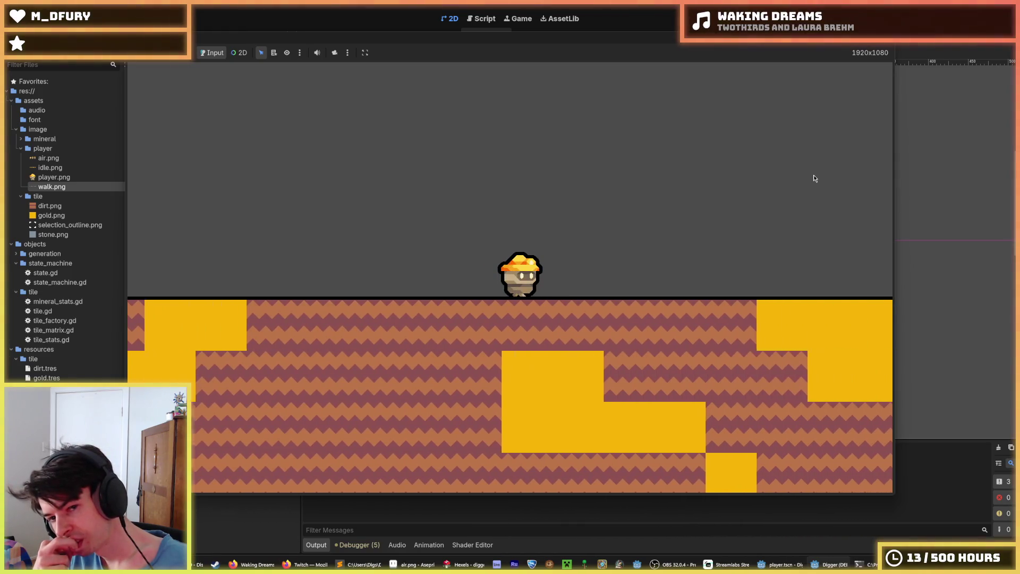
key("Right")
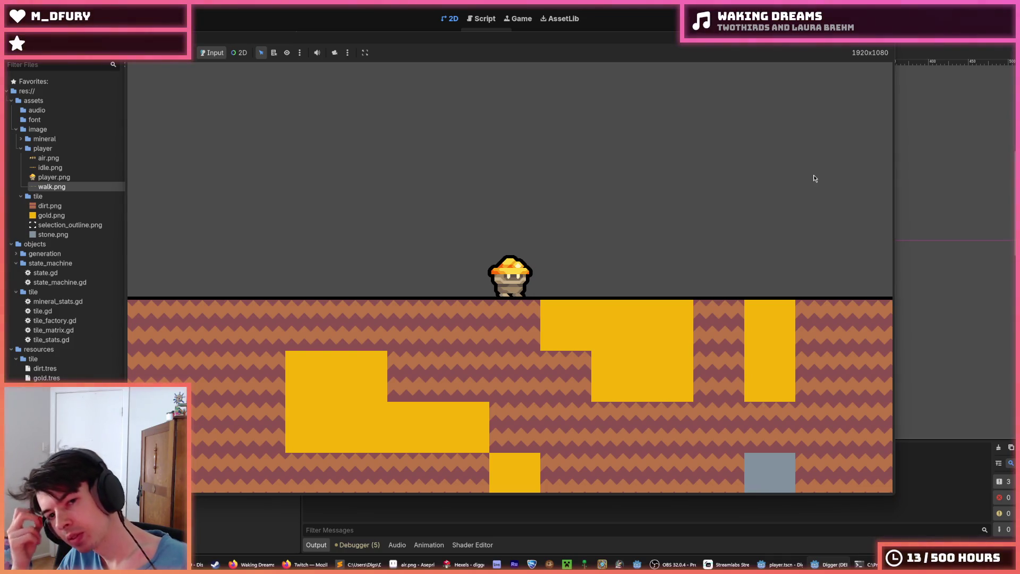
key("Right")
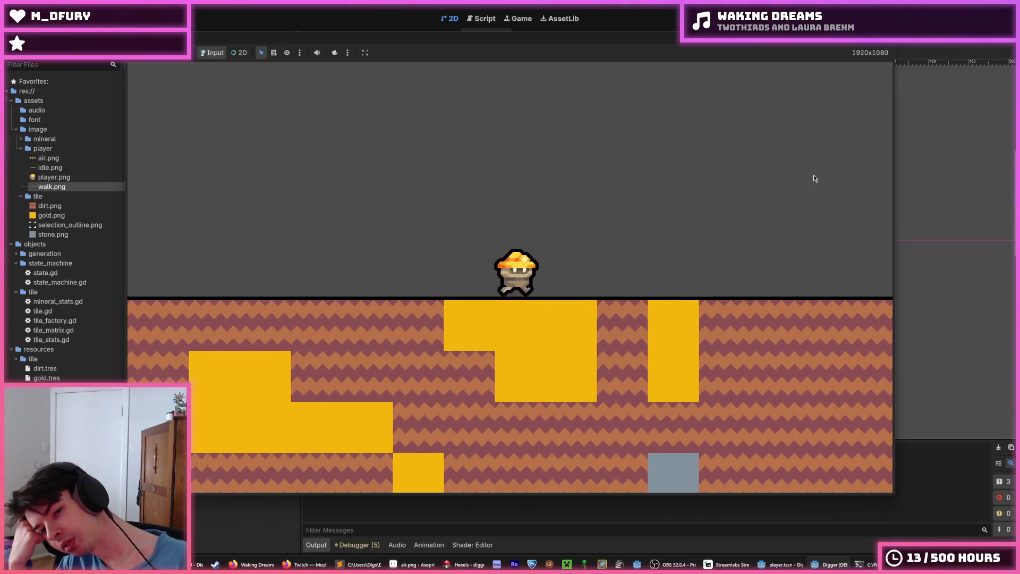
key("Right")
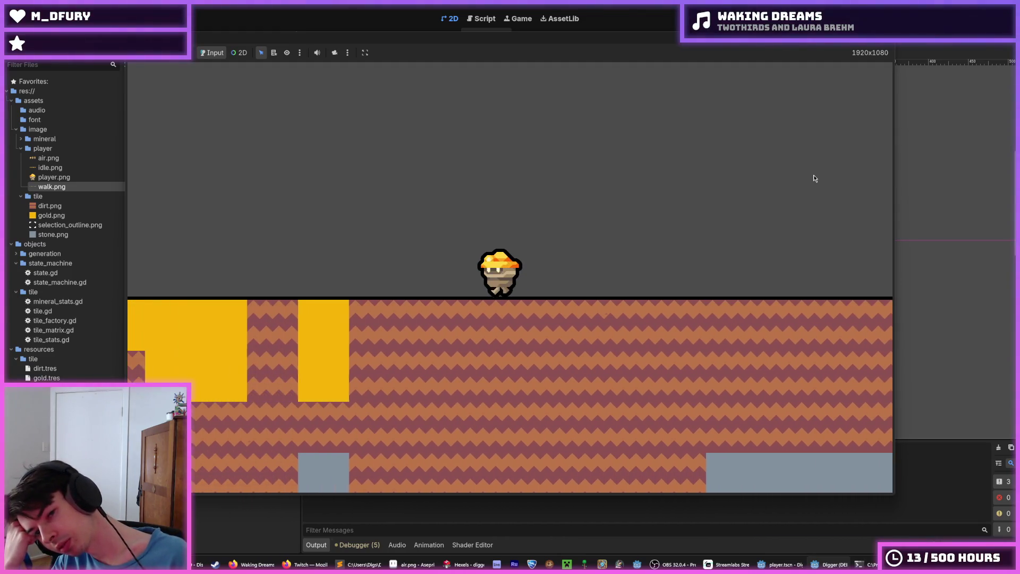
key("Left")
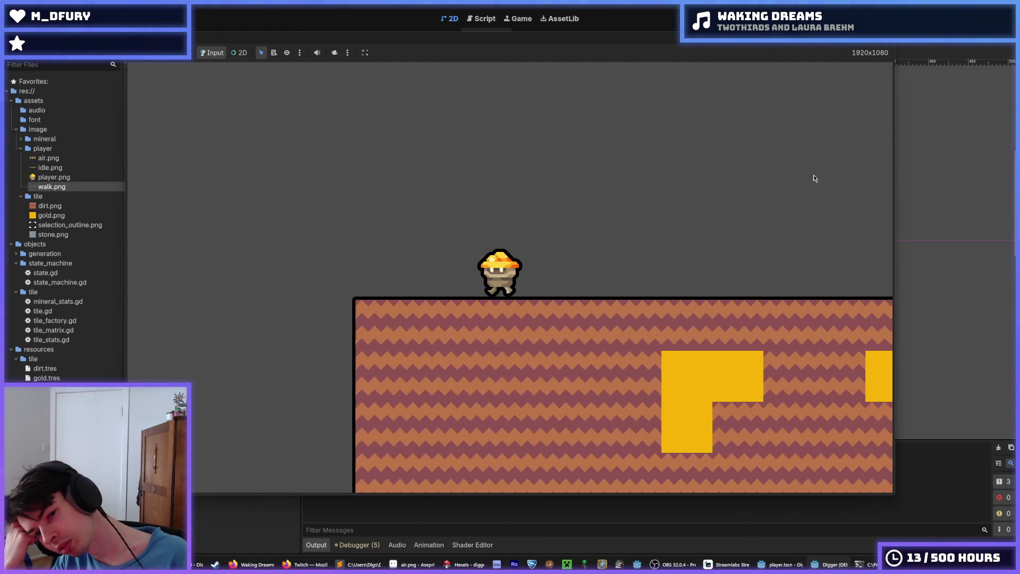
key("Right")
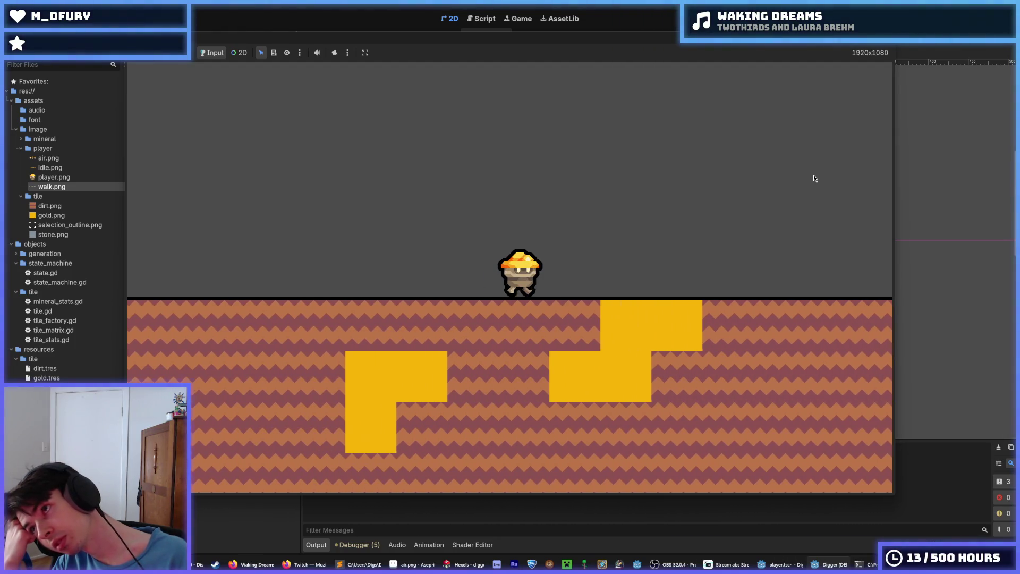
key("Down")
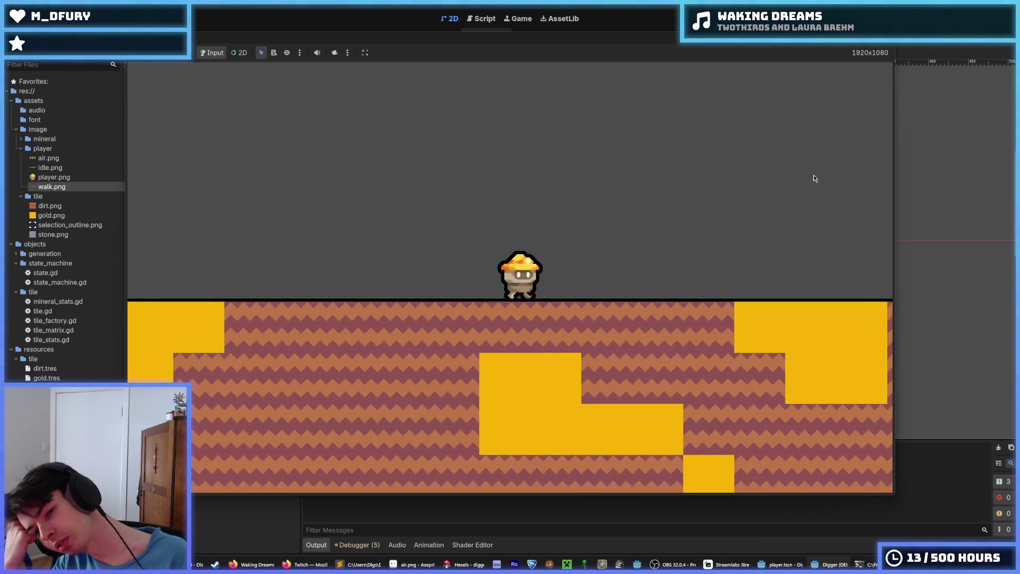
key("Left")
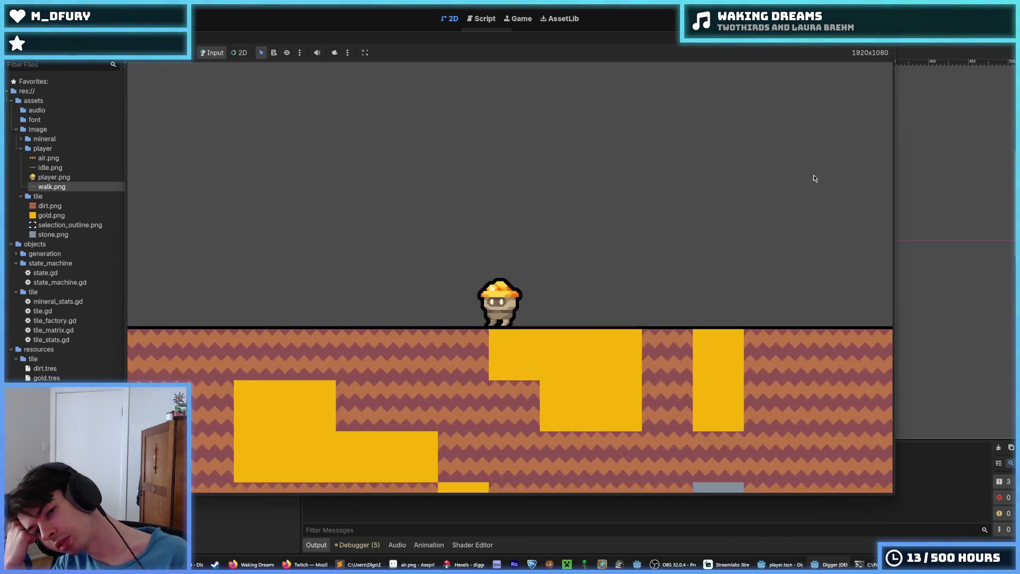
key("Up")
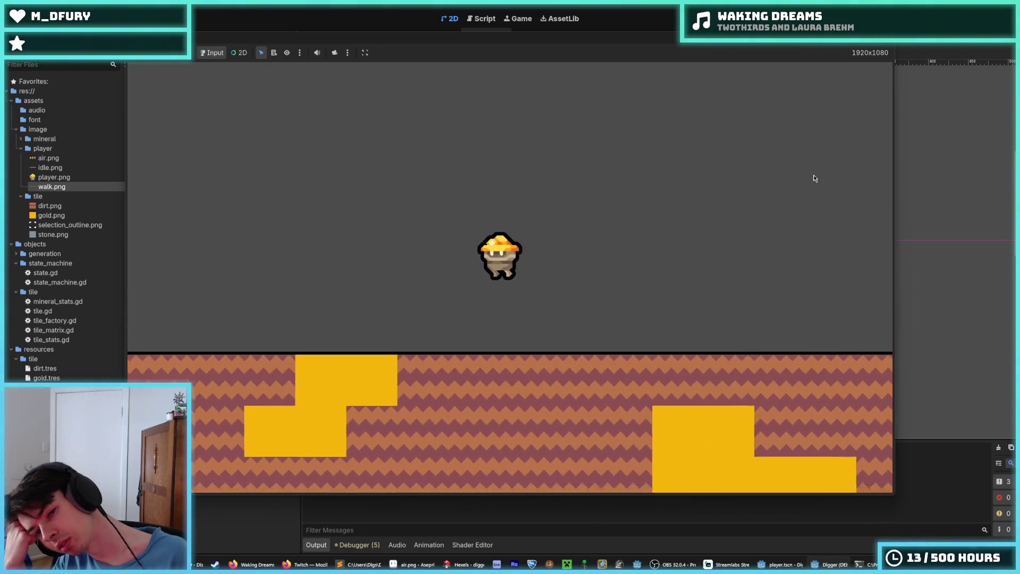
- Make the miner jump repeatedly while drifting left and right across the terrain
key("Right")
key("Up")
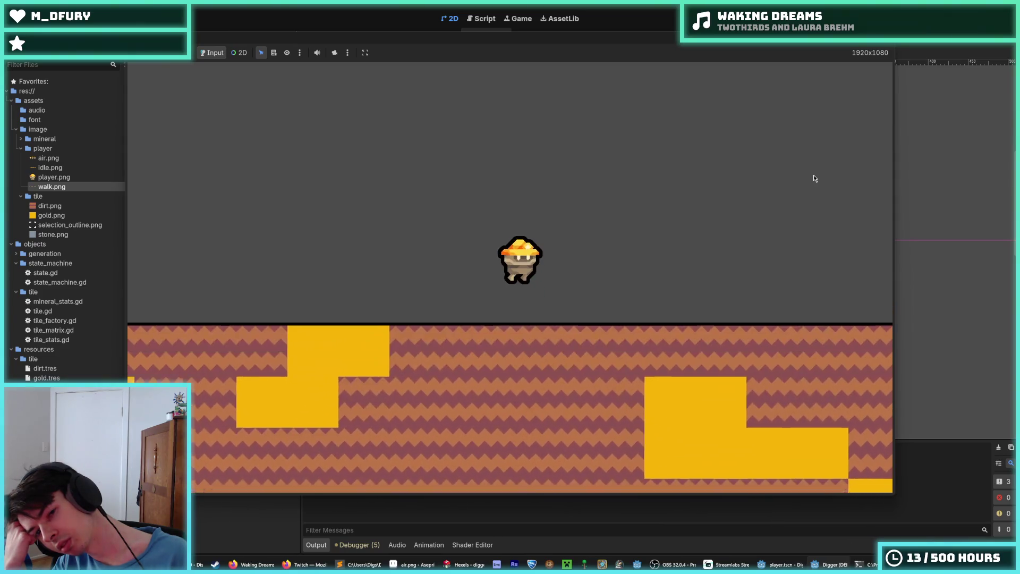
key("Up")
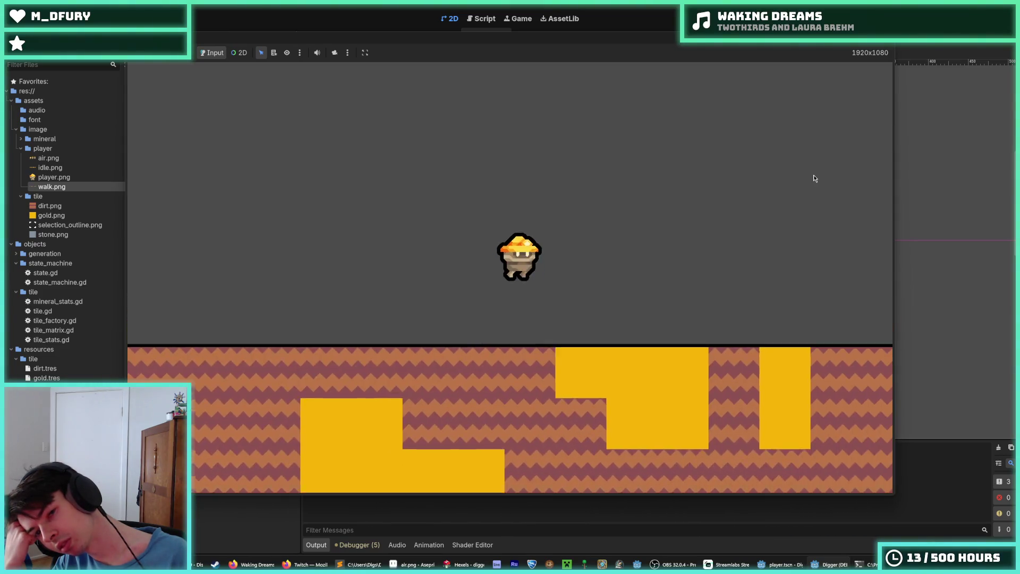
key("Left")
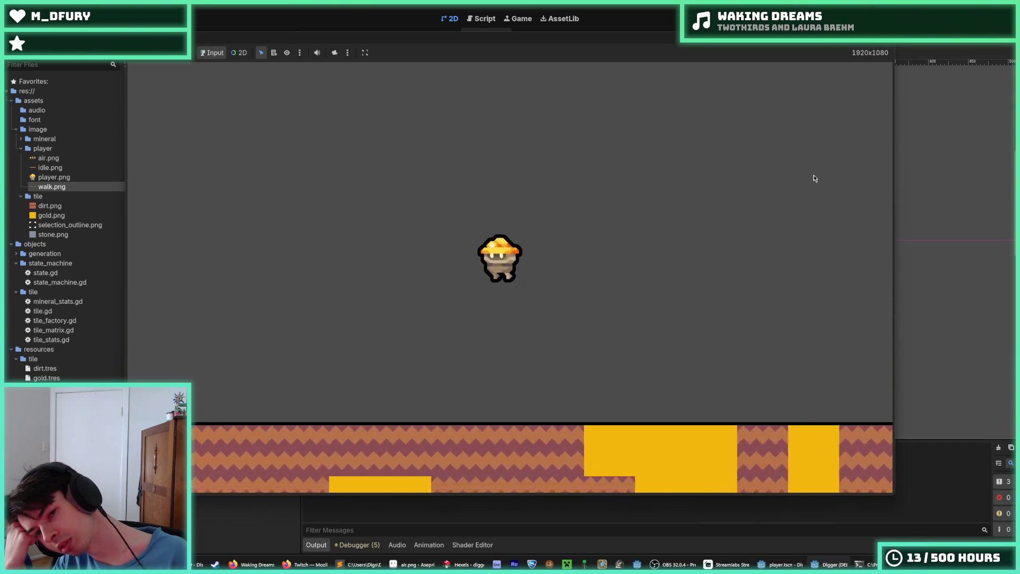
key("Up")
key("Up")
key("Right")
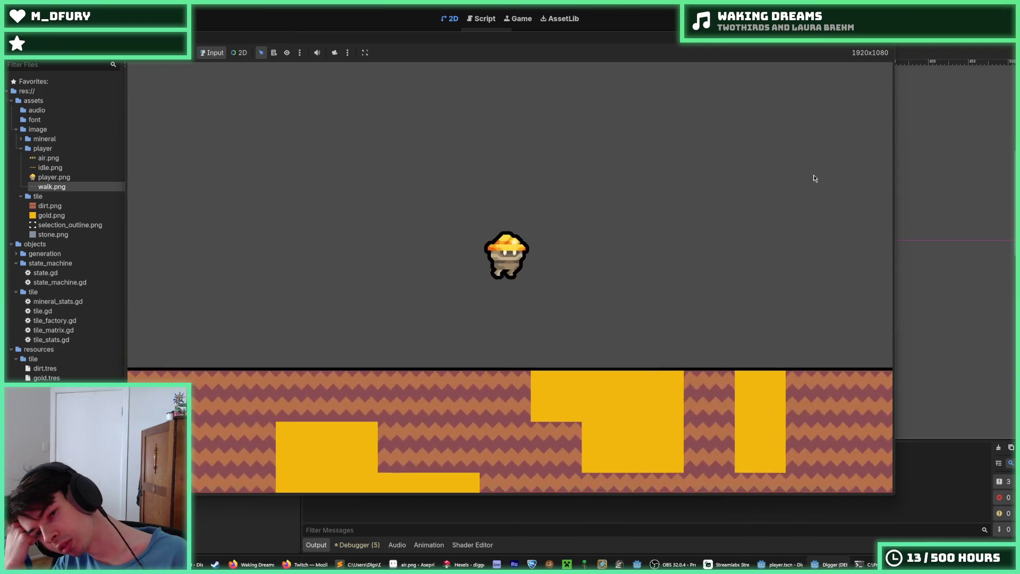
key("Up")
key("Left")
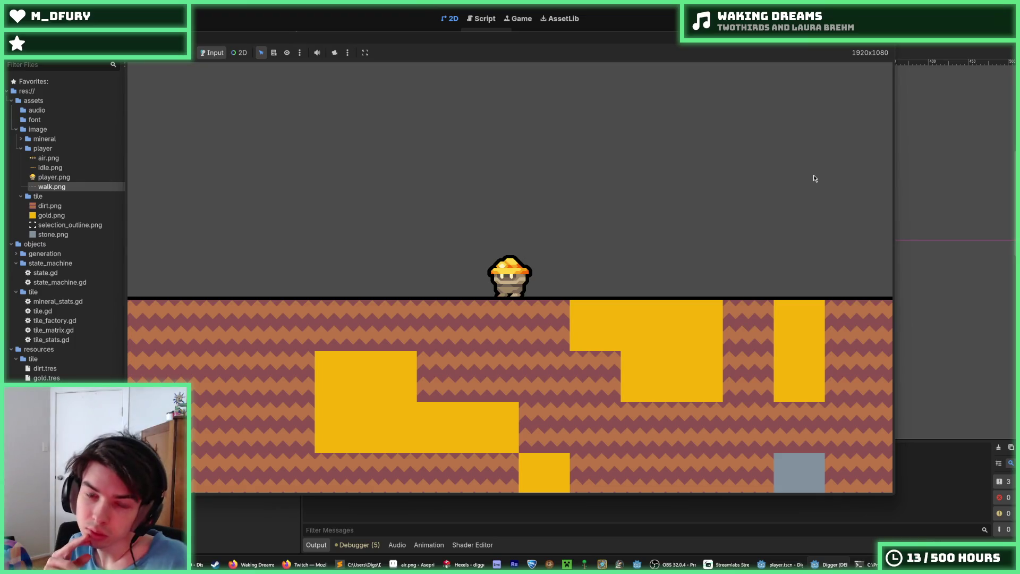
key("Up")
key("Right")
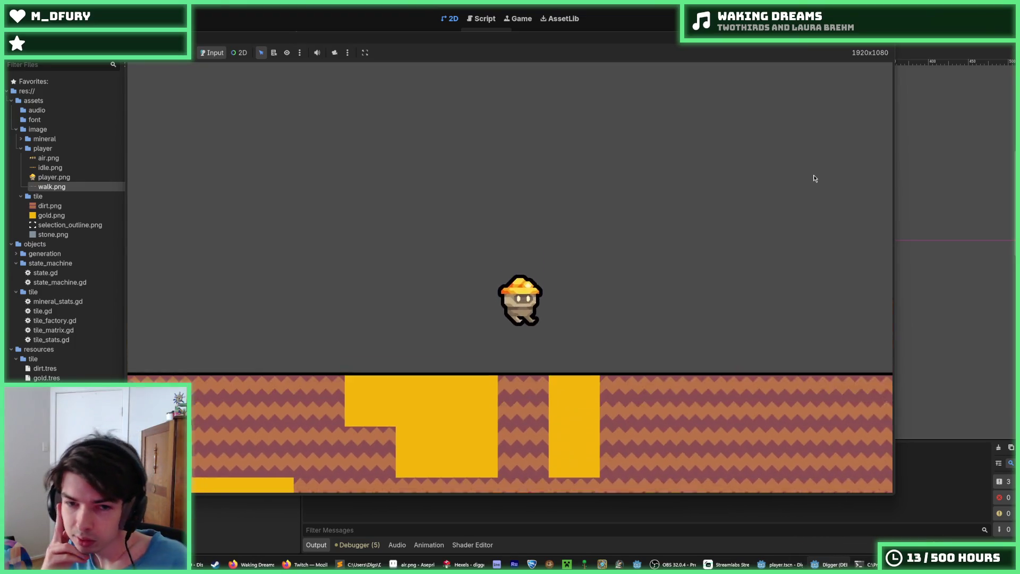
key("Up")
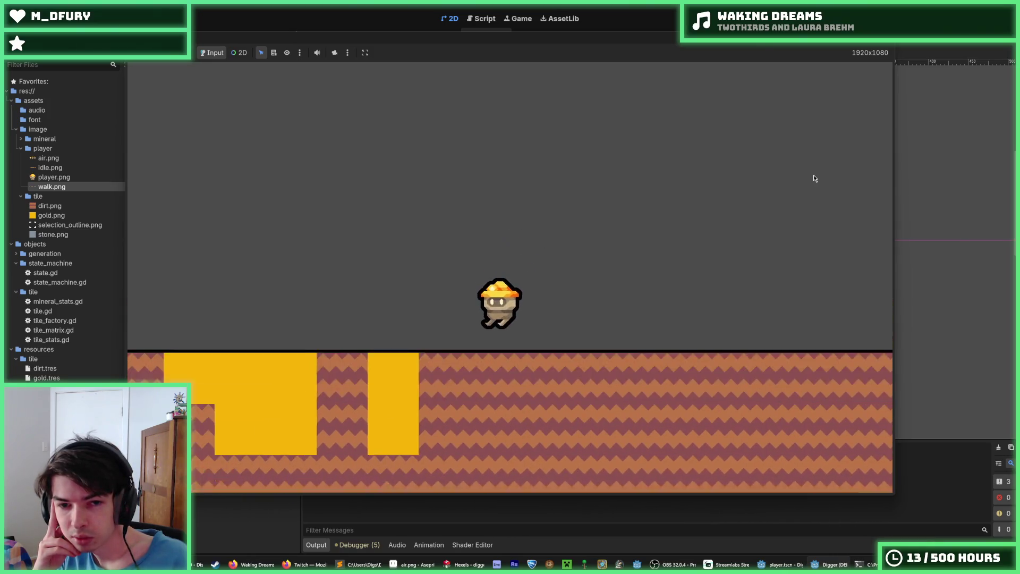
- Jump the miner leftward, then rightward, and stop the game with F8
key("Up")
key("Left")
key("Up")
key("Left")
key("Up")
key("Left")
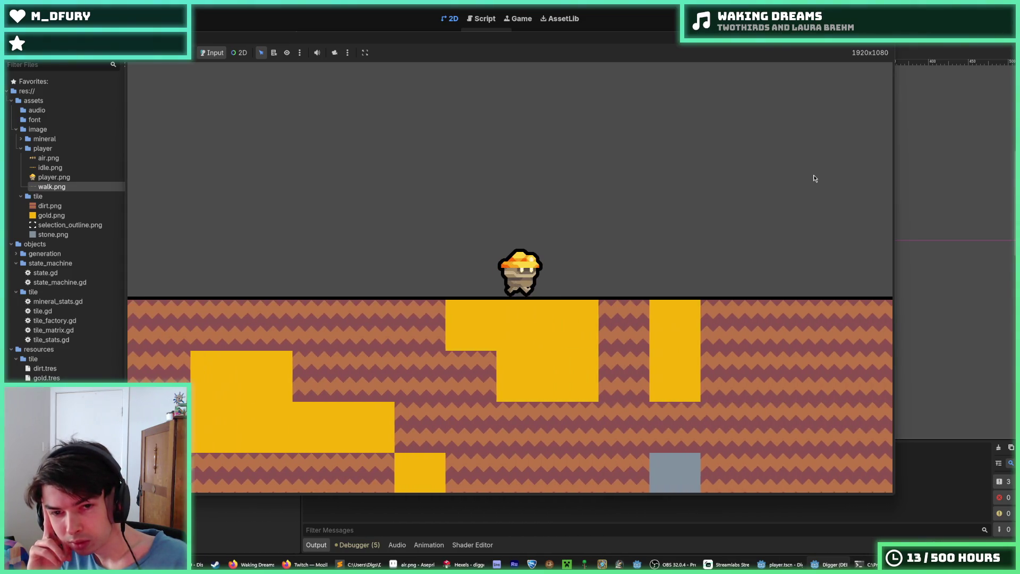
key("Up")
key("Right")
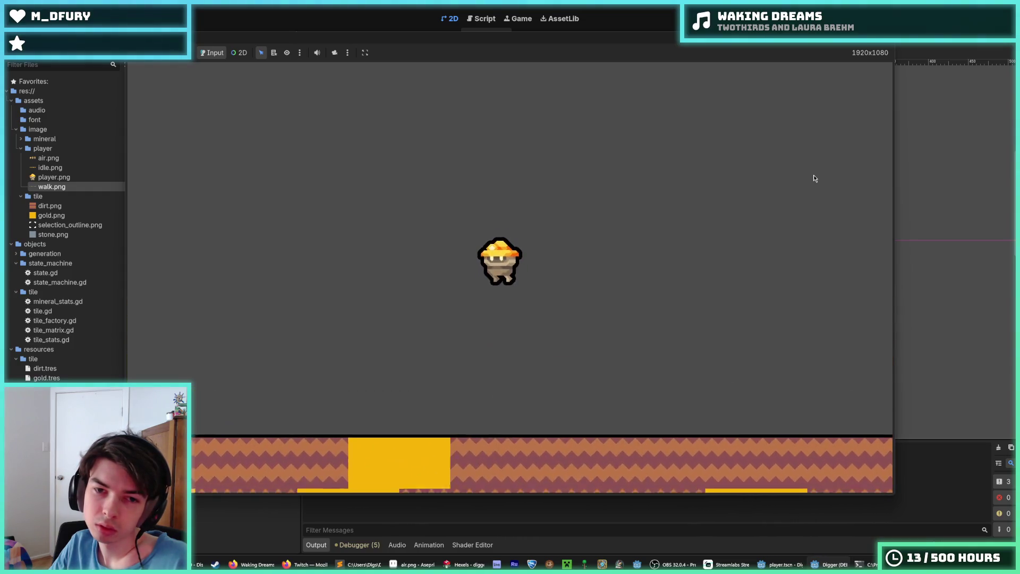
key("Up")
key("Right")
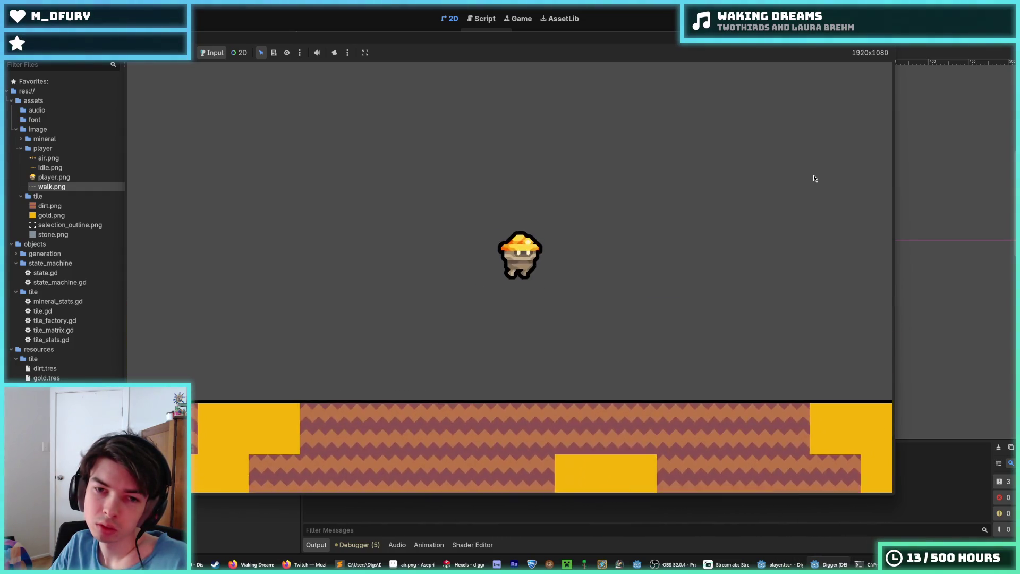
key("Right")
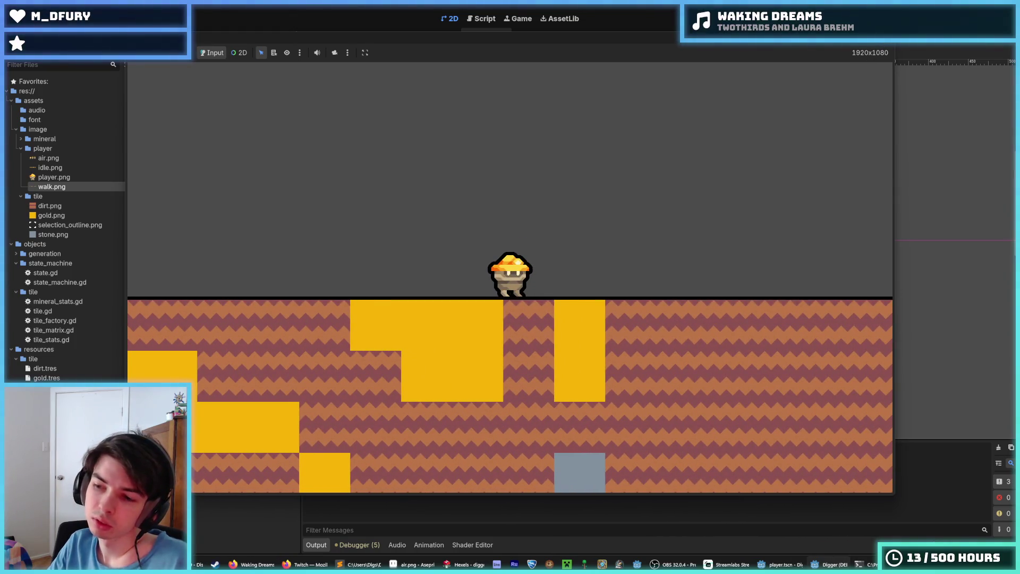
key("F8")
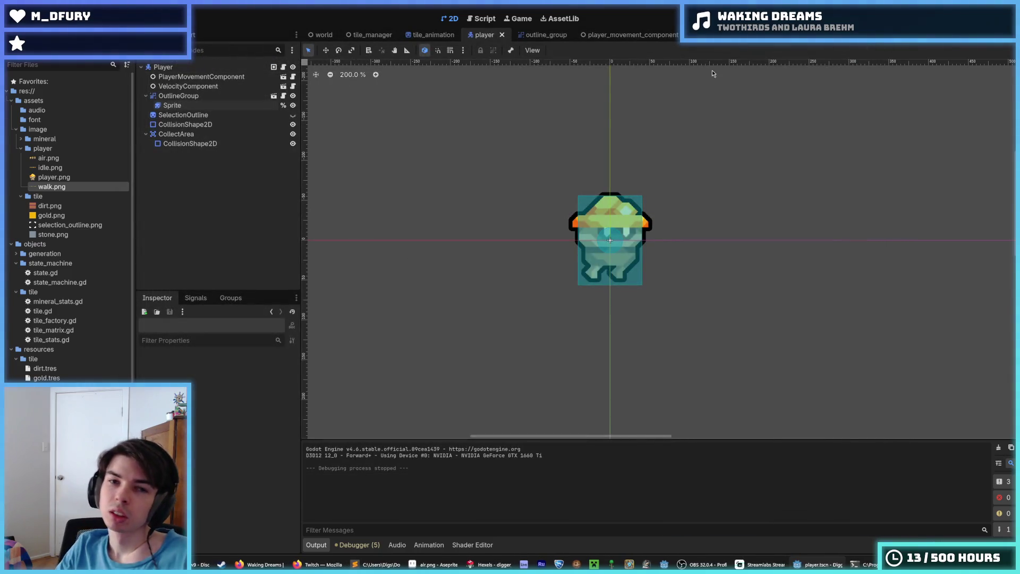
- Inspect lines 60 and 63 of _update_animation_frame in player.gd
left_click(469, 20)
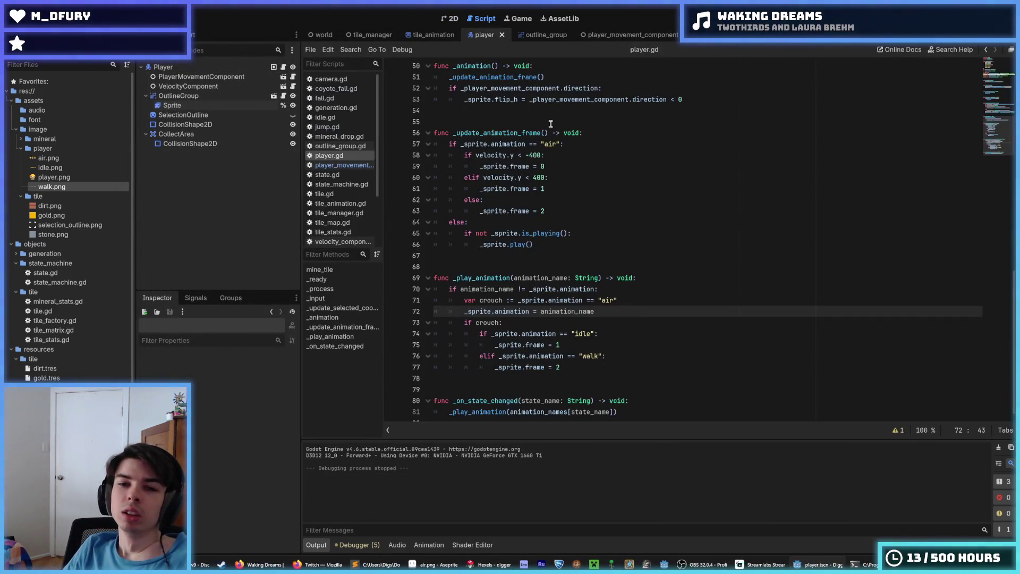
left_click(573, 163)
scroll(572, 163, "up", 1)
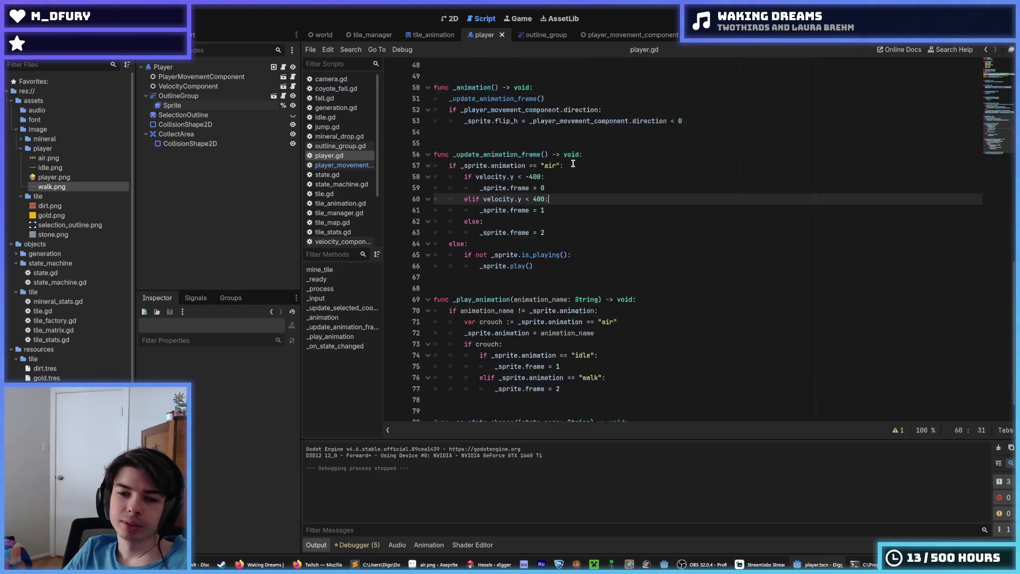
scroll(573, 163, "down", 1)
left_click(640, 204)
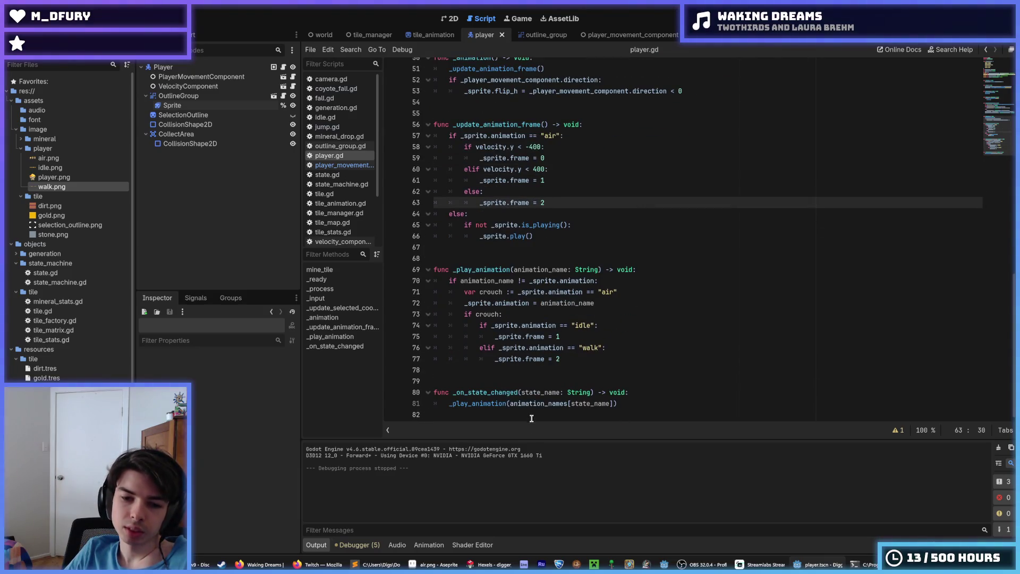
left_click(488, 564)
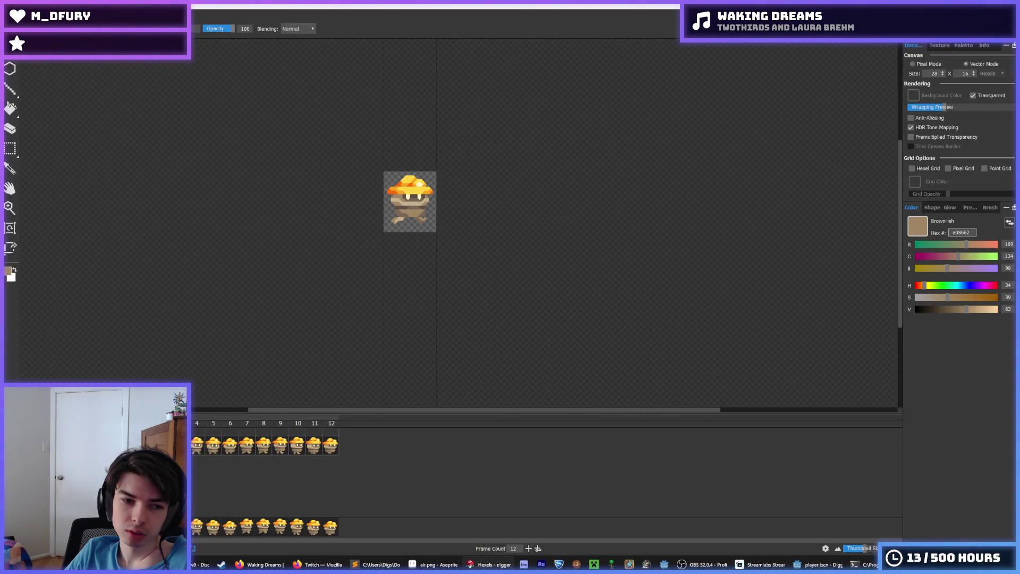
- Scrub the timeline and compare the poses of frames 6 and 7
left_click_drag(205, 450, 264, 448)
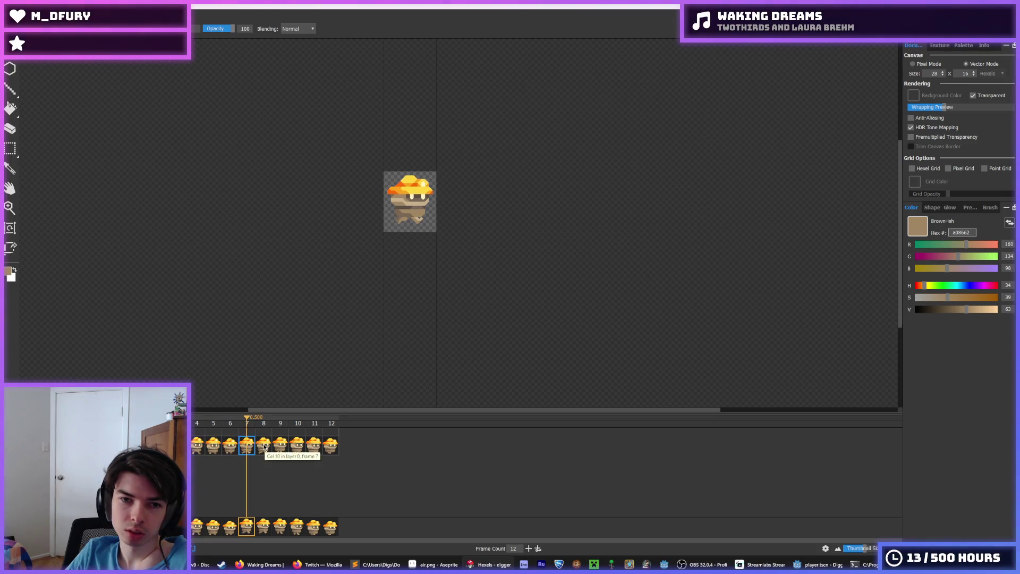
mouse_move(265, 448)
left_mouse_down()
mouse_move(283, 448)
mouse_move(270, 447)
left_mouse_up()
left_click(232, 448)
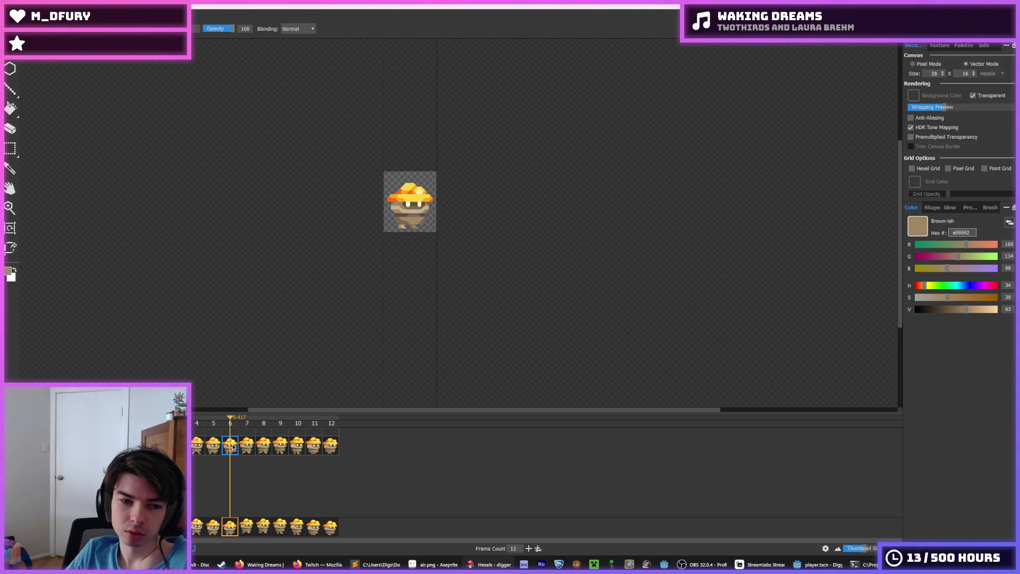
left_click(250, 448)
left_click(239, 448)
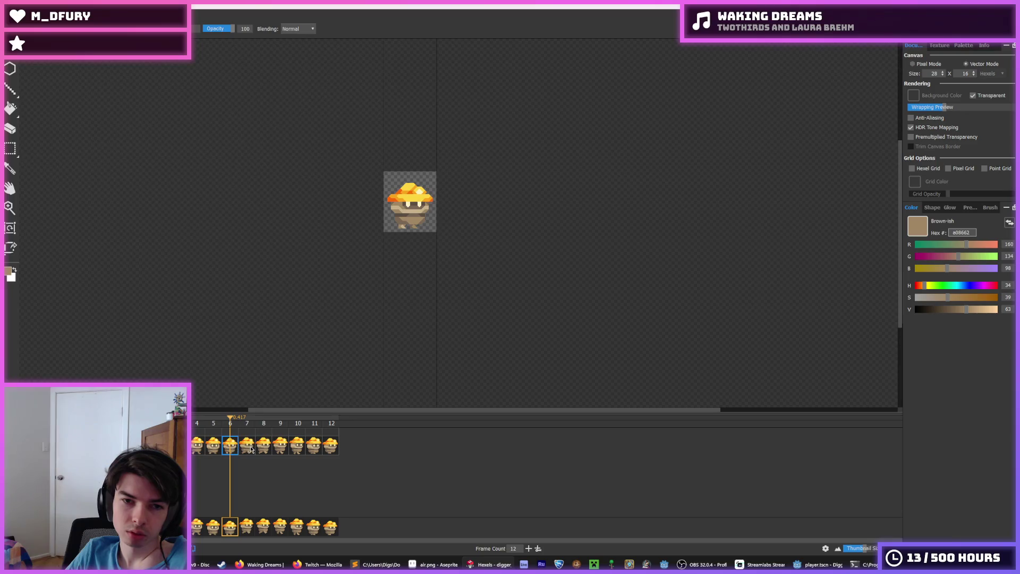
scroll(390, 201, "up", 5)
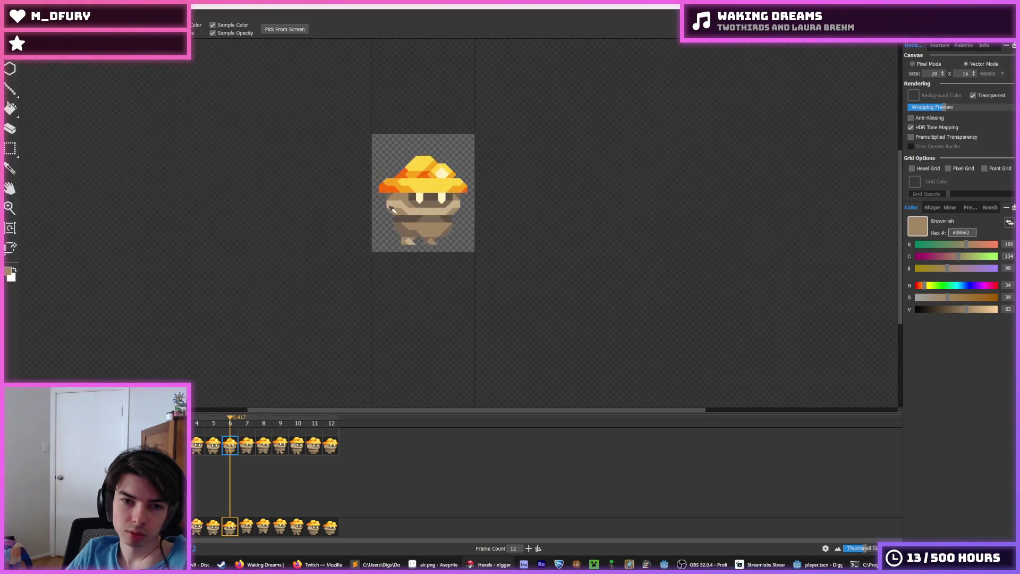
left_click(246, 448)
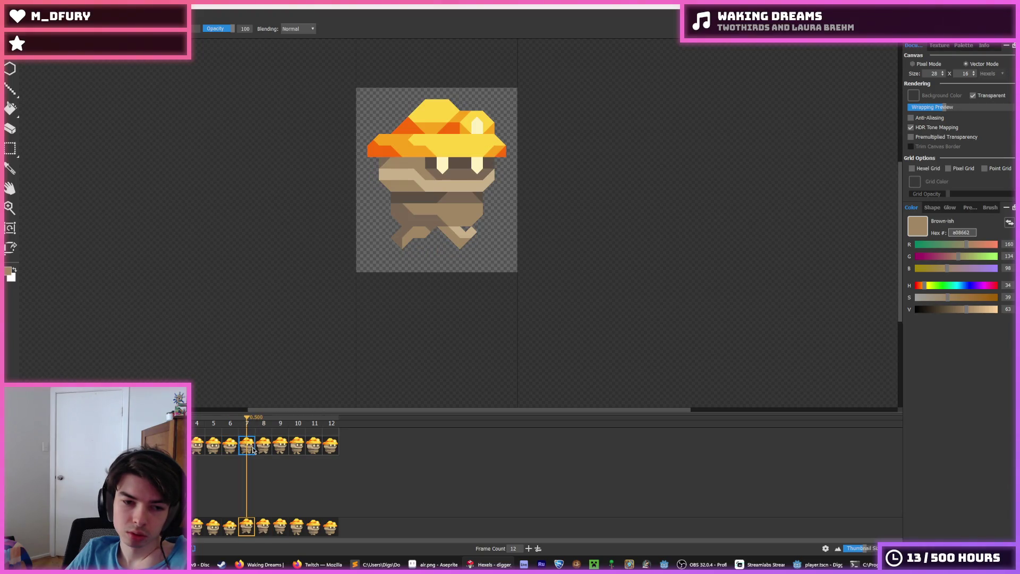
mouse_move(321, 565)
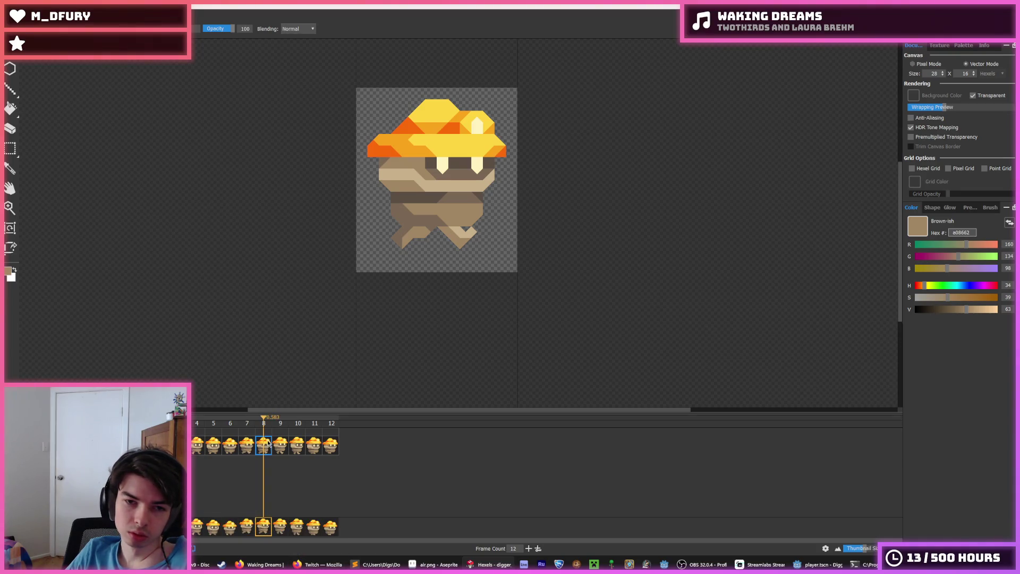
left_click(232, 448)
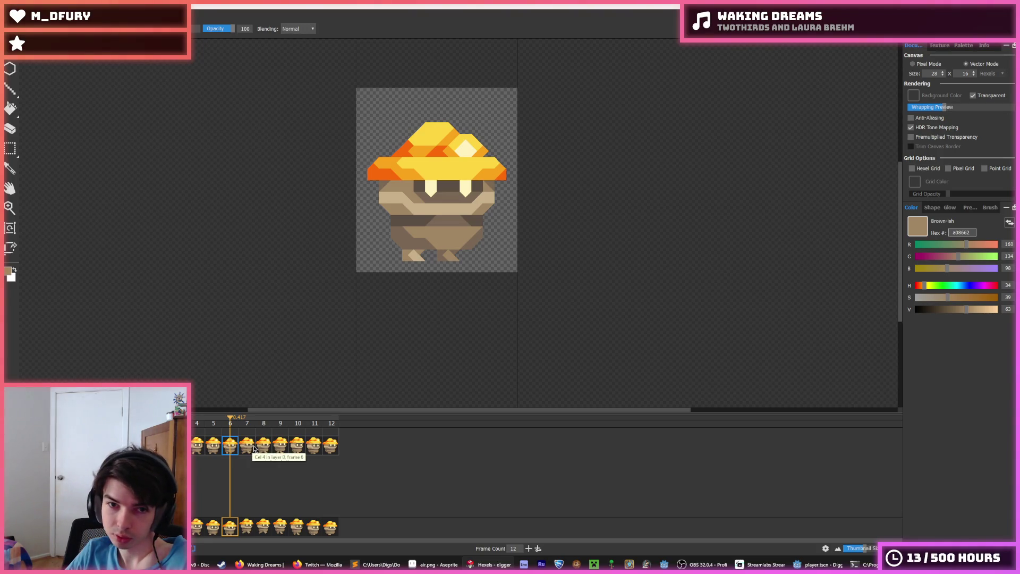
- Step through frames 8 to 12, then select frame 12 and play the animation
left_click(258, 453)
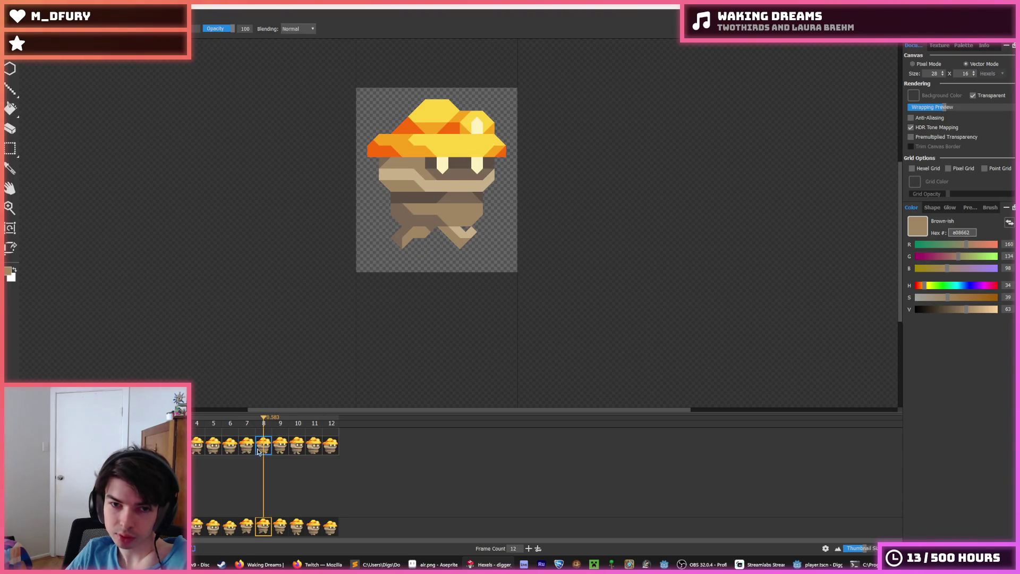
left_click(280, 451)
left_click(298, 451)
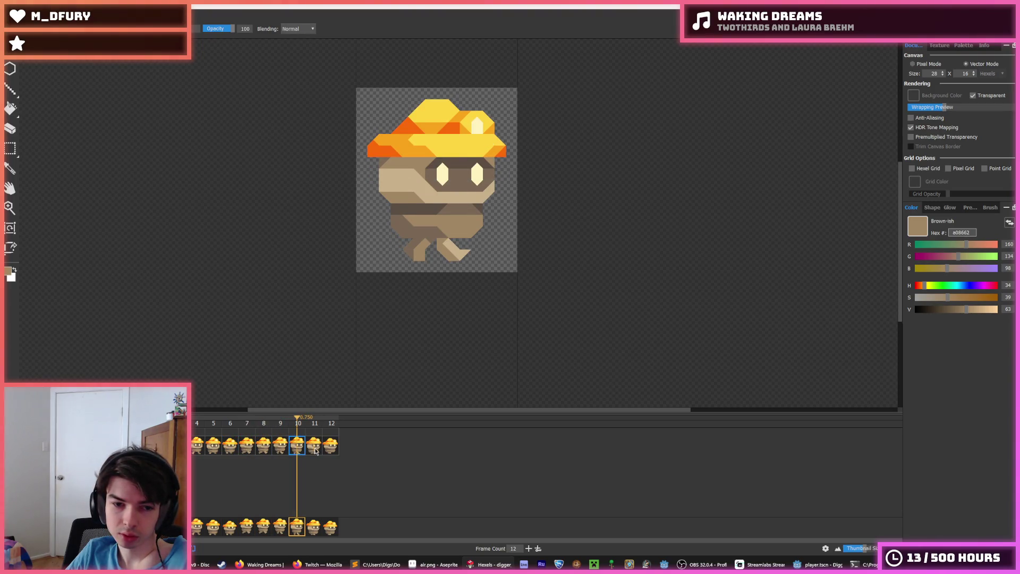
left_click(315, 451)
left_click(334, 449)
left_click(263, 450)
left_click(249, 446)
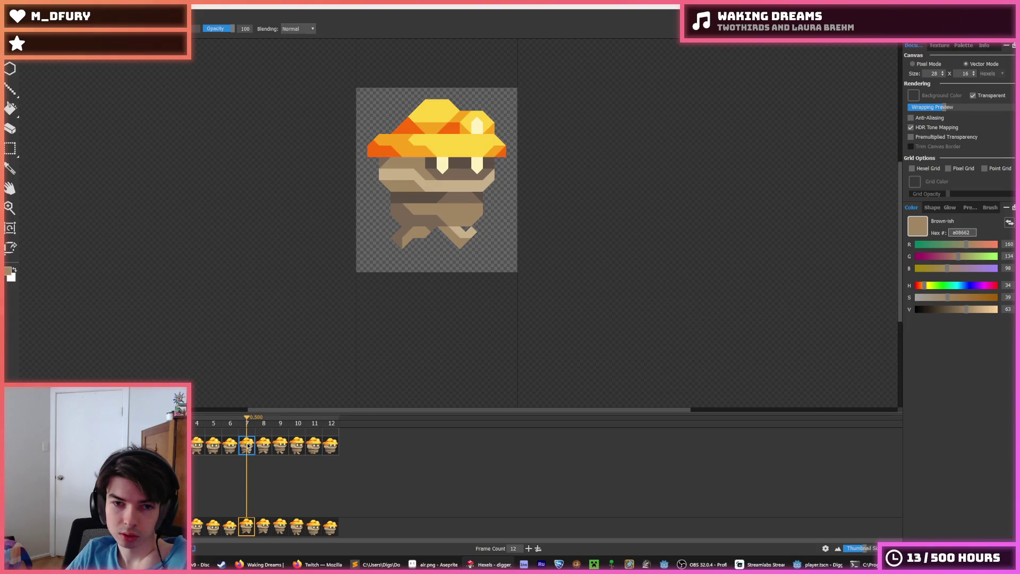
left_click(263, 447)
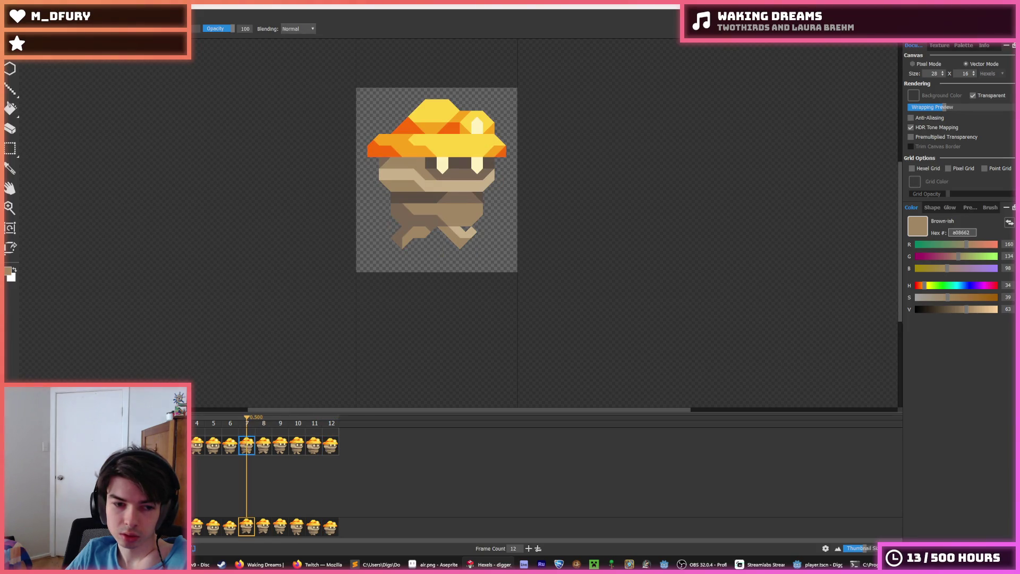
left_click(230, 446)
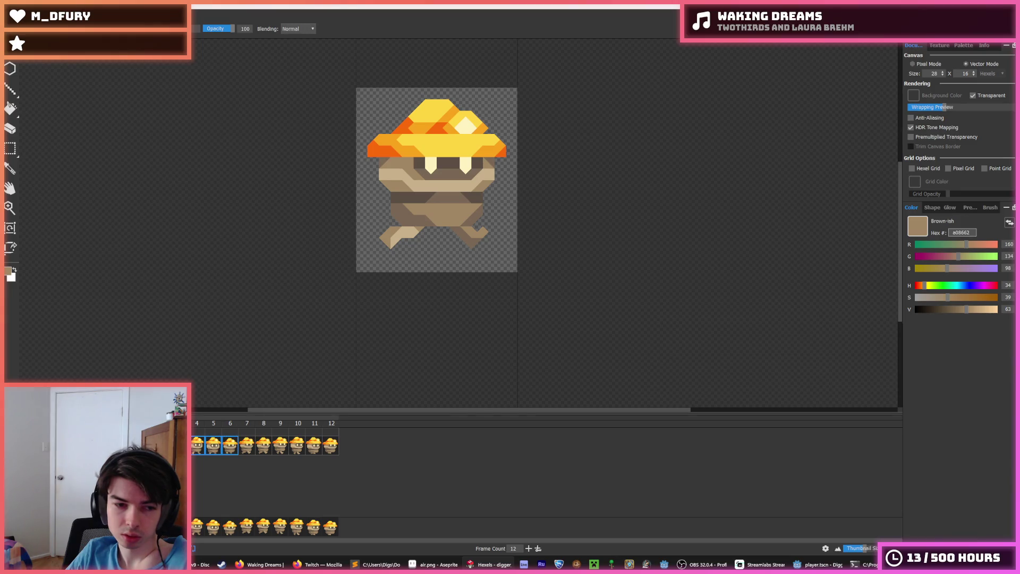
left_click(338, 428)
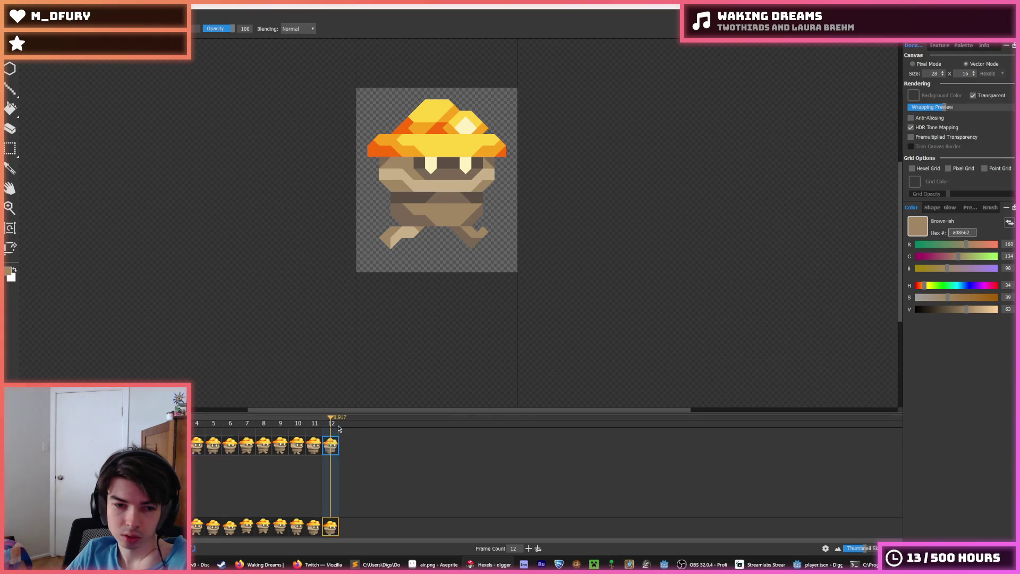
key("space")
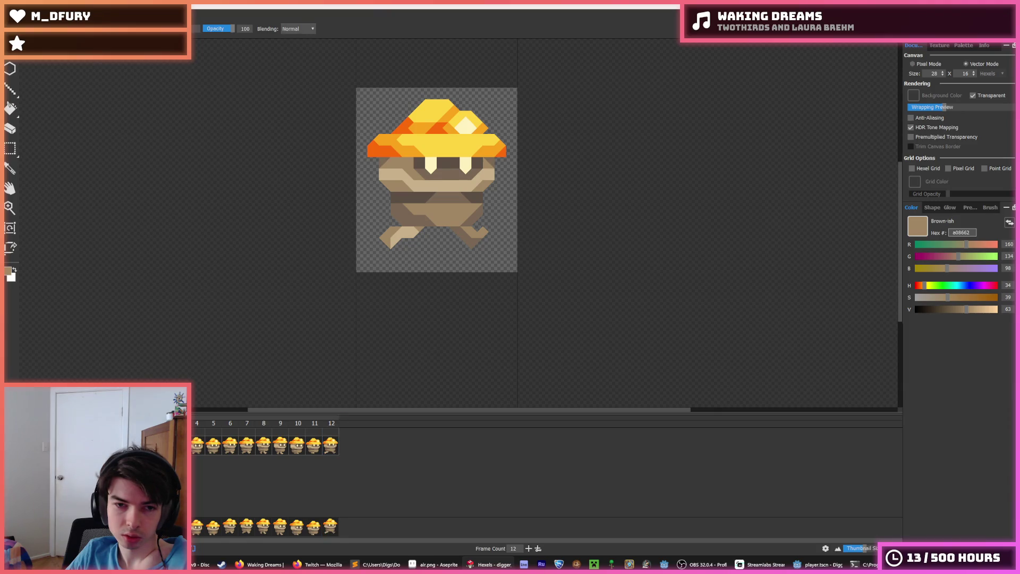
- Step through walk frames 4 to 12 one by one
left_click(197, 446)
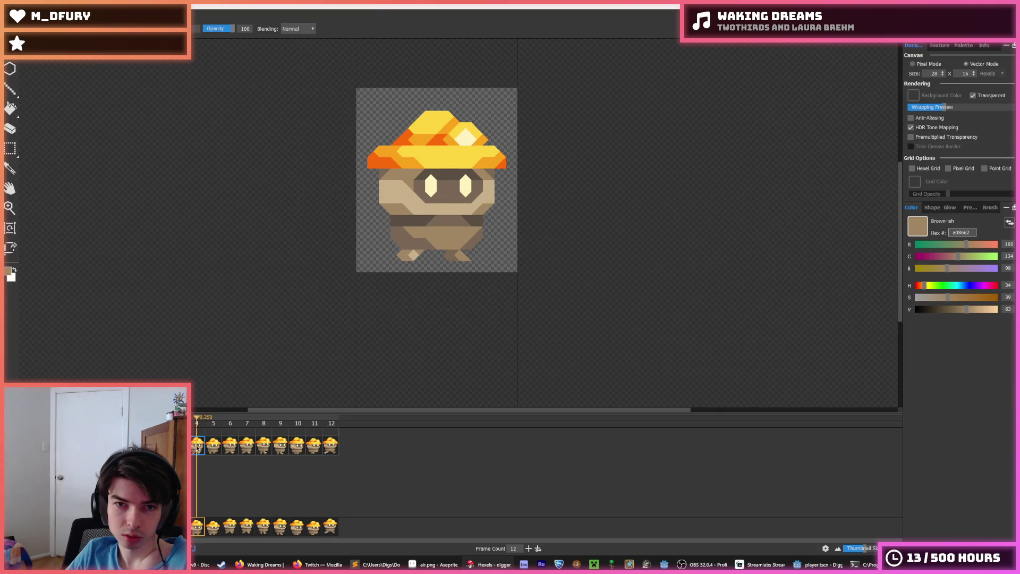
left_click(213, 446)
left_click(230, 446)
left_click(247, 447)
left_click(264, 446)
left_click(281, 446)
left_click(298, 447)
left_click(314, 447)
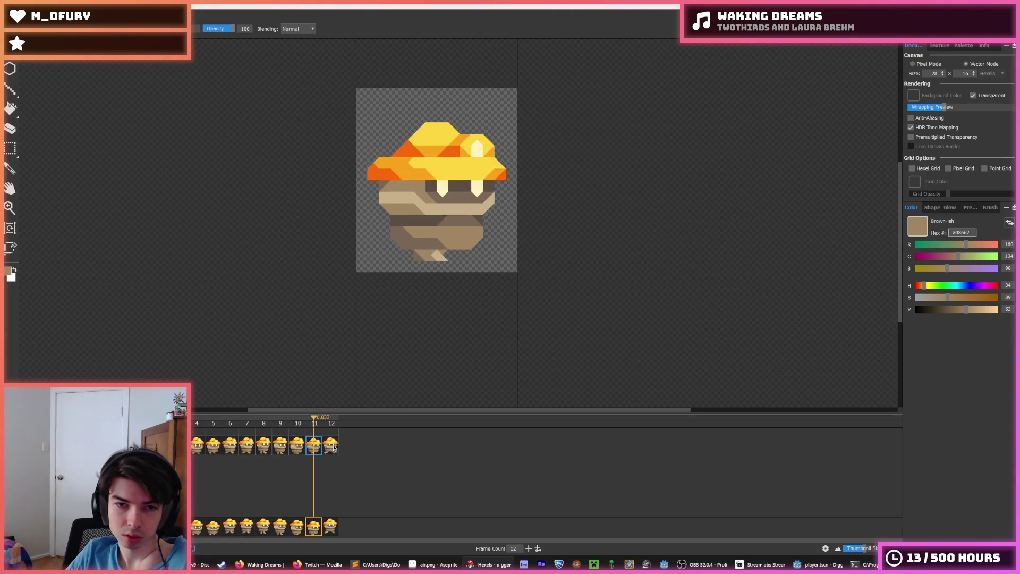
left_click(331, 446)
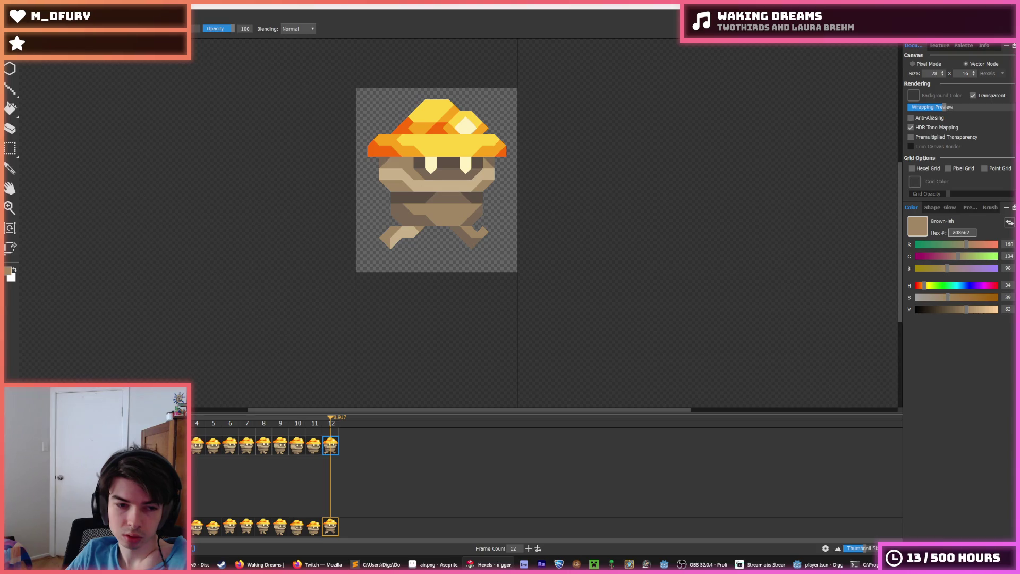
- Repeatedly clear and reselect frame 12 in the timeline
key("Escape")
left_click(331, 447)
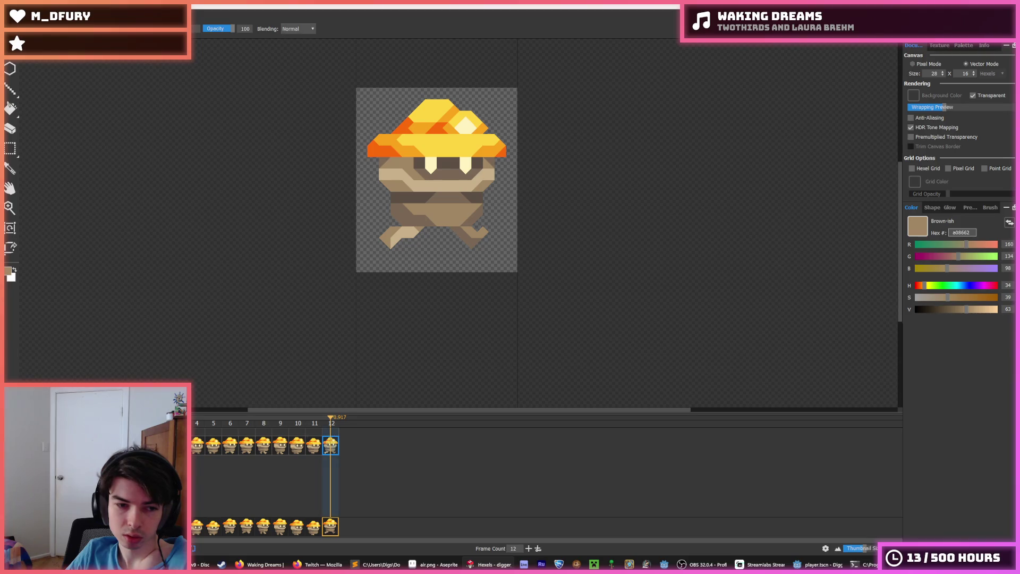
key("Escape")
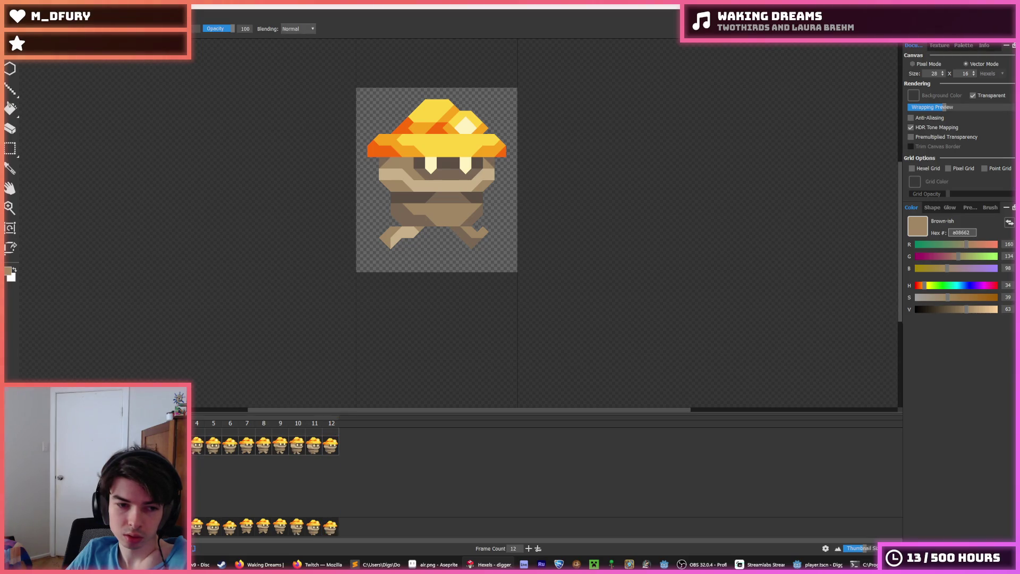
left_click(325, 447)
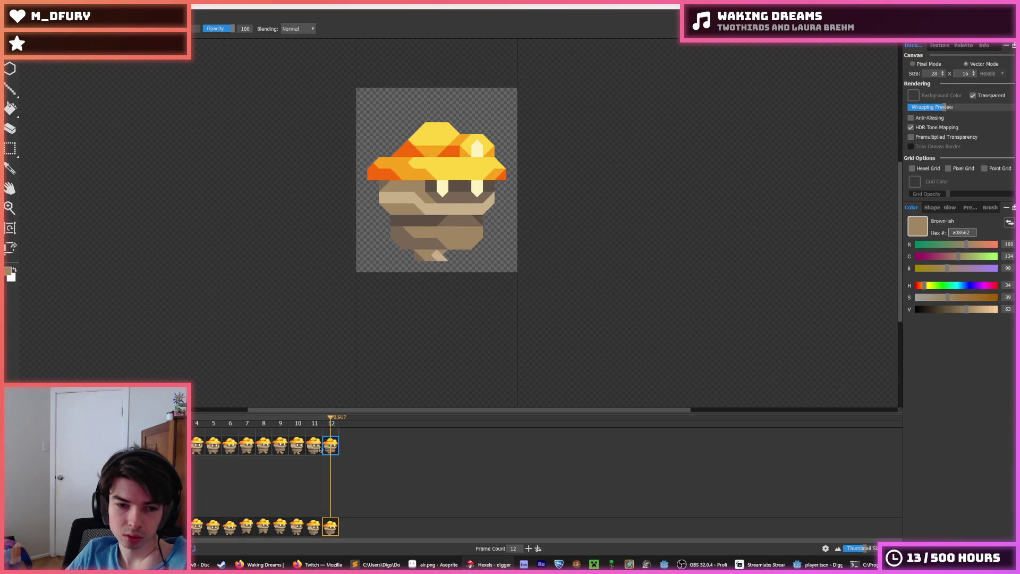
key("Escape")
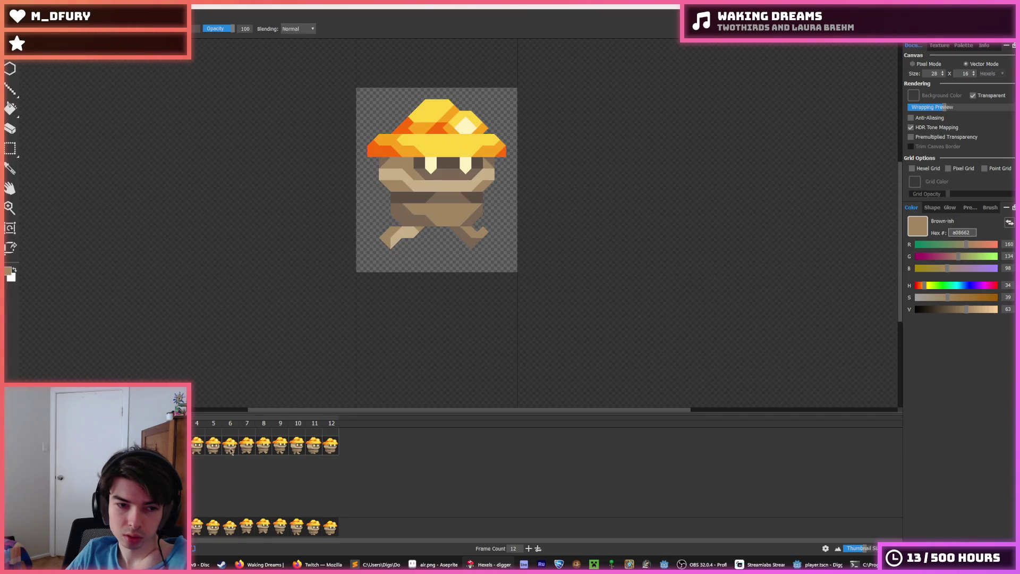
left_click(326, 444)
key("Escape")
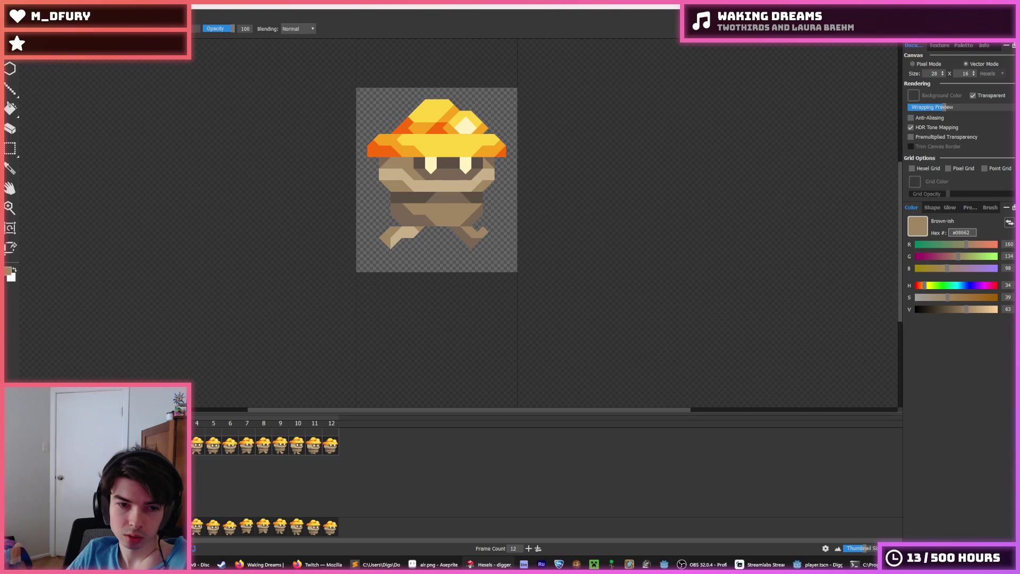
left_click(324, 446)
key("Escape")
left_click(330, 447)
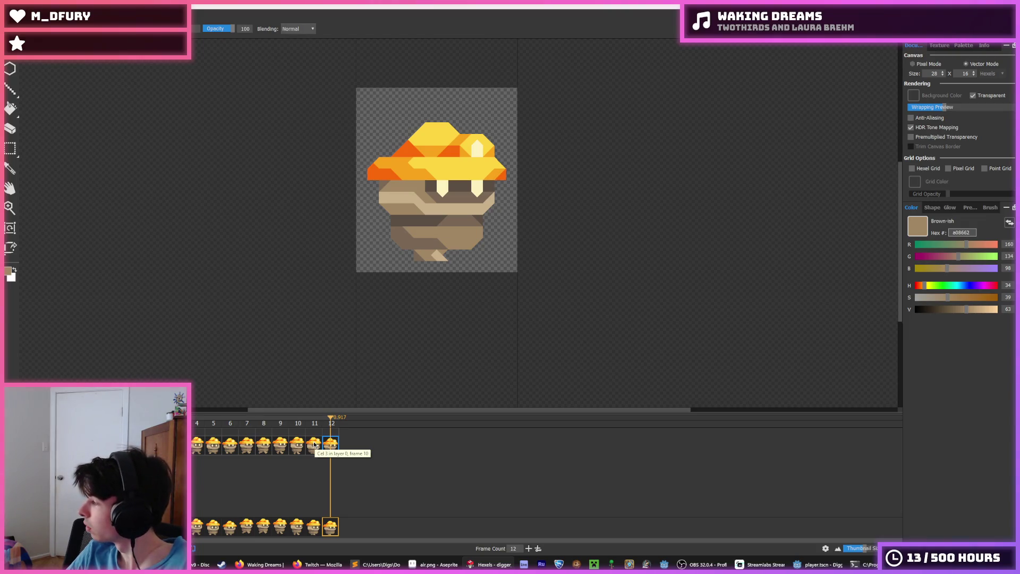
- Flip between frames 11 and 12, then play the walk cycle from frame 10
left_click(314, 445)
left_click(332, 449)
left_click(314, 450)
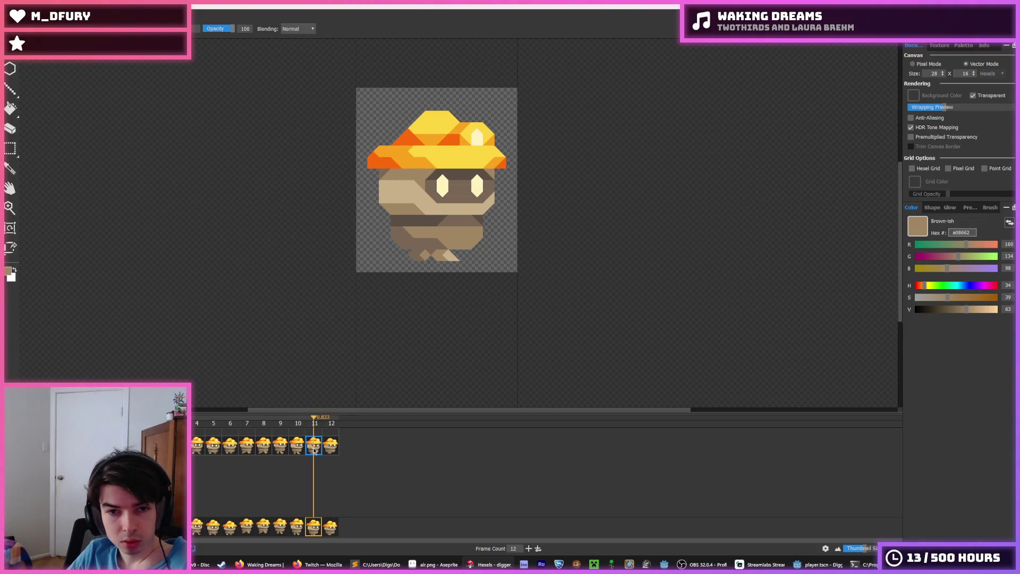
key("Left")
key("space")
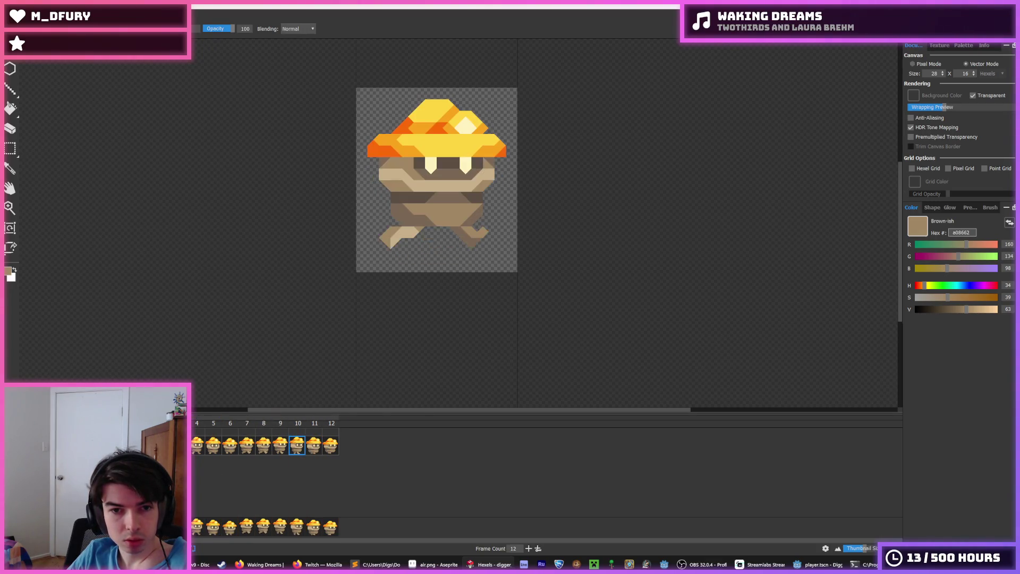
scroll(292, 237, "down", 5)
key("b")
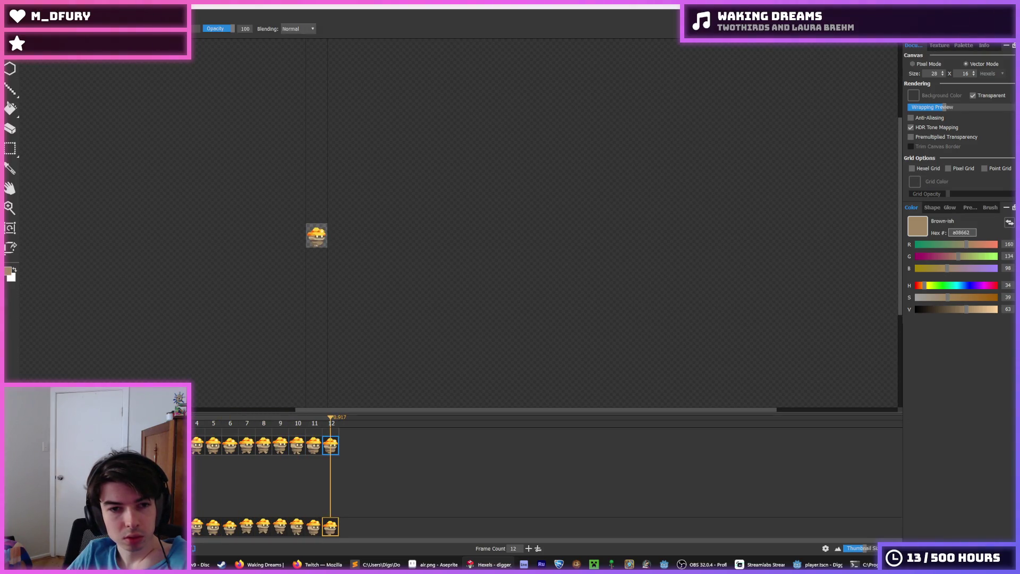
scroll(300, 209, "up", 4)
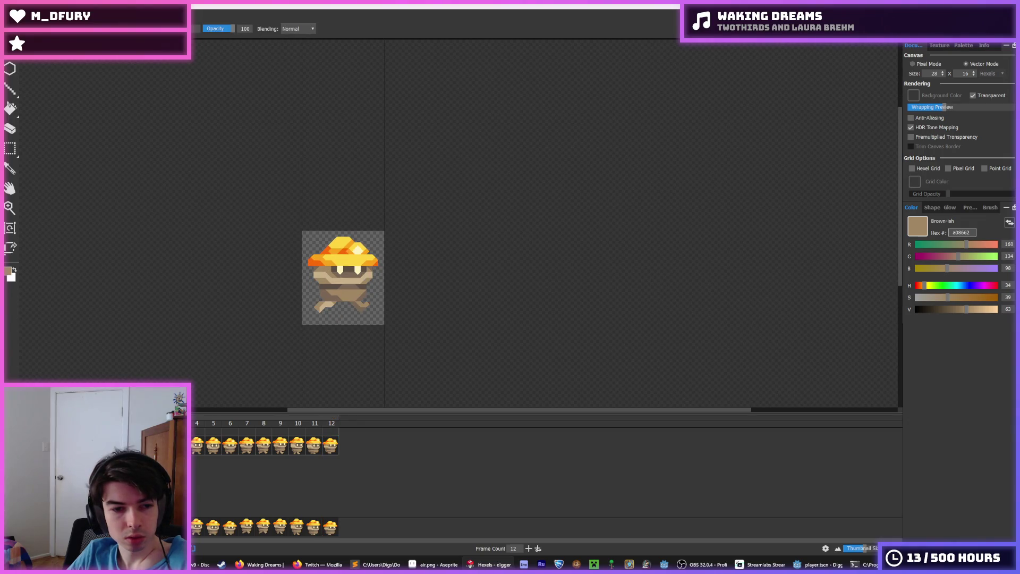
left_click(329, 427)
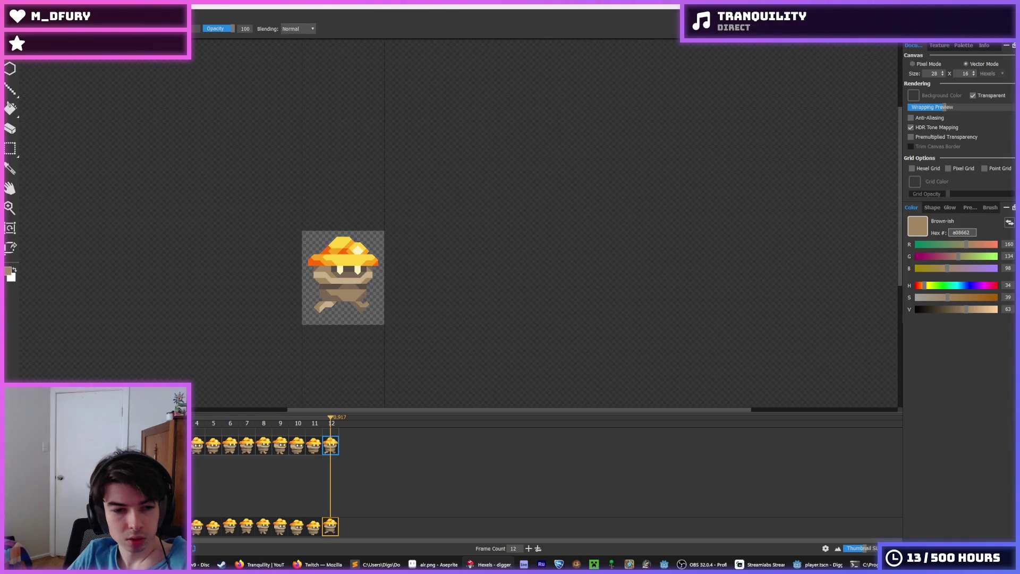
key("Escape")
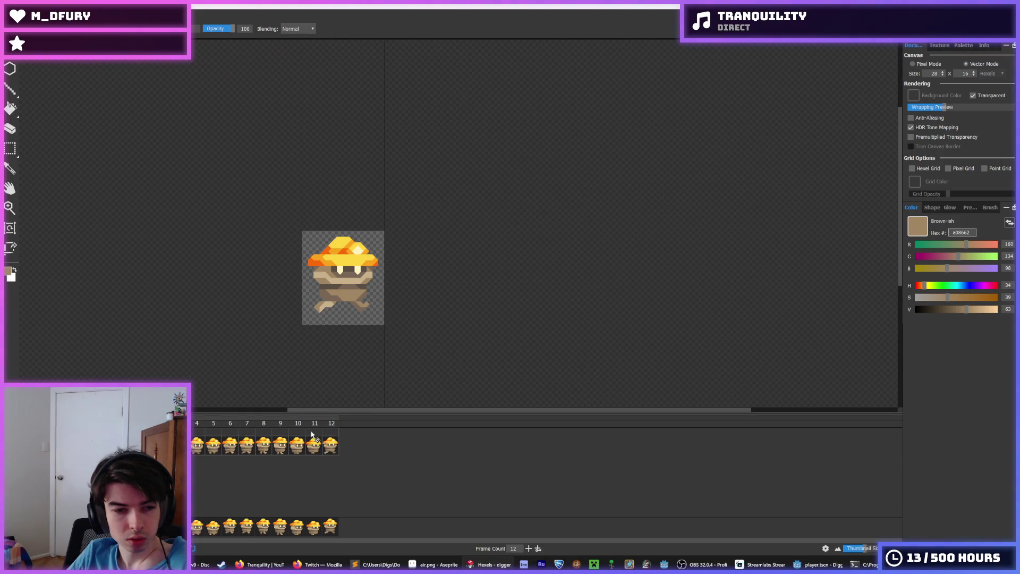
left_click(334, 426)
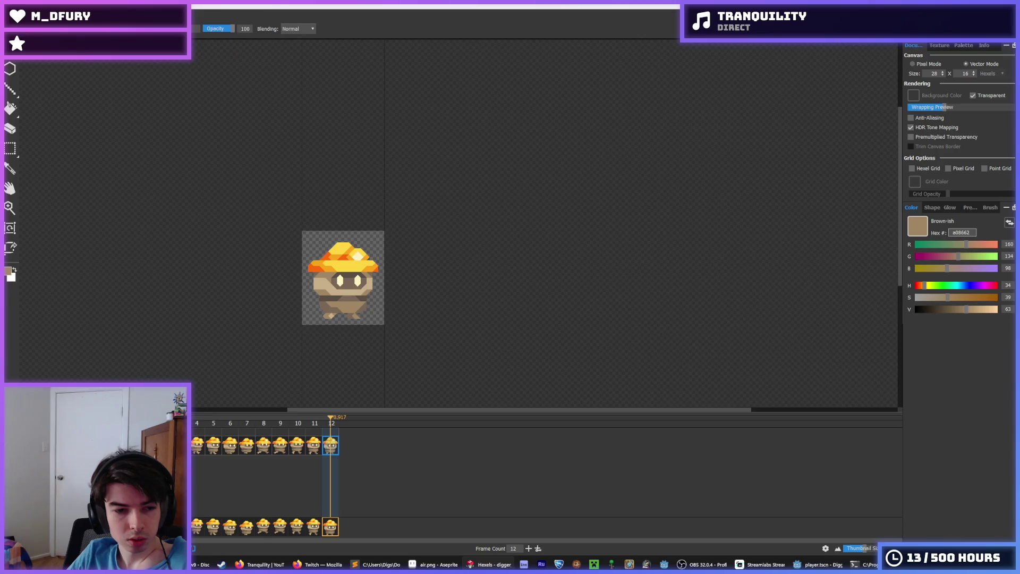
key("space")
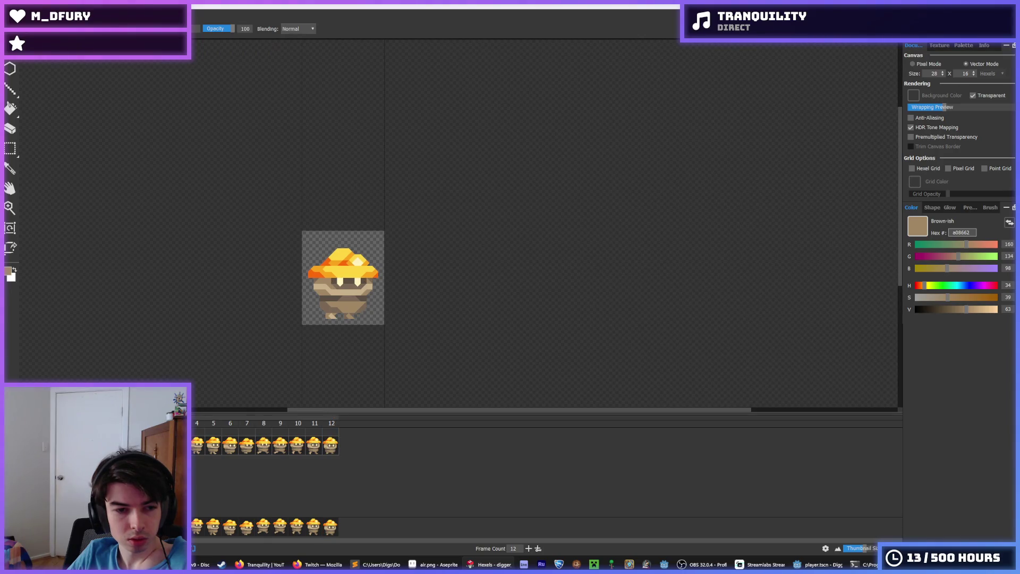
left_click(335, 424)
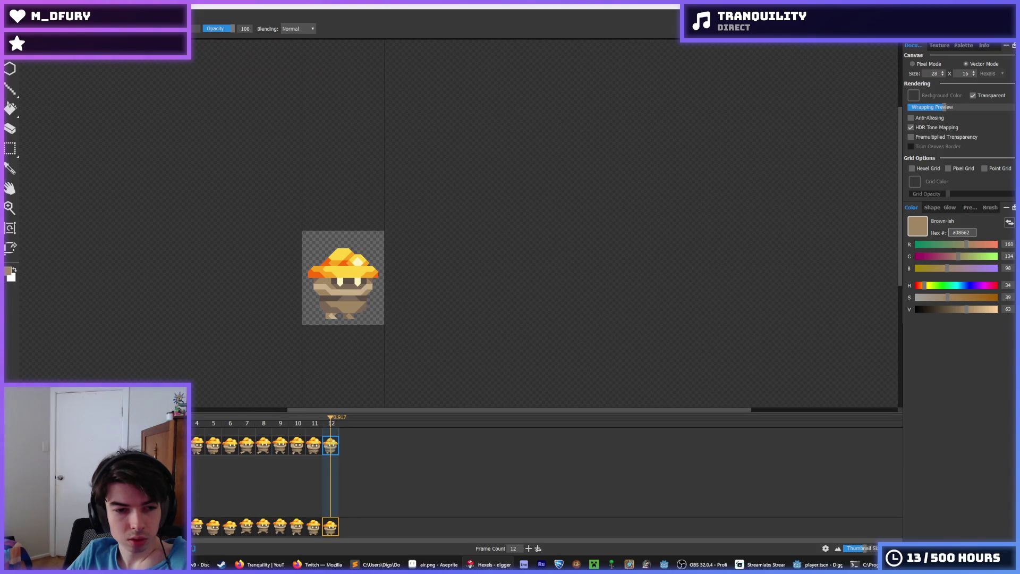
key("space")
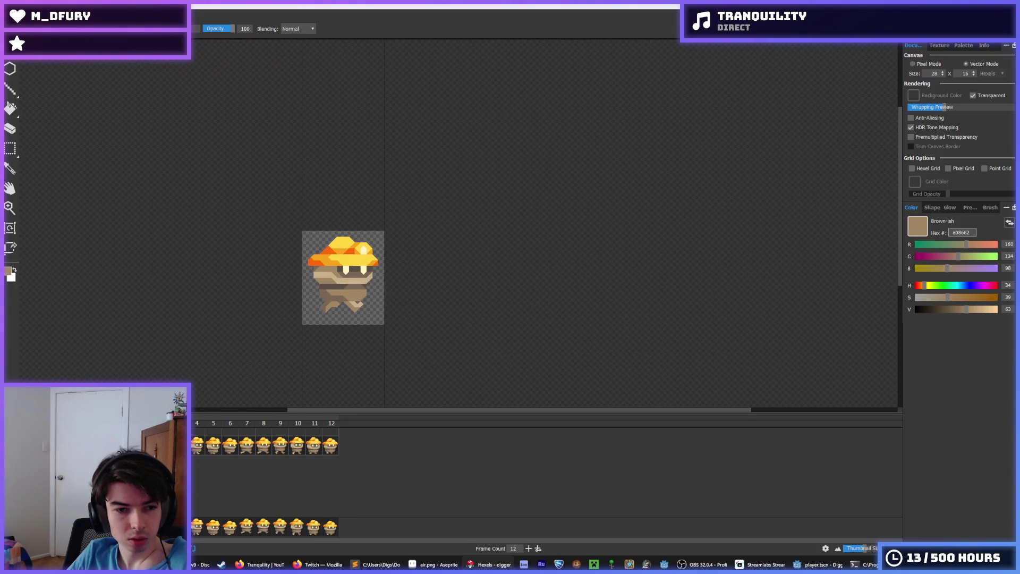
left_click(208, 449)
left_click(228, 451)
left_click(251, 448)
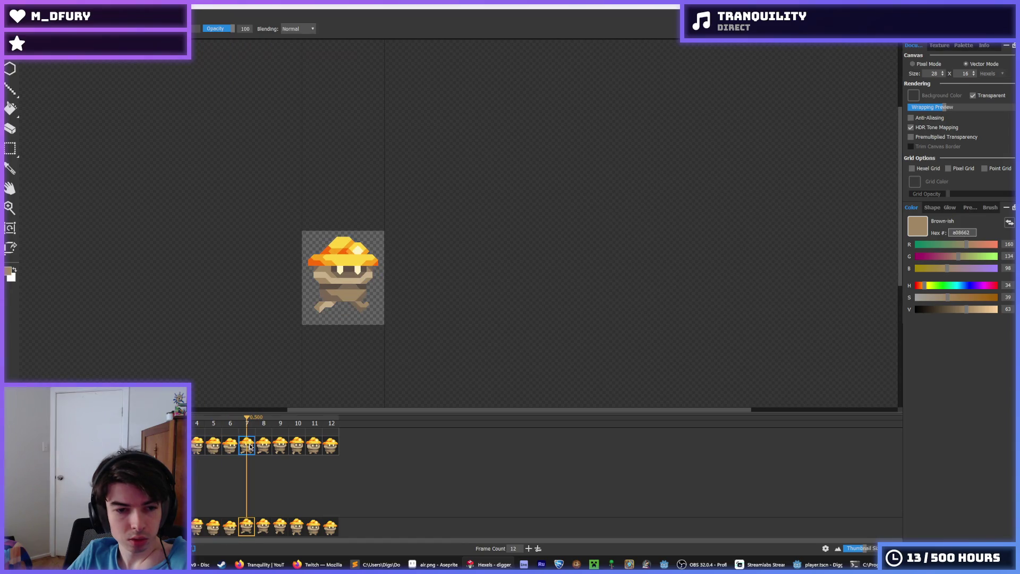
left_click(232, 448)
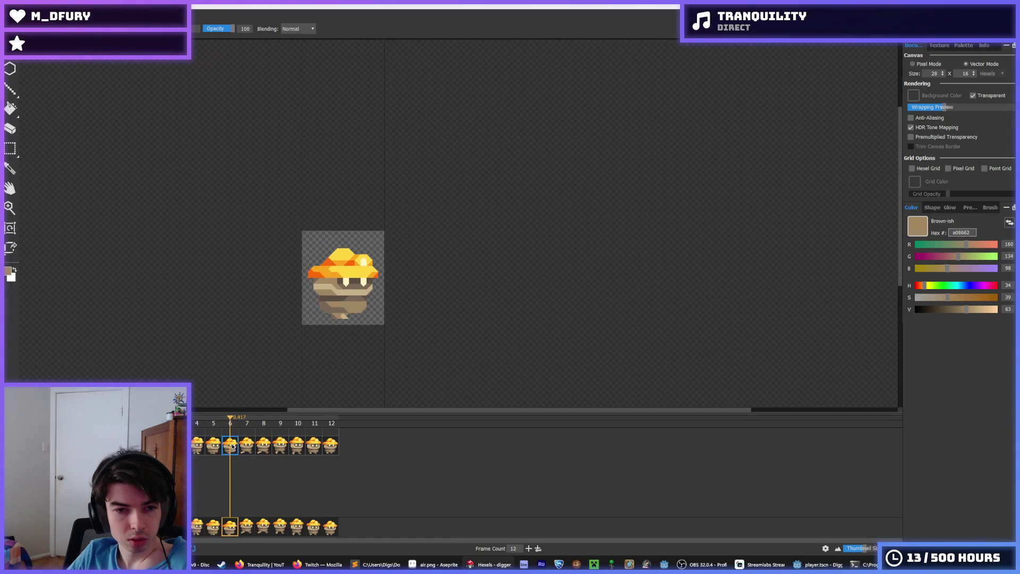
left_click(215, 446)
left_click(233, 446)
left_click(246, 447)
left_click(265, 447)
left_click(286, 450)
left_click(299, 450)
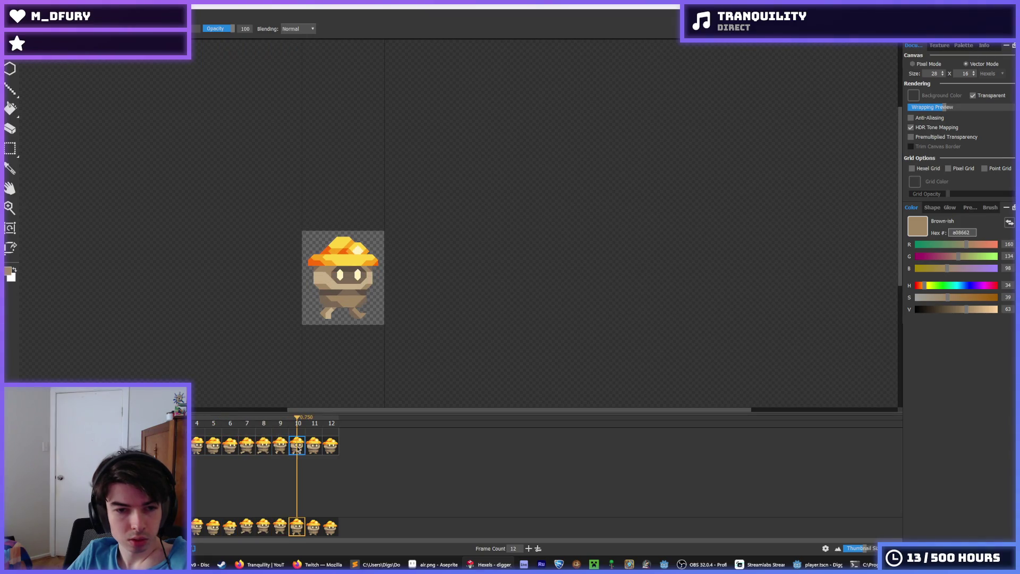
left_click(316, 450)
left_click(326, 450)
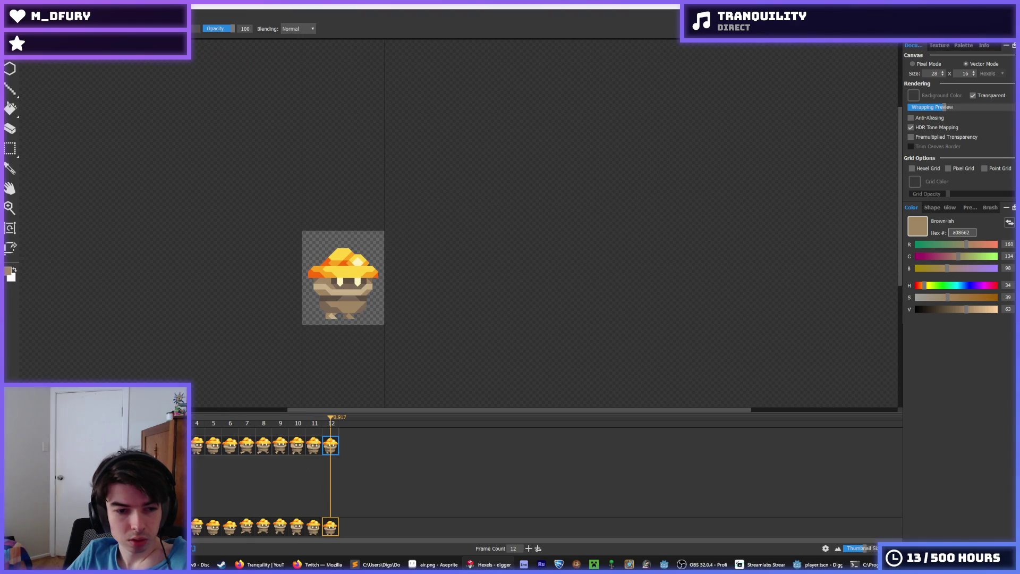
key("i")
scroll(197, 305, "down", 3)
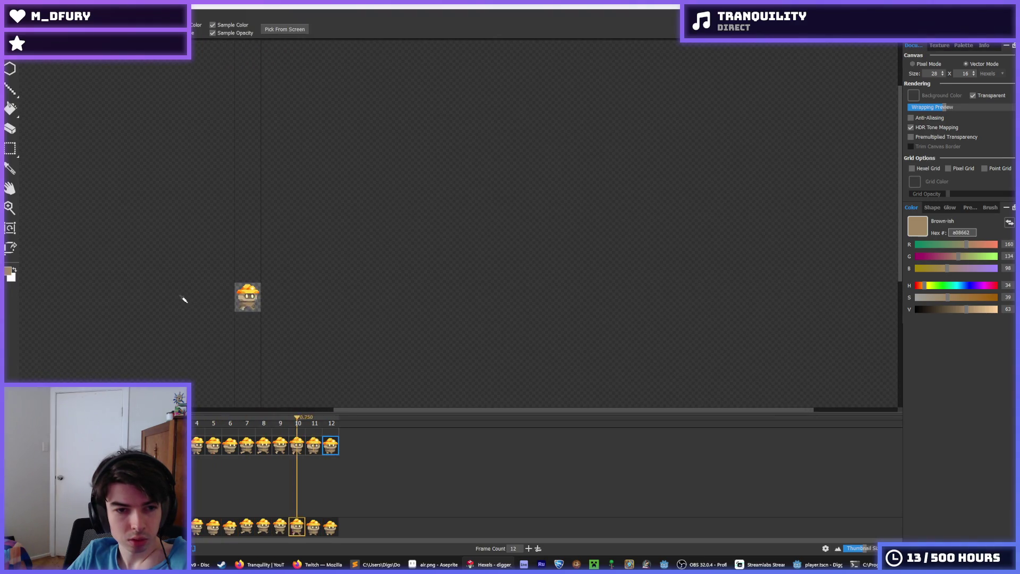
key("b")
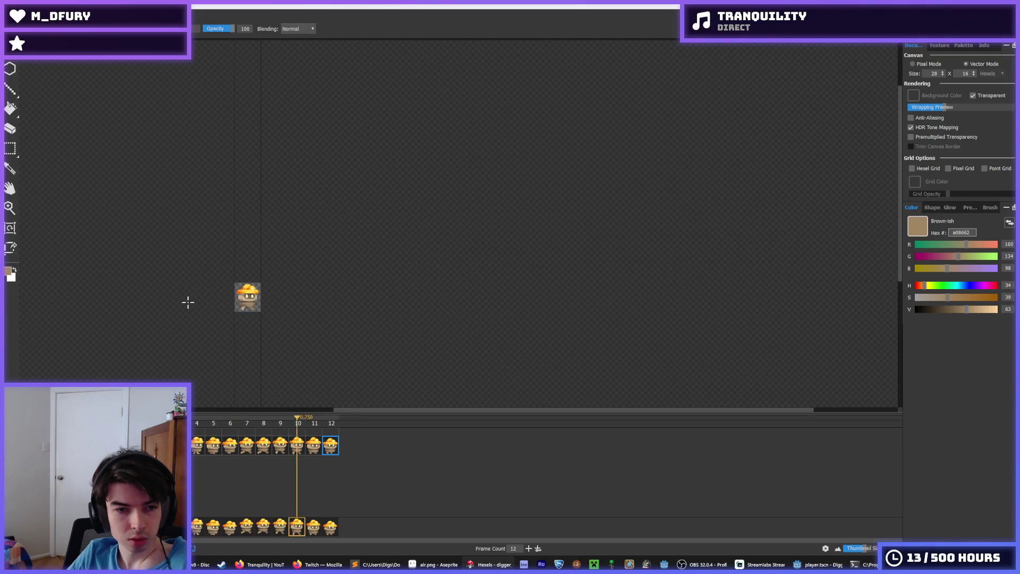
scroll(188, 302, "up", 5)
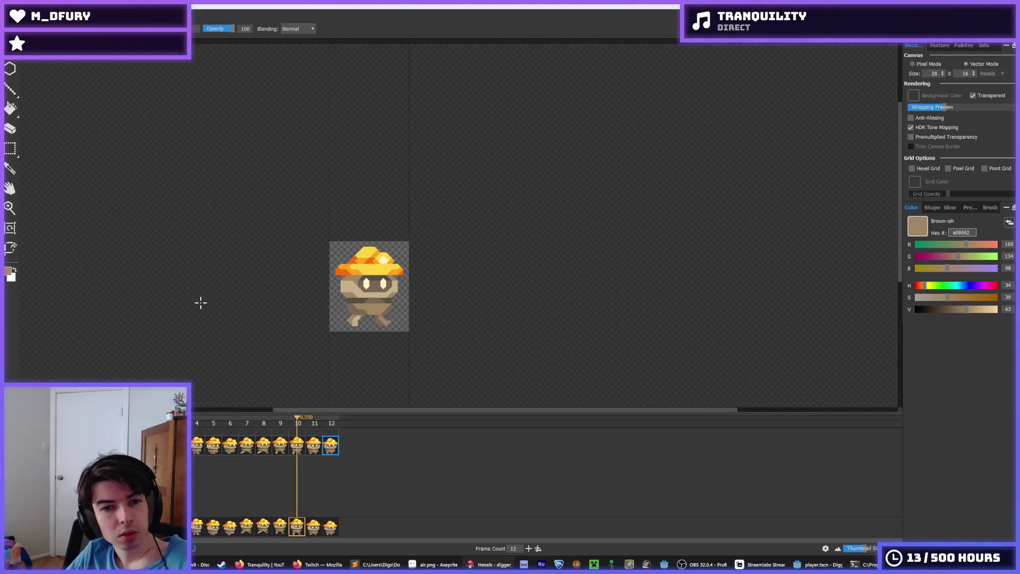
- Export frames 1–12 as a resolution-4, 112×128 px spritesheet, replacing walk.png
key("h")
key("b")
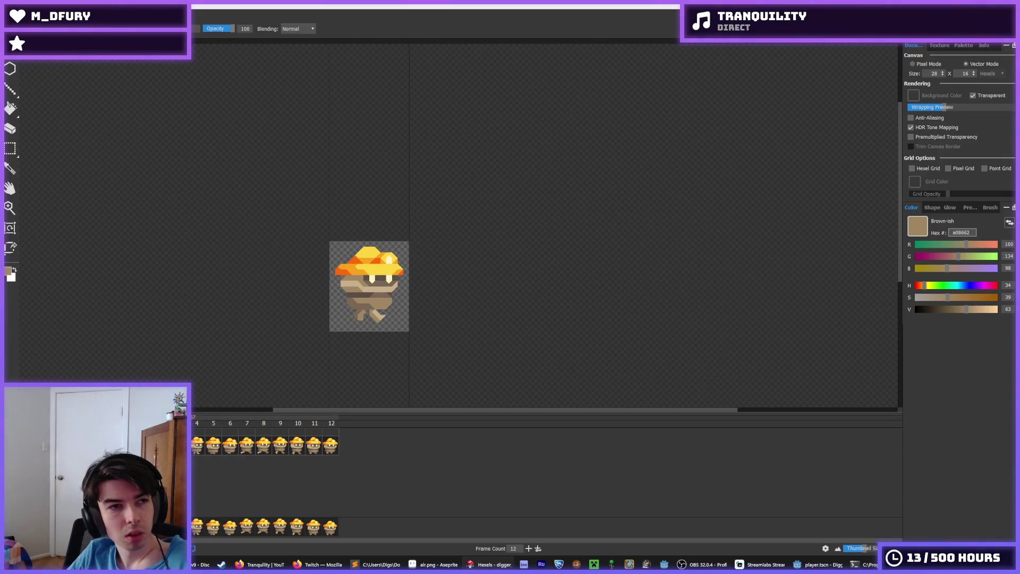
left_click(11, 10)
left_click(59, 112)
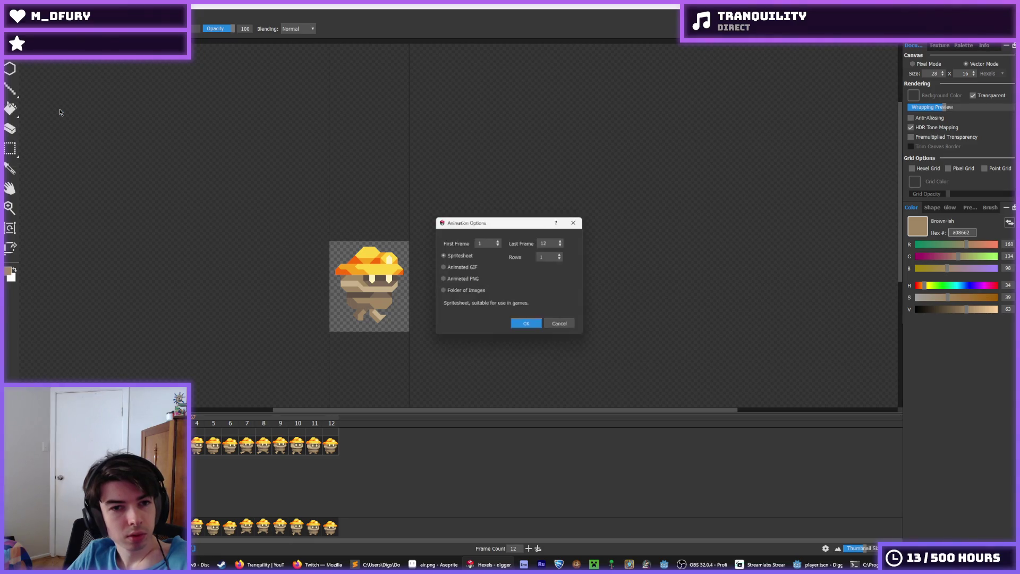
left_click(528, 327)
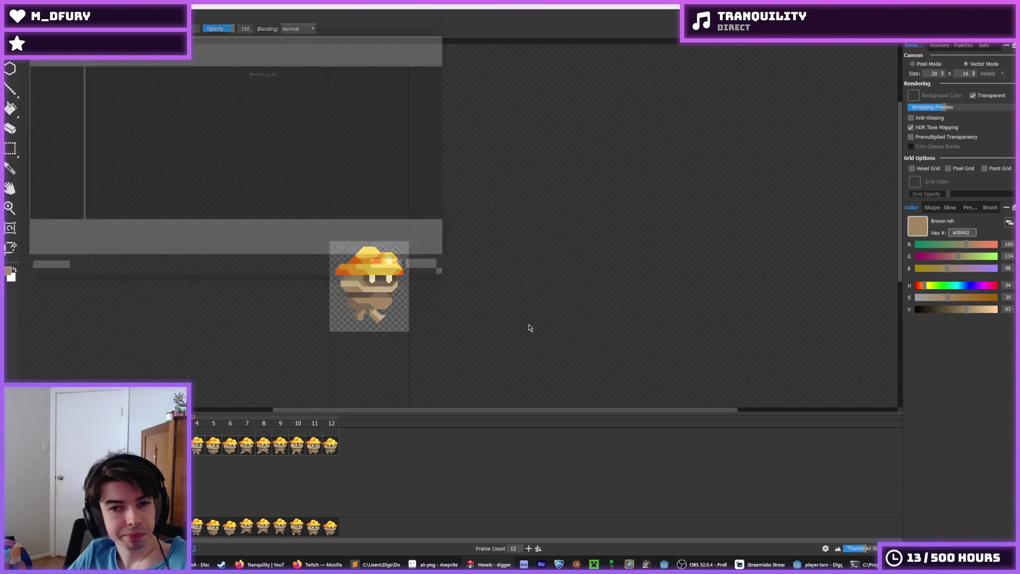
left_click(236, 84)
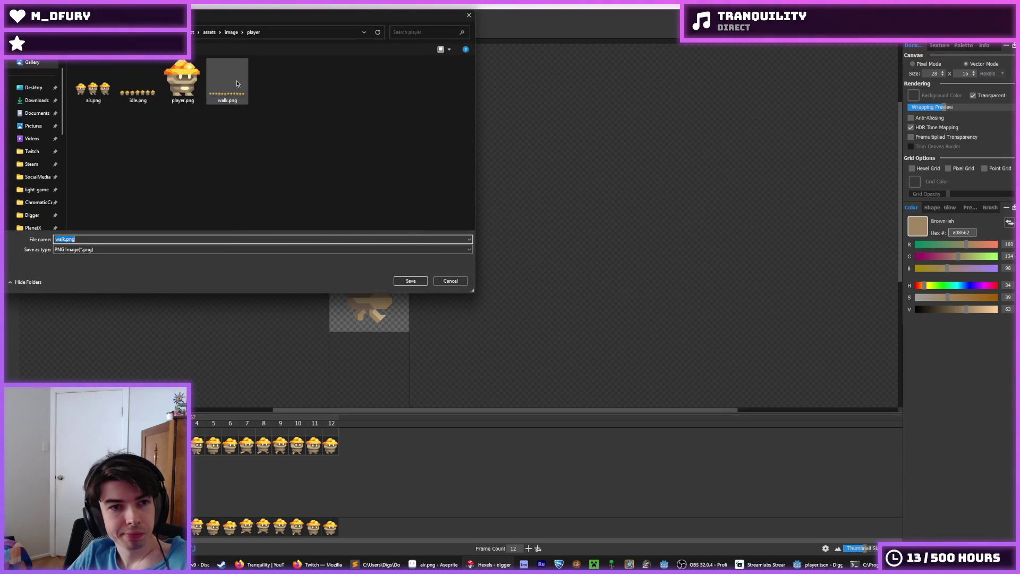
double_click(237, 83)
left_click(536, 290)
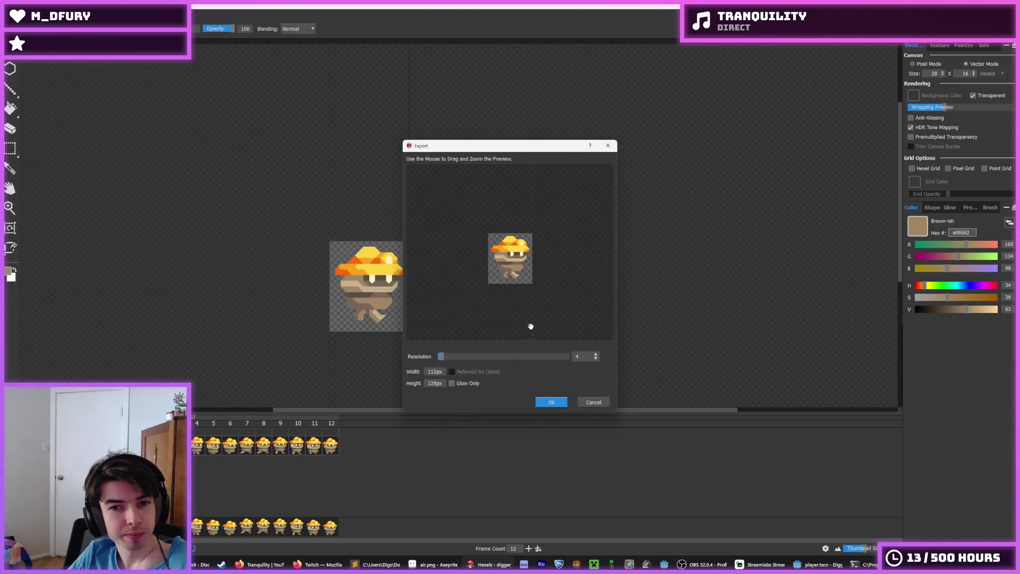
left_click(551, 404)
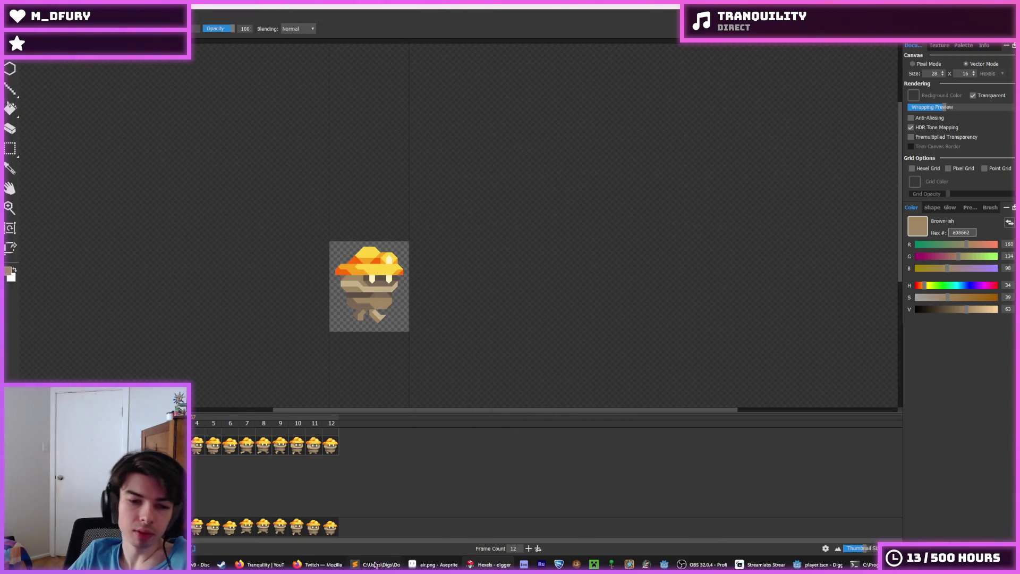
- Run the game in Godot with F5 and walk the miner right and left to check the new walk cycle
left_click(818, 564)
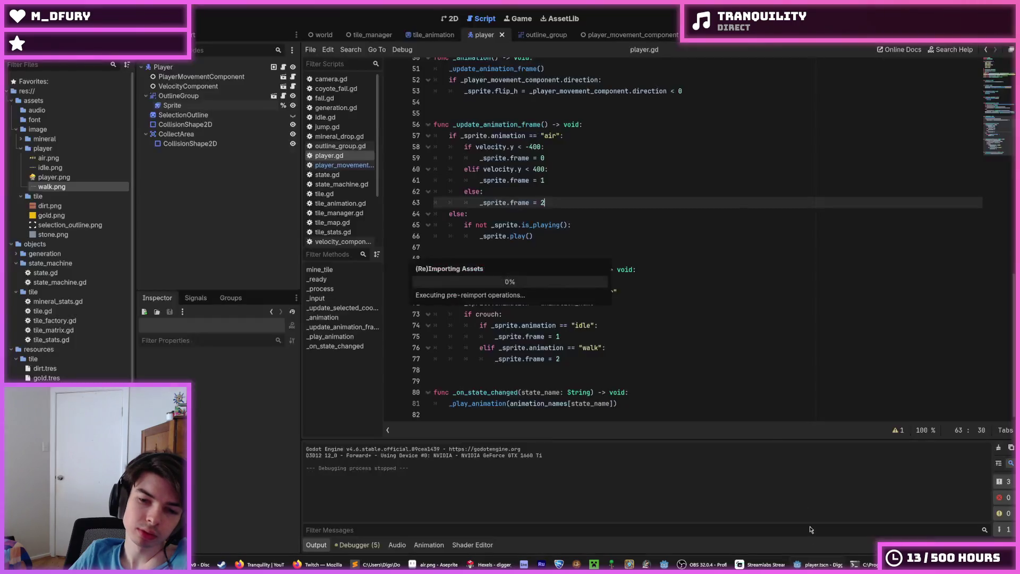
key("F5")
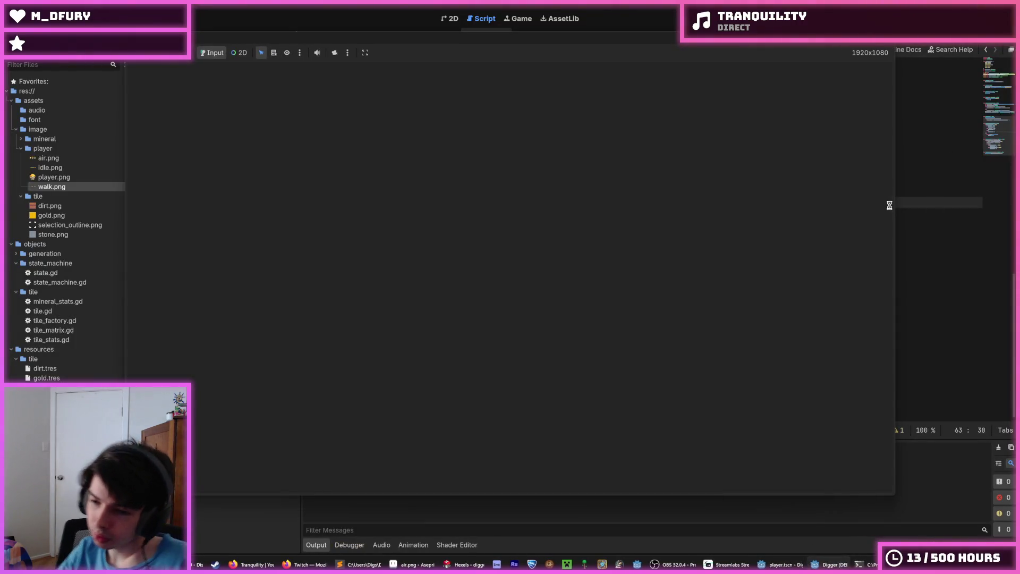
key("Right")
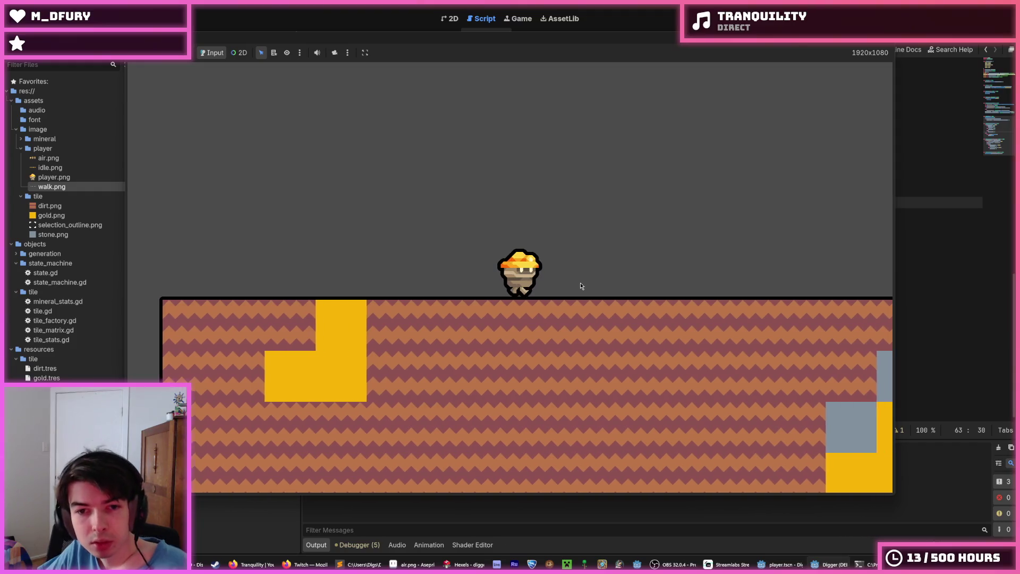
key("Right")
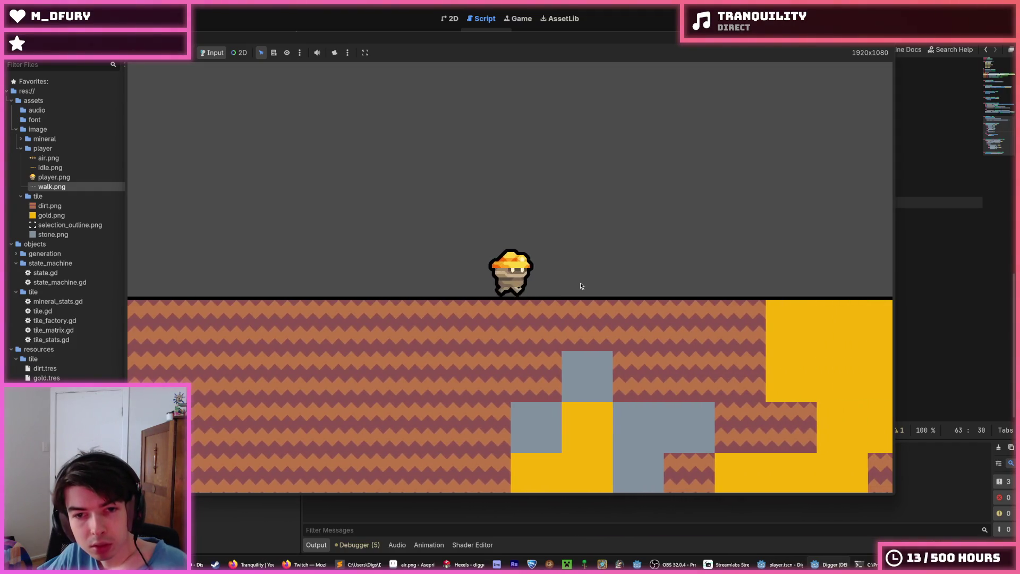
key("Left")
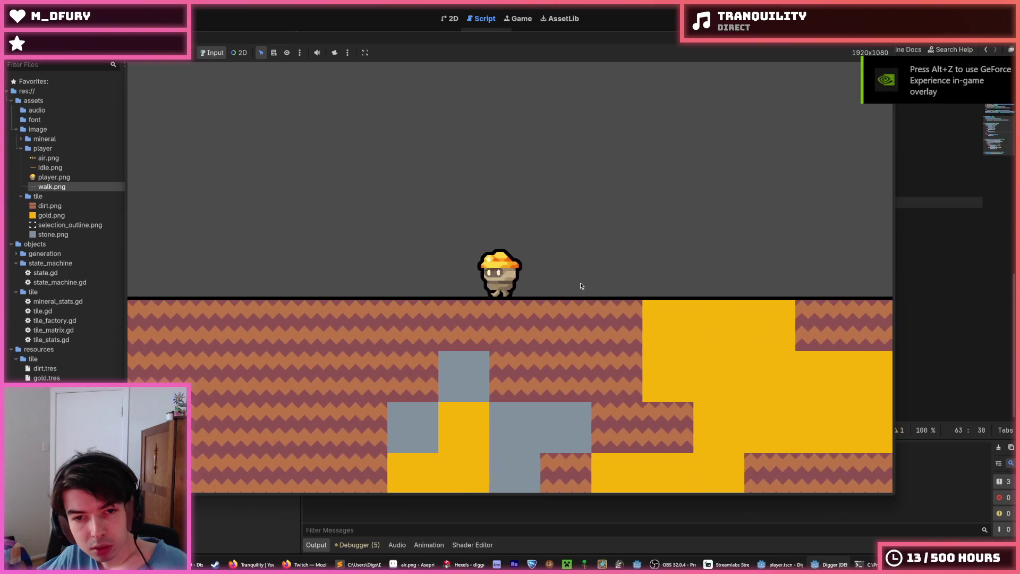
key("Right")
key("Left")
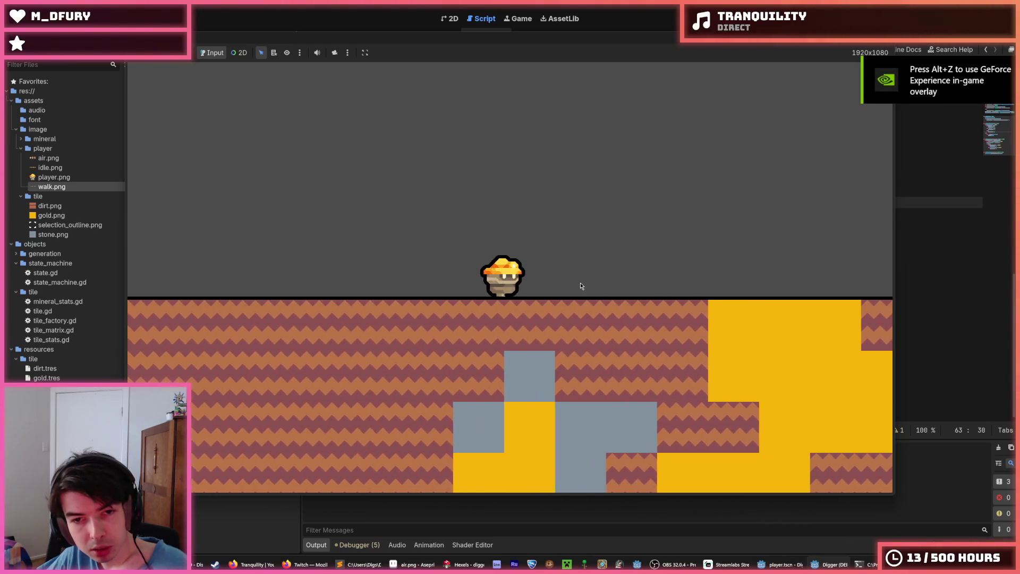
key("Left")
key("Left")
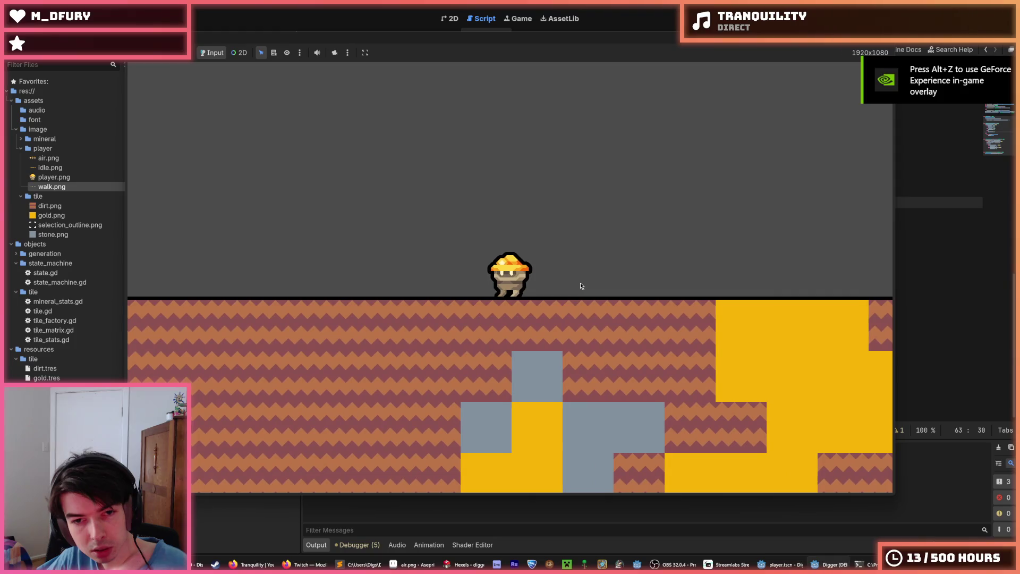
- Keep walking the miner back and forth in the game, then switch over to Aseprite
key("Right")
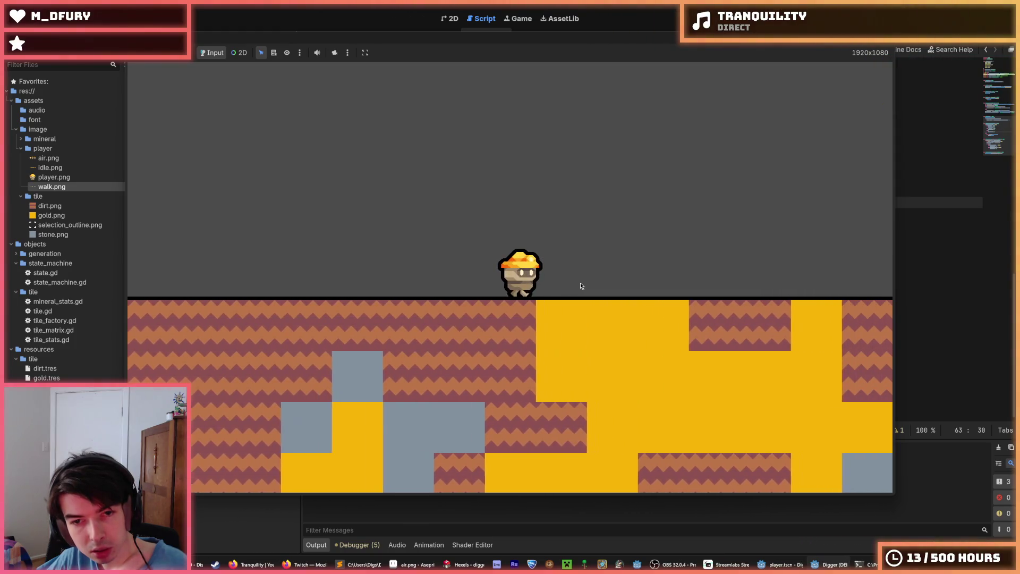
key("Right")
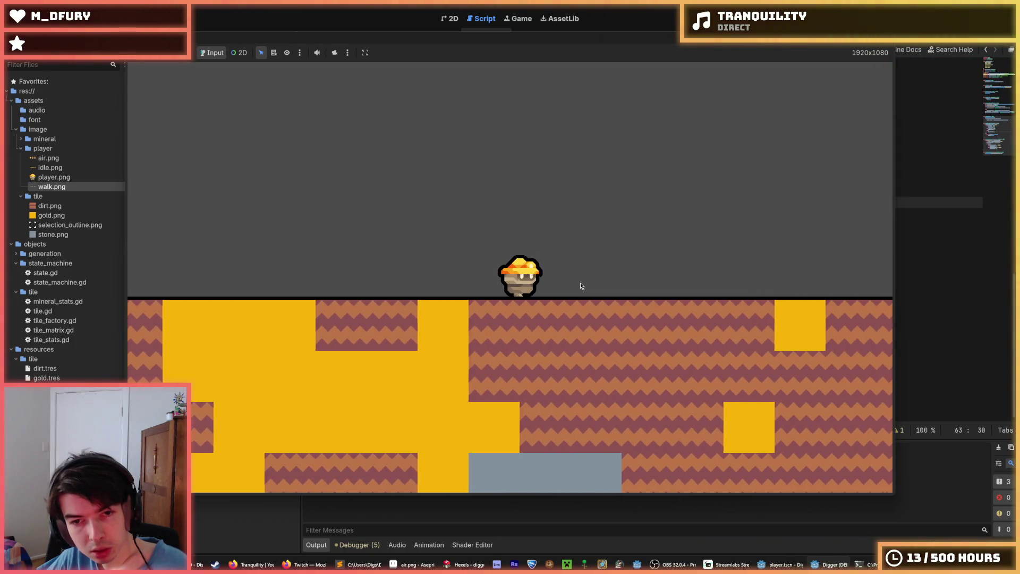
key("Left")
key("Left")
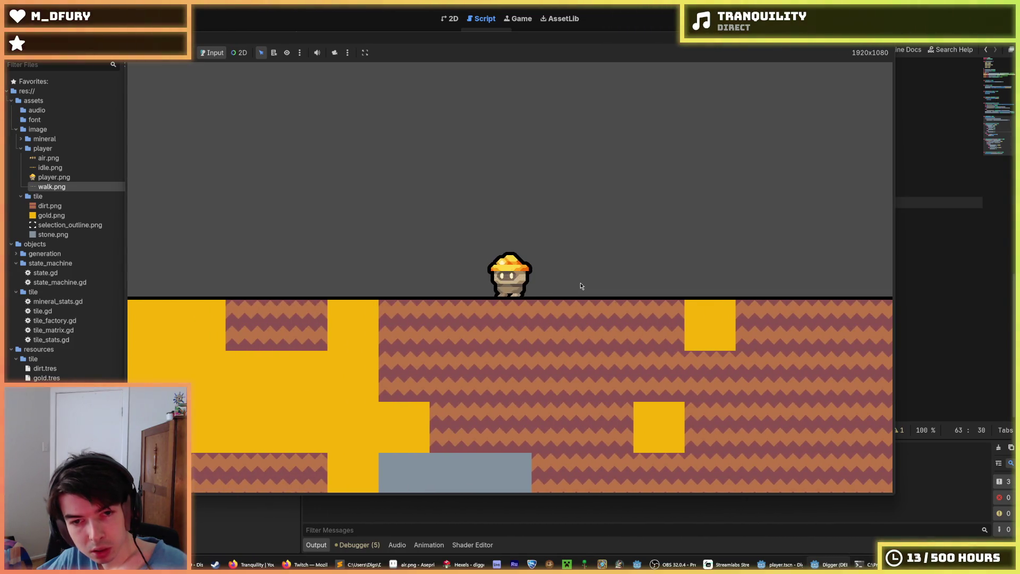
key("Left")
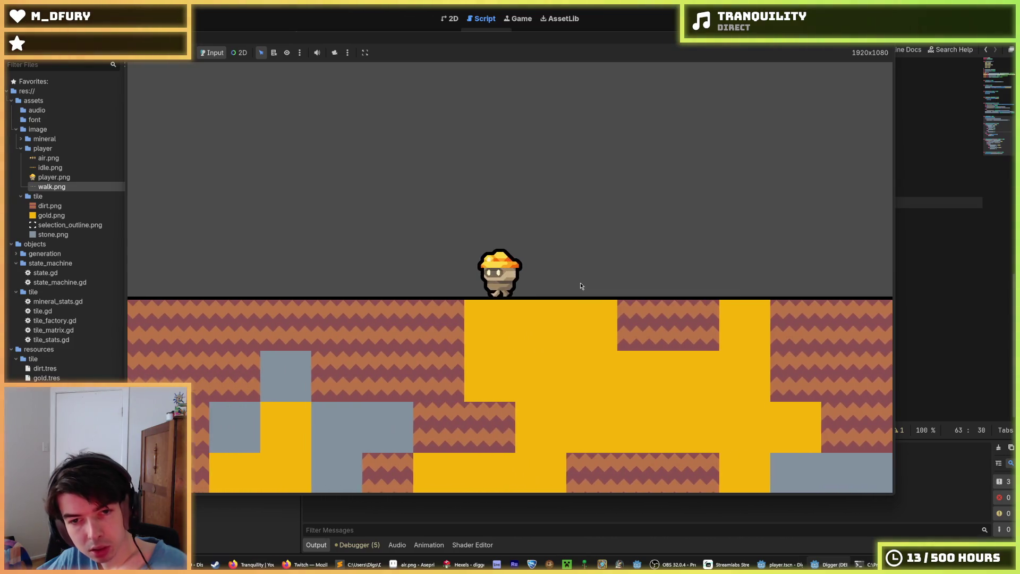
key("Right")
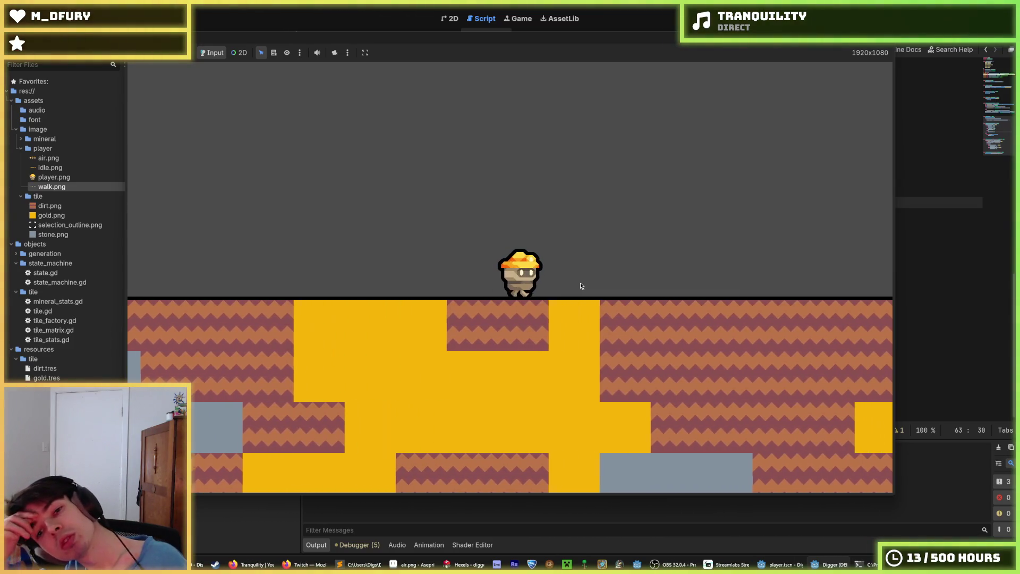
key("Right")
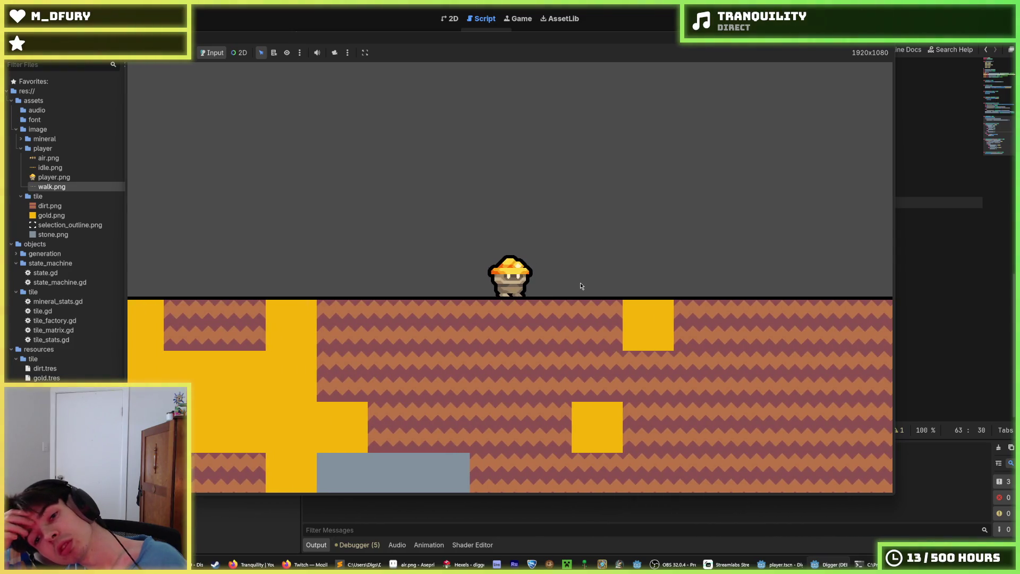
key("Left")
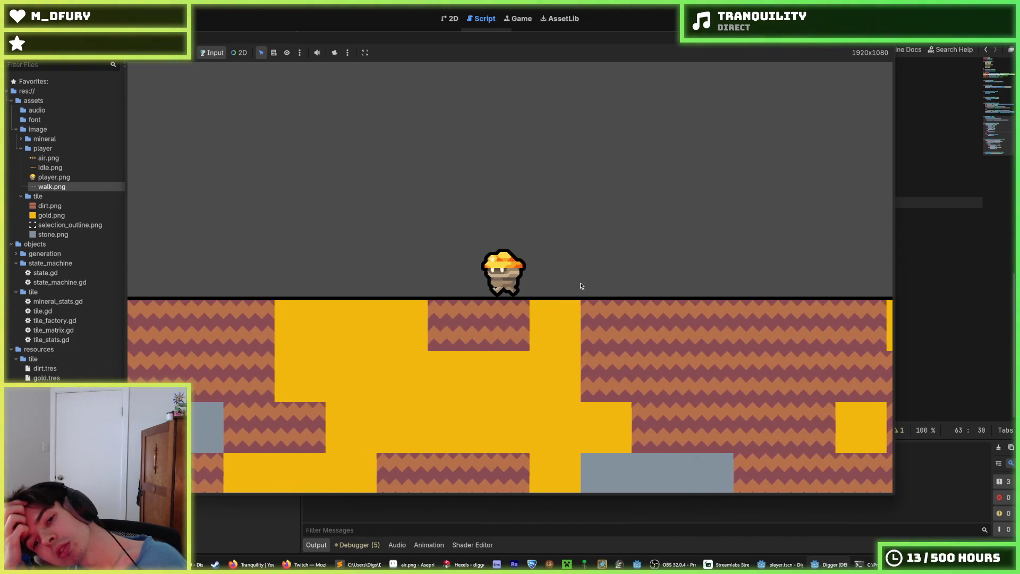
key("Left")
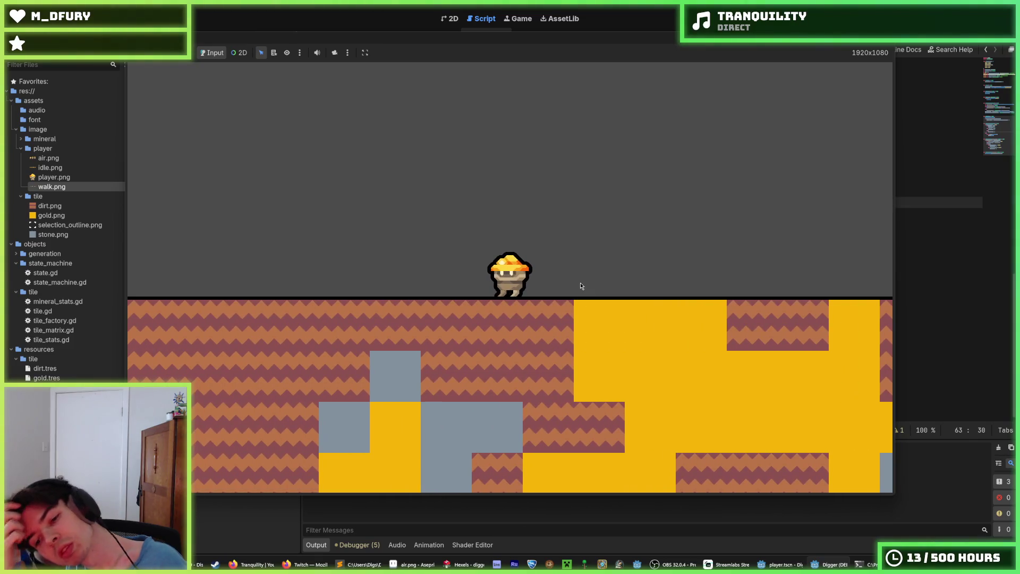
key("alt+Tab")
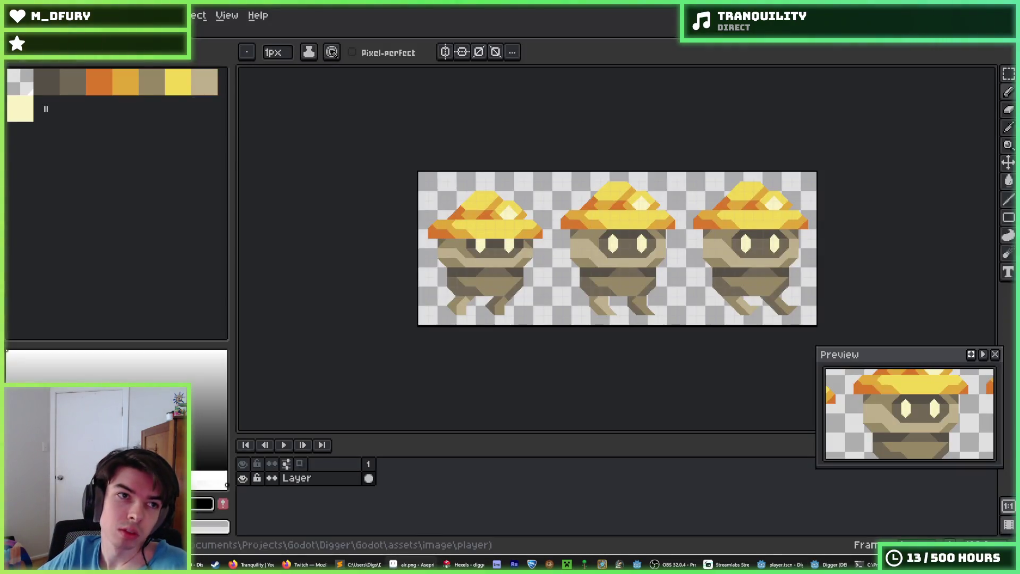
- Close miner air.png and zoom over the eight run.png frames, then close it and quit Aseprite
key("ctrl+w")
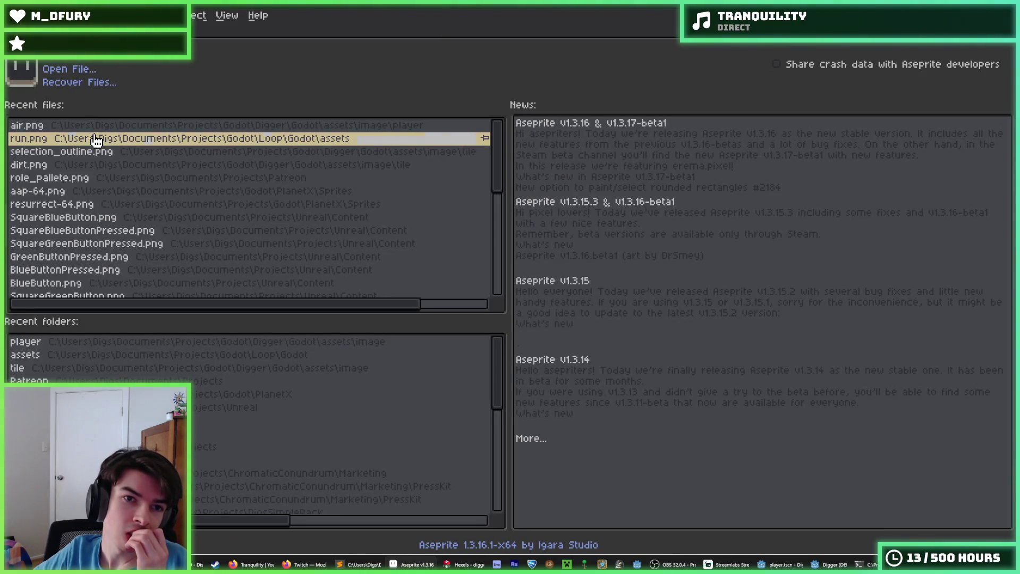
left_click(95, 140)
scroll(531, 239, "down", 3)
scroll(702, 179, "up", 3)
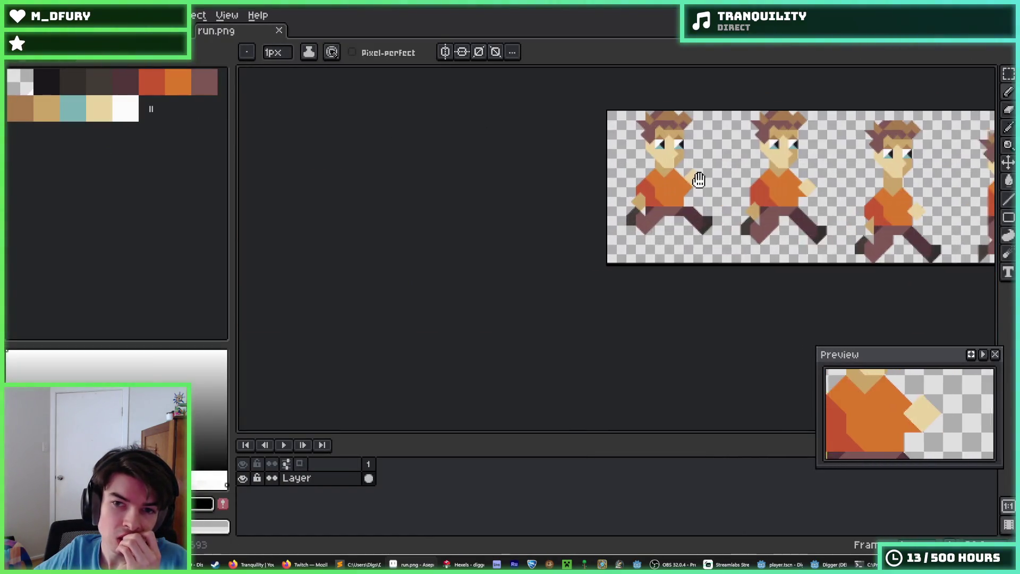
scroll(702, 179, "down", 2)
scroll(703, 179, "up", 1)
scroll(702, 179, "down", 2)
scroll(702, 179, "up", 1)
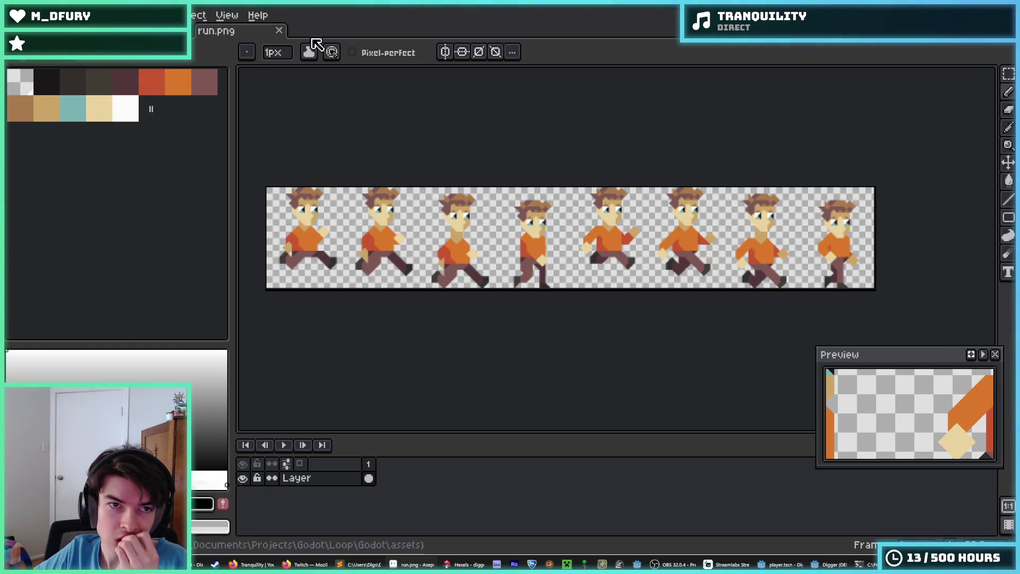
key("ctrl+w")
key("ctrl+w")
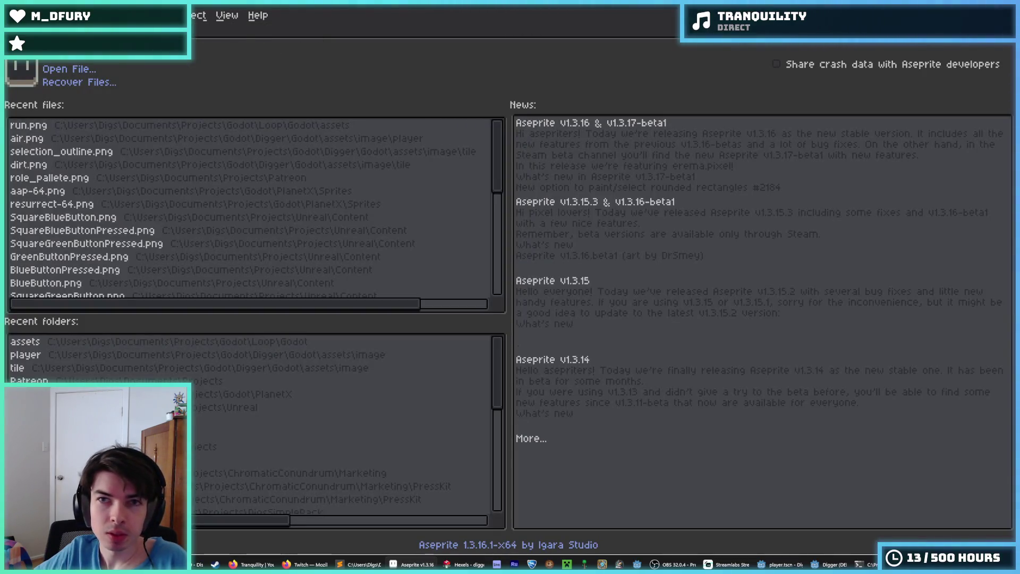
key("ctrl+q")
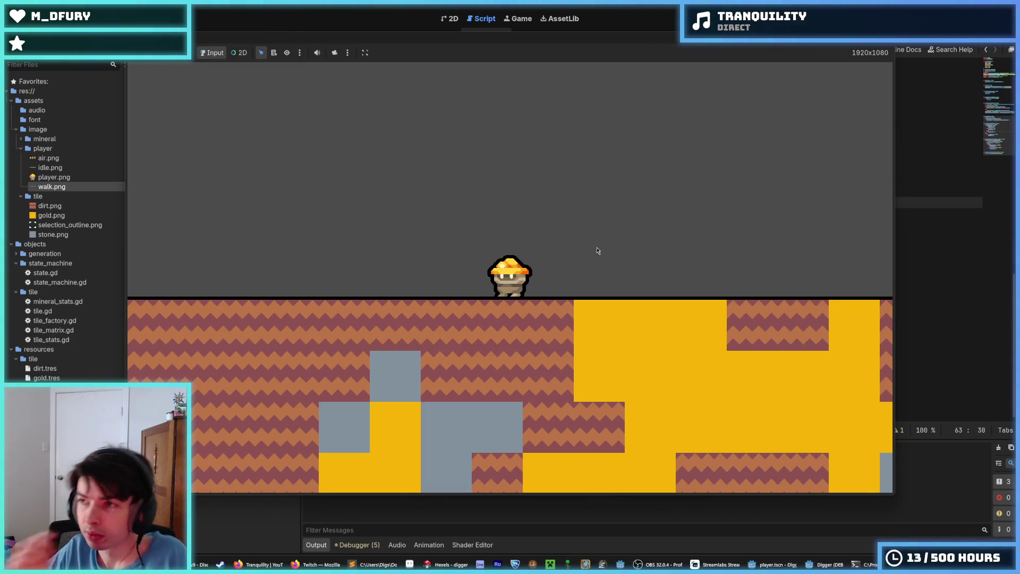
key("a")
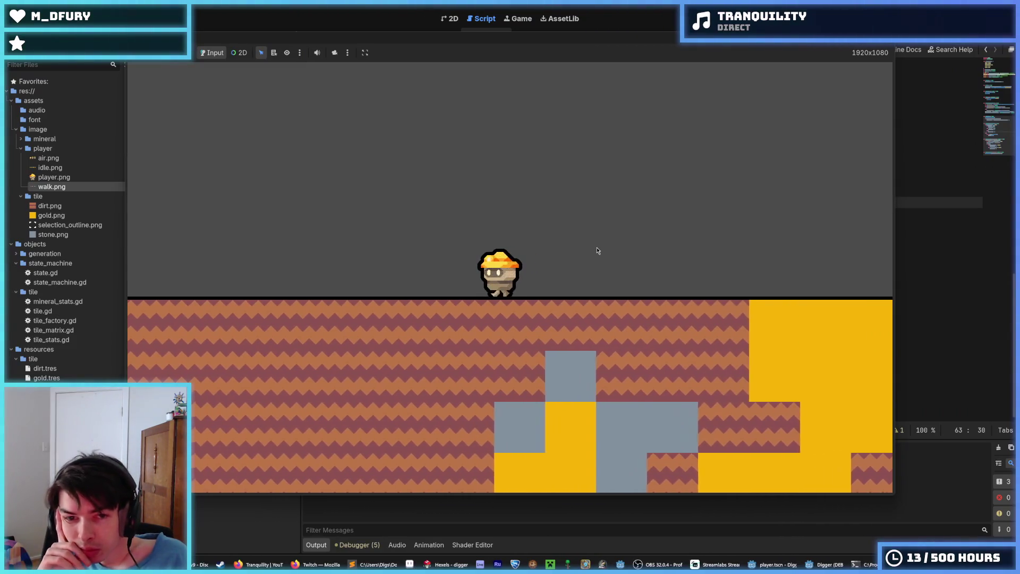
key("a")
key("d")
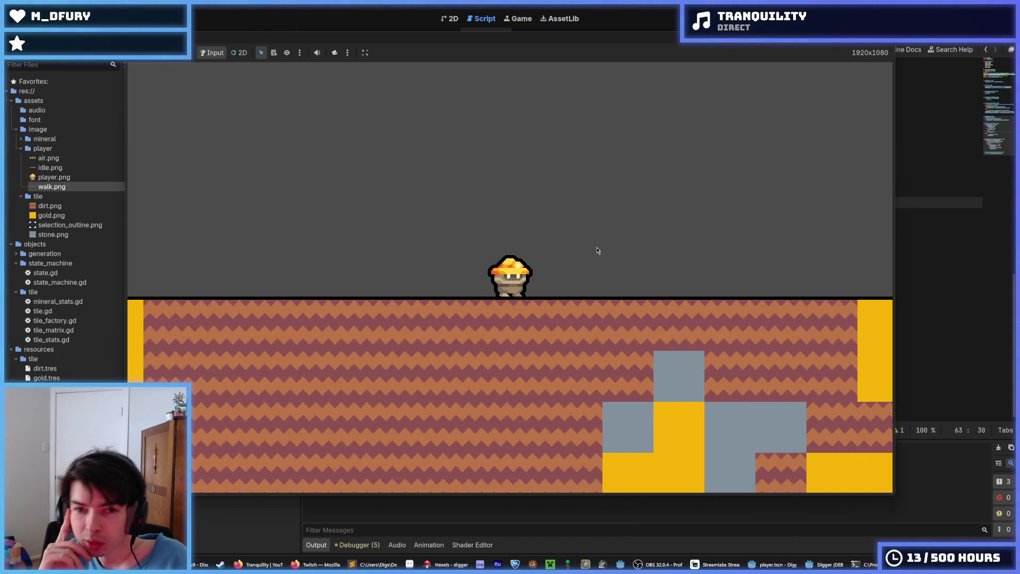
key("Right")
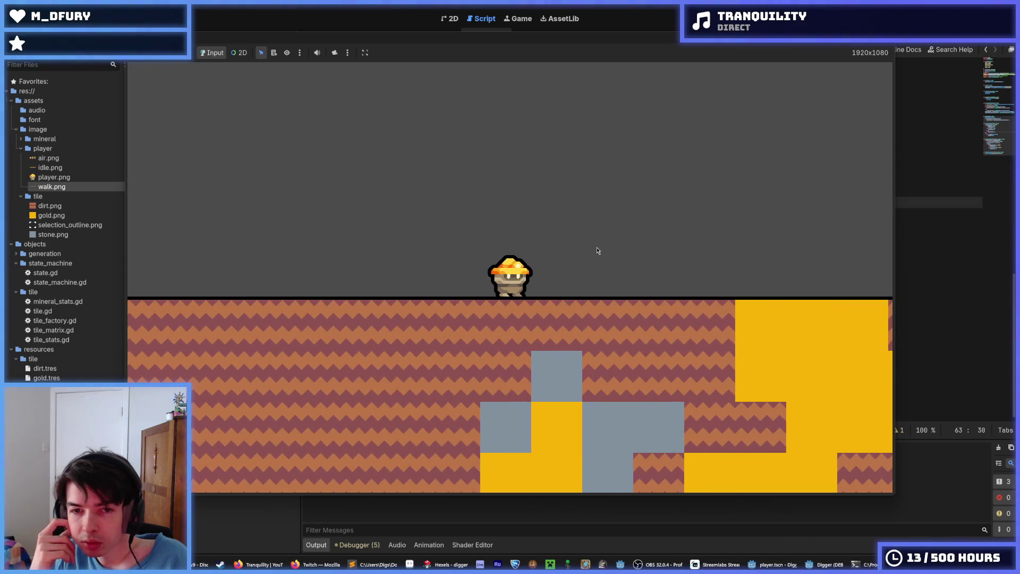
key("Right")
key("Right")
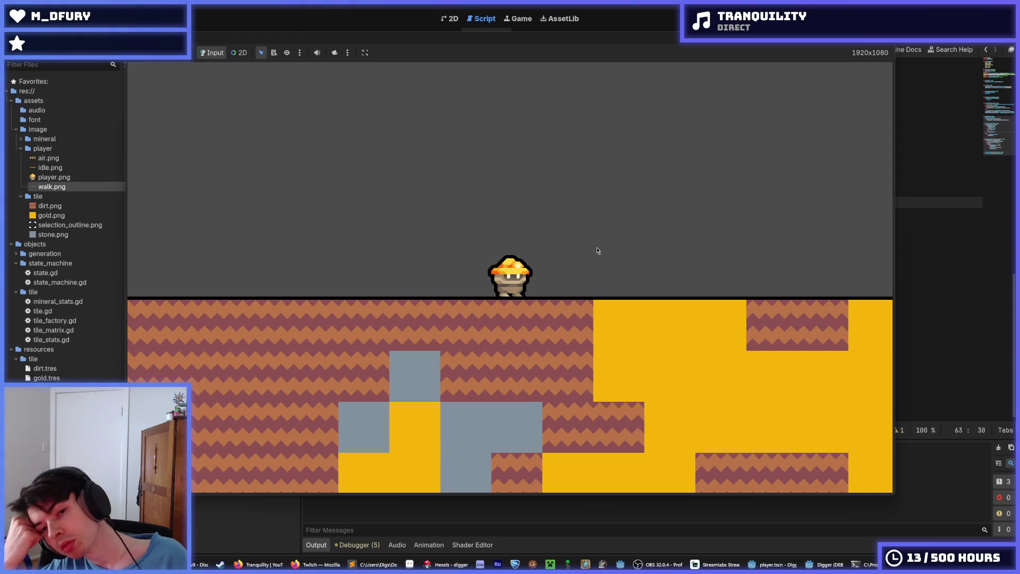
key("Right")
key("Right")
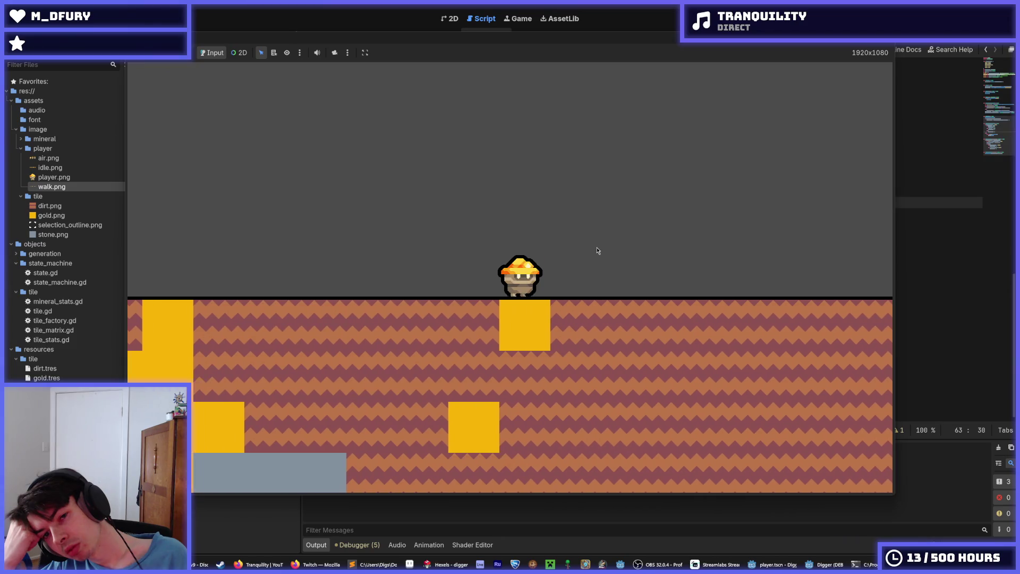
key("Left")
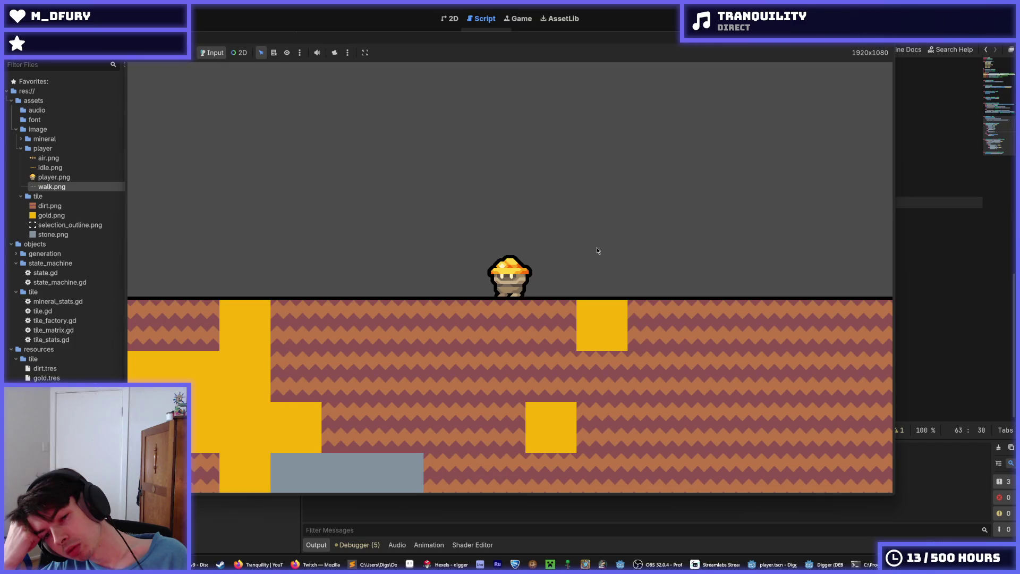
key("Left")
key("Right")
key("Left")
key("Right")
key("Right")
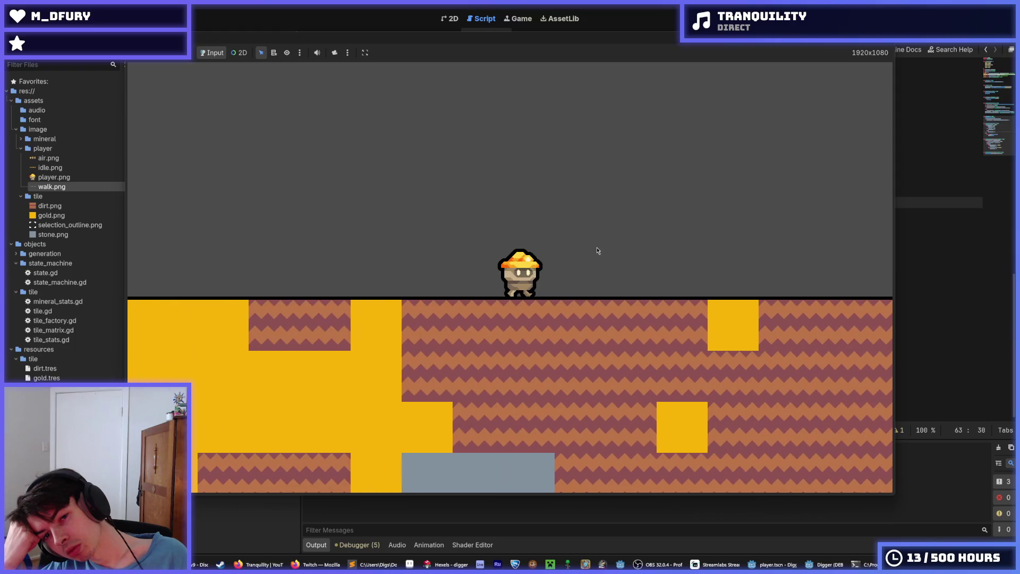
key("Left")
key("Right")
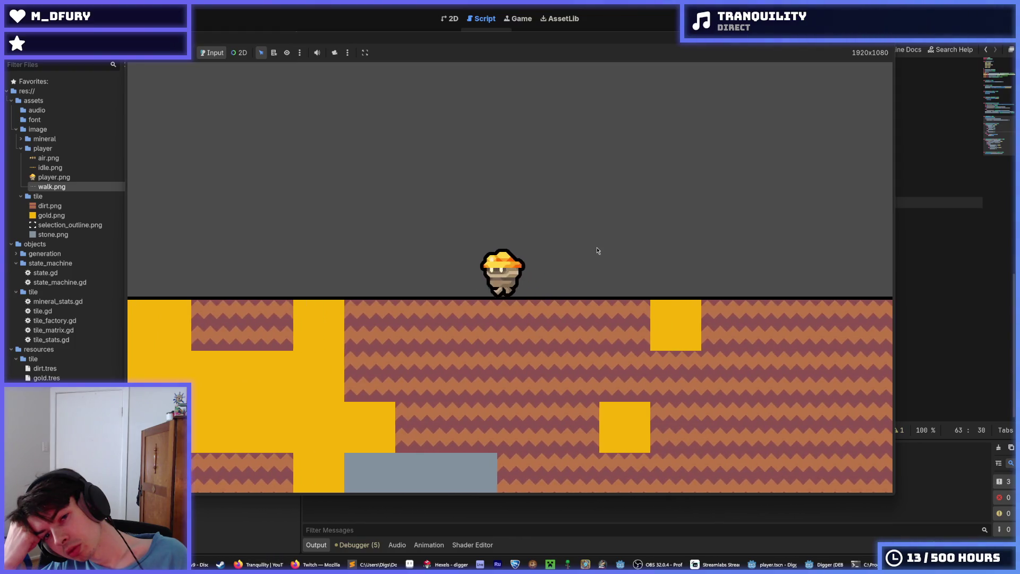
key("Left")
key("Left")
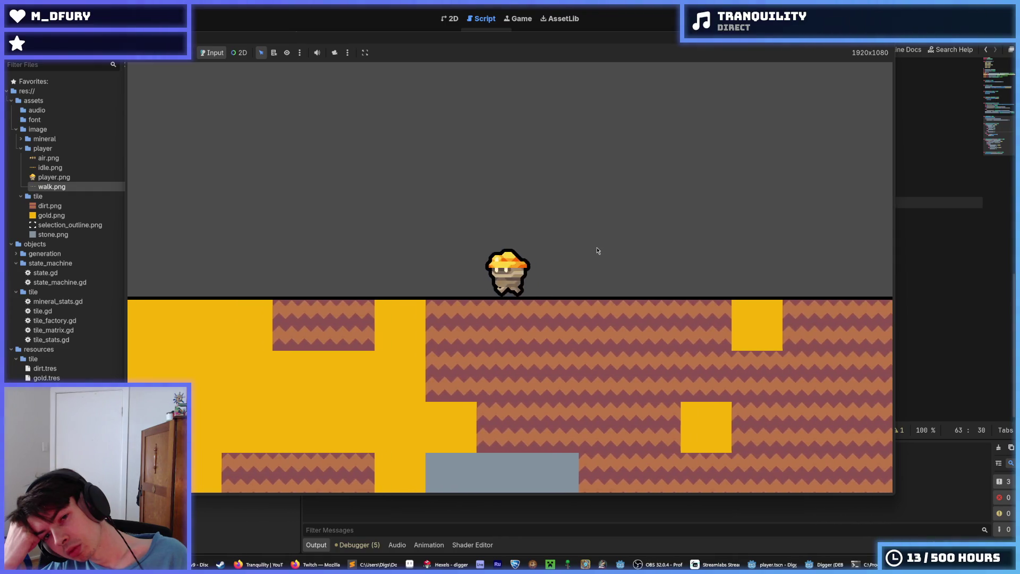
key("Right")
key("Left")
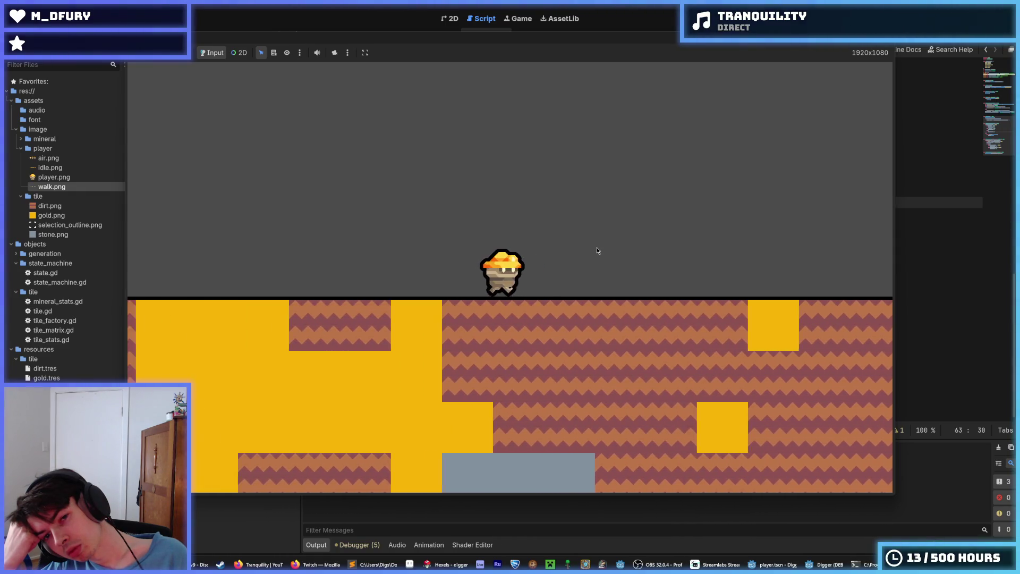
key("Right")
key("Left")
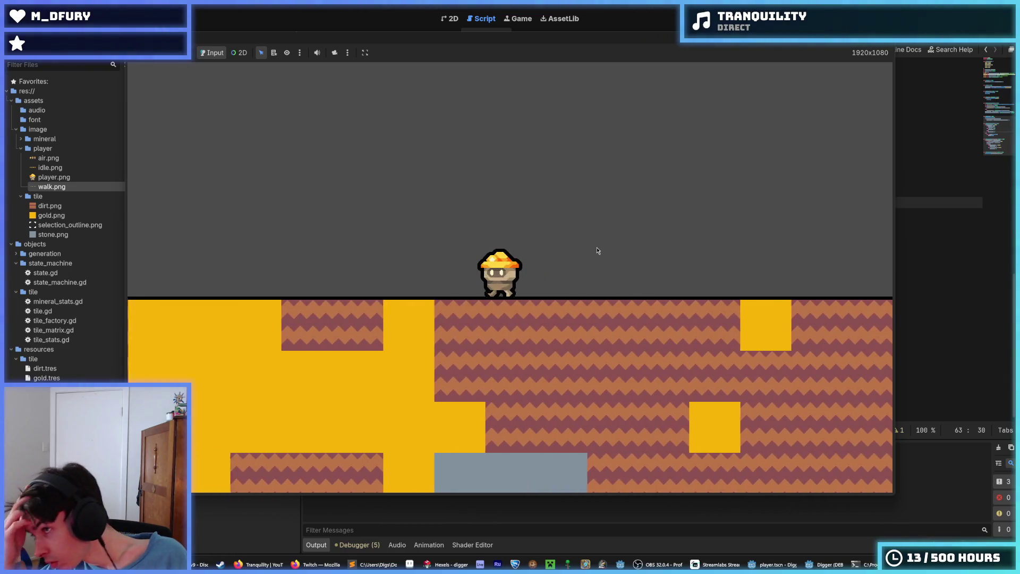
key("Left")
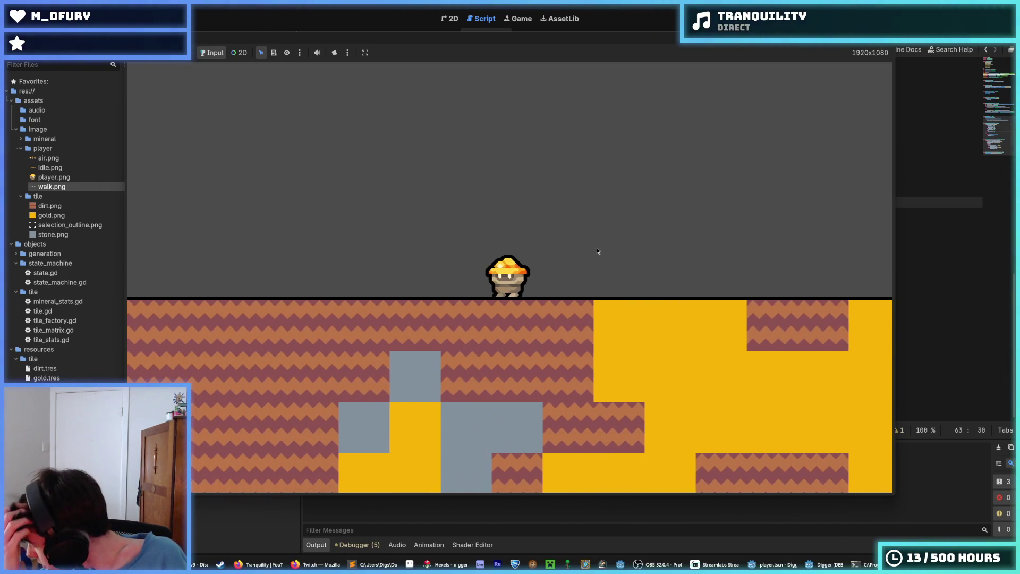
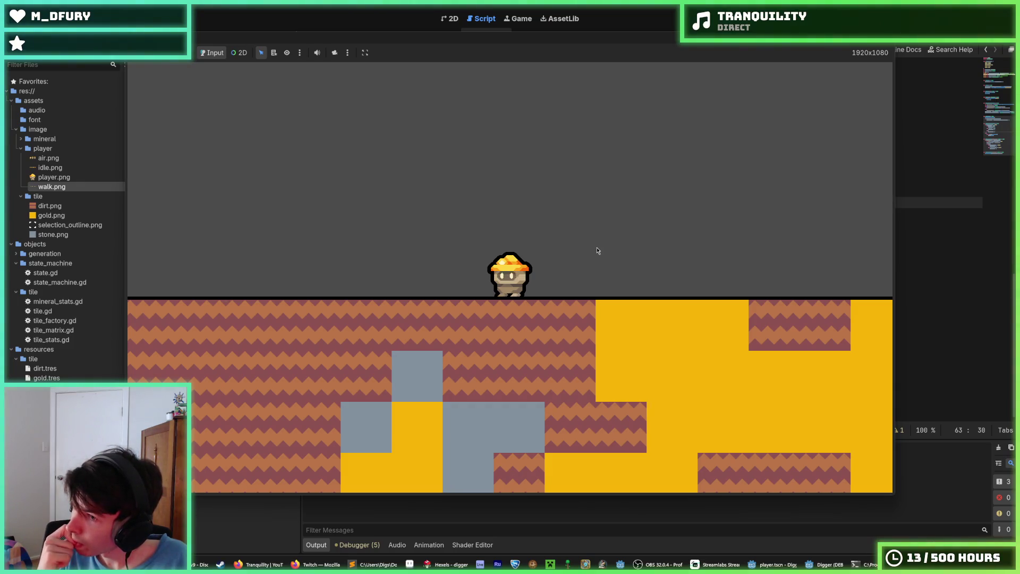
- Walk the digger left and right, then jump twice and land on the surface
key("Left")
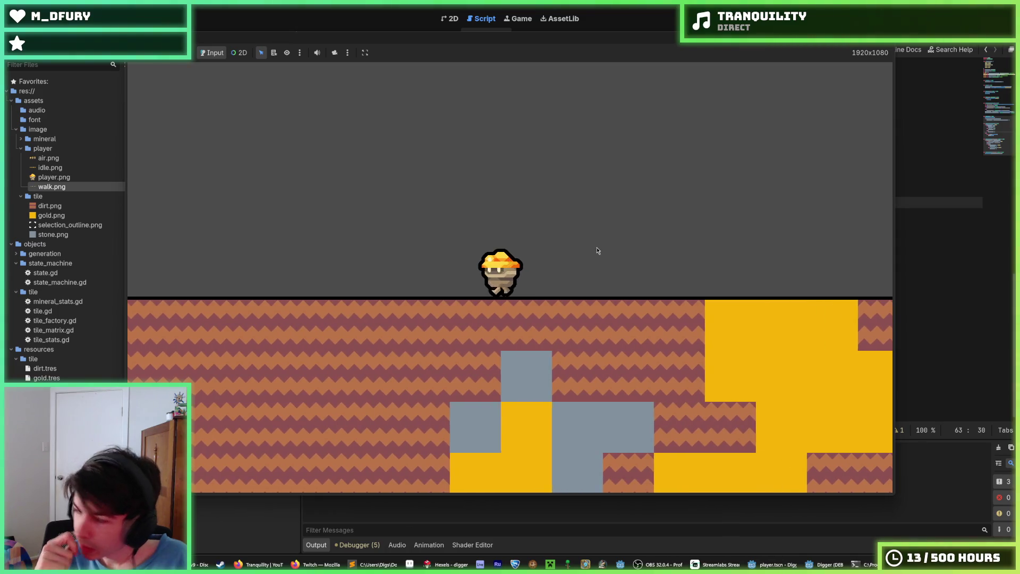
key("Right")
key("Right")
key("Left")
key("space")
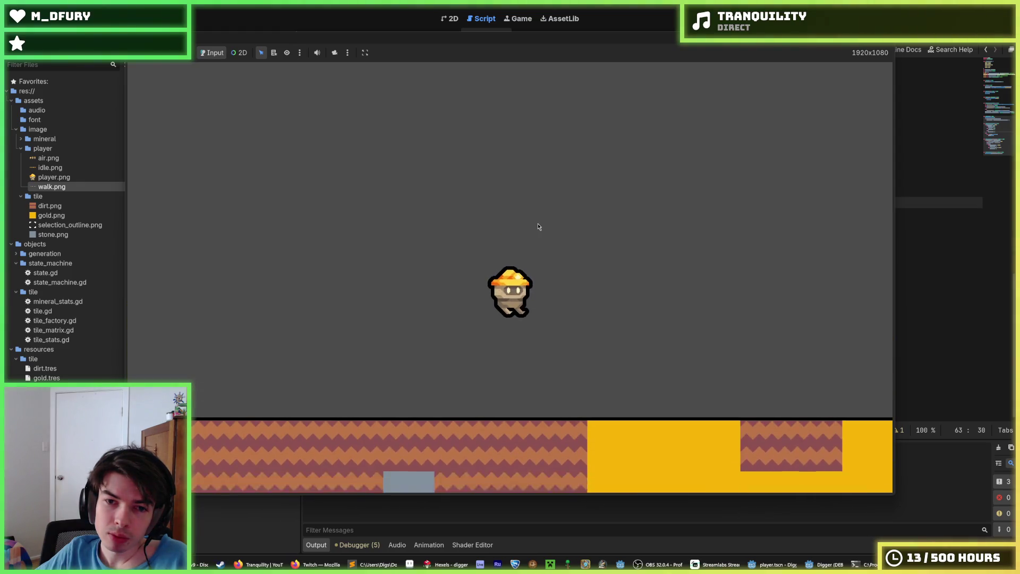
key("space")
key("space")
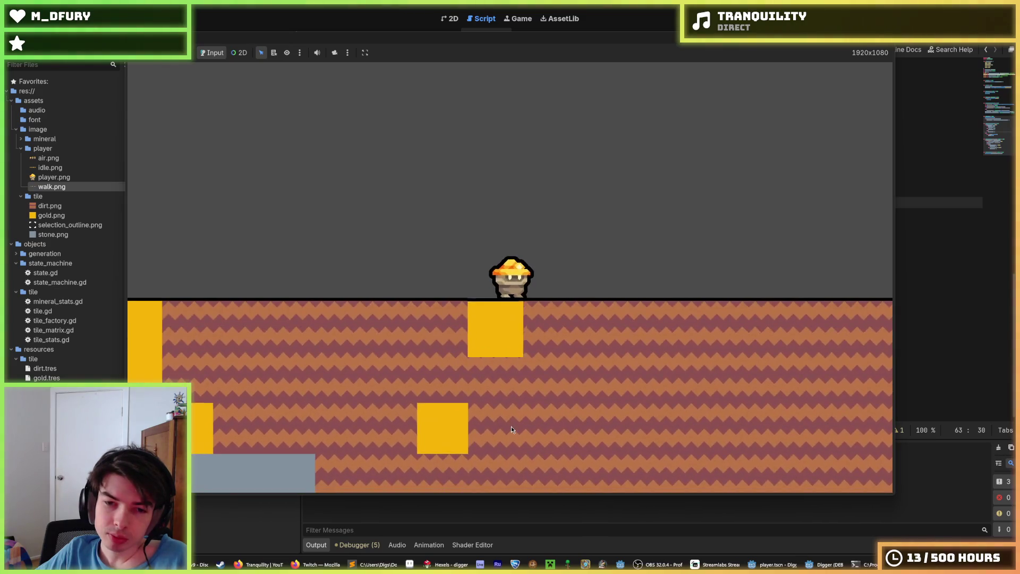
- Dig a shaft down through the terrain tiles and jump back out of the hole
key("Down")
key("Down")
key("Down")
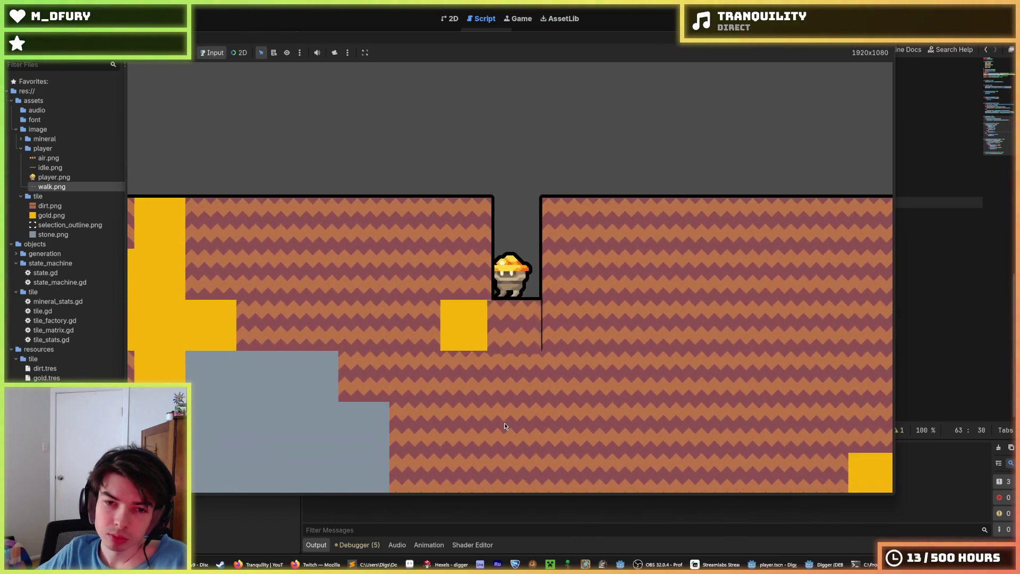
key("space")
key("Right")
key("Down")
key("Left")
key("space")
- Walk left over a hole onto the next ledge, then turn and walk back right
key("Left")
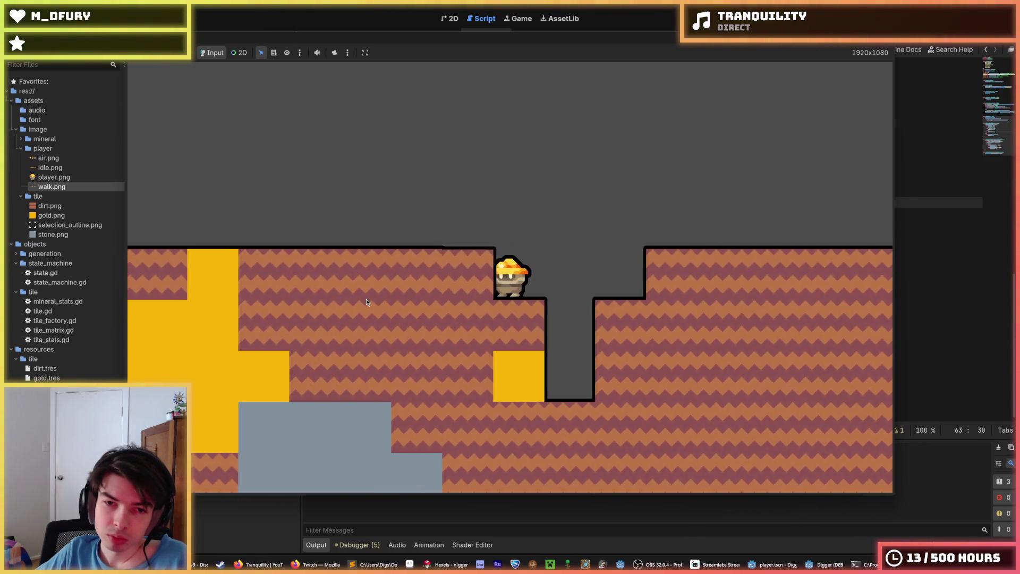
key("Left")
key("space")
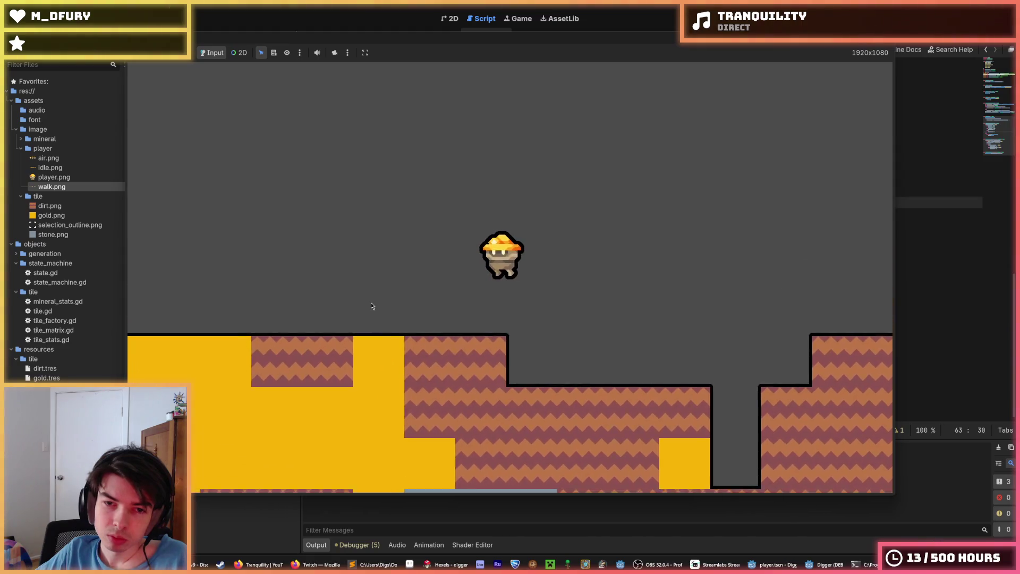
key("Left")
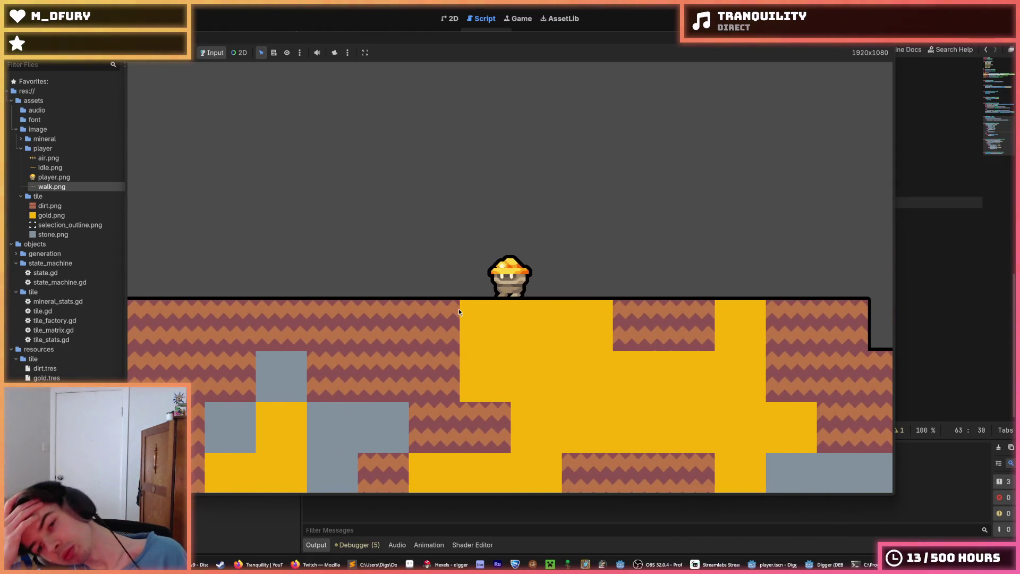
key("Right")
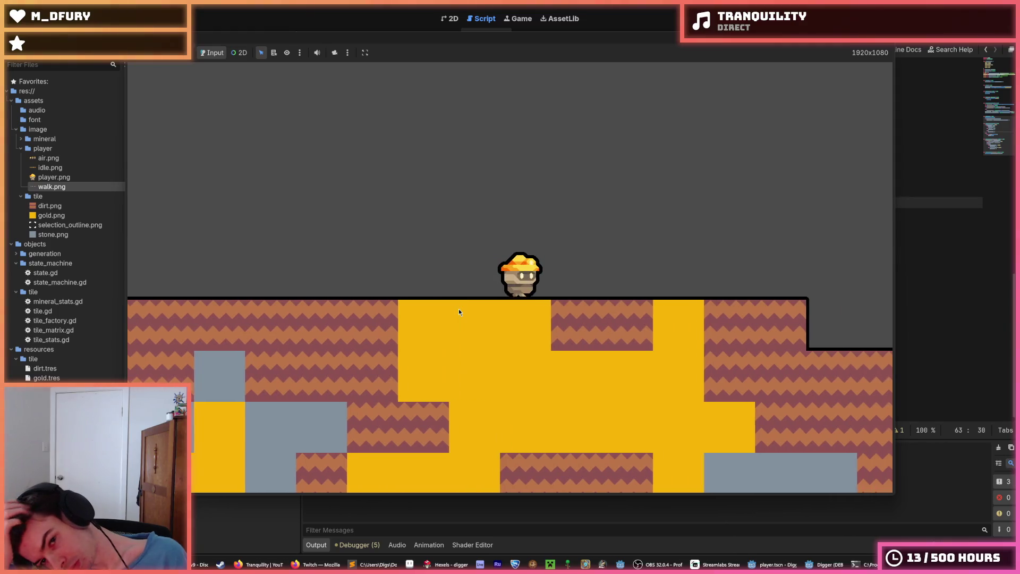
key("Right")
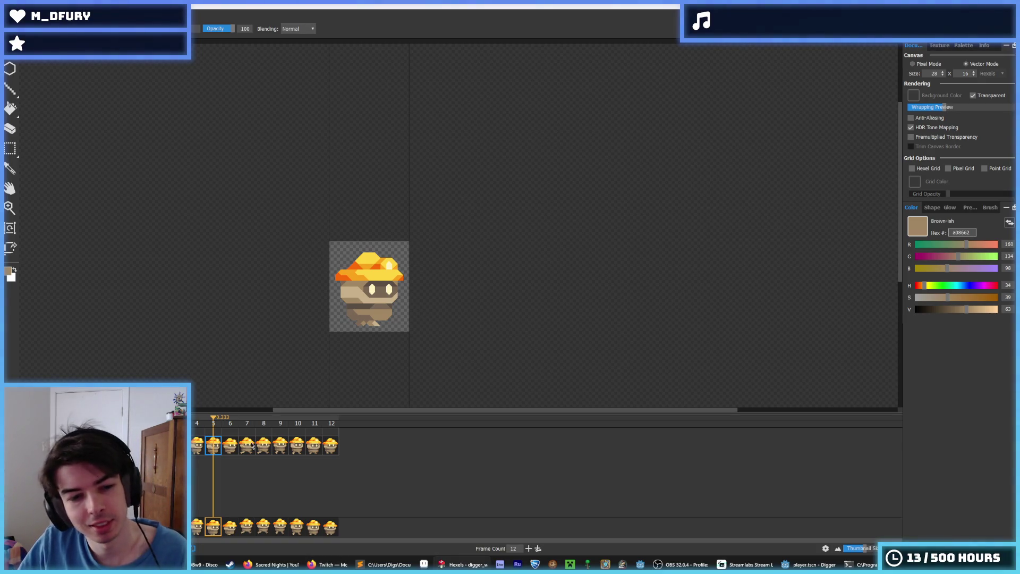
- Zoom in on the digger, compare walk frames 4, 5 and 6, then play the animation
key("i")
scroll(385, 307, "up", 2)
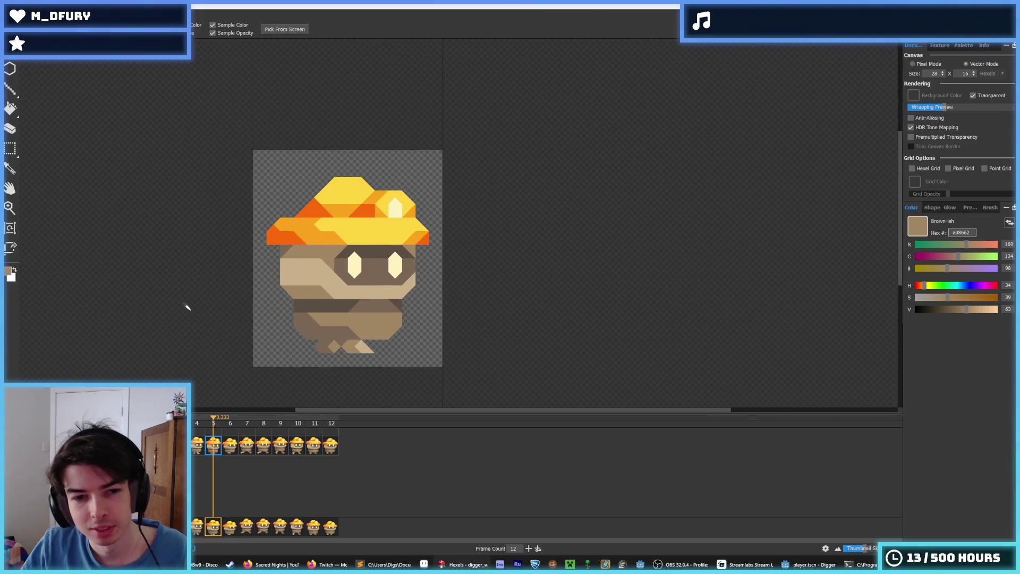
scroll(189, 310, "up", 1)
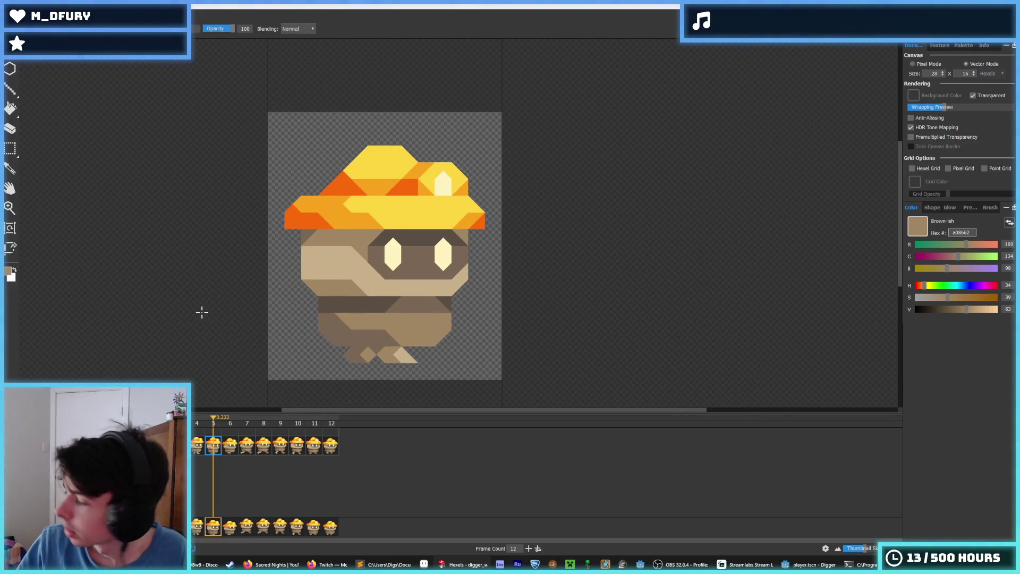
left_click(230, 445)
left_click(218, 447)
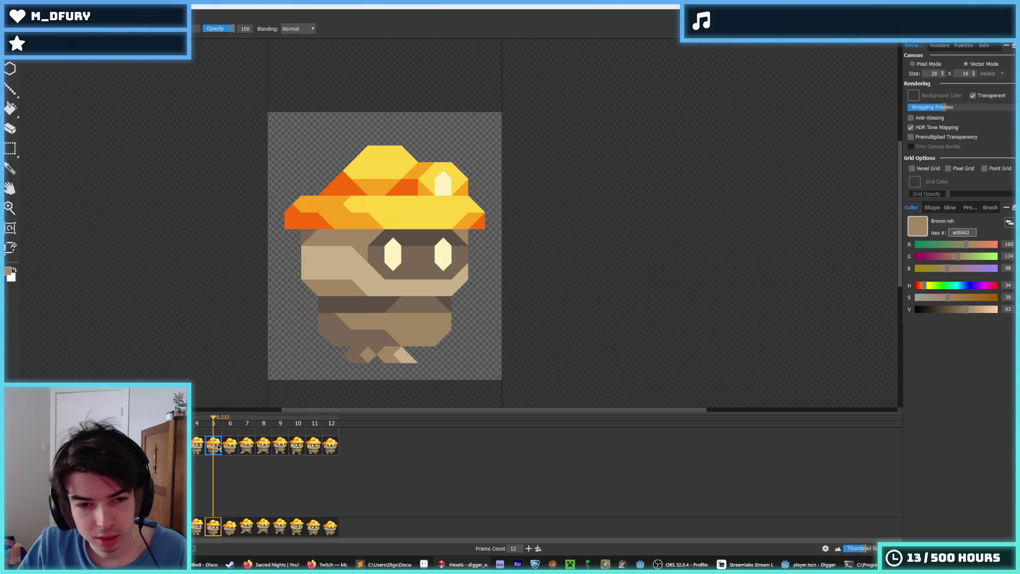
left_click(200, 442)
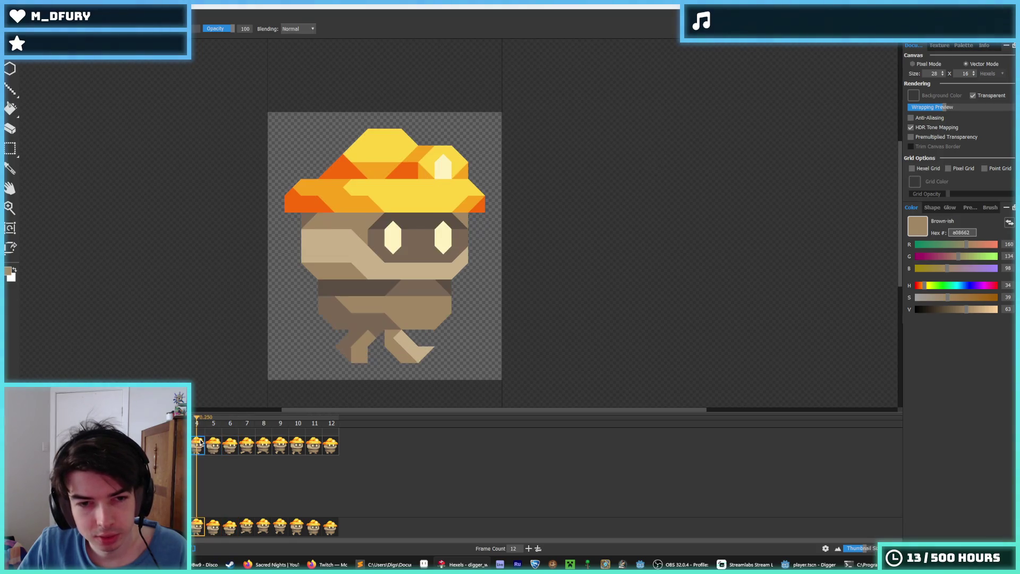
left_click(215, 446)
left_click(230, 446)
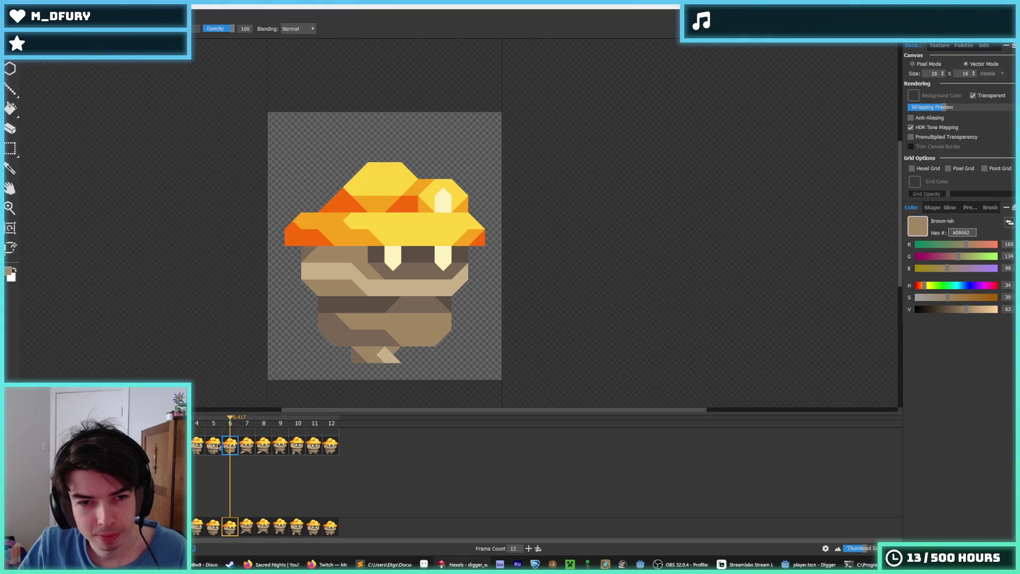
left_click(218, 445)
left_click(229, 446)
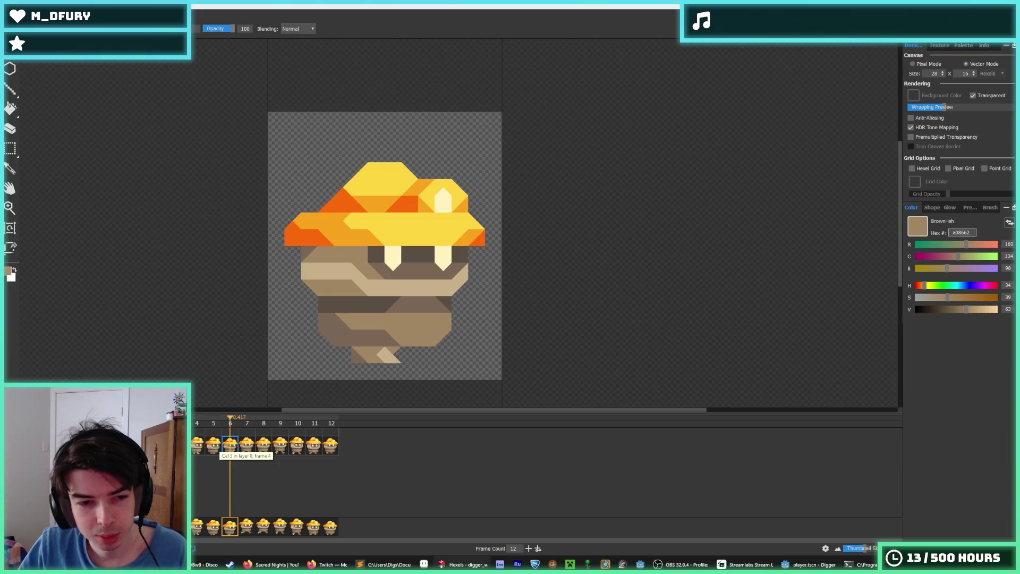
key("space")
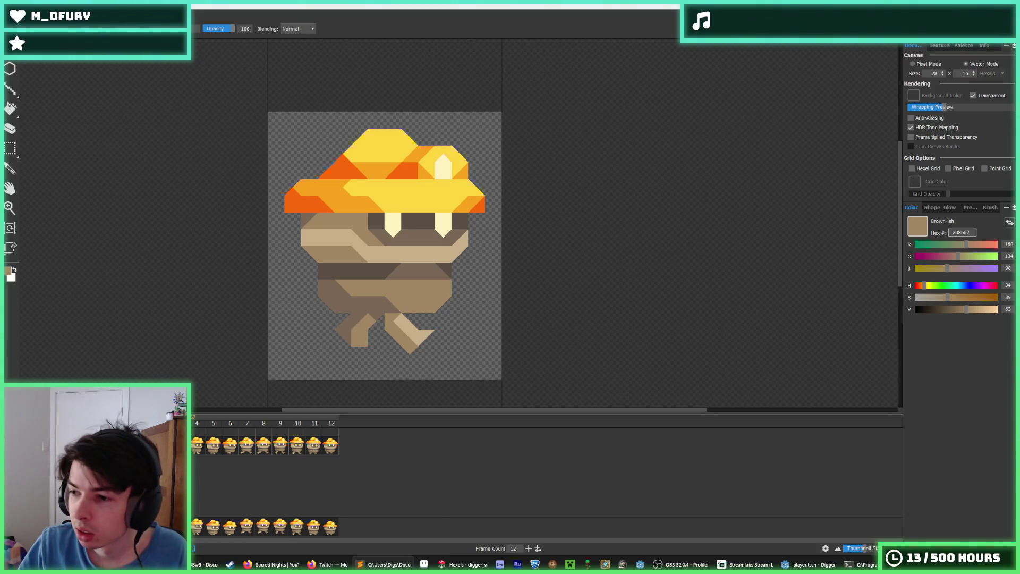
- Change the crouching-walk frame on player.gd line 77 from 2 to 4 and save the script
key("alt+Tab")
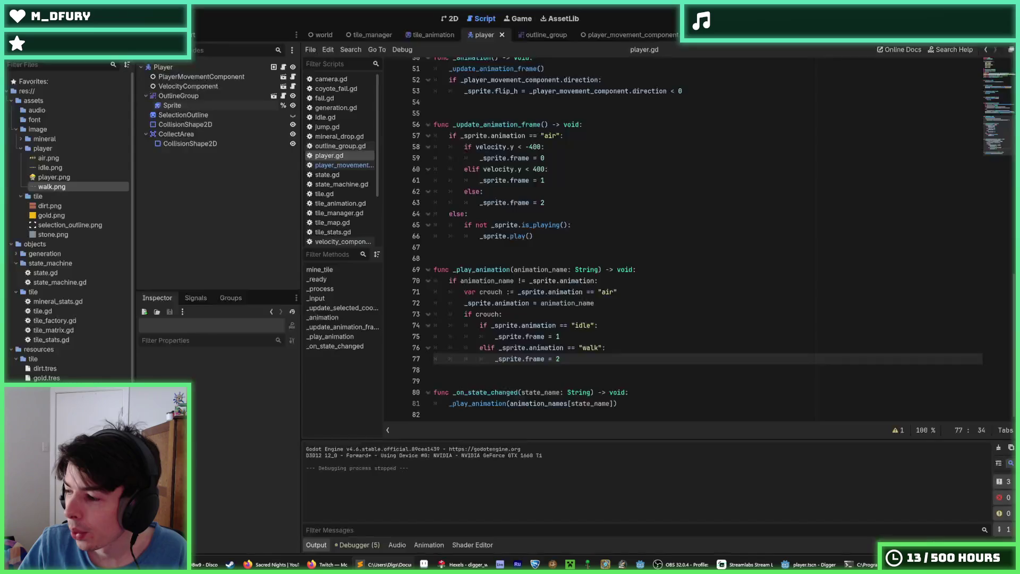
left_click(584, 335)
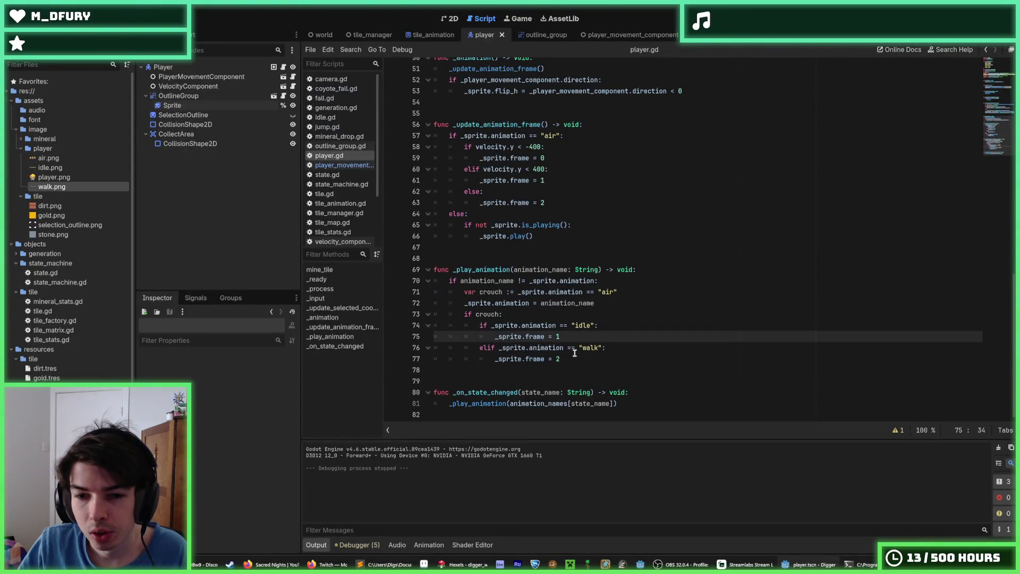
left_click(574, 359)
key("shift+Left")
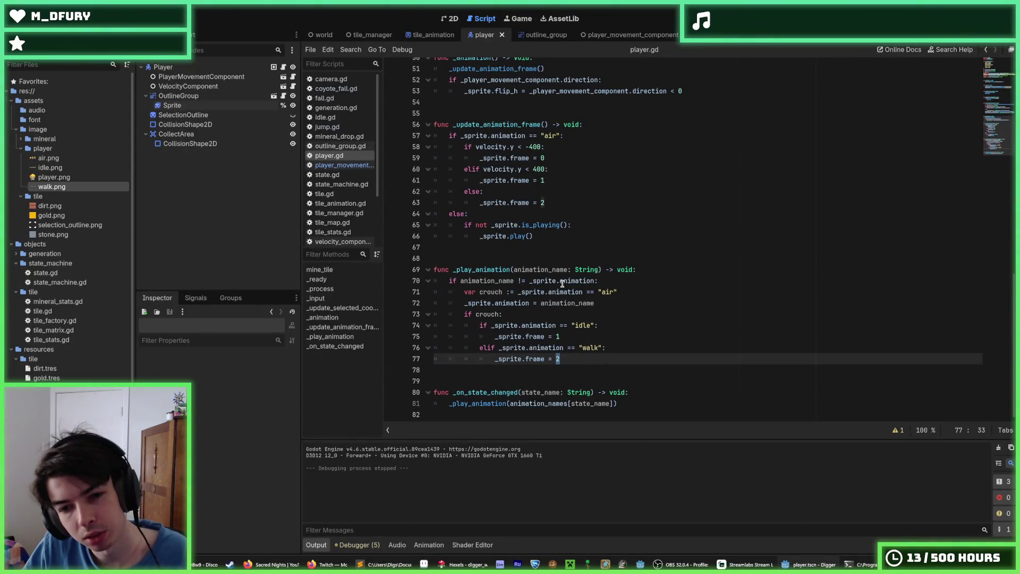
type("5")
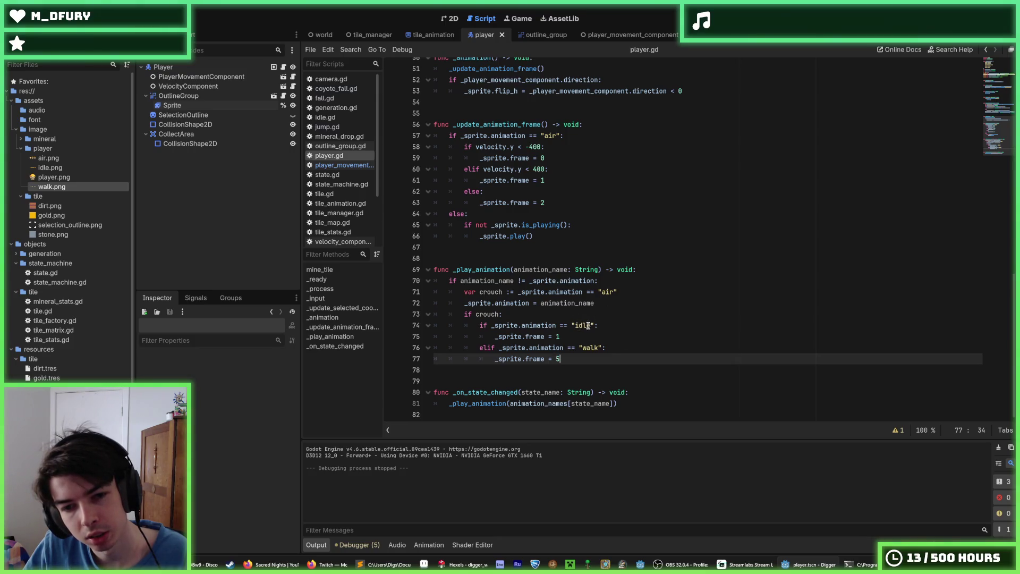
left_click_drag(561, 359, 553, 360)
type("4")
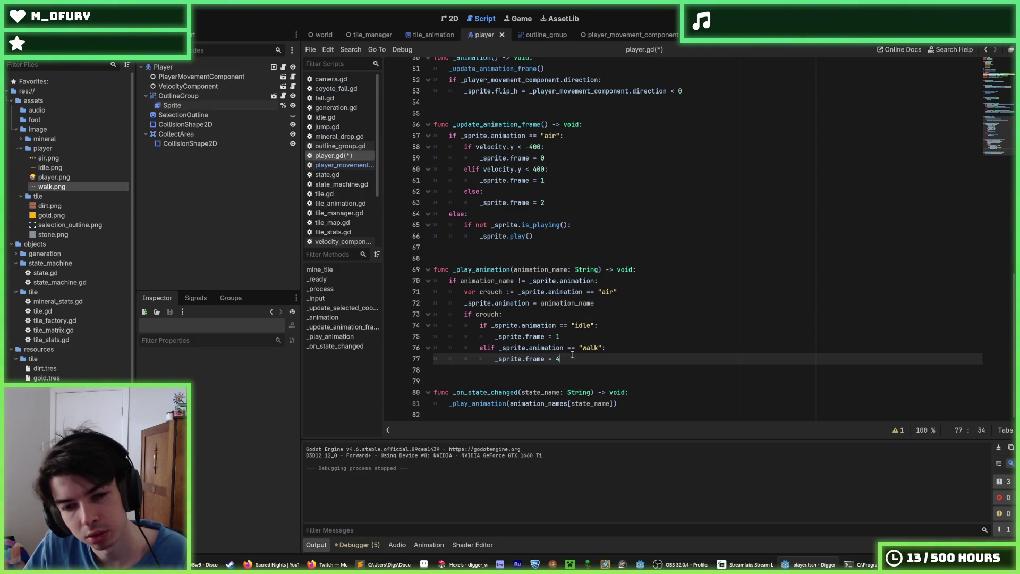
key("ctrl+s")
left_click(463, 564)
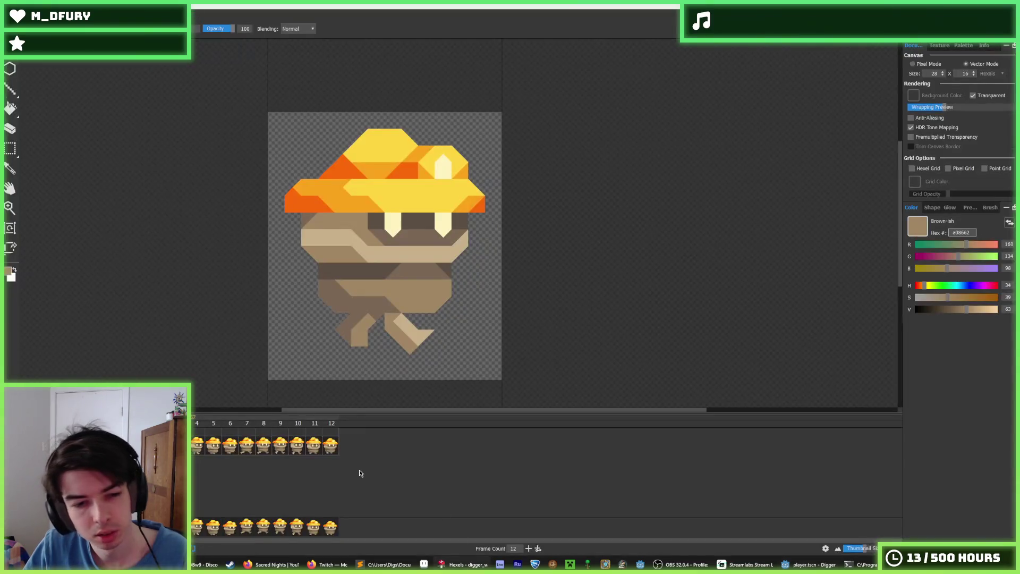
- Recheck the walk frame 5 pose in Hexels, then run the Digger game from Godot
left_click(218, 451)
left_click(201, 447)
left_click(214, 448)
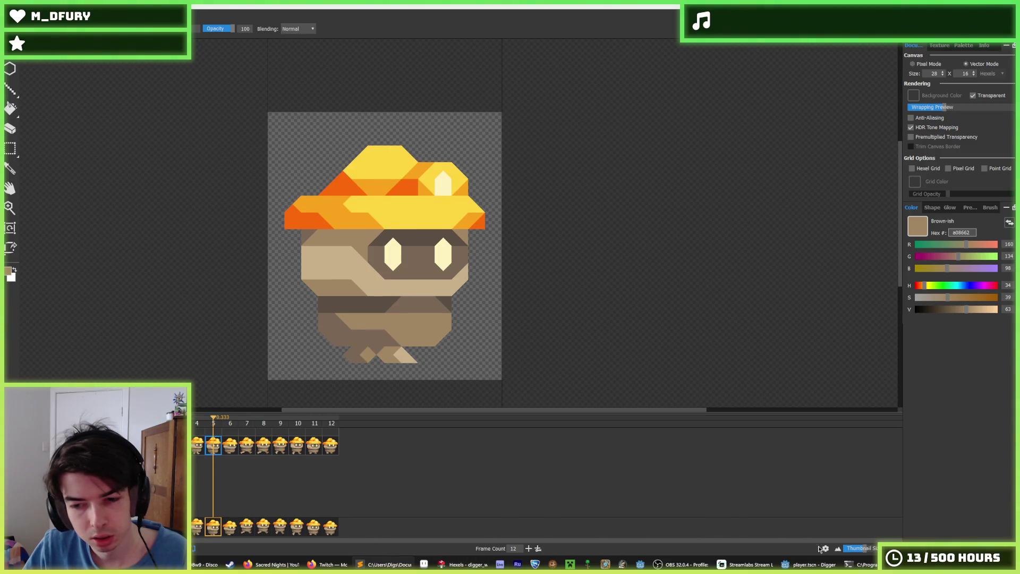
left_click(813, 566)
key("F5")
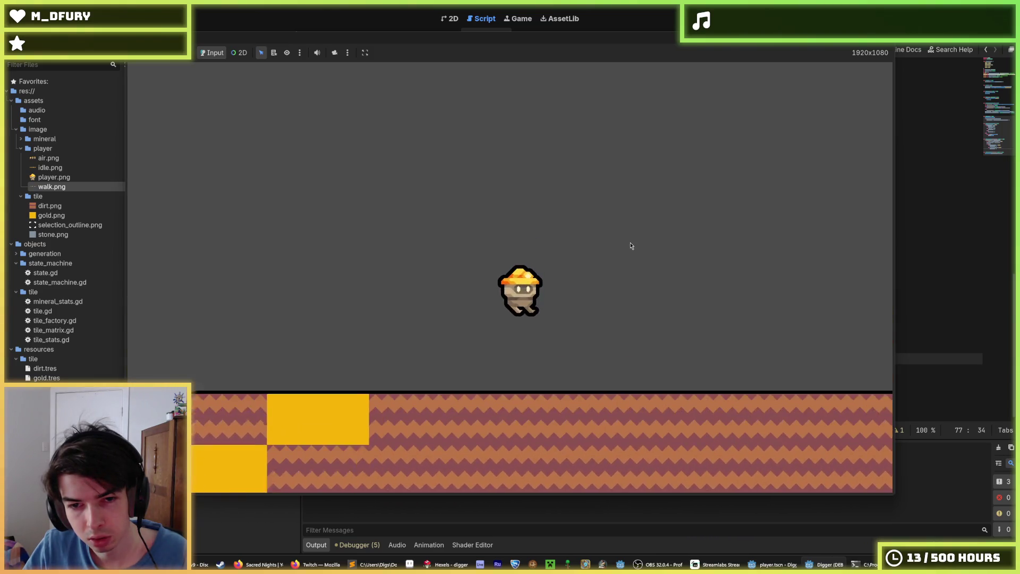
- Playtest the frame-4 crouching walk across two more game runs, stopping the game each time
key("alt+F4")
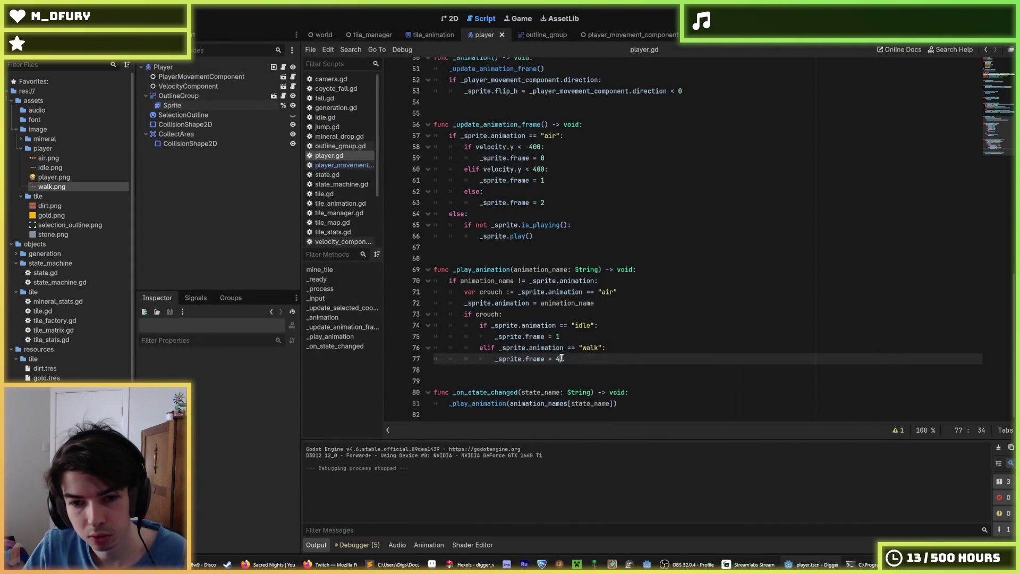
key("F5")
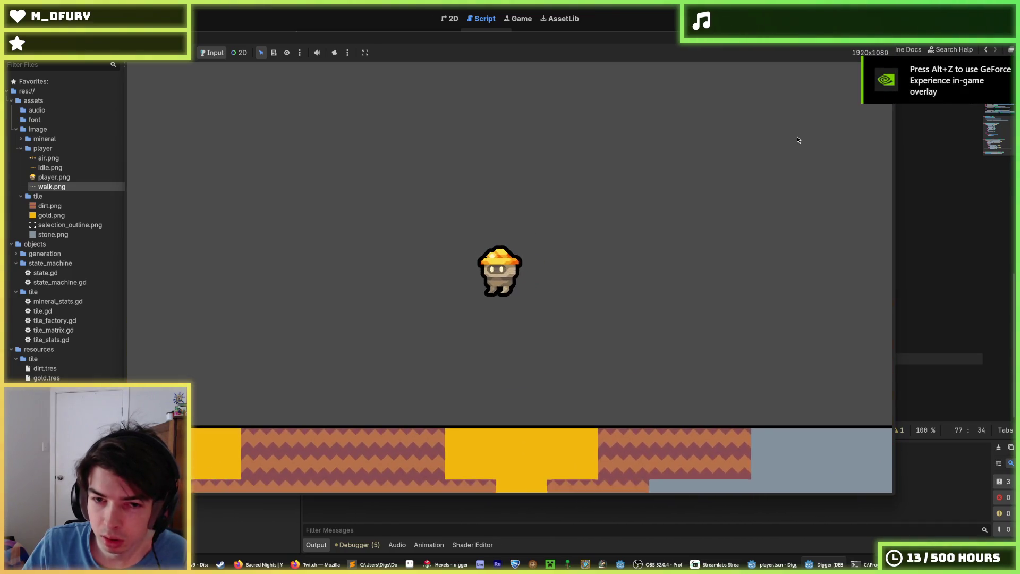
key("F8")
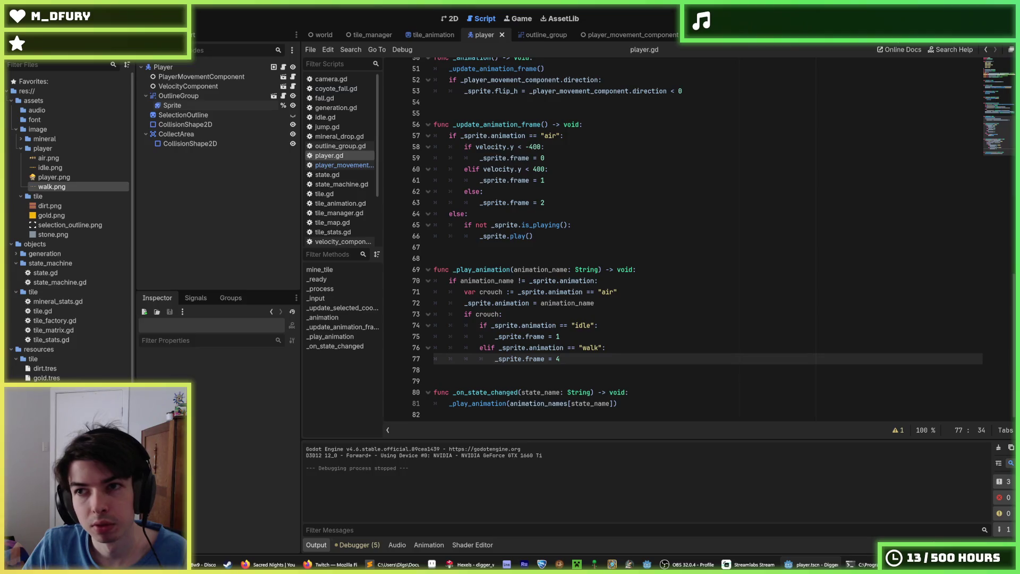
key("F5")
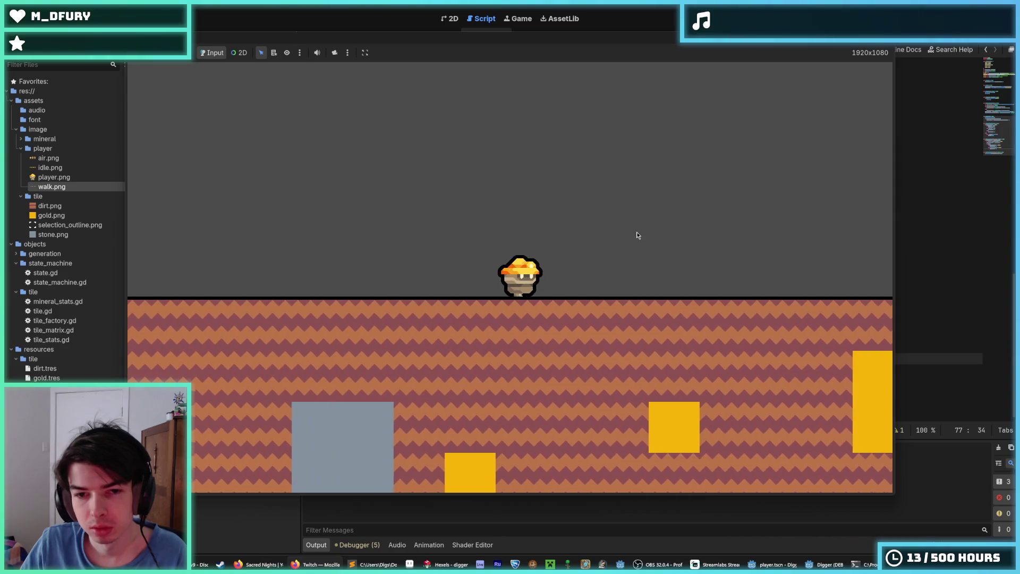
key("F8")
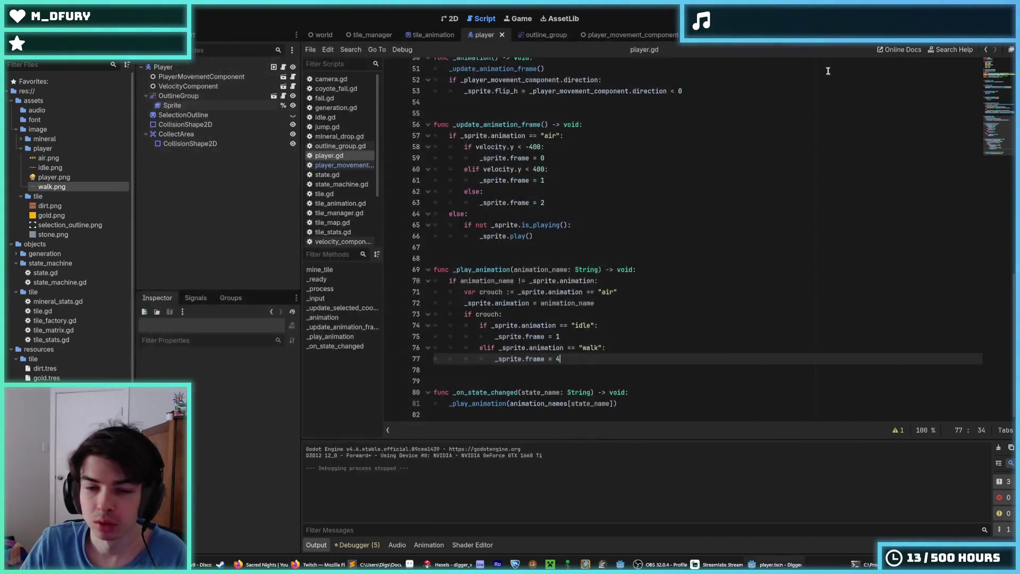
- Return to the Godot editor and show the tile_animation script
left_click(457, 564)
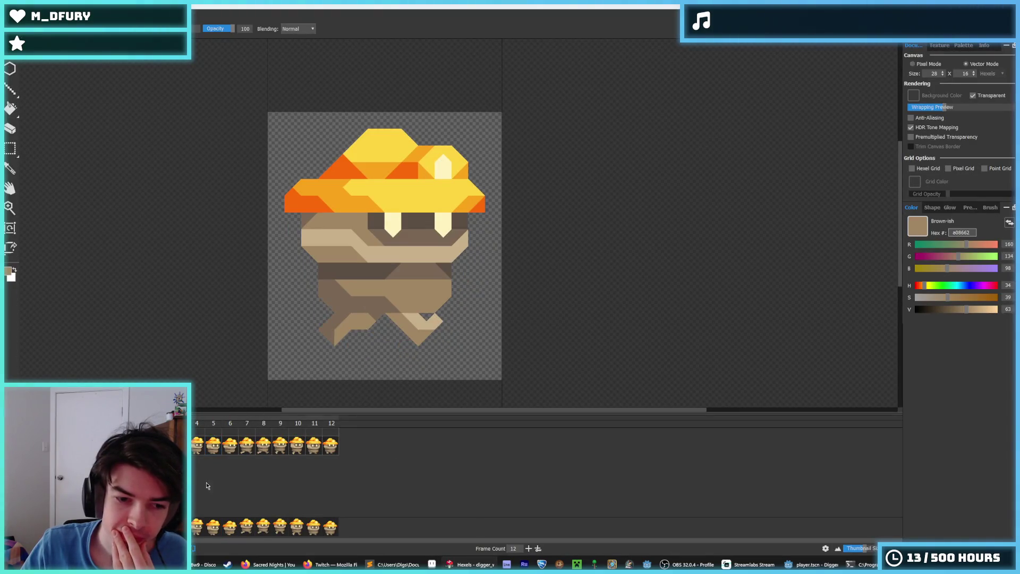
left_click(810, 564)
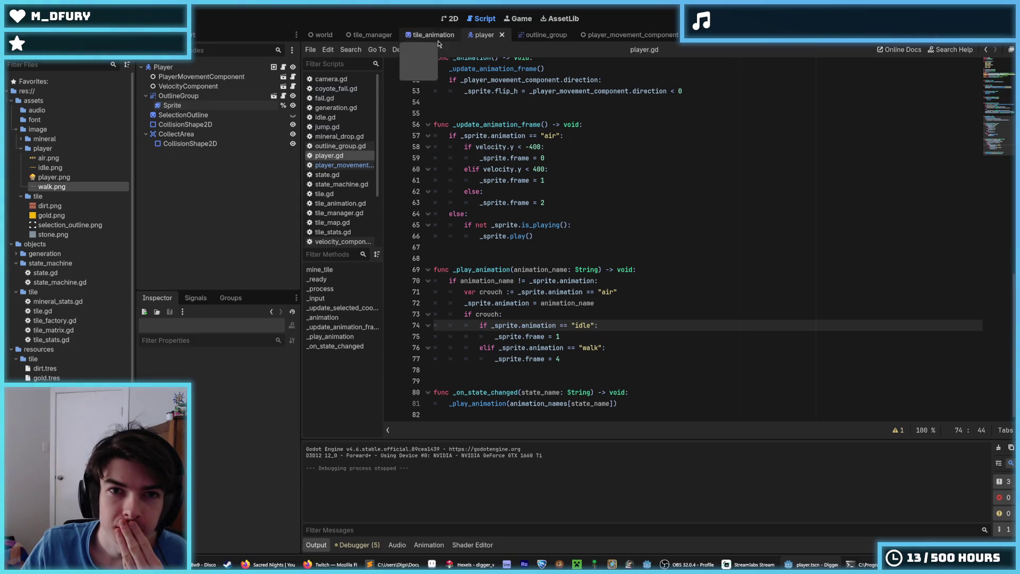
left_click(436, 35)
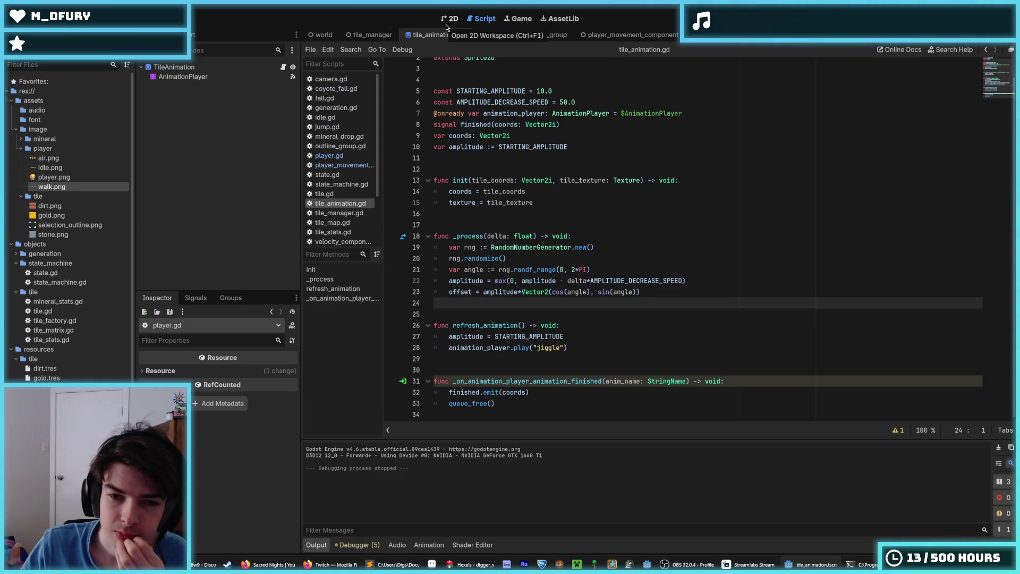
- Review walk animation frames 3, 4, 9 and 10 in the player's SpriteFrames panel
left_click(492, 39)
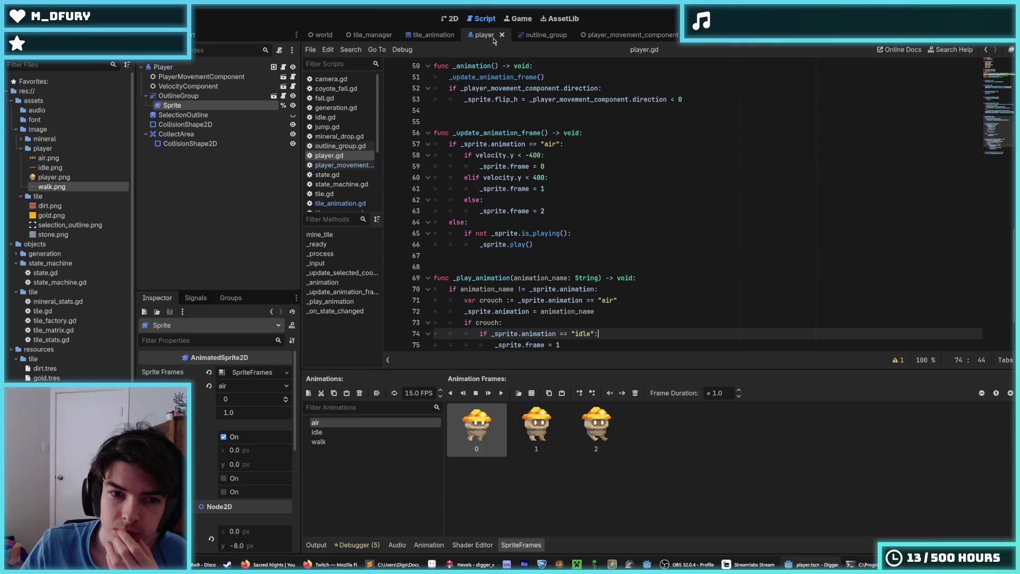
left_click(319, 441)
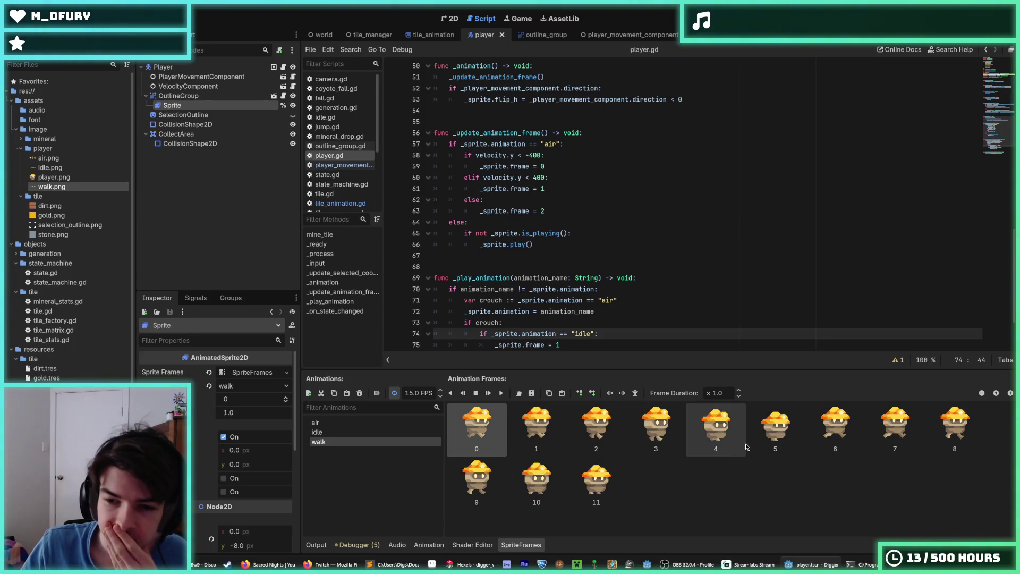
left_click(722, 447)
key("Left")
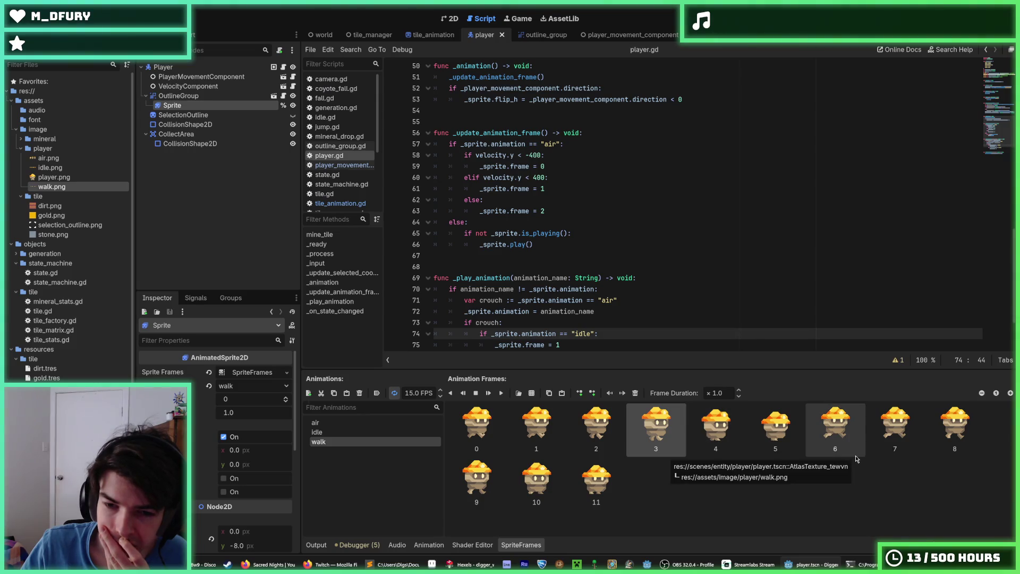
left_click(733, 451)
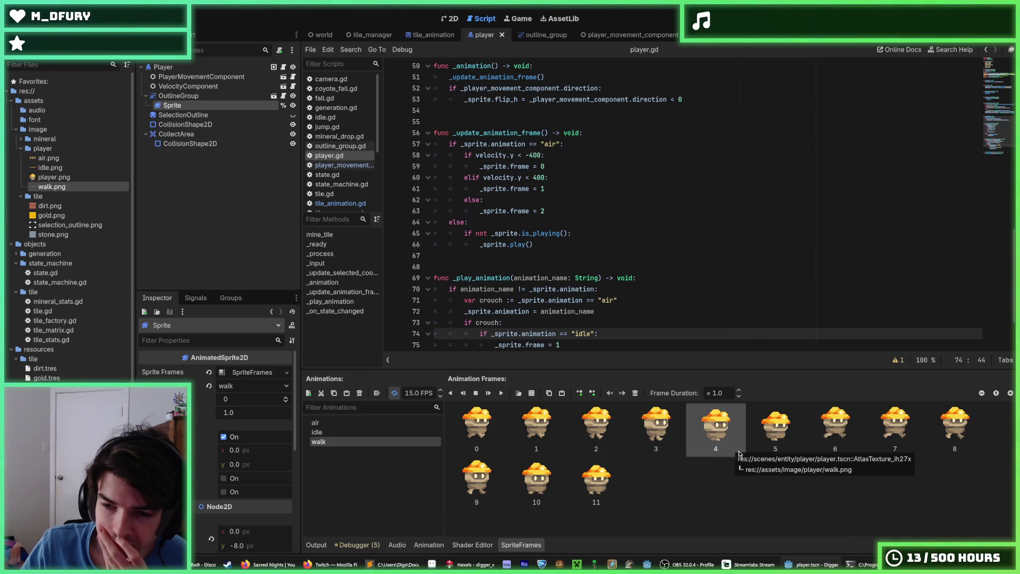
left_click(769, 292)
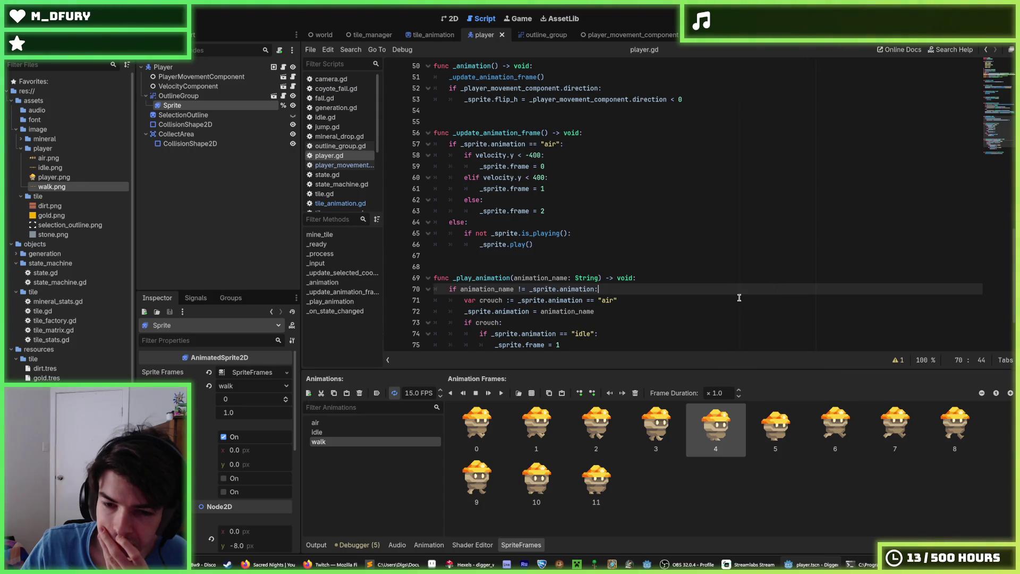
left_click(499, 493)
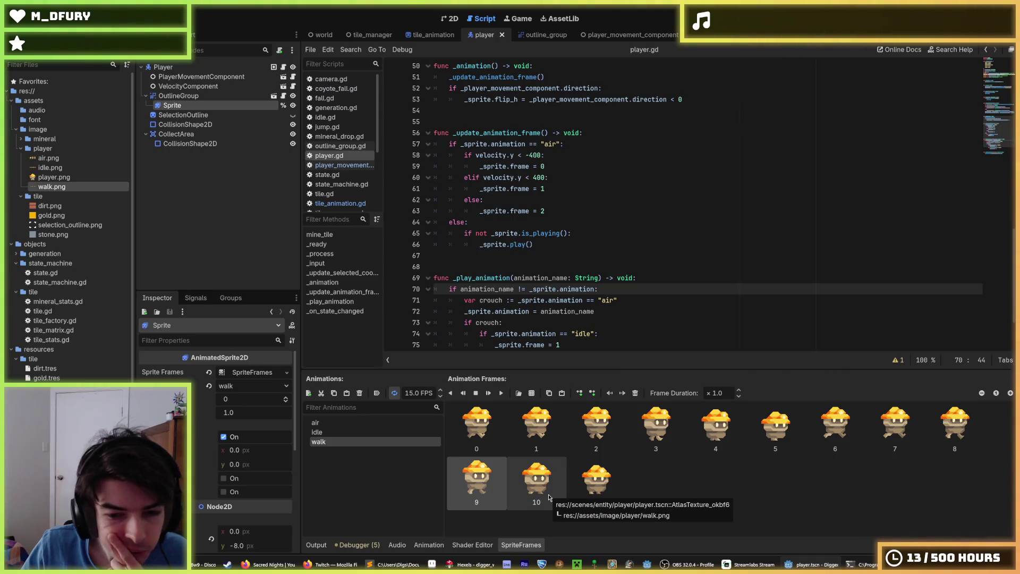
left_click(549, 497)
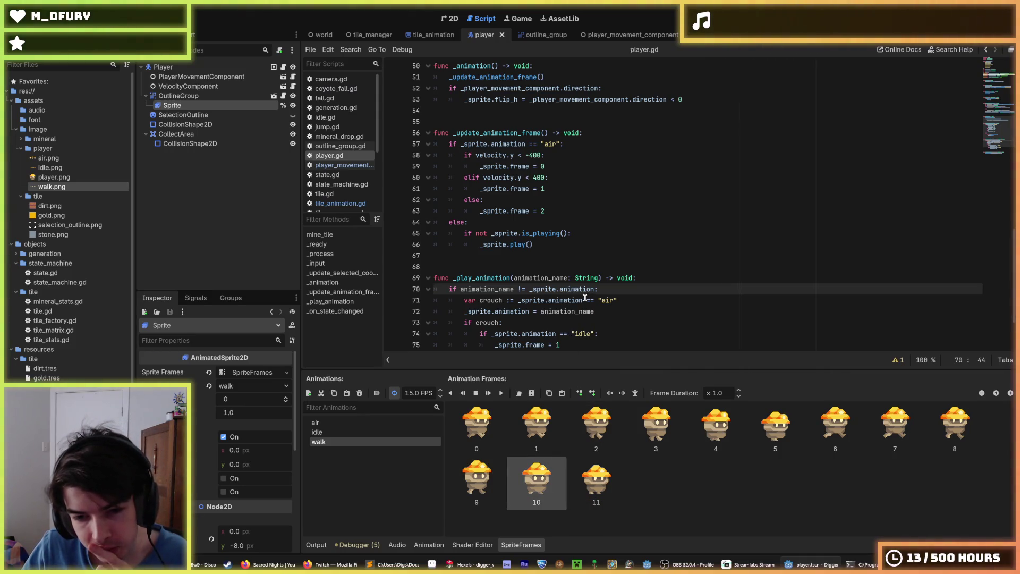
scroll(591, 299, "down", 2)
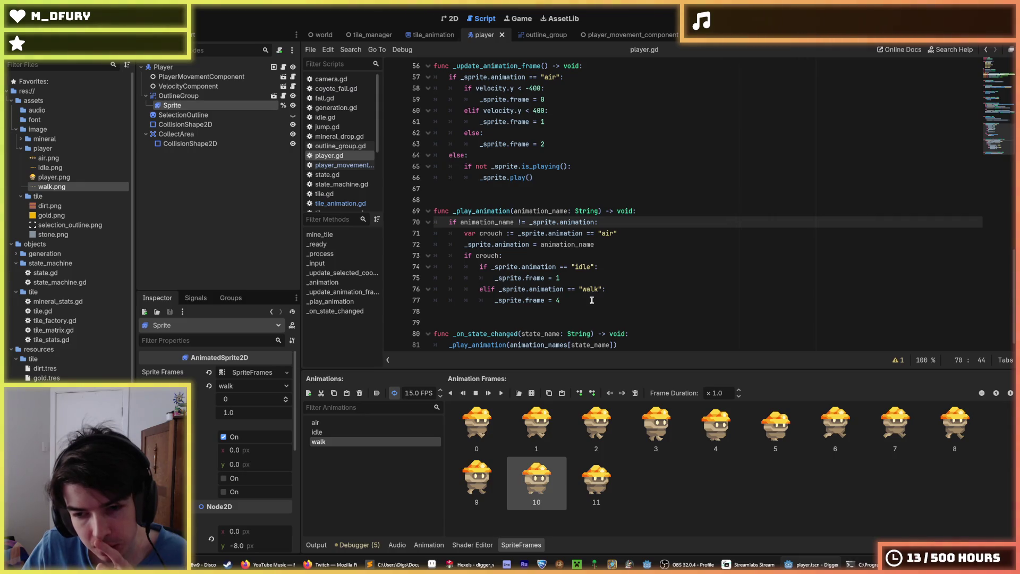
scroll(584, 306, "down", 1)
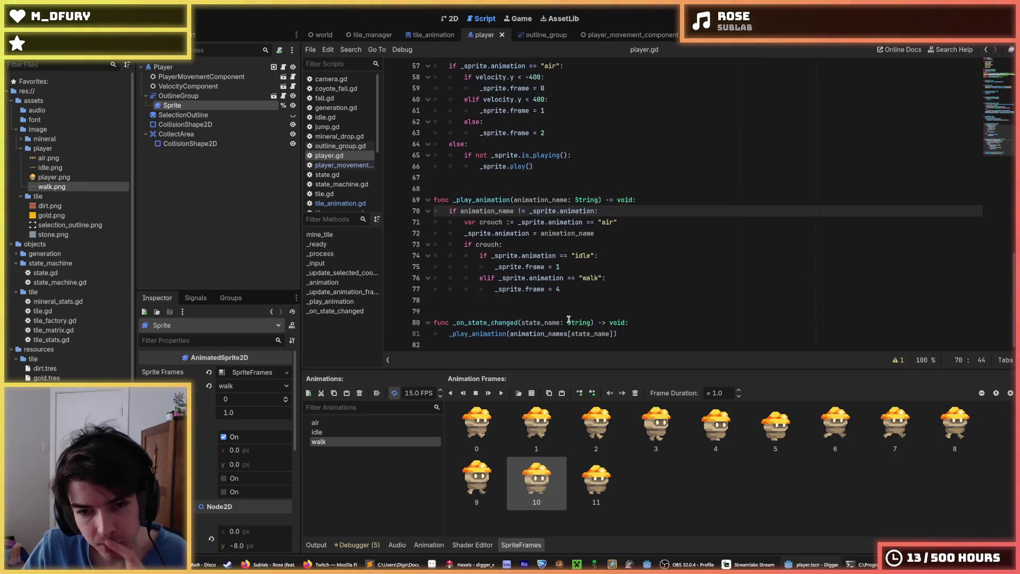
- Change the crouching-walk frame on line 77 from 4 to 10 and run the game
left_click(571, 291)
key("BackSpace")
type("10")
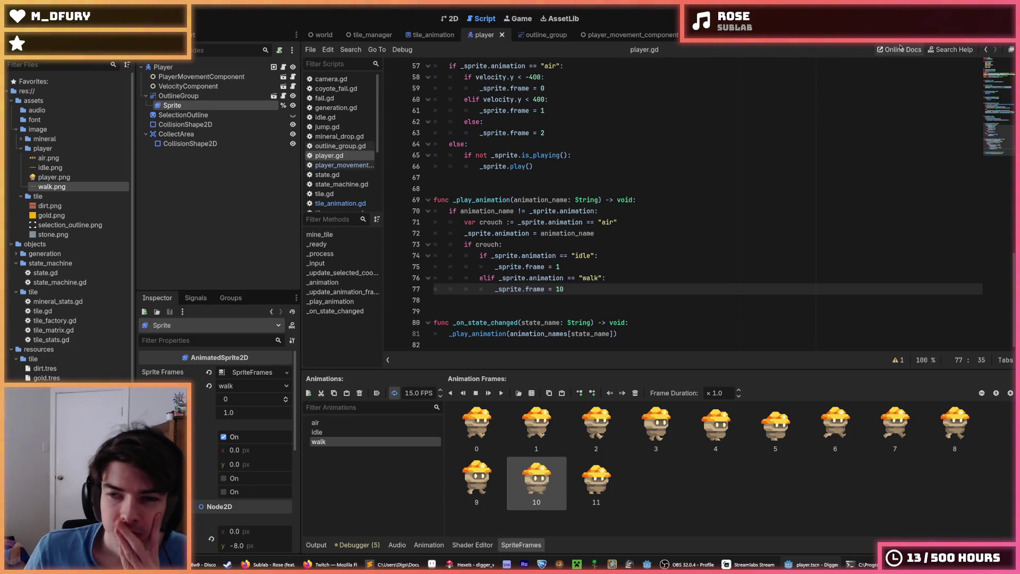
key("F5")
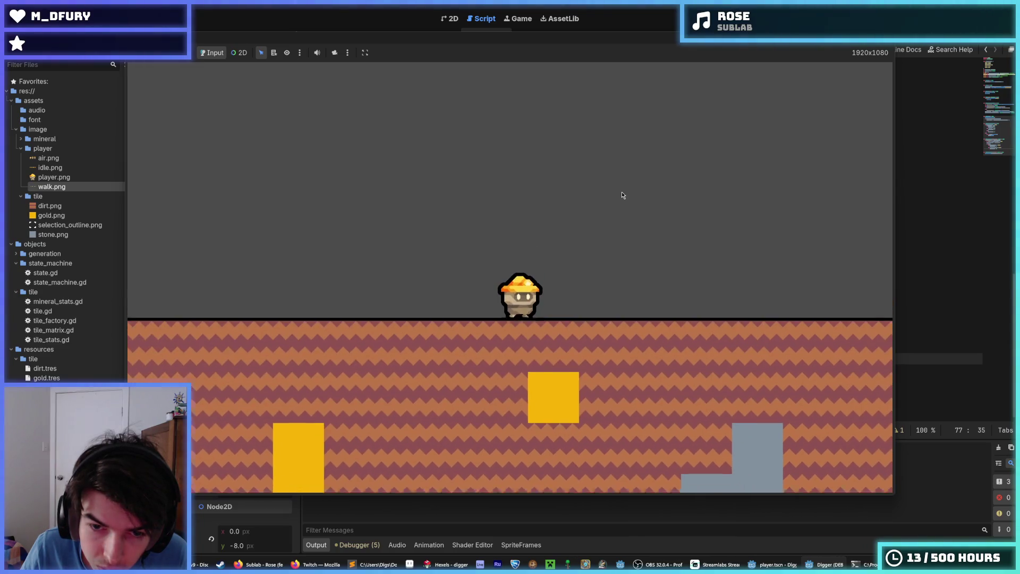
- Walk and jump the digger leftward, hop back and forth, then stop the game
key("Left")
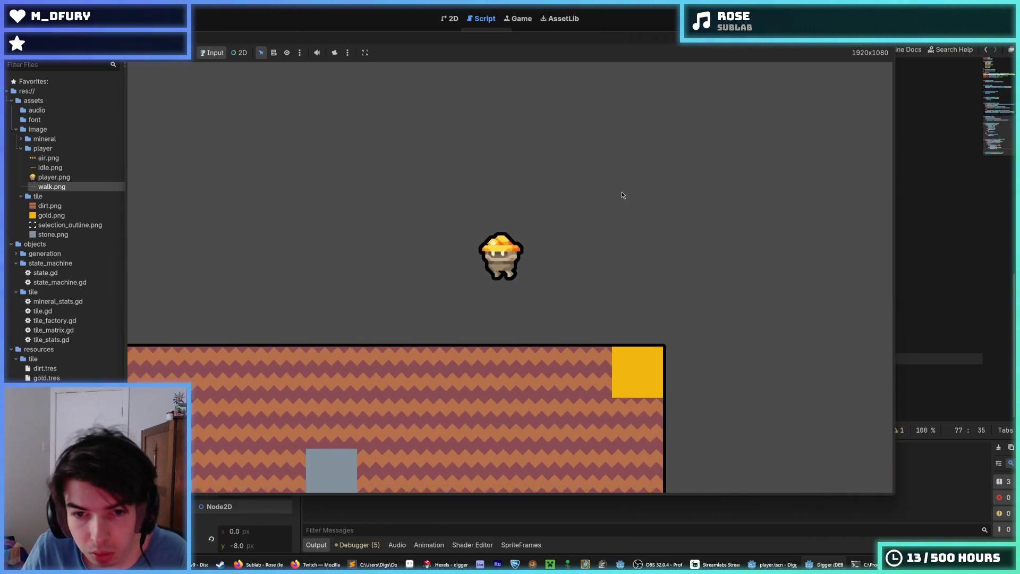
key("Left")
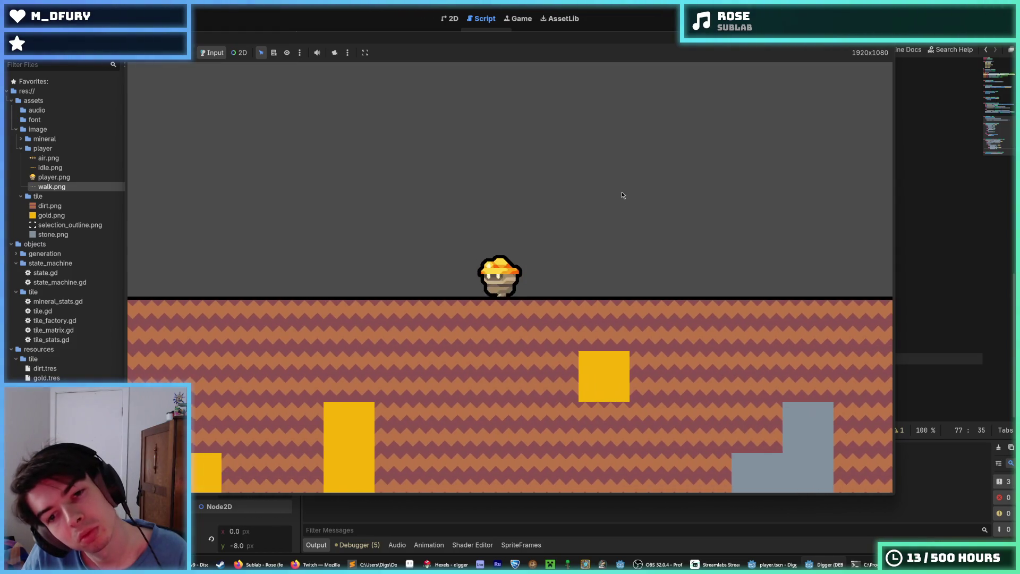
key("Left")
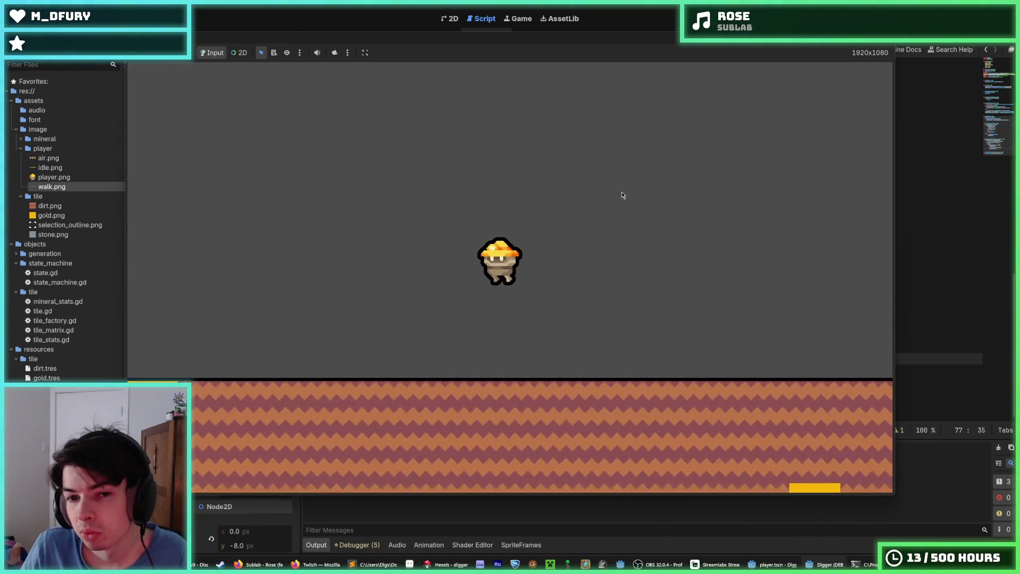
key("space")
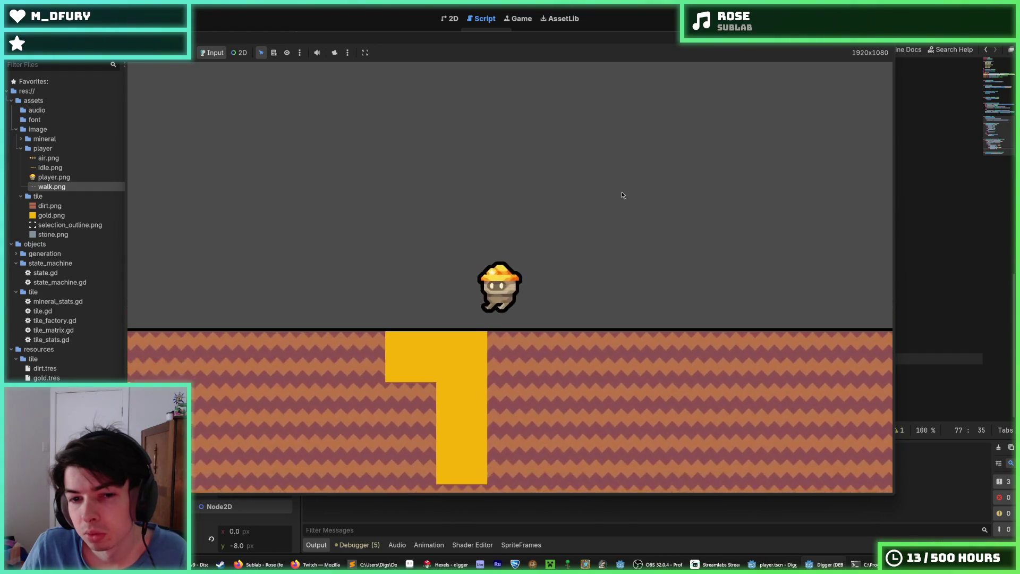
key("Left")
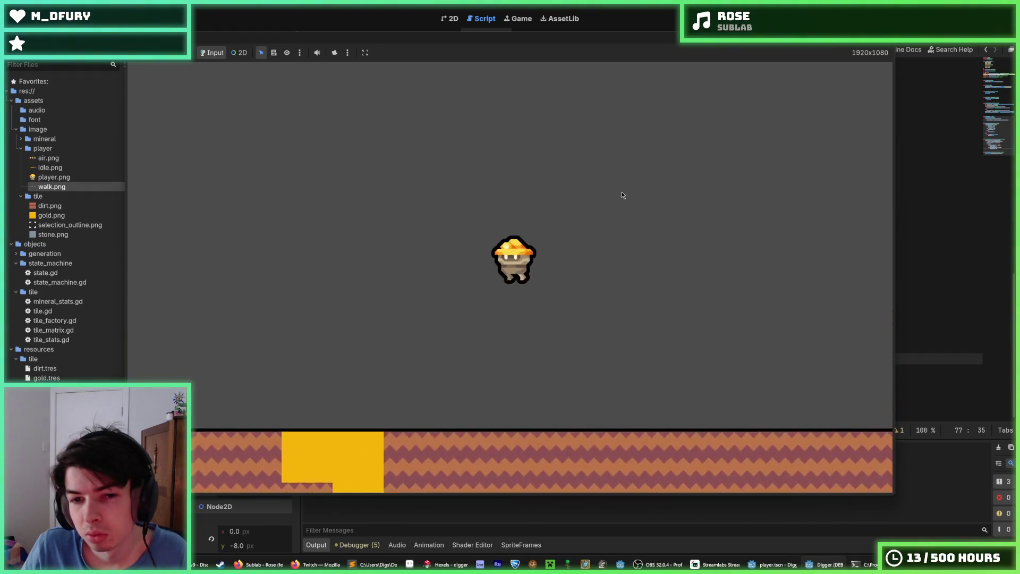
key("space")
key("space")
key("Right")
key("Left")
key("space")
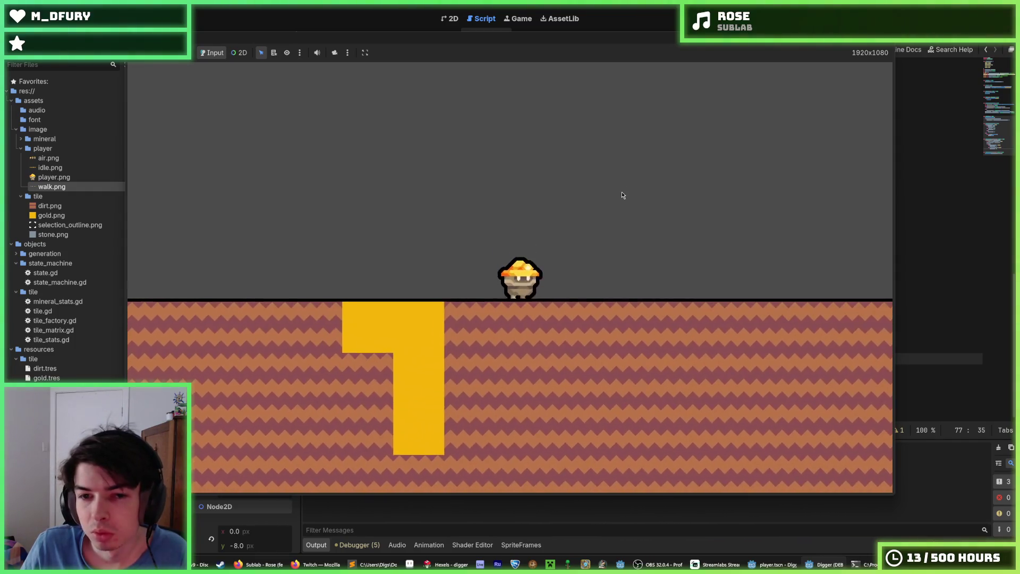
key("F8")
left_click(653, 303)
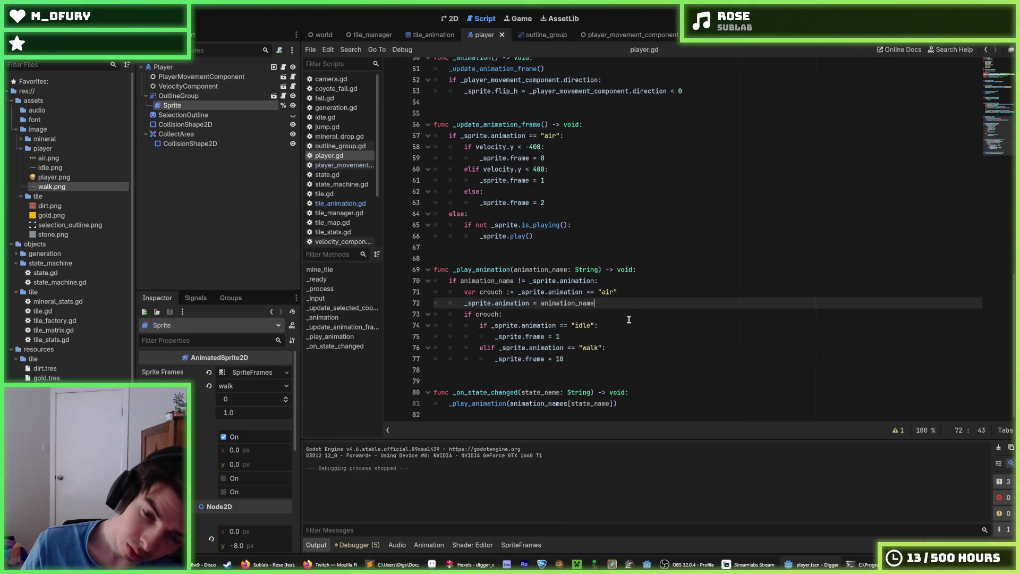
- Open digger_idle.hxl in Hexels, discarding the walk sprite's unsaved changes
left_click(613, 336)
left_click(470, 564)
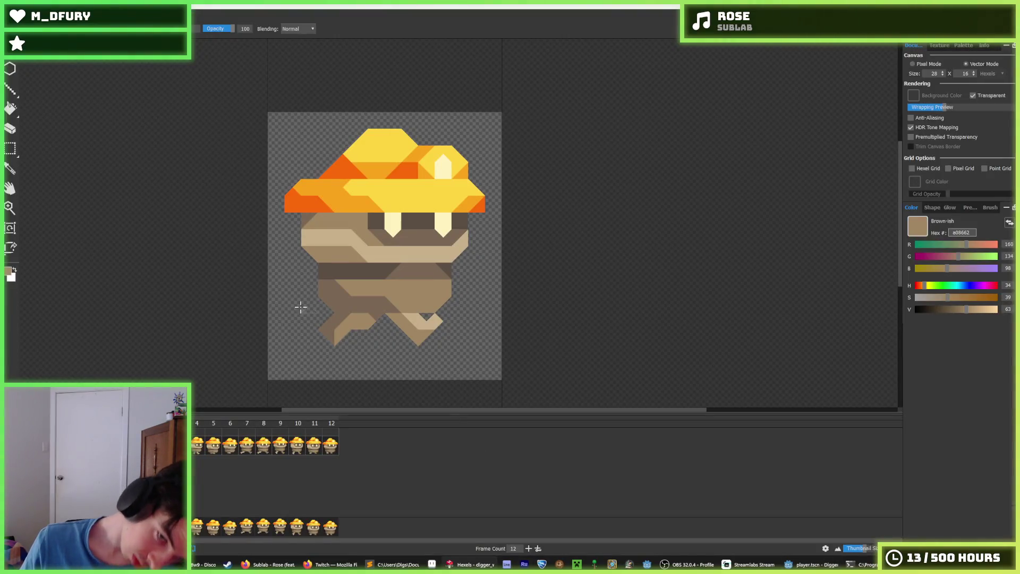
key("alt+f")
key("x")
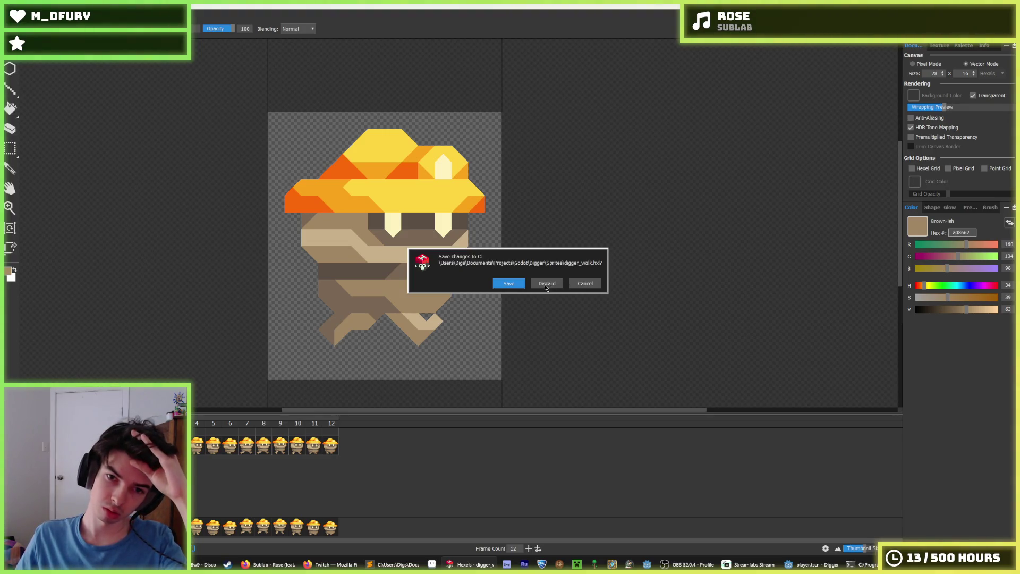
left_click(515, 284)
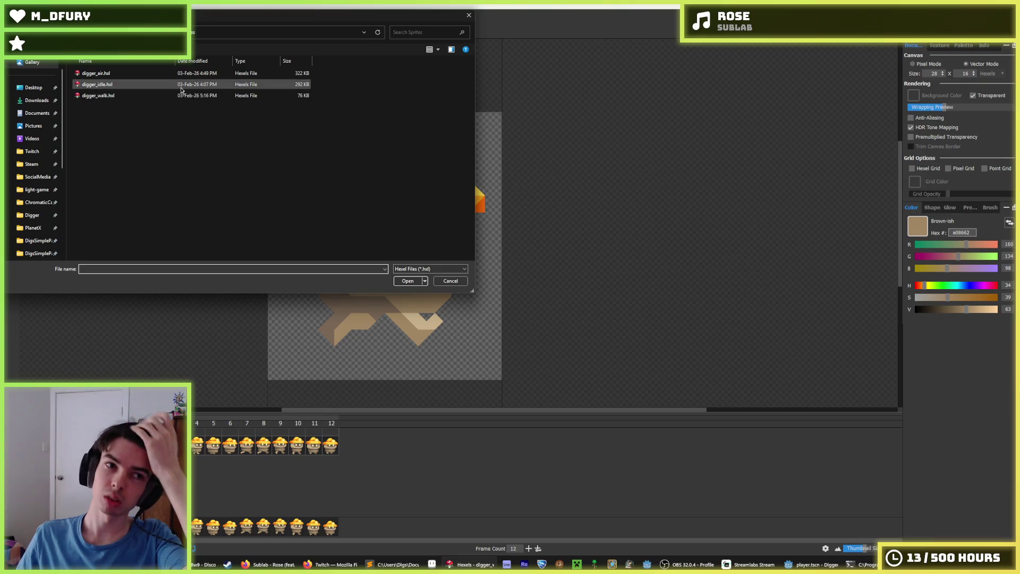
double_click(157, 86)
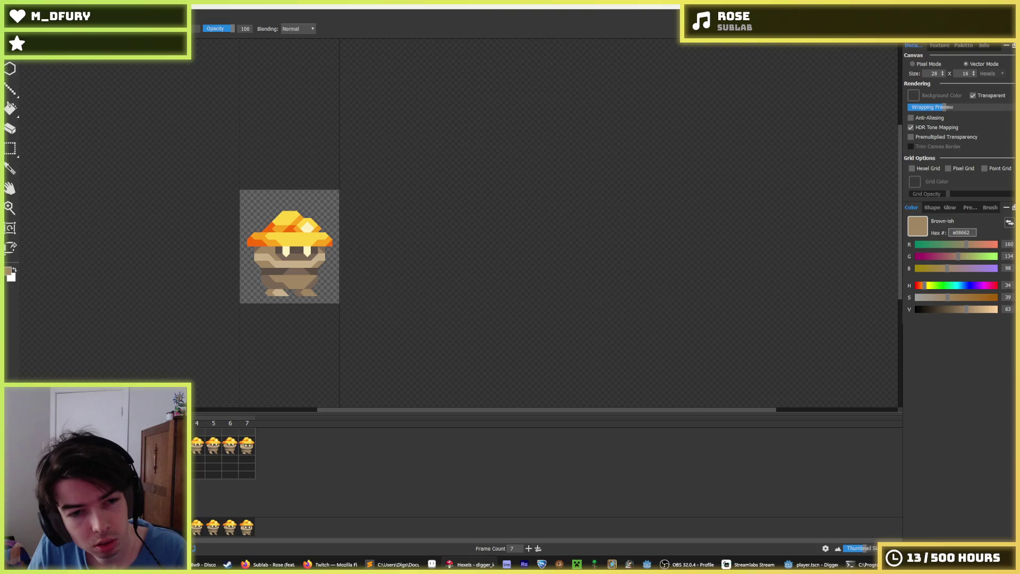
left_click(199, 447)
left_click(213, 446)
left_click(232, 445)
left_click(249, 448)
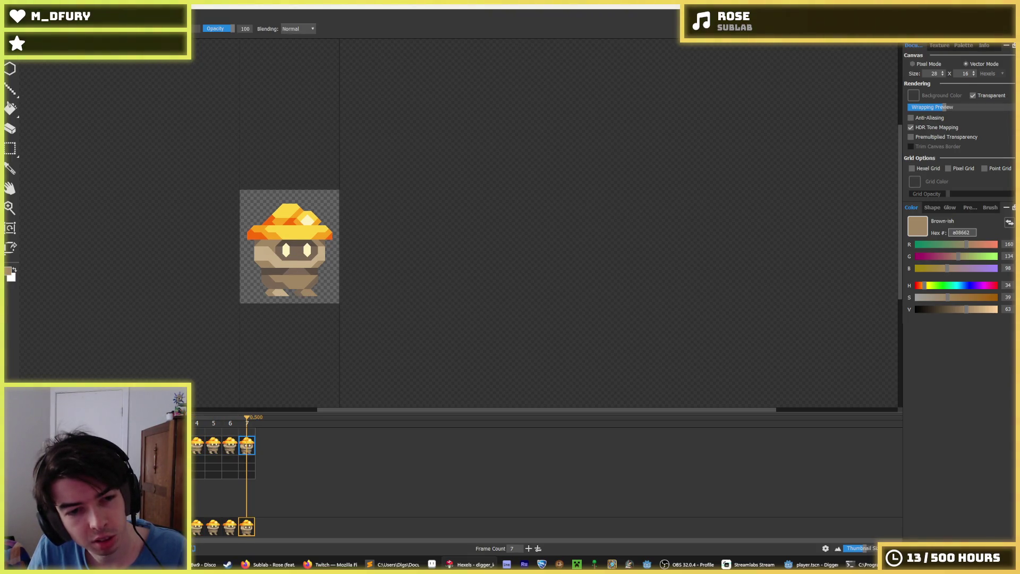
left_click(147, 447)
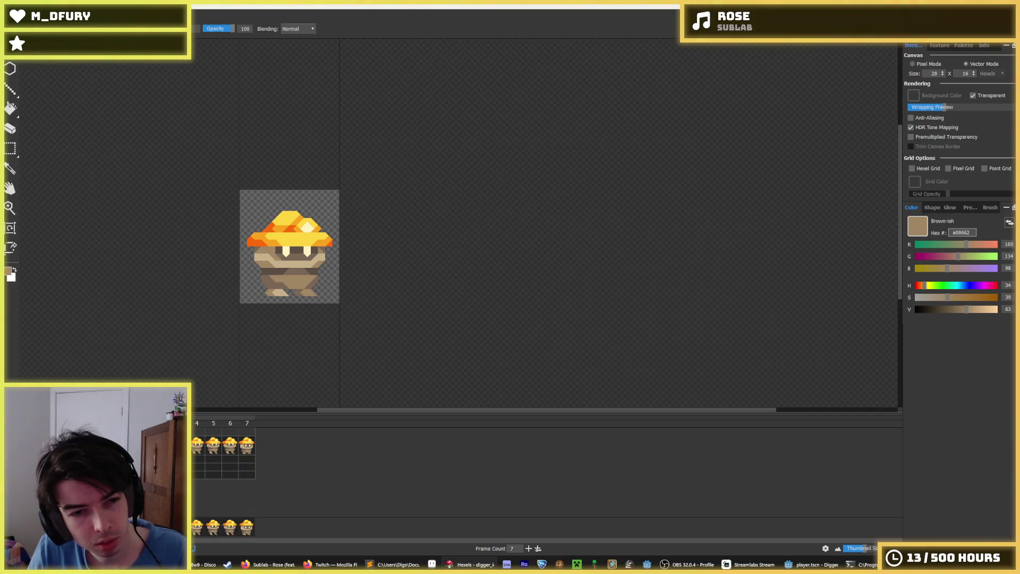
left_click(197, 445)
left_click(213, 446)
left_click(231, 448)
left_click(243, 447)
left_click(147, 447)
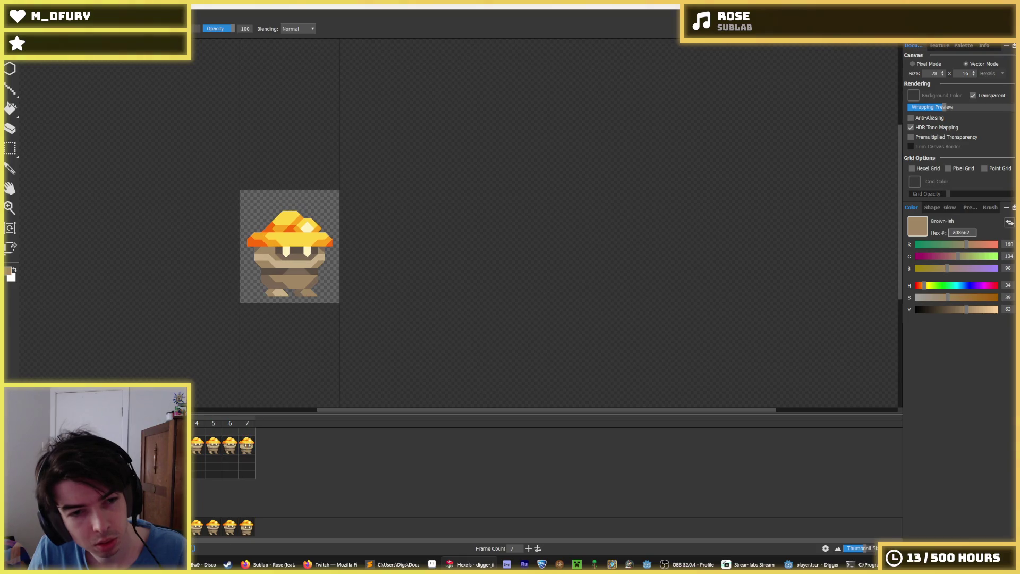
left_click(245, 449)
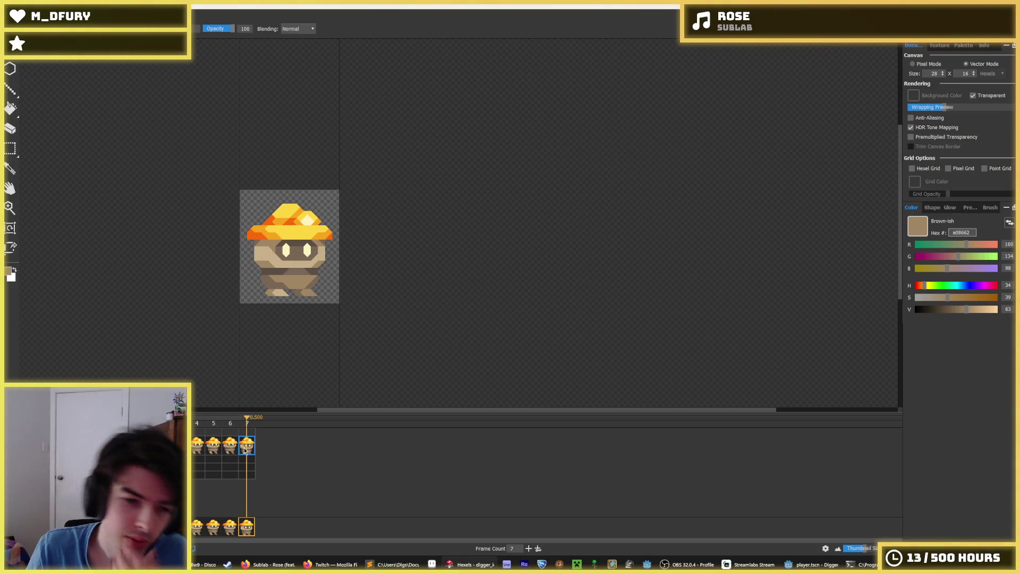
left_click(236, 455)
left_click(247, 454)
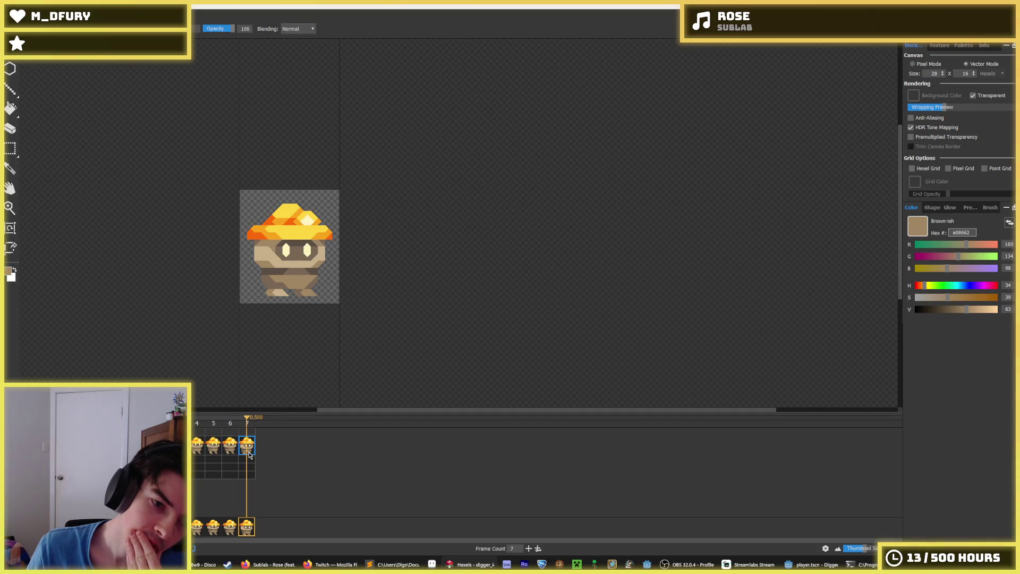
left_click(237, 454)
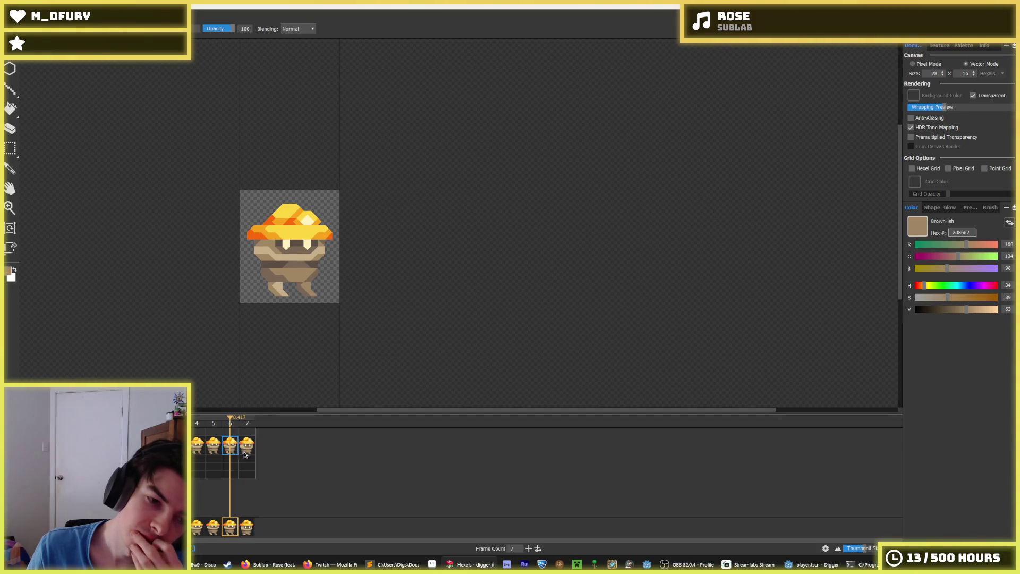
left_click(247, 455)
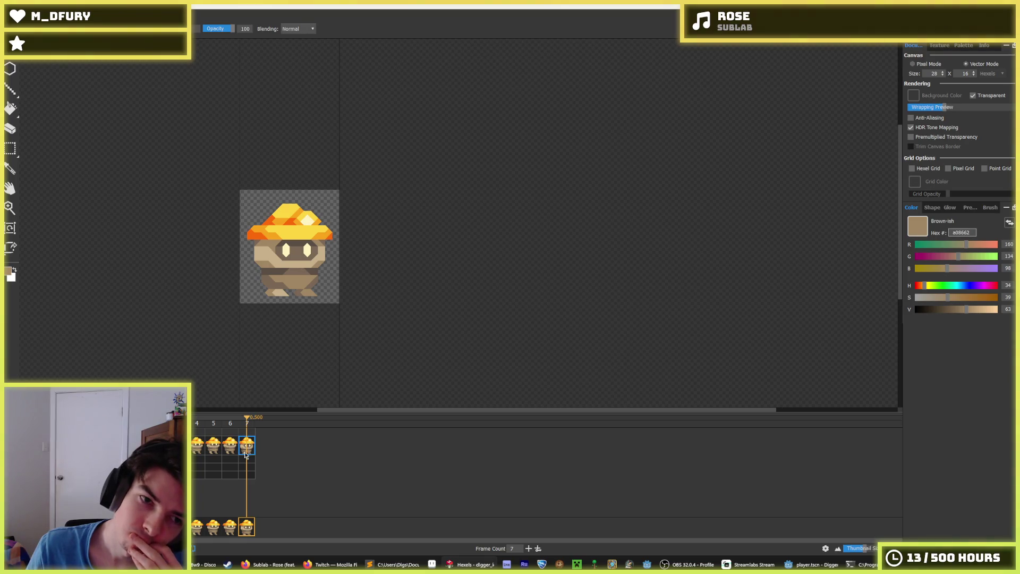
key("space")
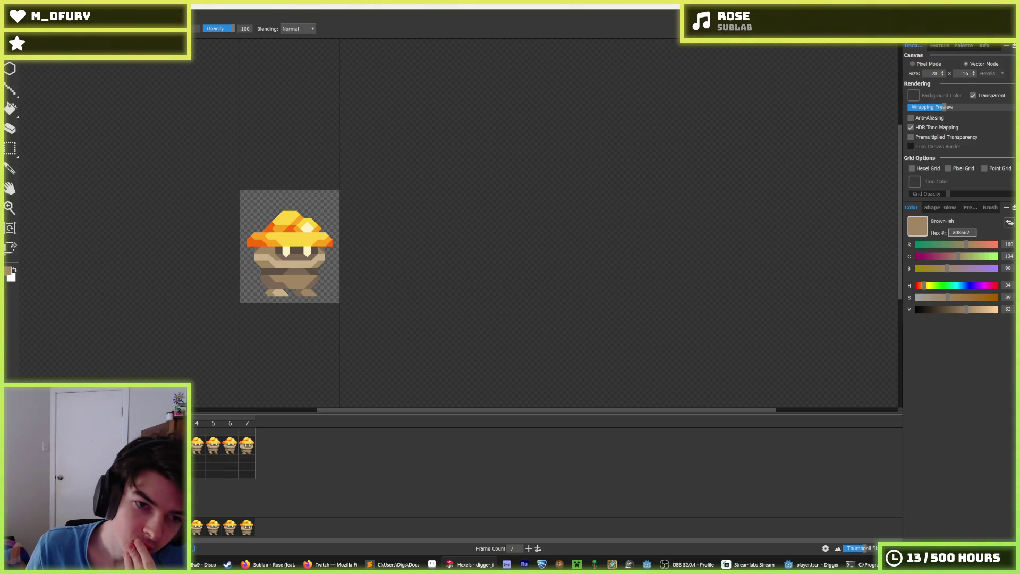
left_click(195, 446)
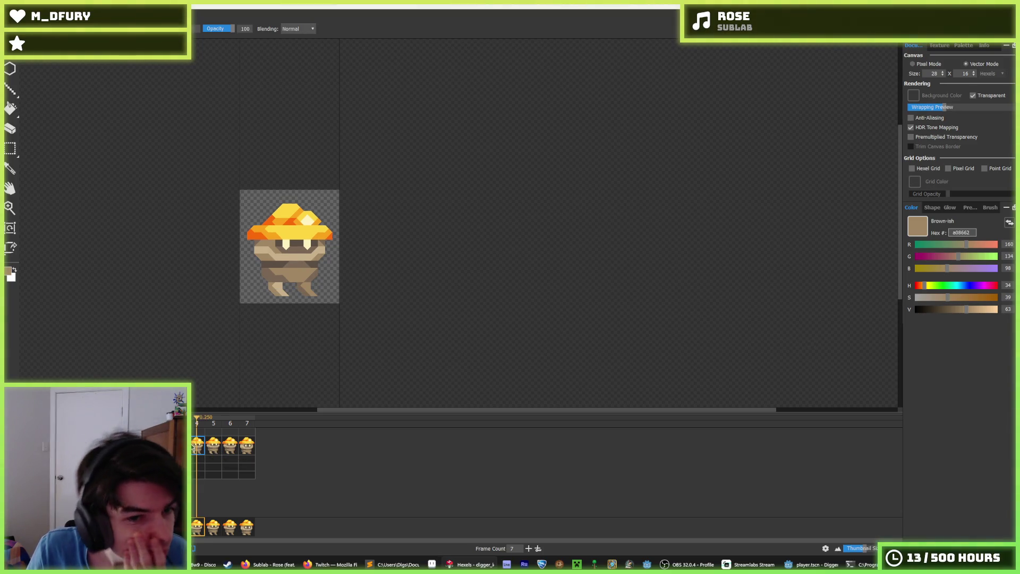
left_click(221, 447)
key("Right")
left_click(208, 446)
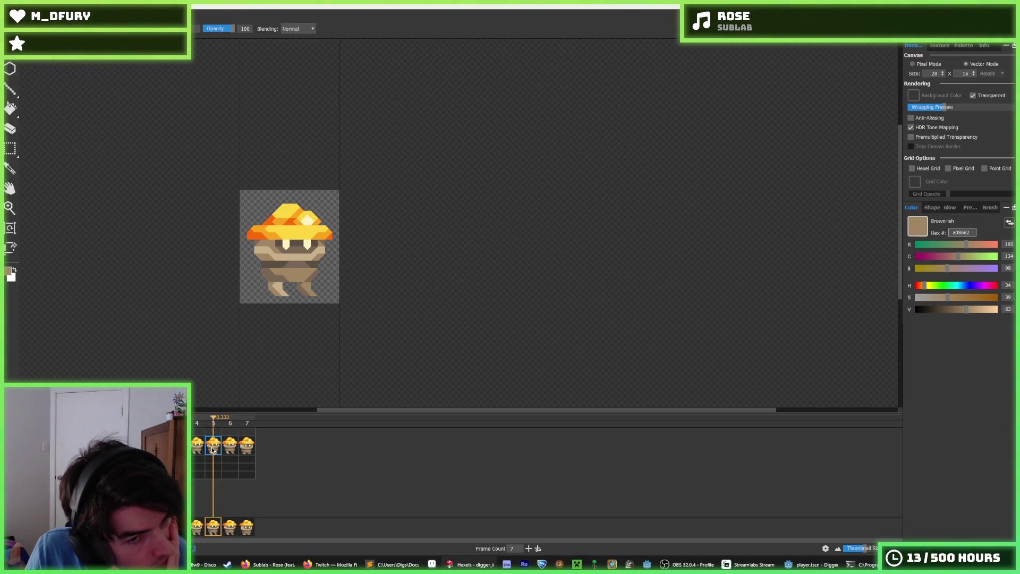
left_click(198, 449)
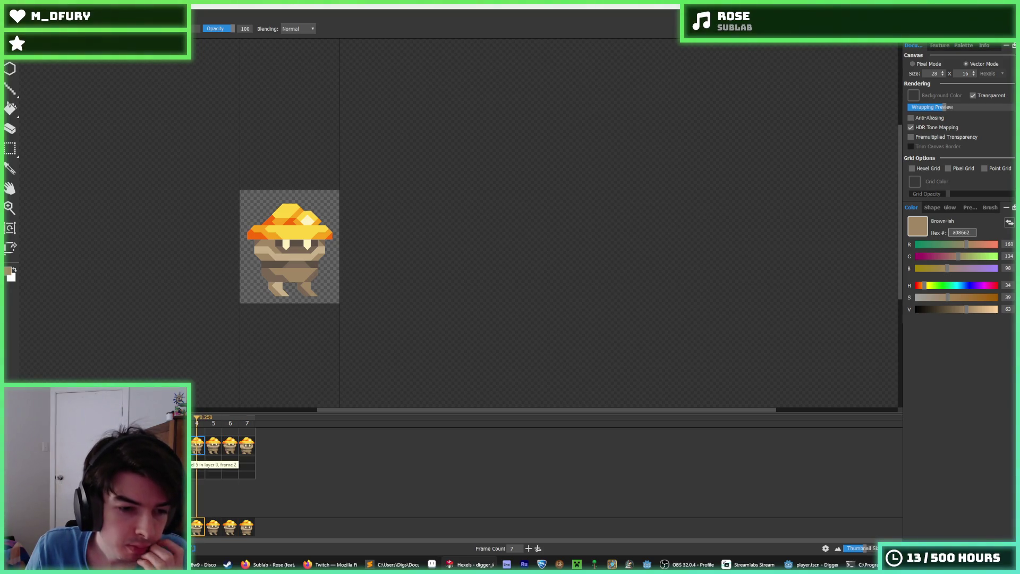
key("Right")
key("Right")
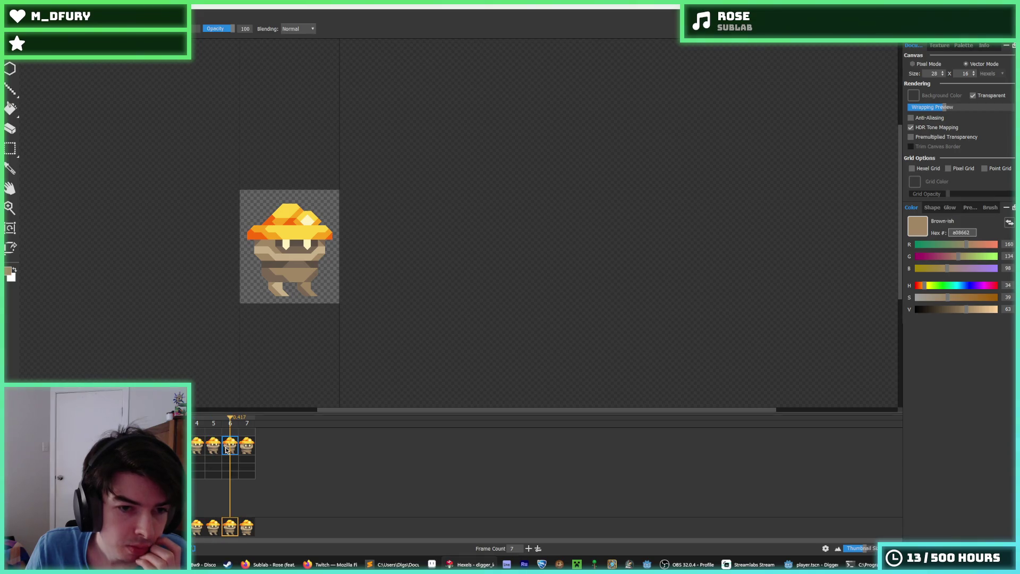
key("Right")
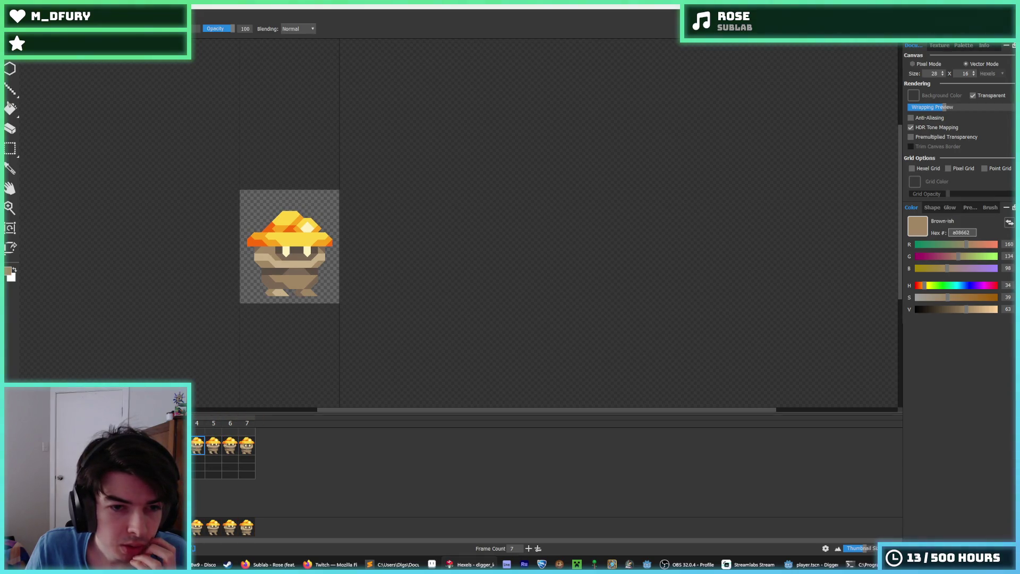
key("Left")
key("Right")
key("Left")
key("Right")
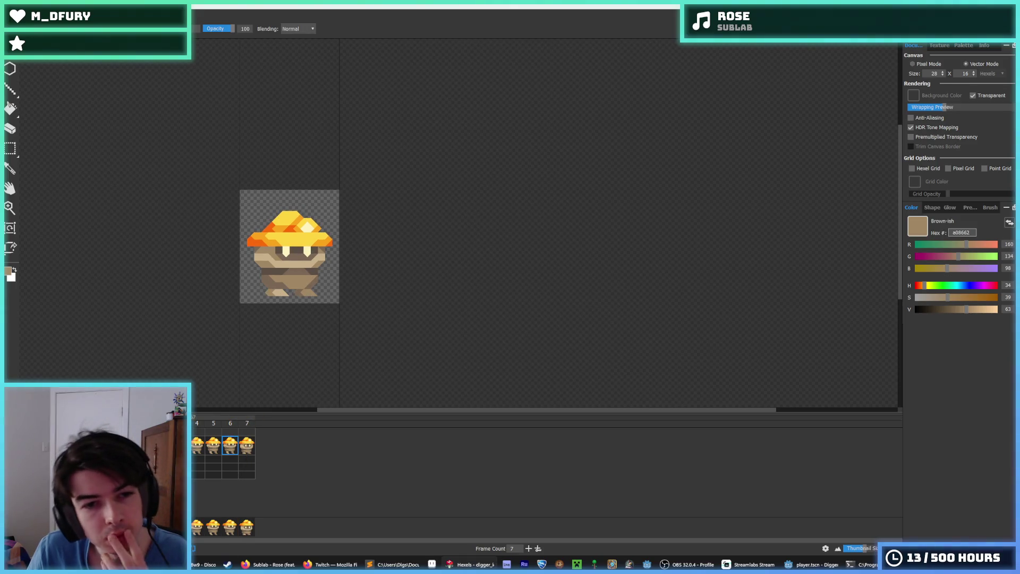
key("Left")
key("Right")
key("Left")
key("Right")
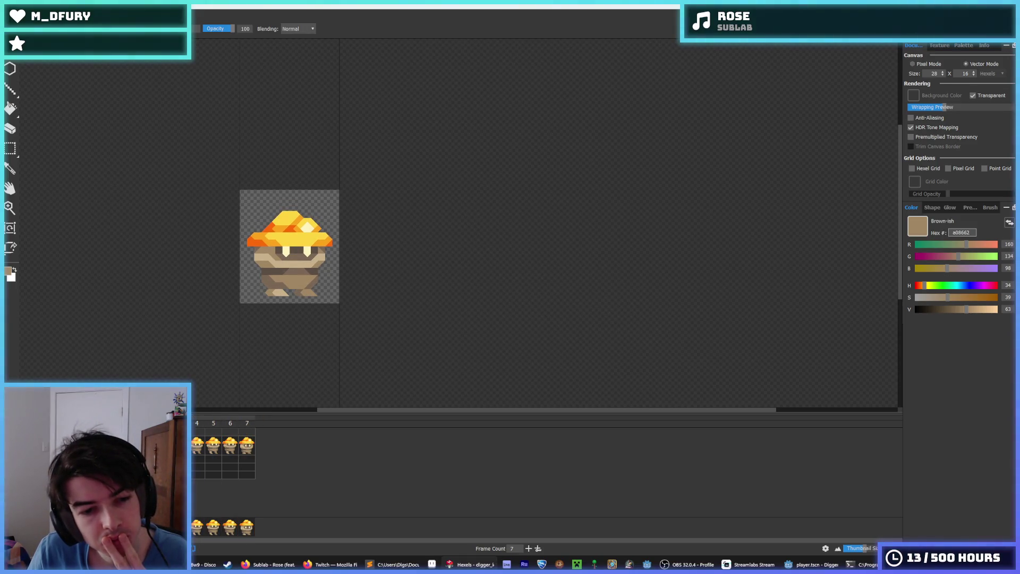
key("Left")
key("Left")
key("Left")
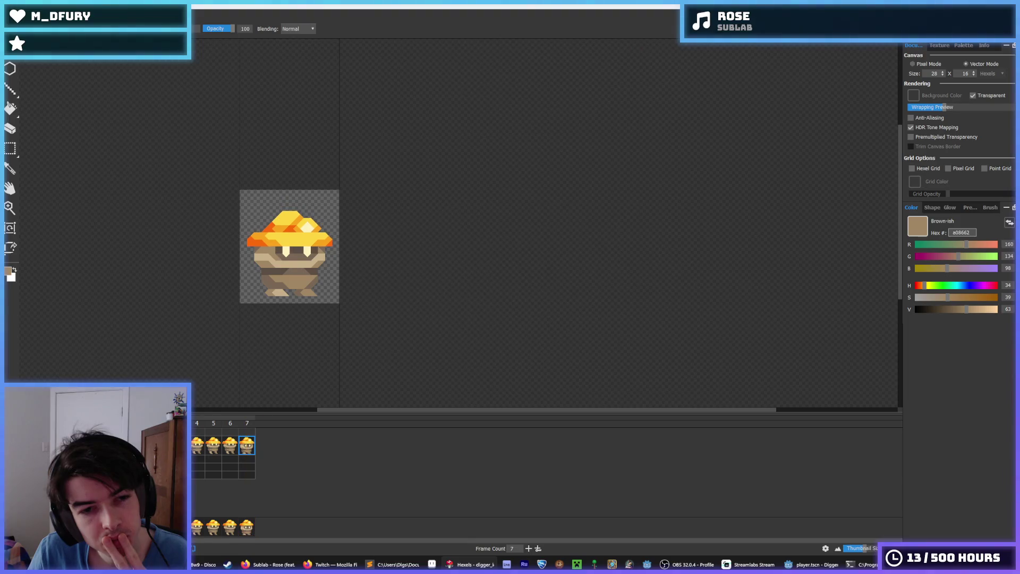
key("Right")
key("Right")
key("space")
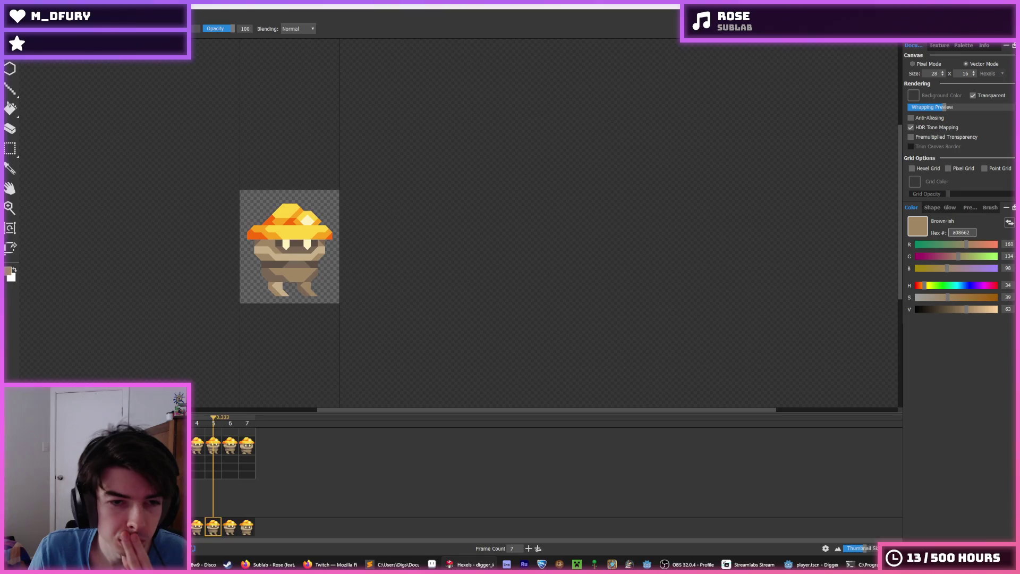
left_click(214, 448)
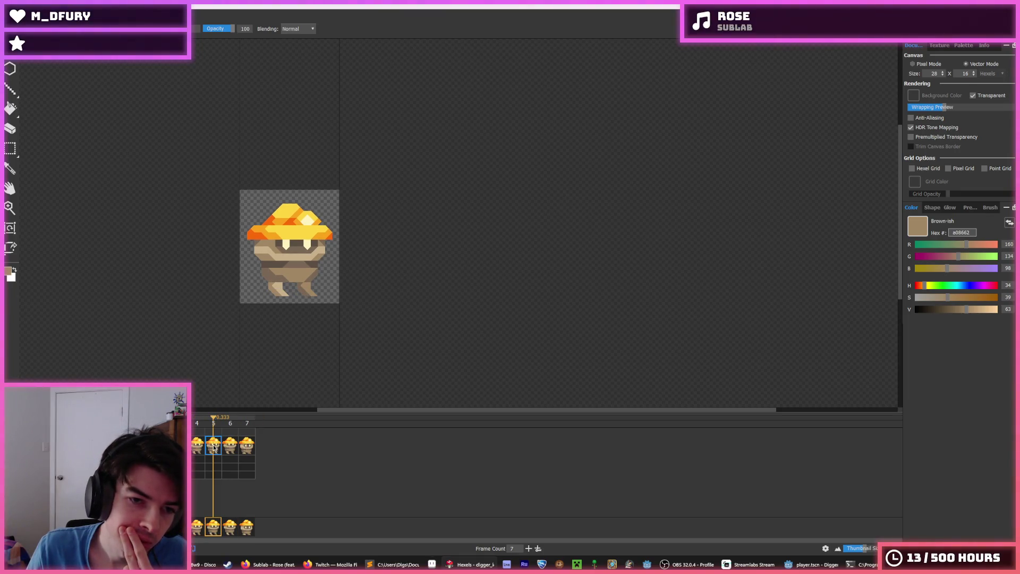
left_click(196, 448)
key("space")
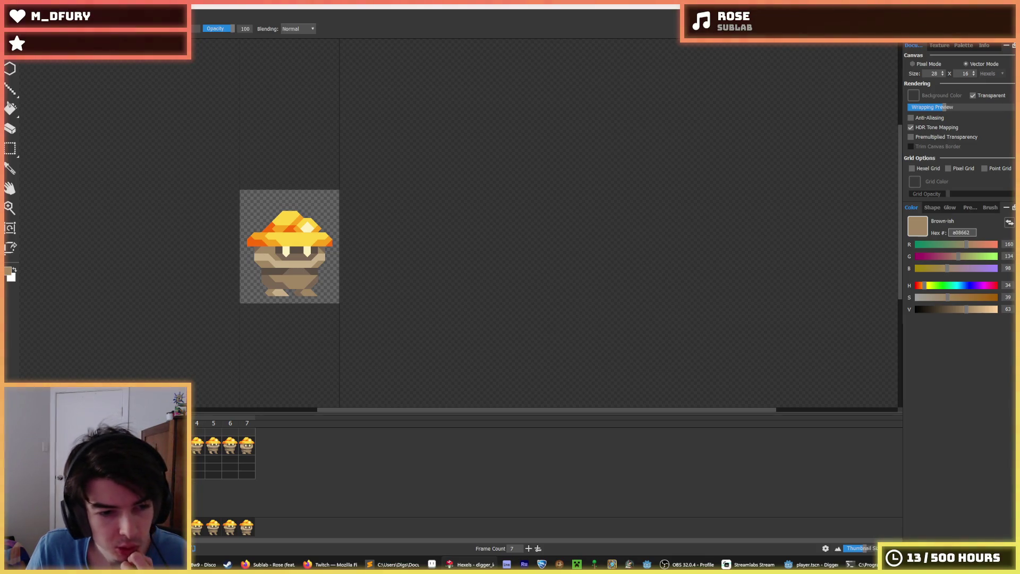
left_click(250, 425)
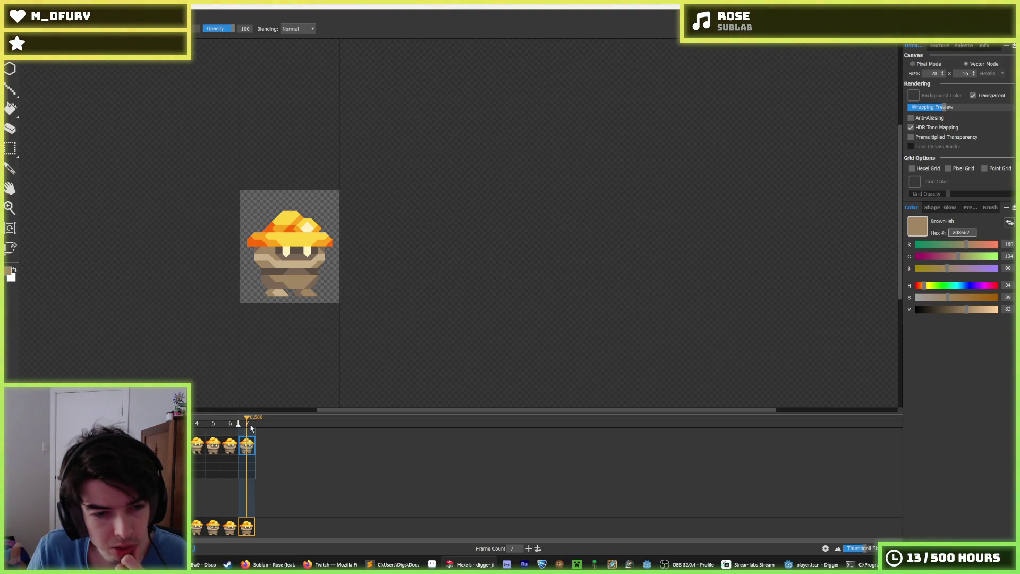
key("space")
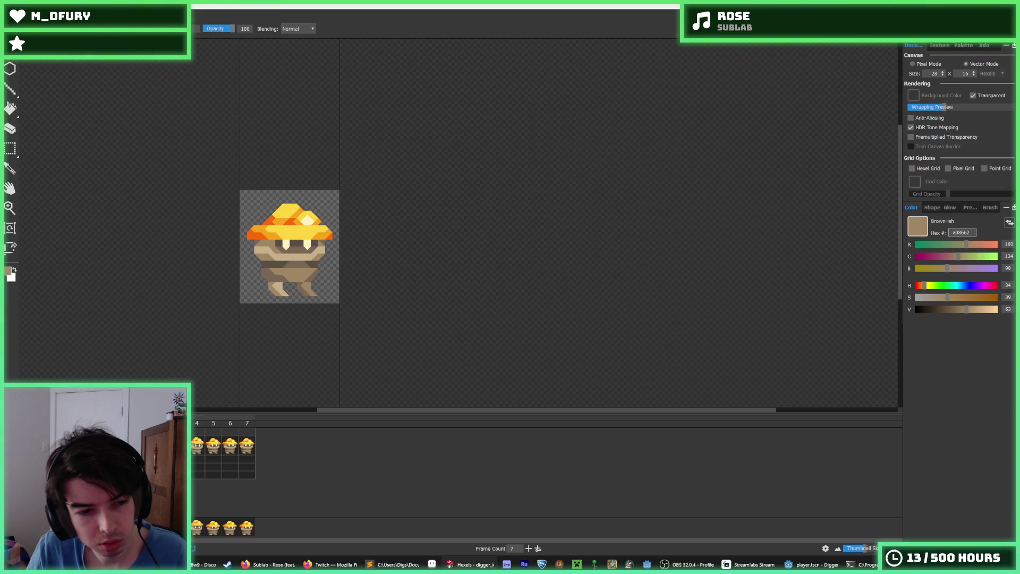
key("space")
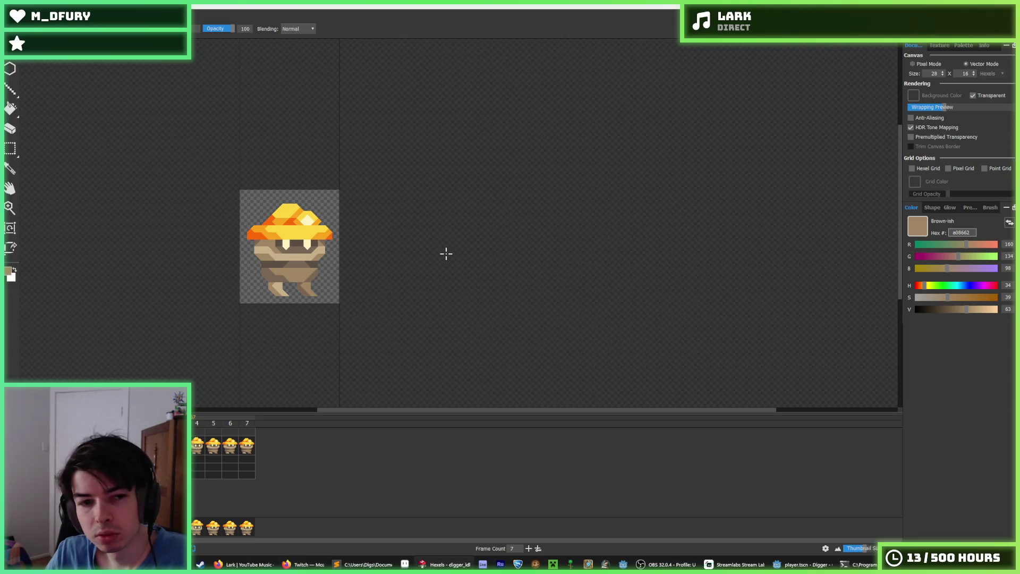
left_click(198, 446)
key("Right")
key("Right")
key("Right")
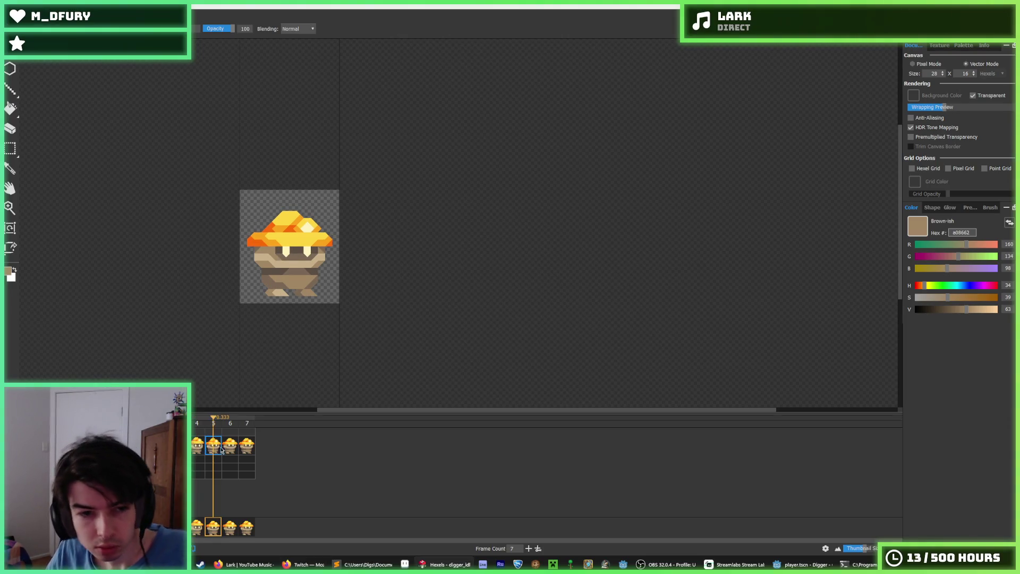
key("Right")
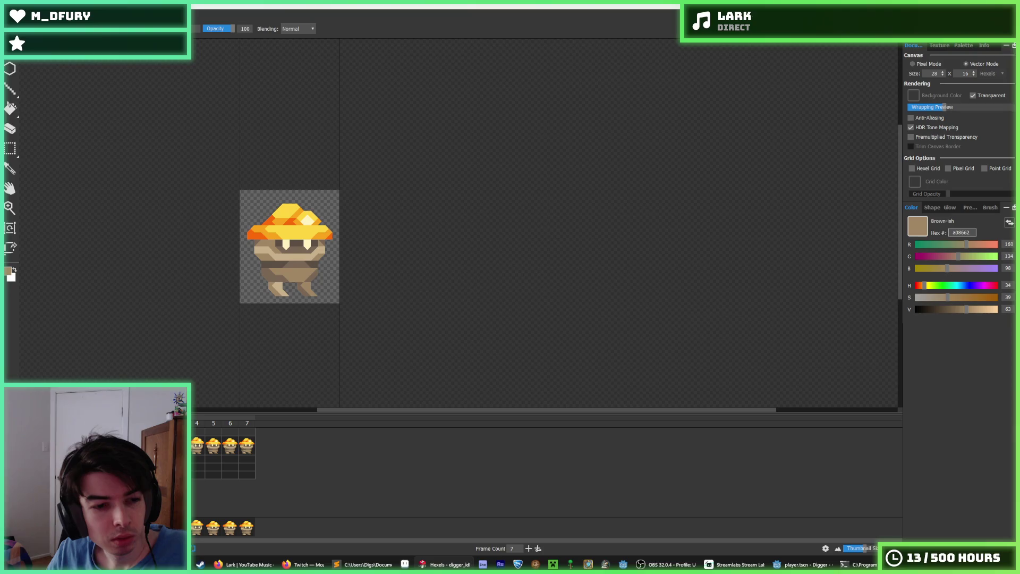
left_click(193, 447)
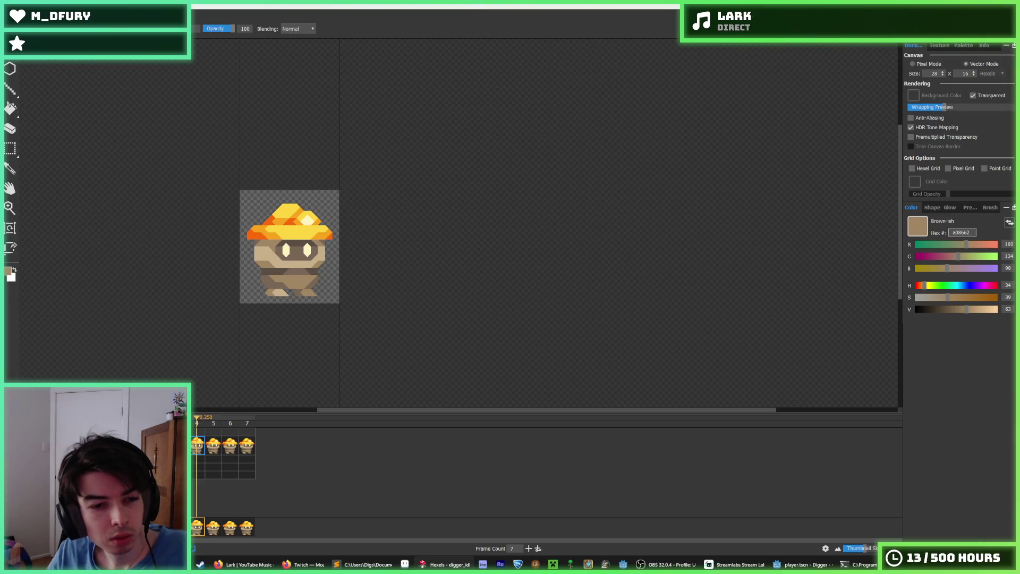
key("space")
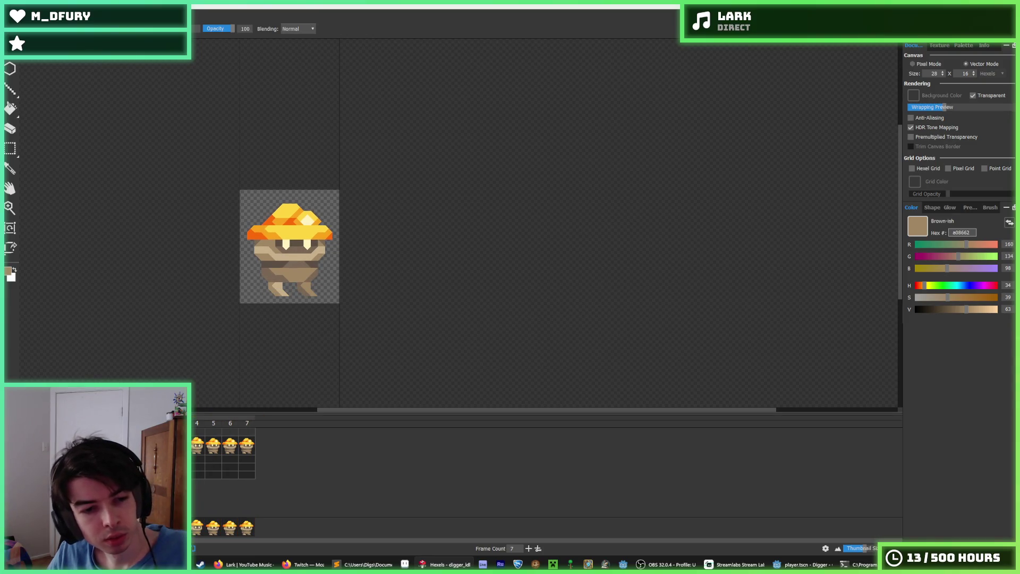
left_click(226, 448)
left_click(244, 451)
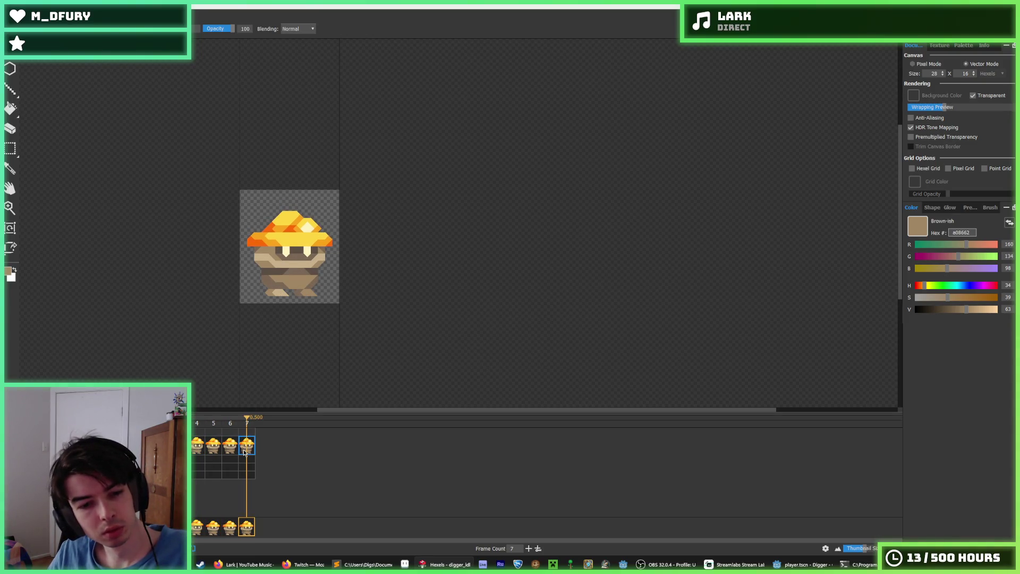
left_click(195, 449)
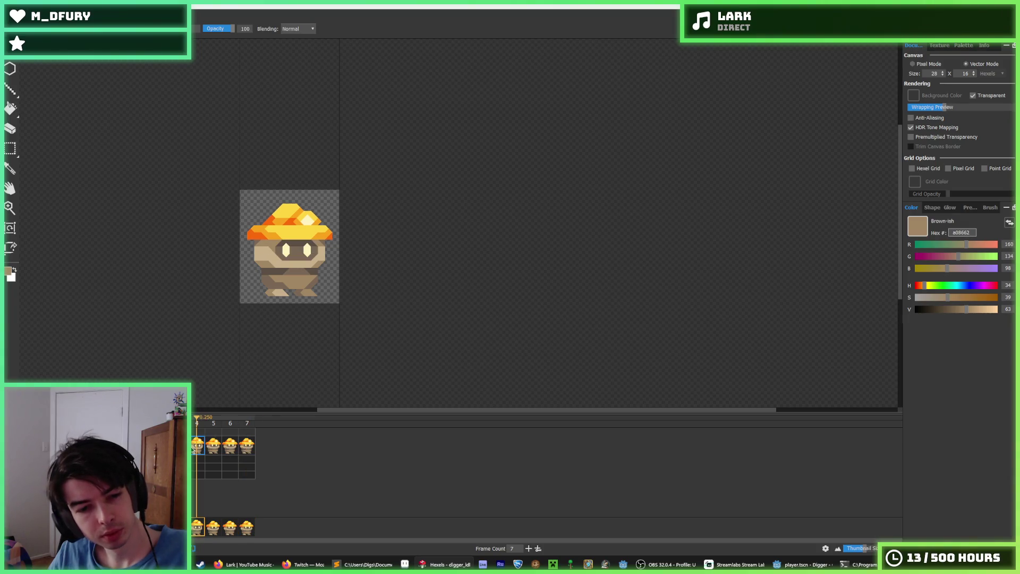
left_click(181, 449)
left_click(195, 451)
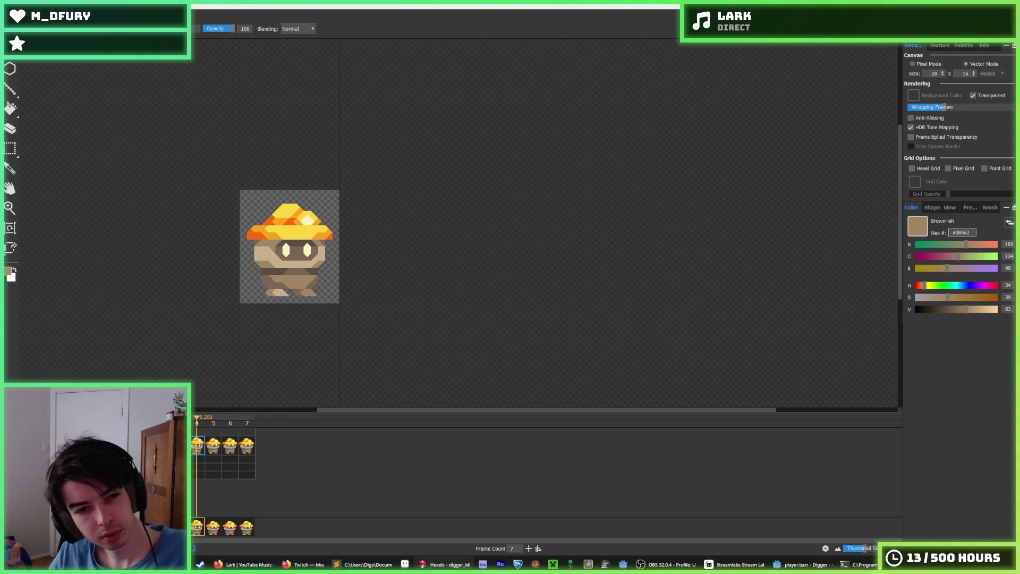
left_click(181, 450)
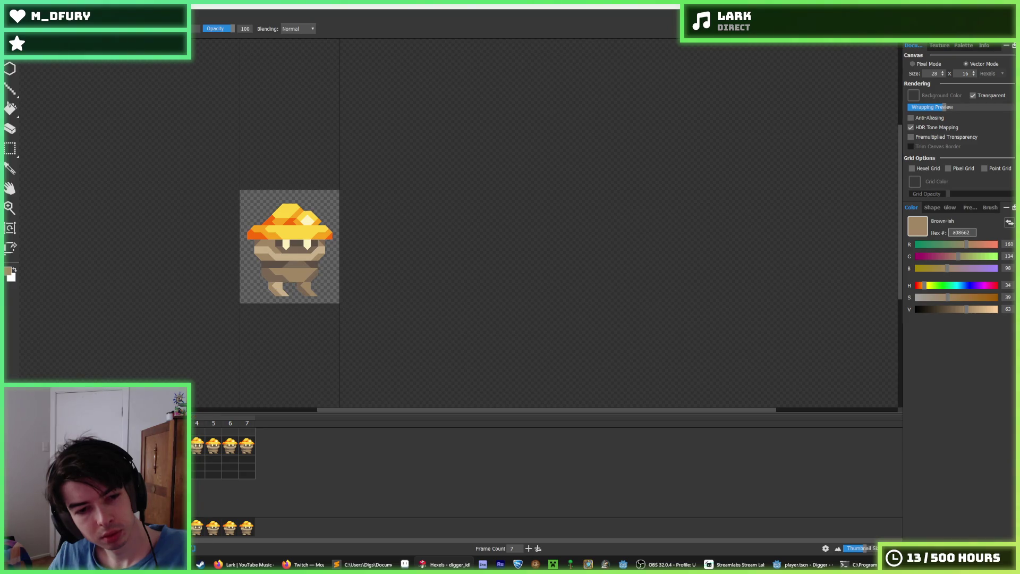
left_click(194, 449)
left_click(180, 450)
left_click(250, 425)
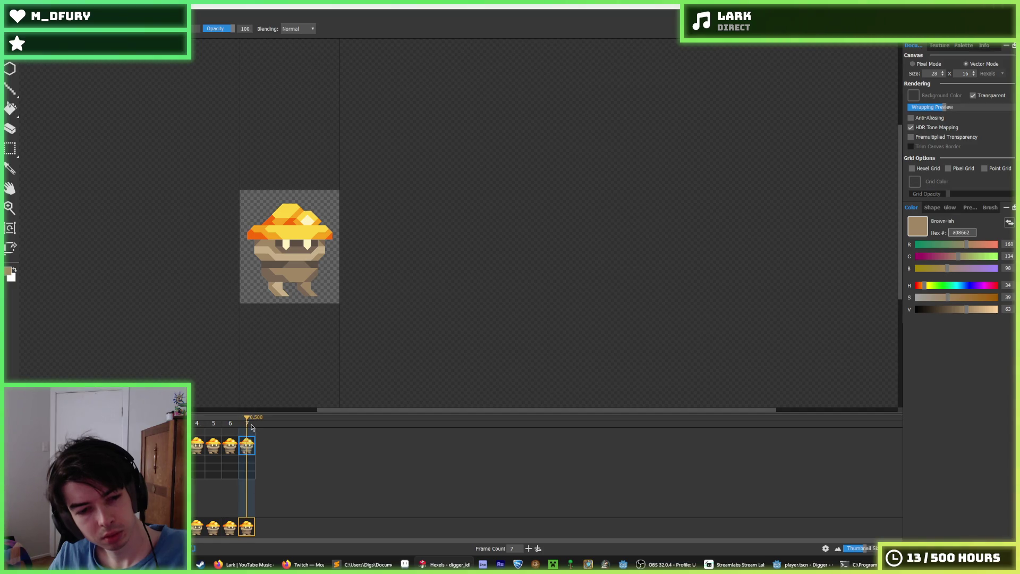
left_click(180, 450)
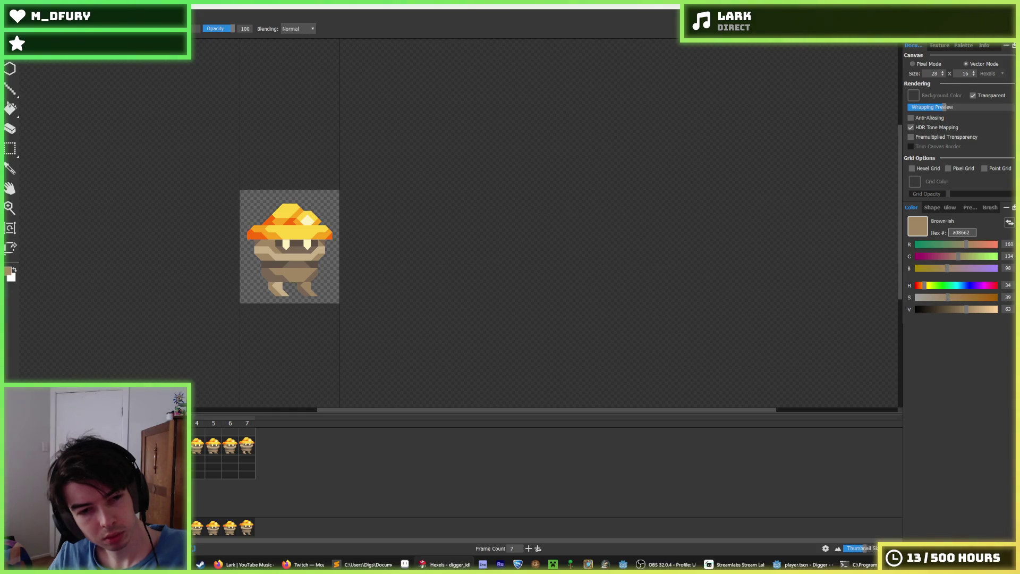
left_click(196, 446)
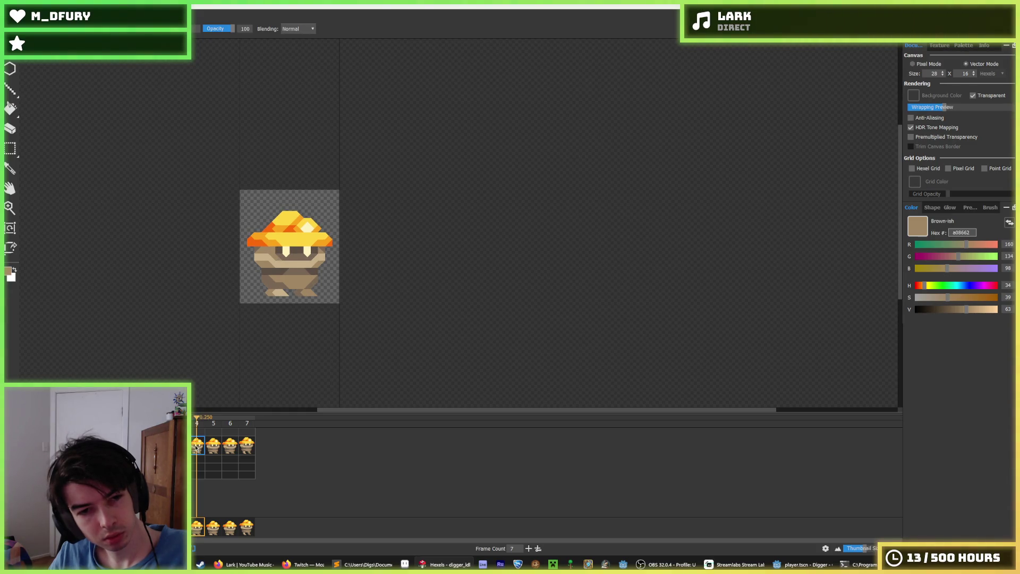
left_click(243, 448)
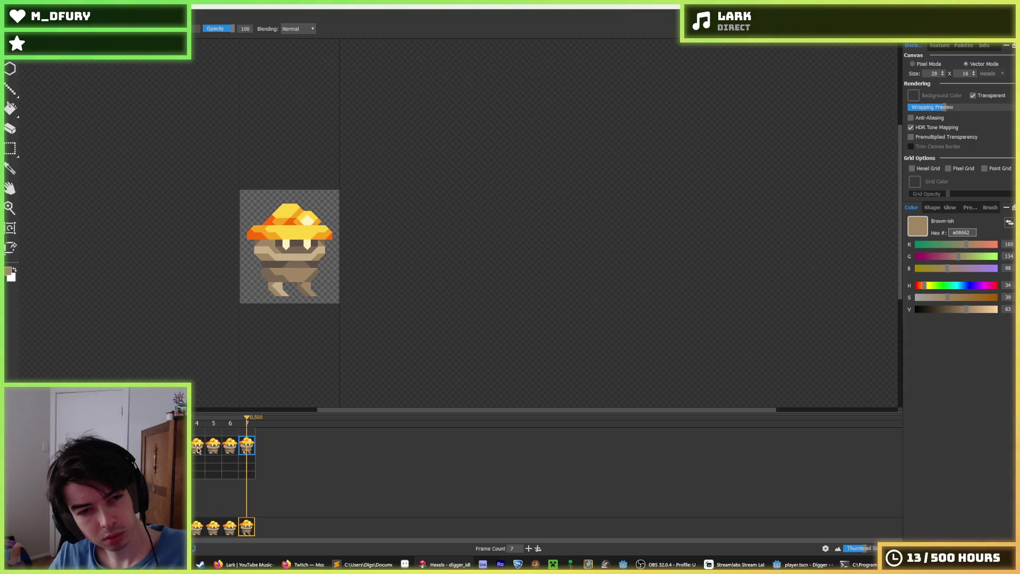
key("Escape")
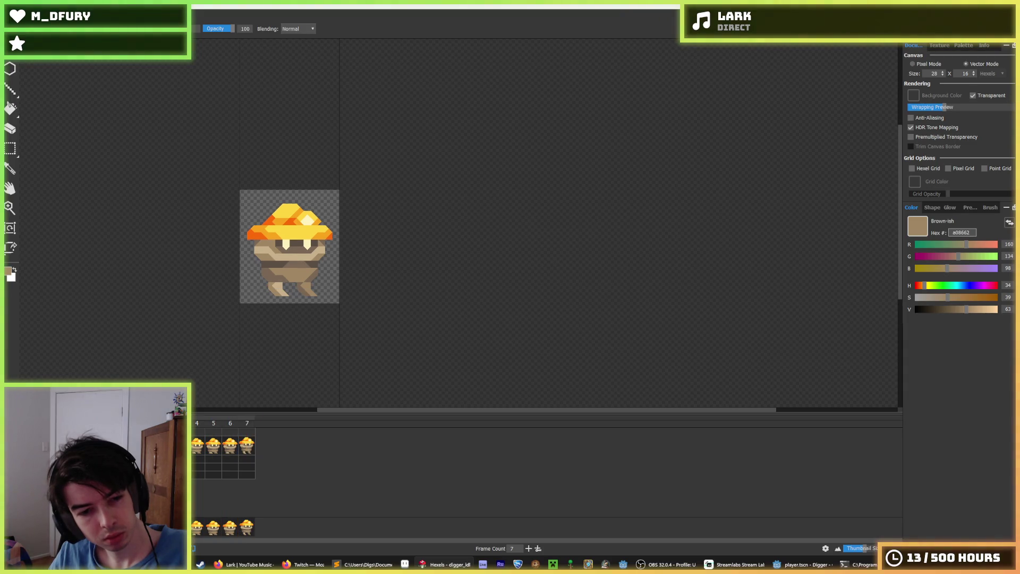
left_click(198, 449)
left_click(216, 449)
left_click(235, 449)
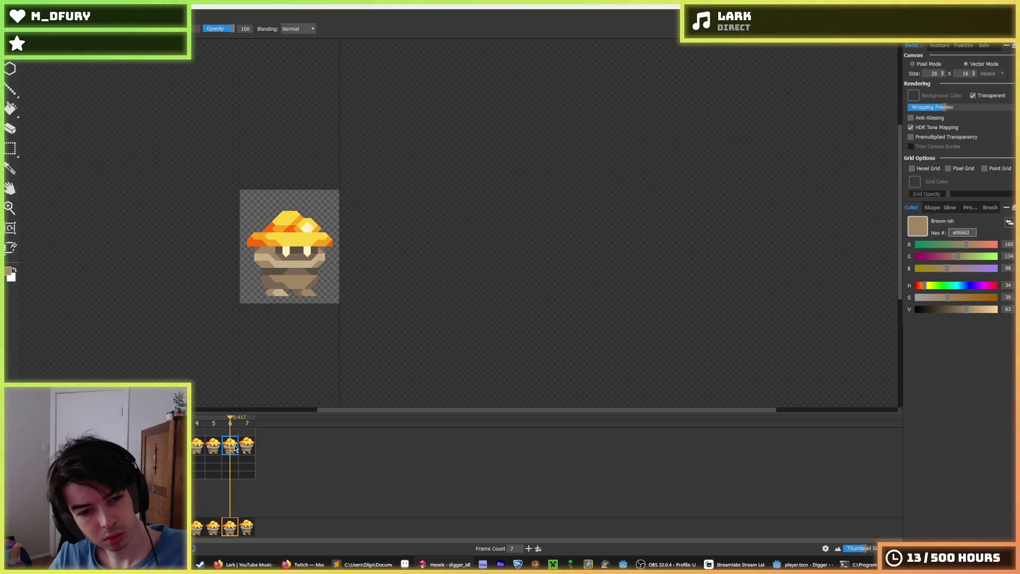
- Export idle frames 1–7 as a spritesheet replacing idle.png, then go back to Godot's player.gd
key("Escape")
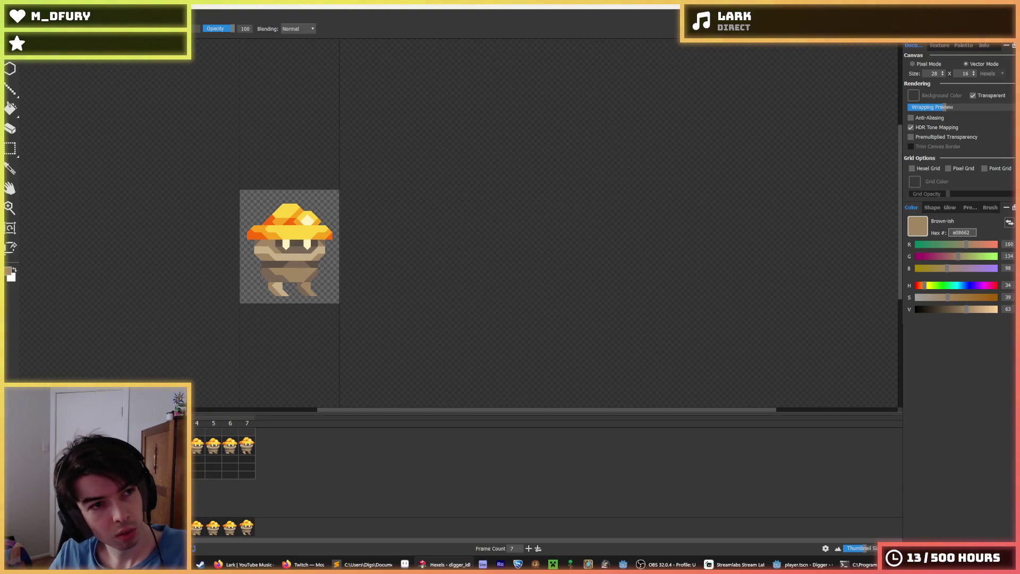
left_click(10, 5)
left_click(39, 107)
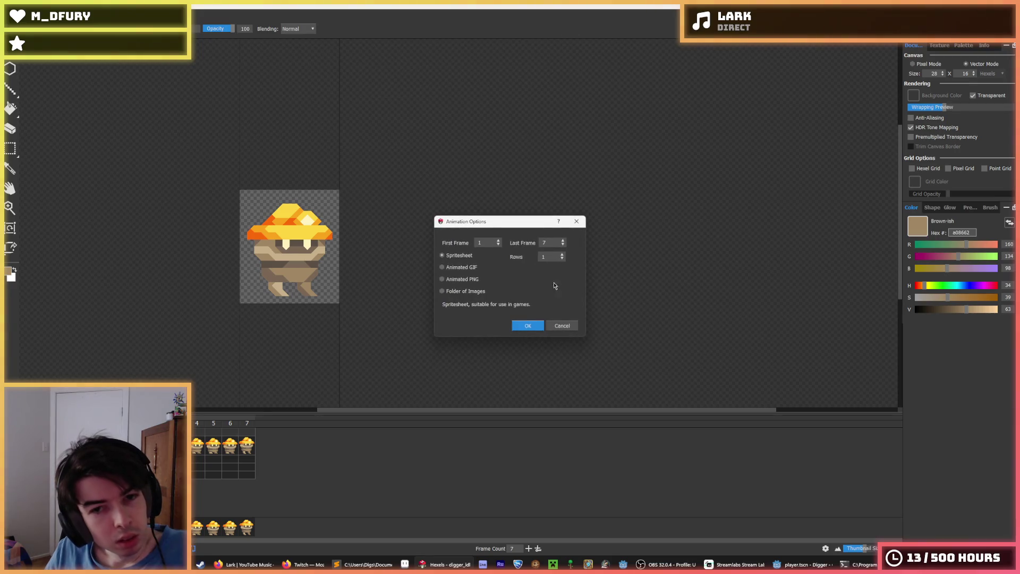
left_click(529, 327)
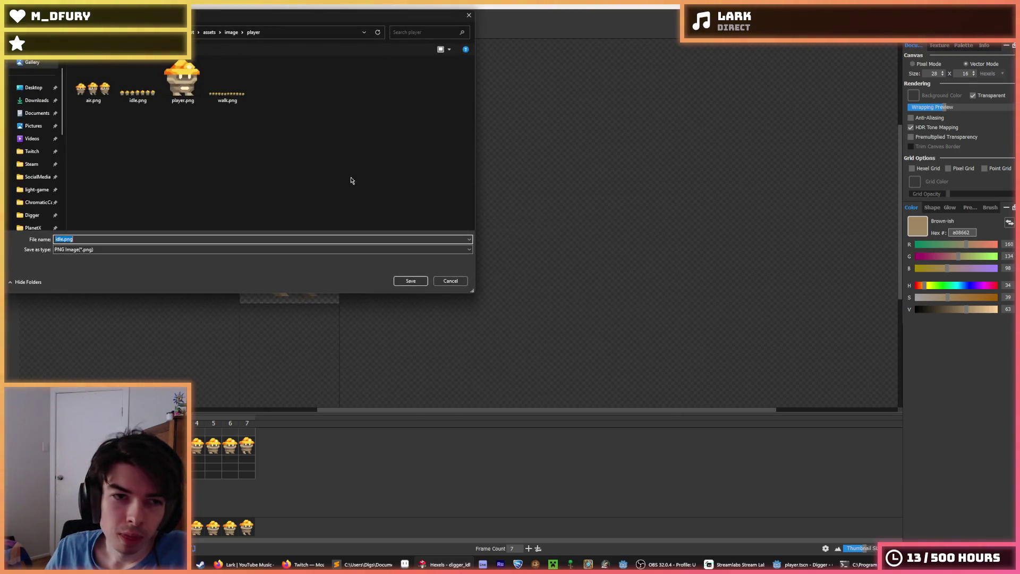
double_click(150, 81)
left_click(533, 282)
left_click(550, 402)
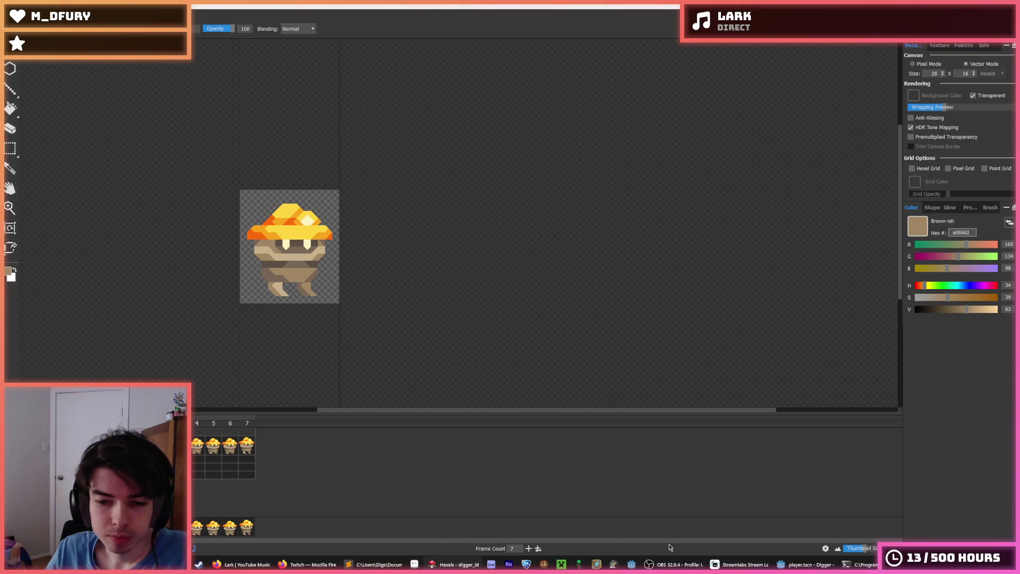
left_click(805, 564)
left_click(629, 349)
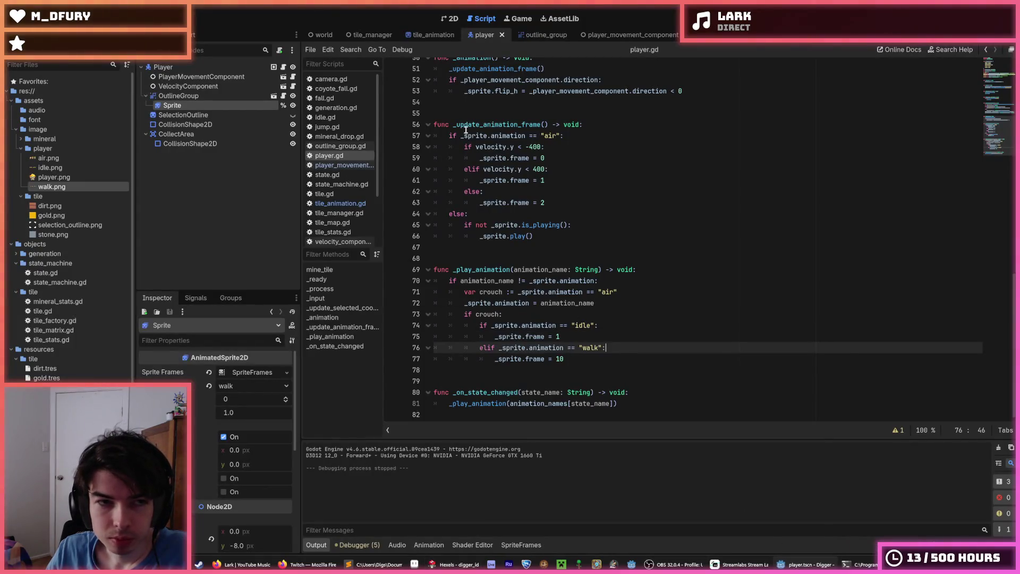
key("F5")
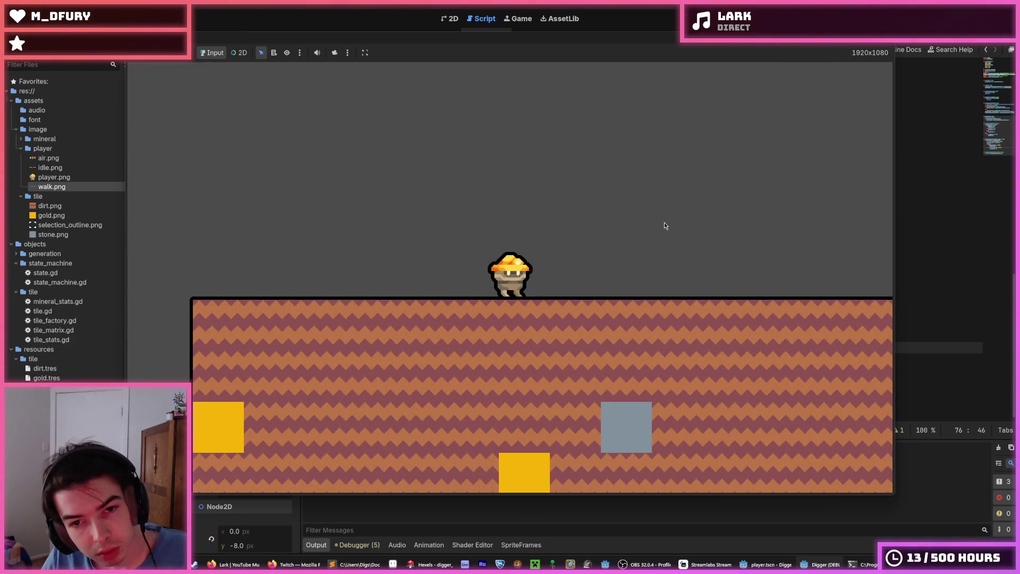
key("Right")
key("Right")
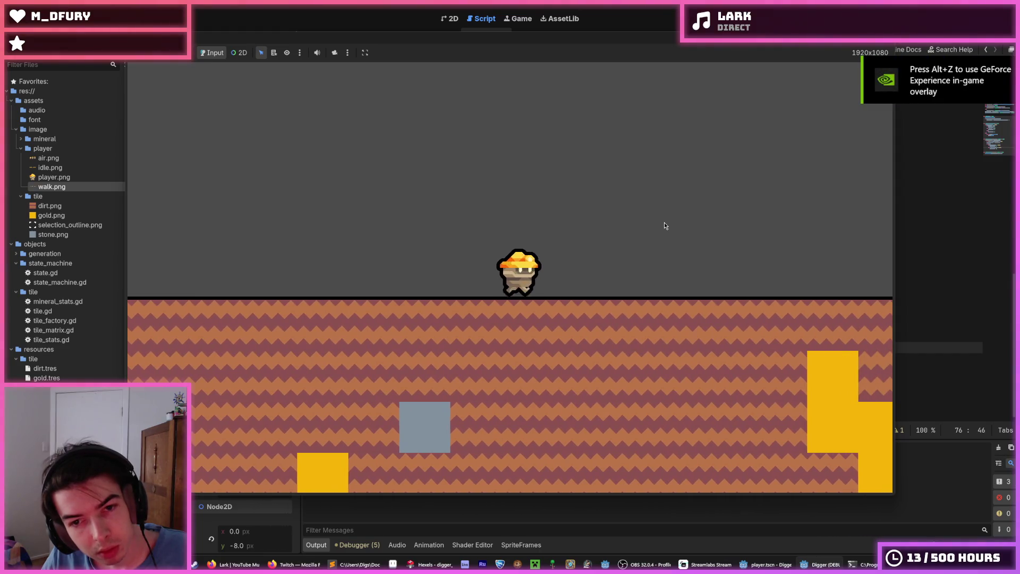
key("Right")
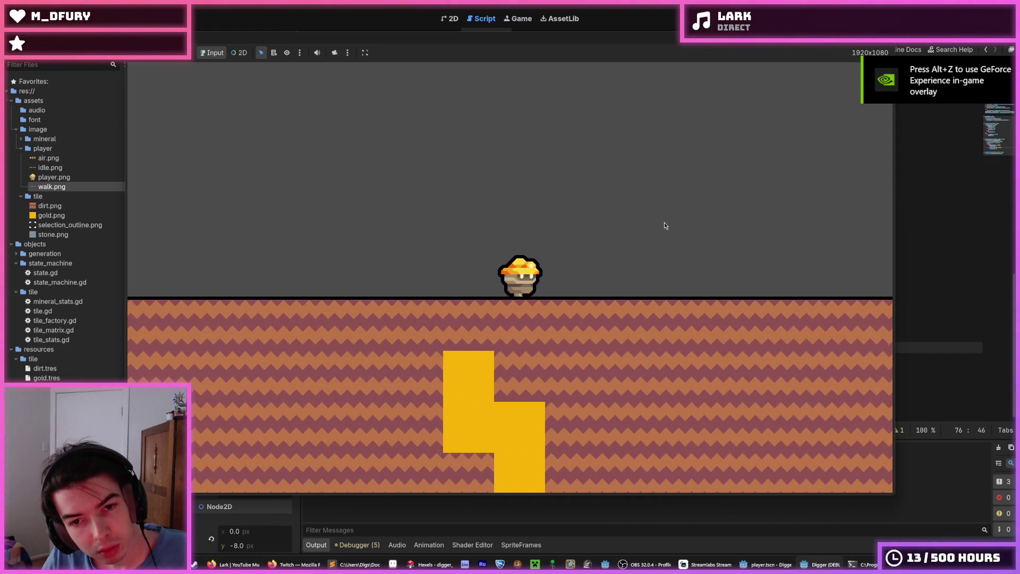
key("Right")
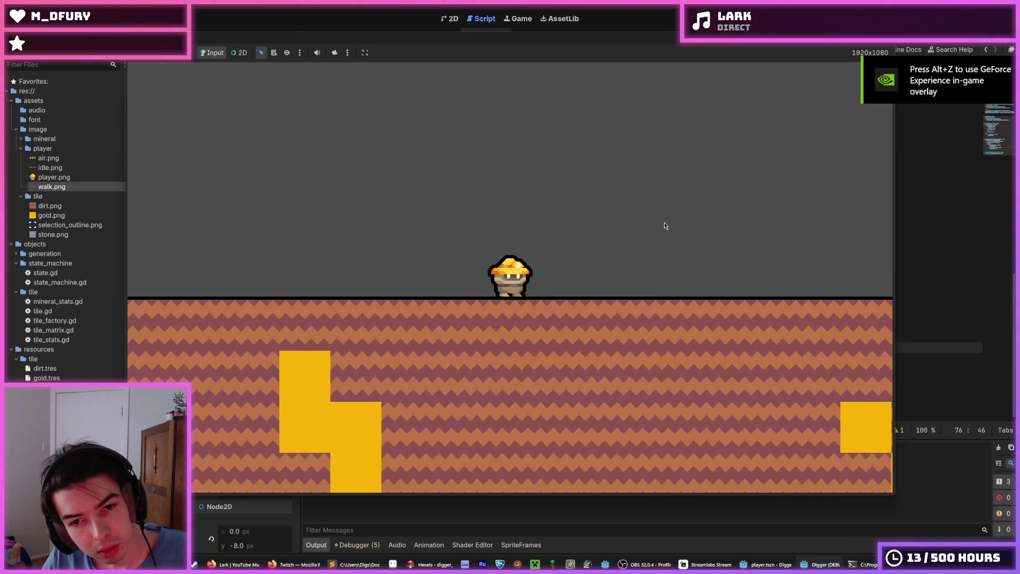
key("Left")
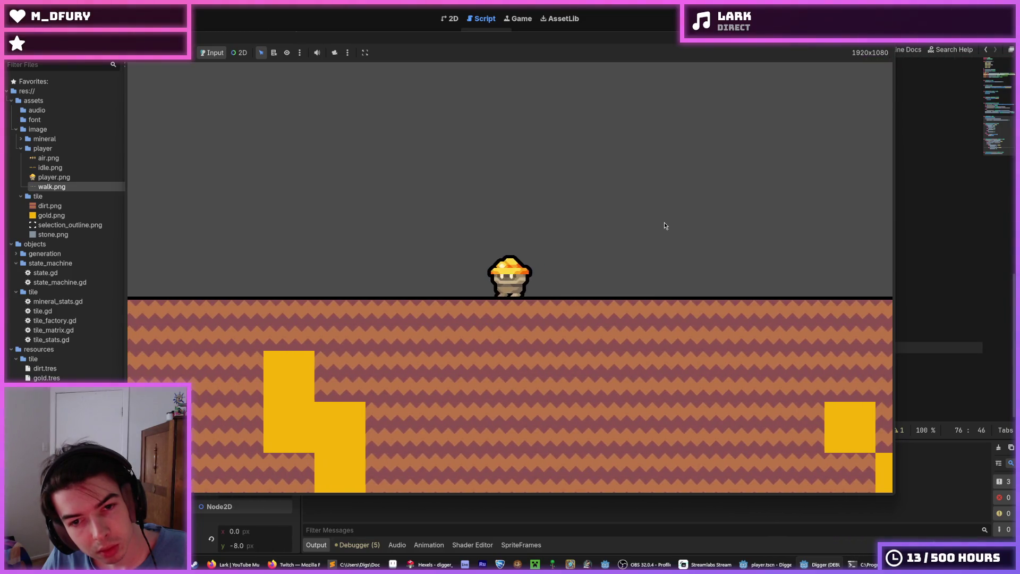
key("Left")
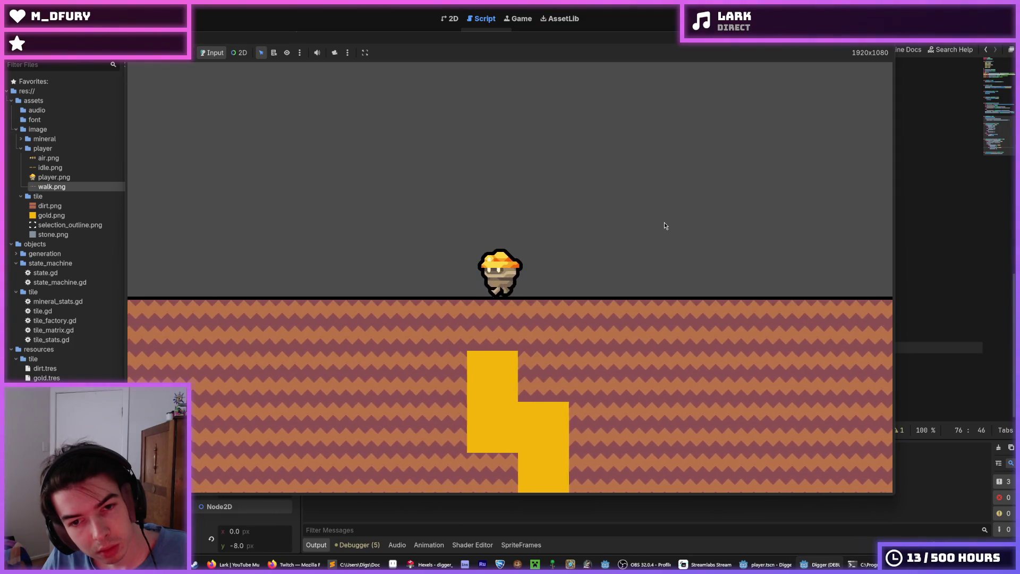
key("Right")
key("Right")
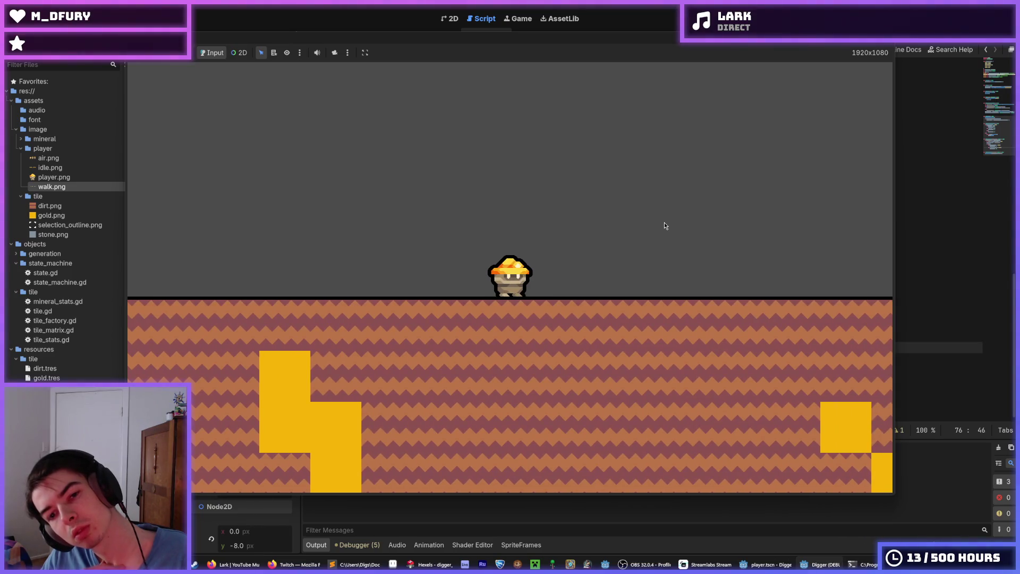
key("Left")
key("Left")
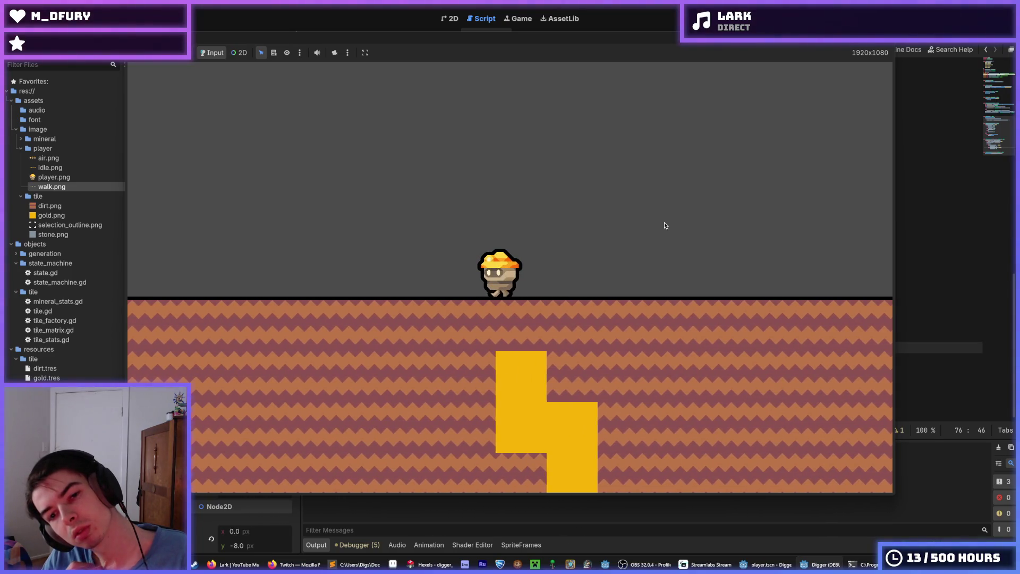
key("Left")
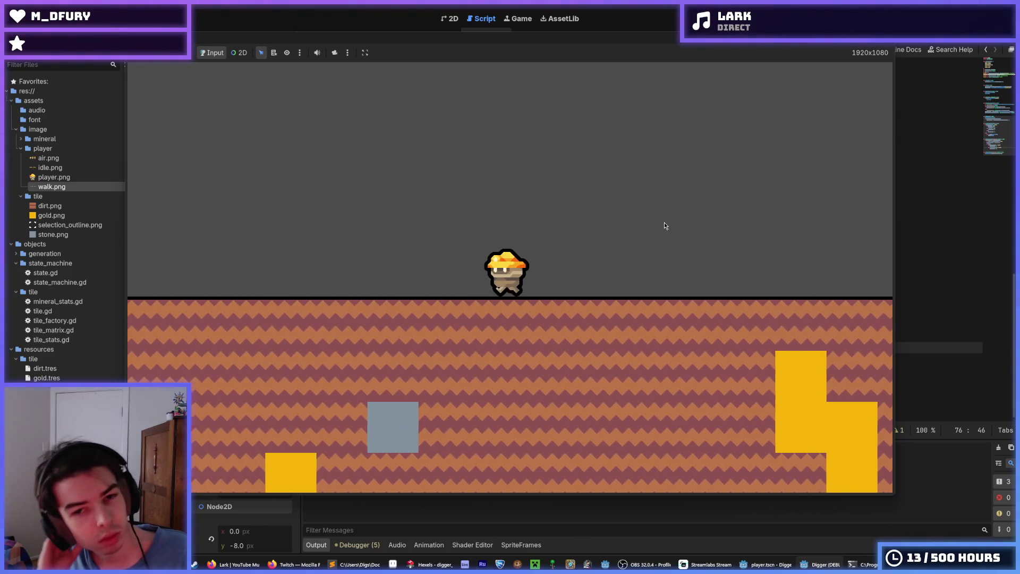
key("Right")
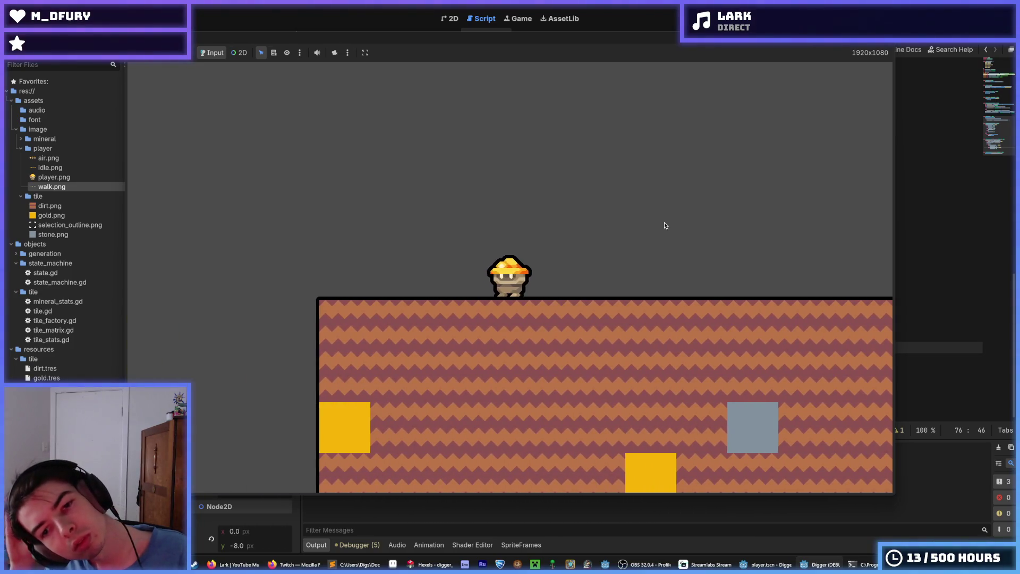
key("Left")
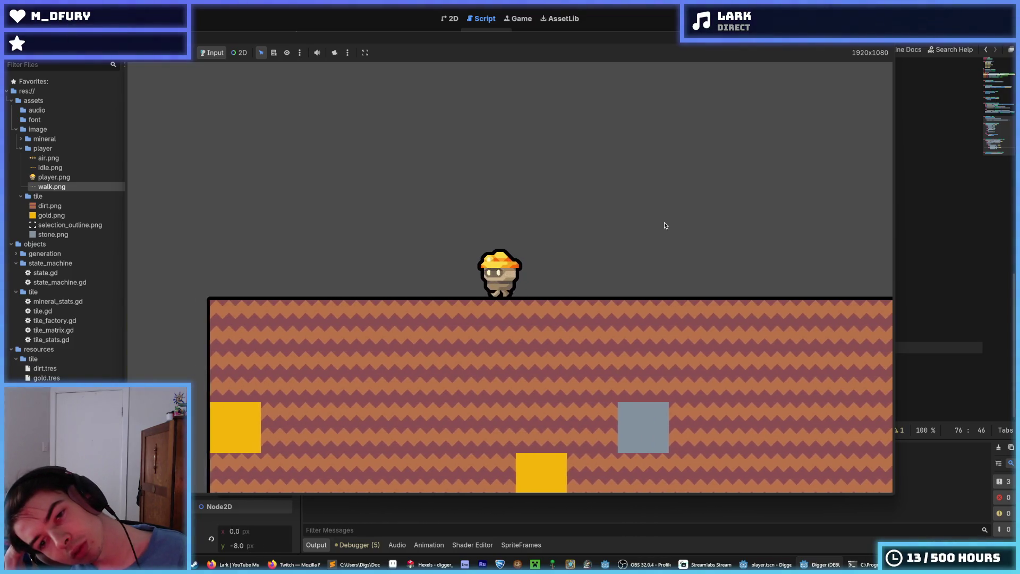
key("Right")
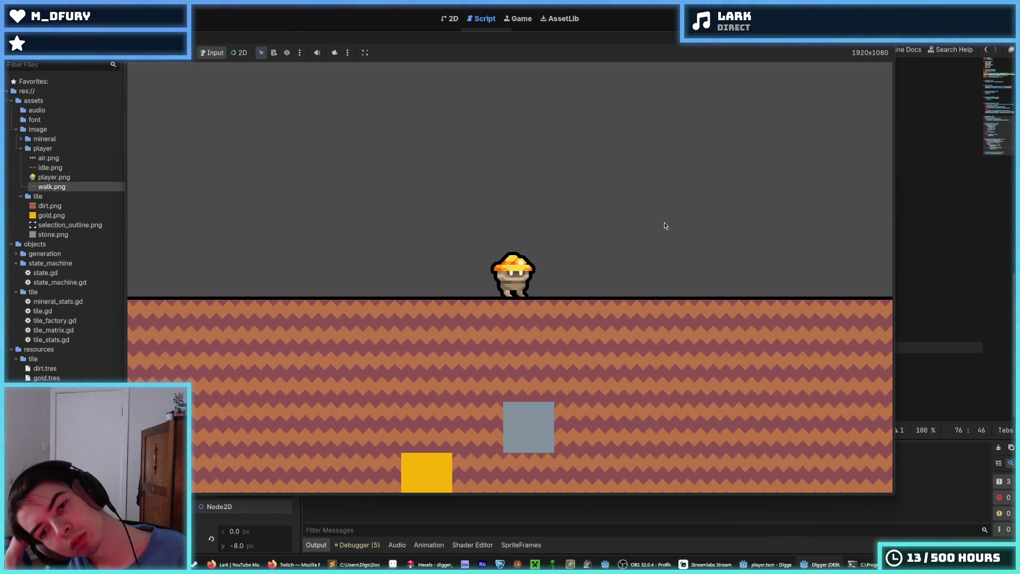
key("space")
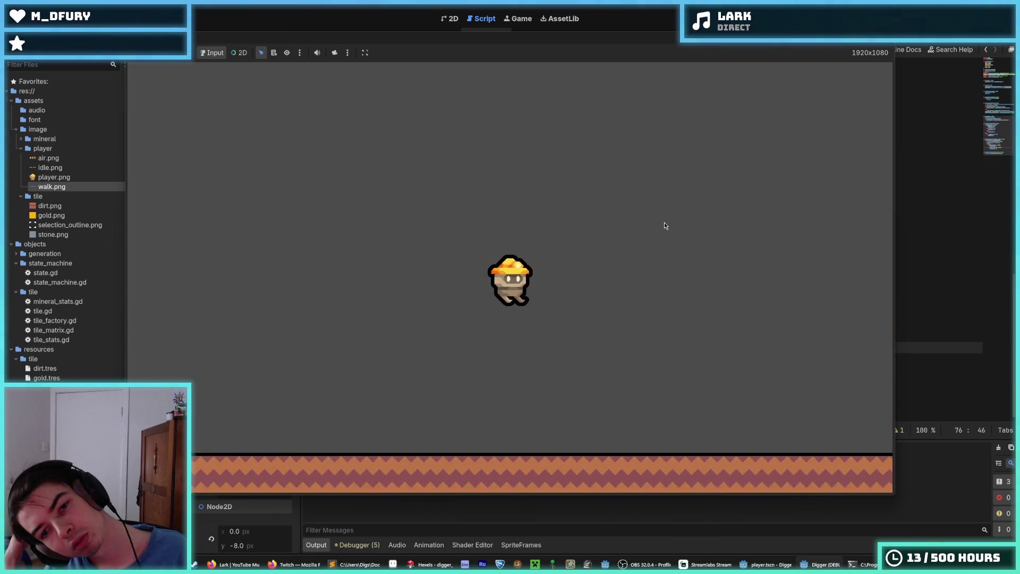
key("space")
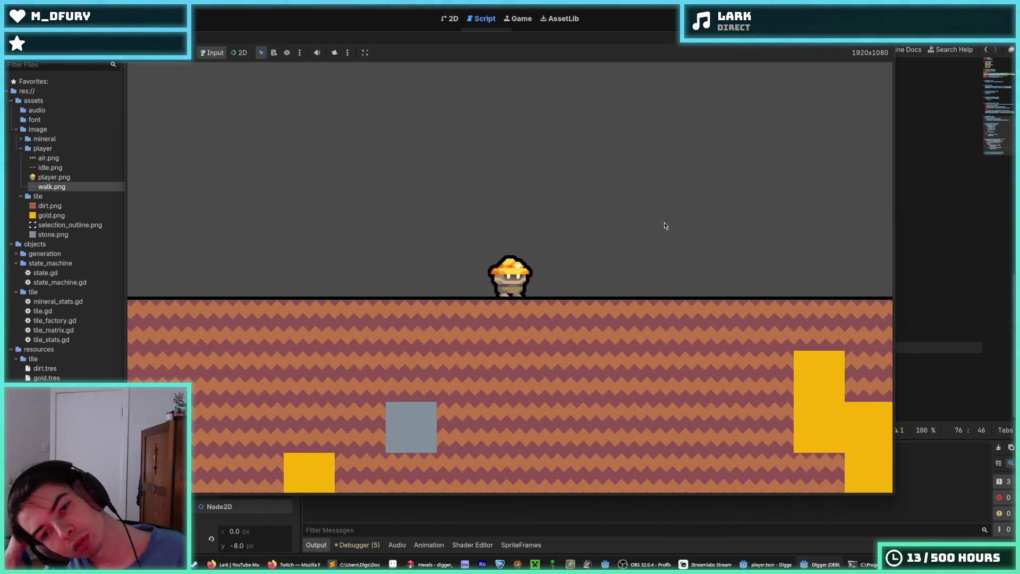
key("space")
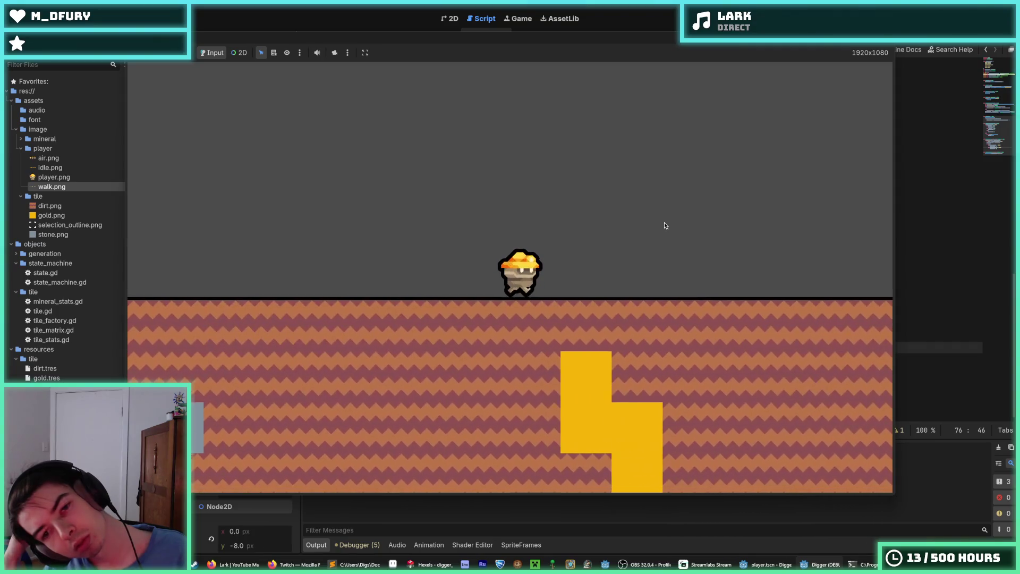
key("space")
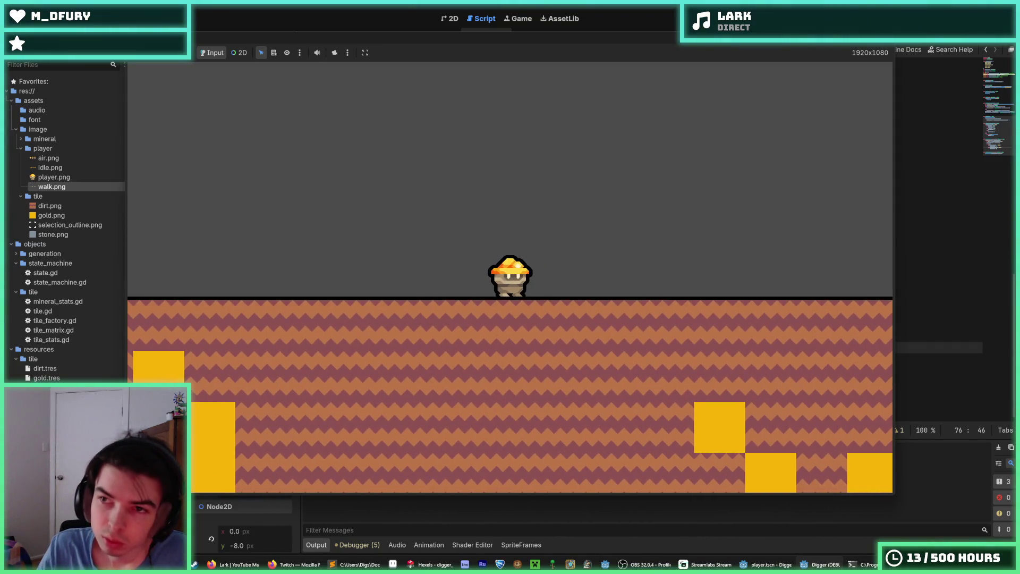
key("F8")
left_click(628, 265)
left_click(651, 346)
- Select the player's Sprite node to bring up its SpriteFrames
left_click(646, 335)
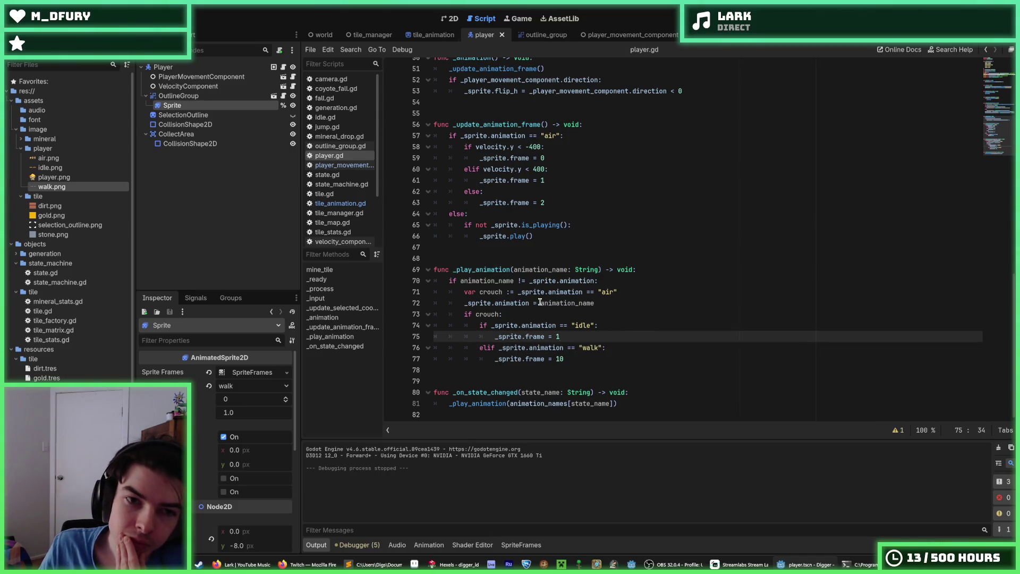
mouse_move(453, 564)
left_click(163, 67)
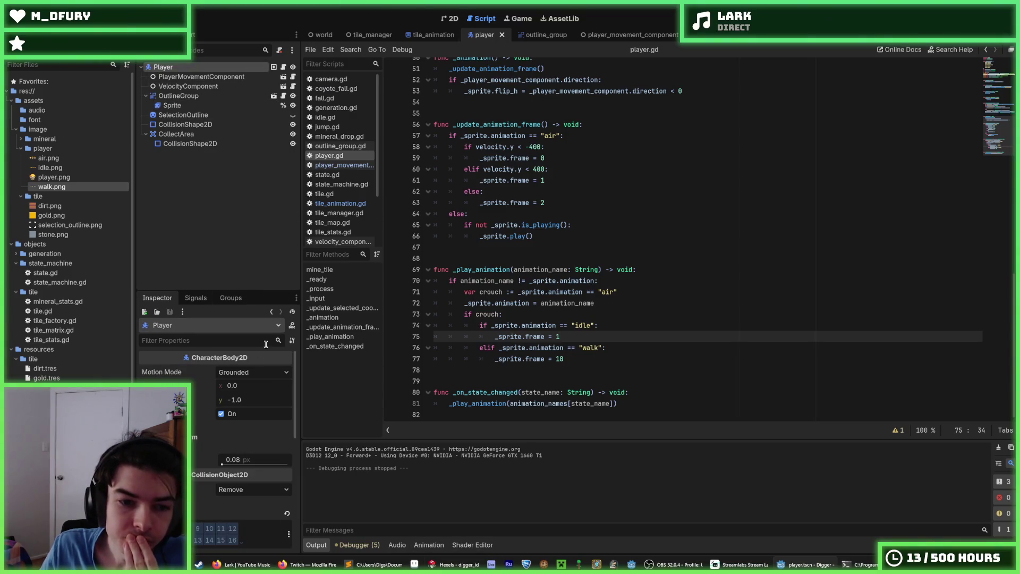
left_click(172, 105)
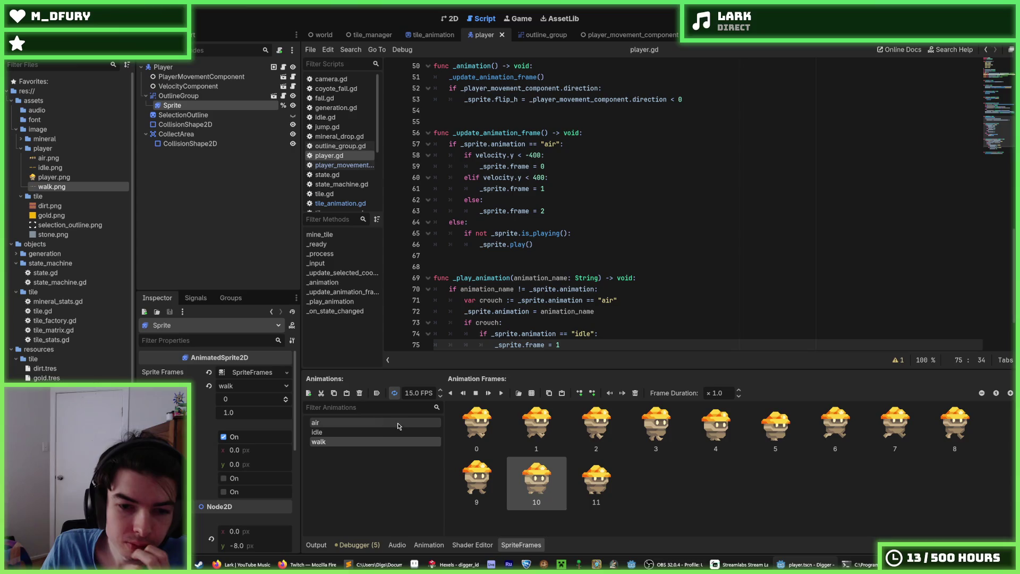
- Browse the air and idle animations, stepping through idle frames 2 and 3
left_click(346, 423)
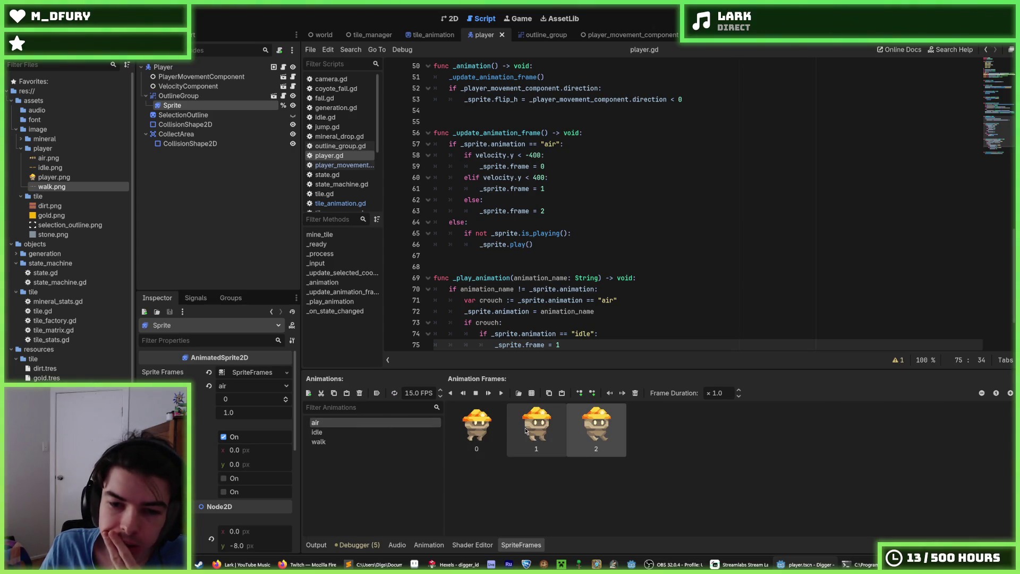
left_click(337, 441)
left_click(326, 432)
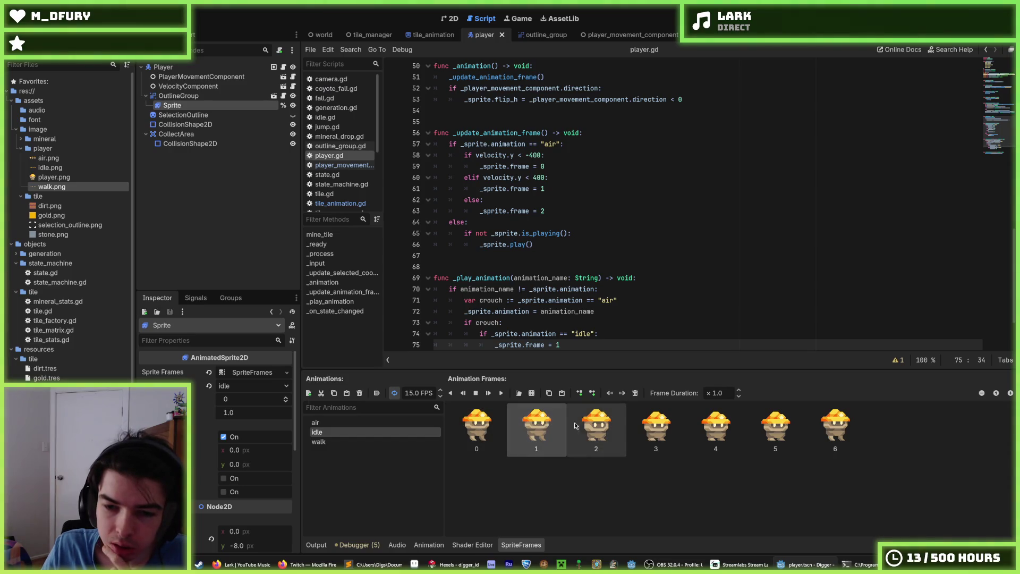
left_click(592, 421)
left_click(654, 422)
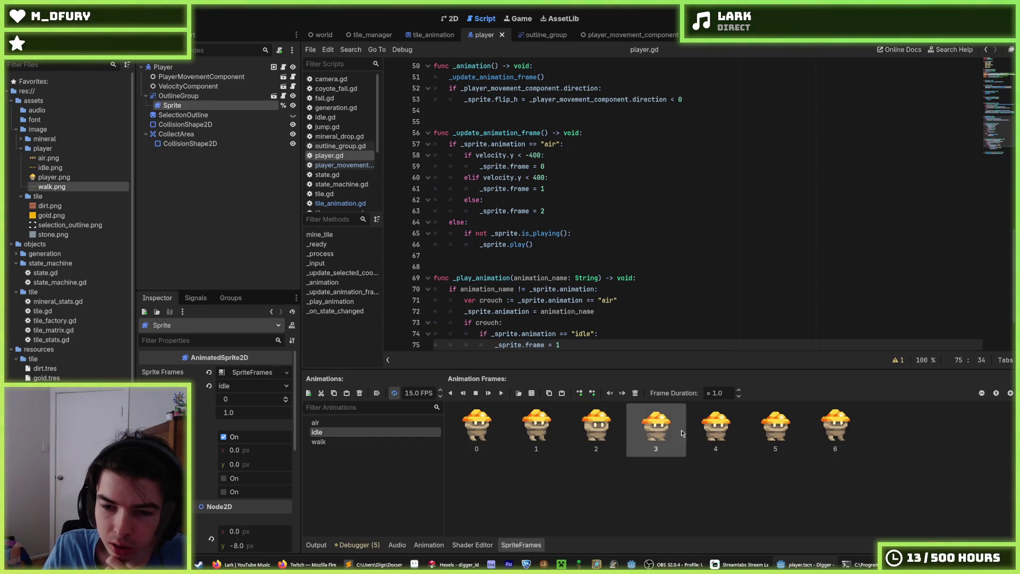
left_click(606, 434)
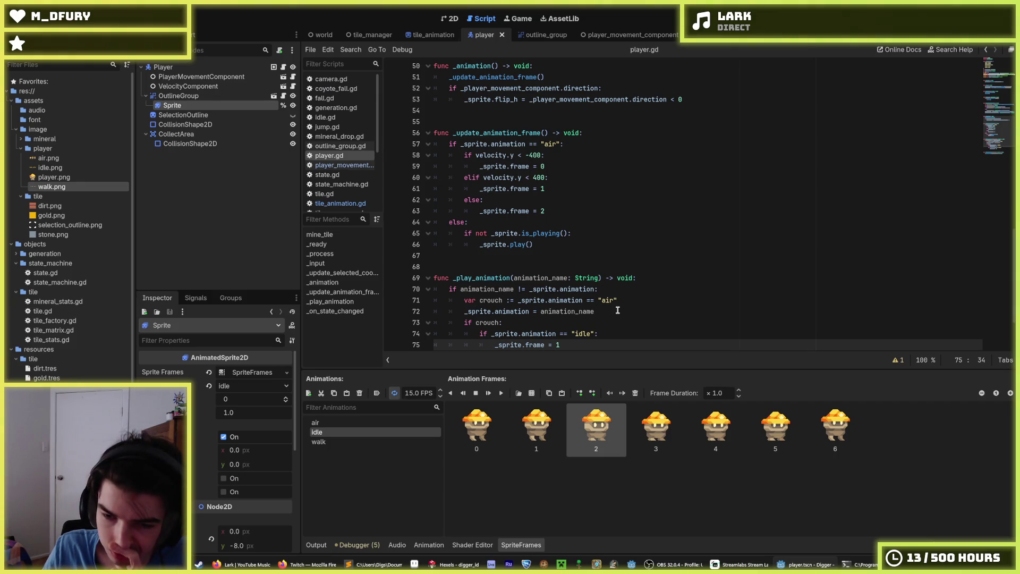
scroll(614, 311, "down", 2)
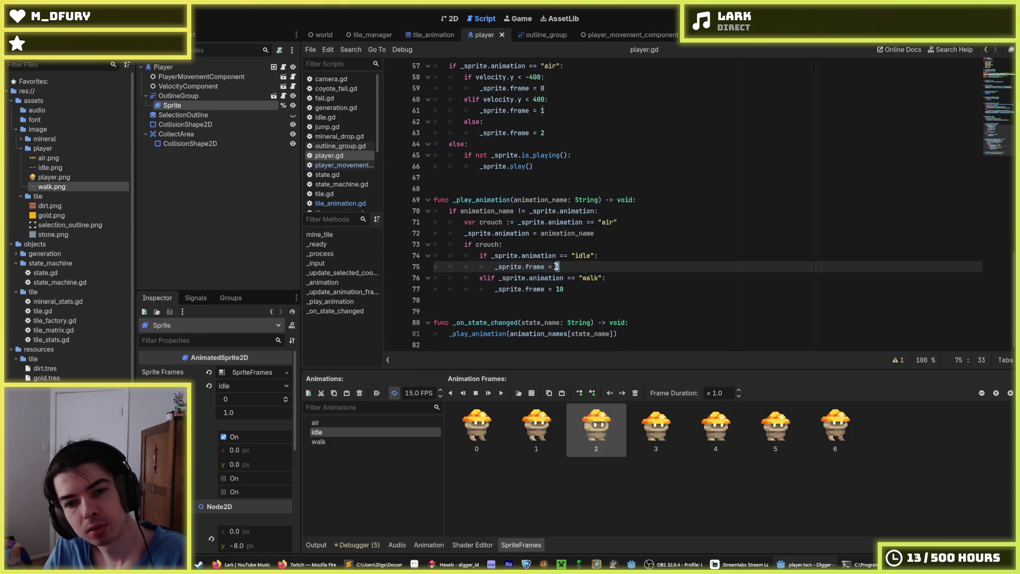
type("2")
- Save, run the game, jump five times to judge the landing frame, then stop it
key("ctrl+s")
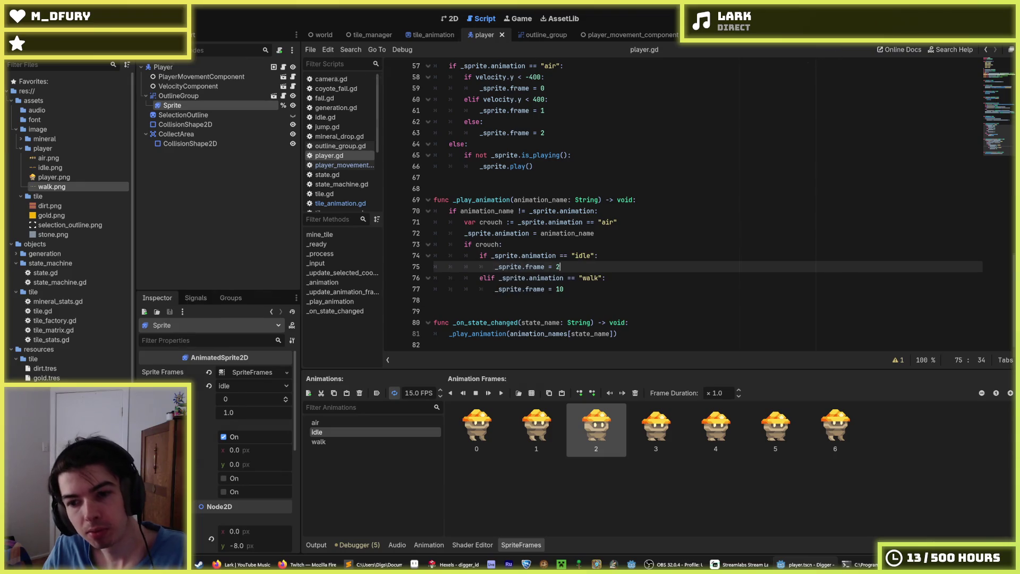
key("F5")
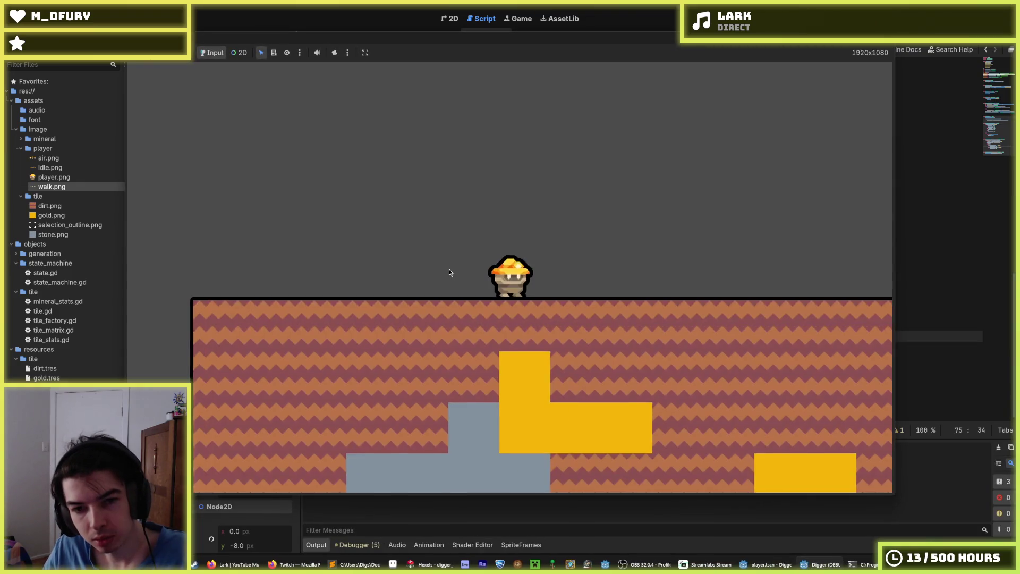
key("space")
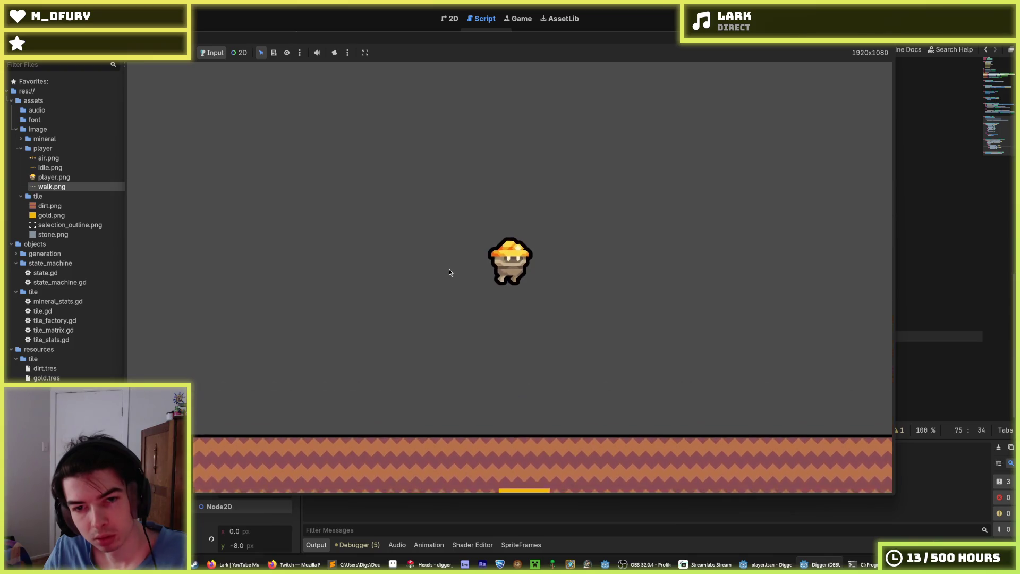
key("space")
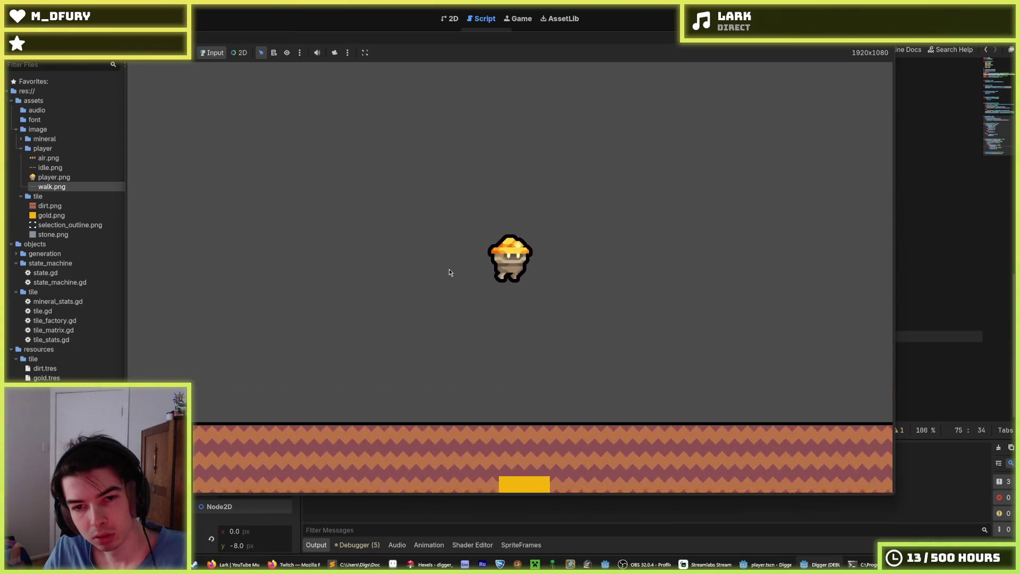
key("space")
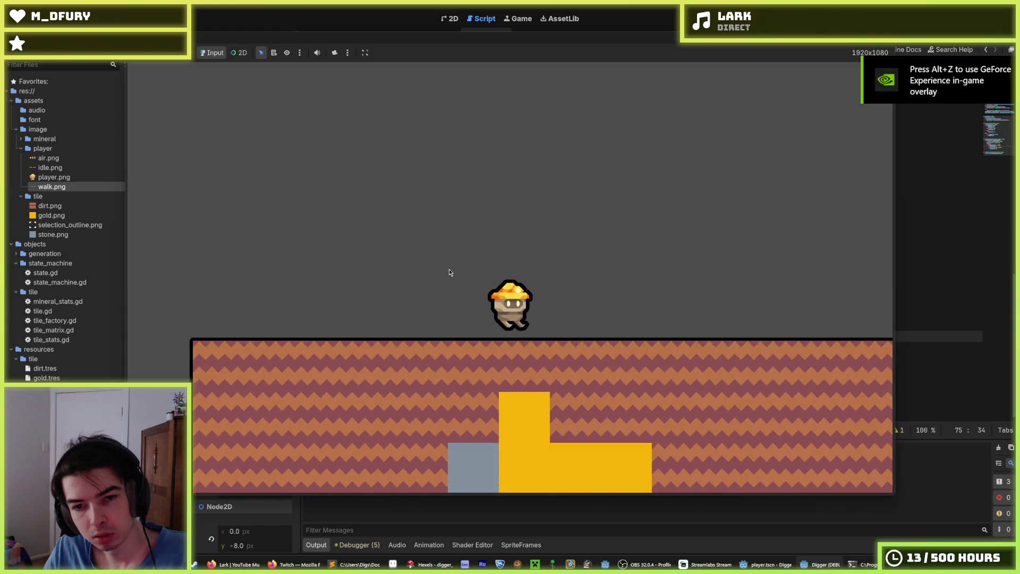
key("space")
key("space")
key("space")
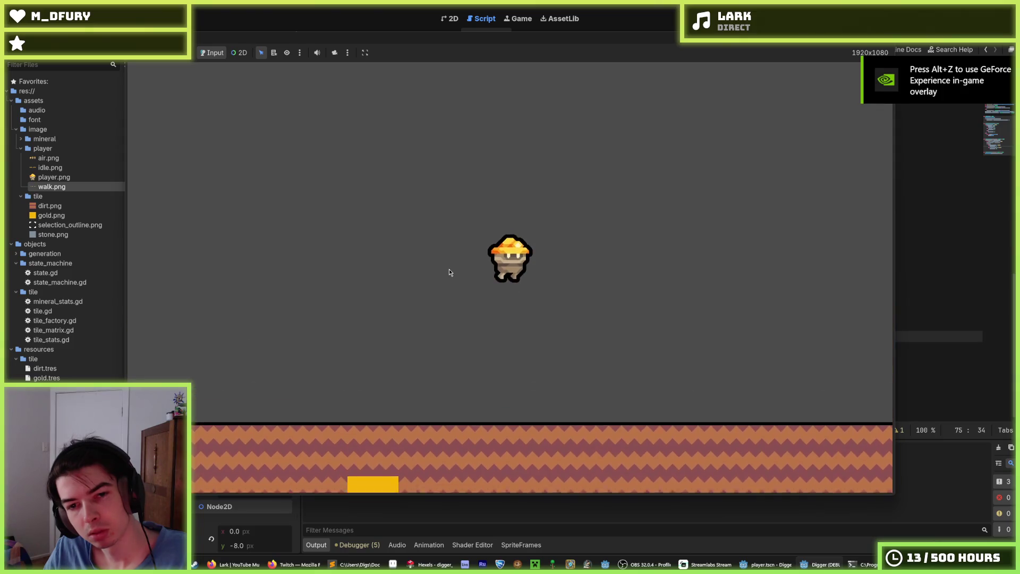
key("space")
key("space")
key("space")
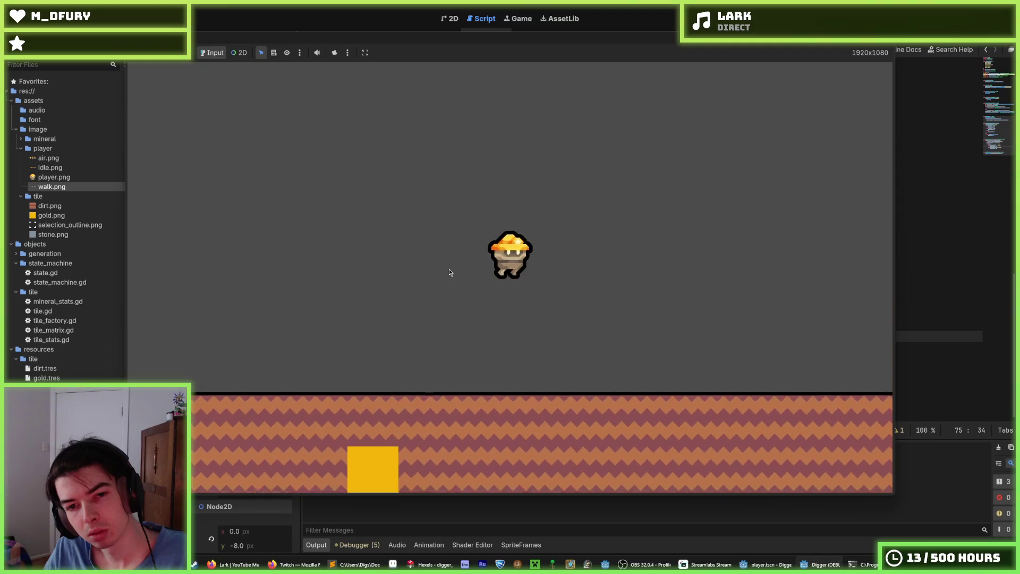
key("F8")
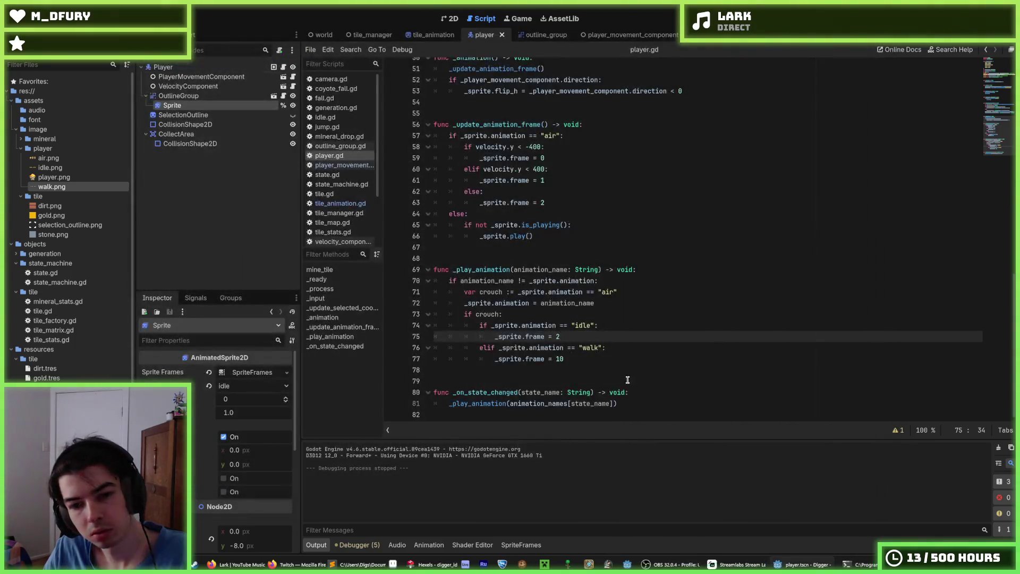
- Set the idle landing frame on line 75 to 3 and playtest jumping and walking right
key("BackSpace")
type("3")
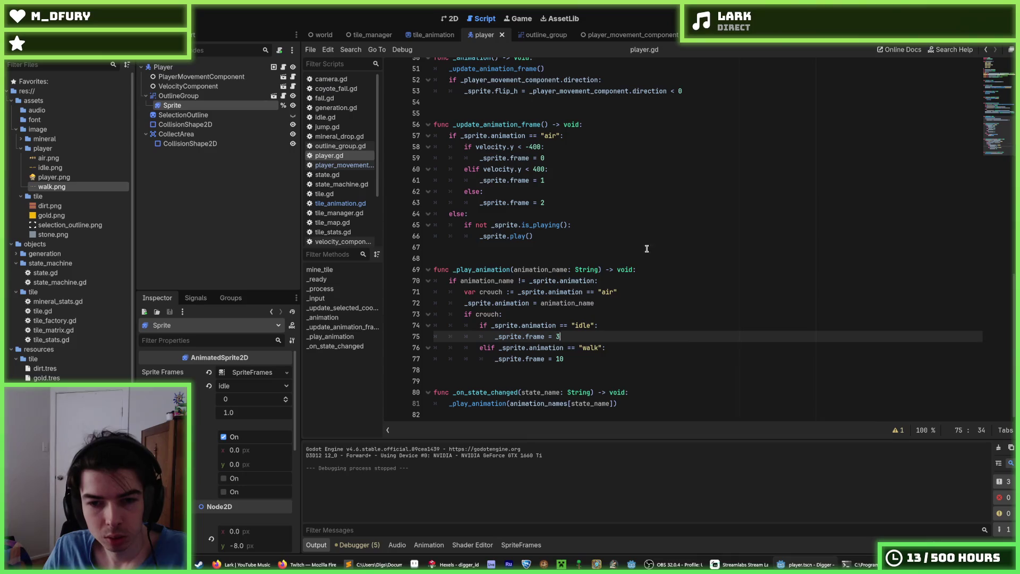
key("F5")
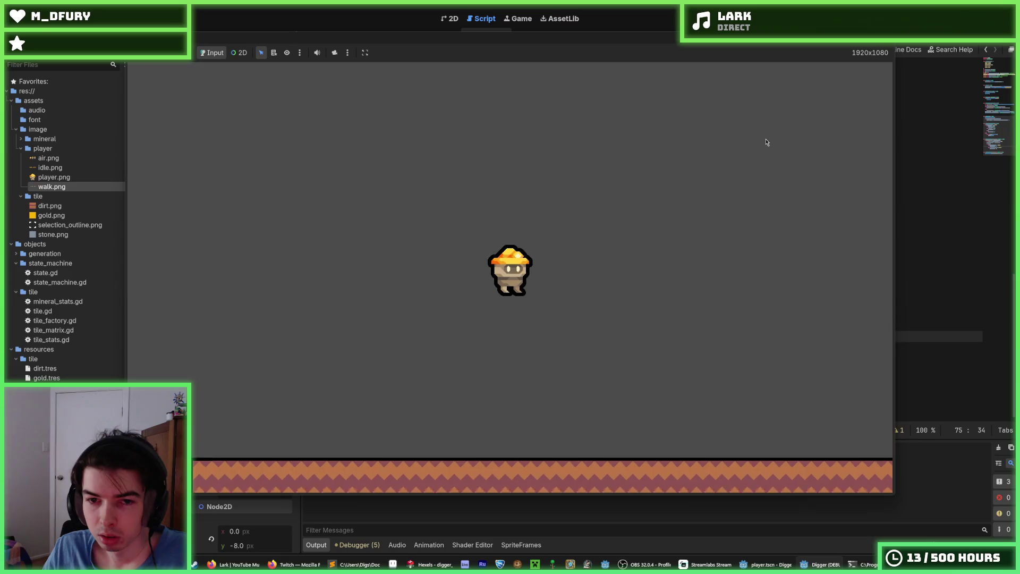
key("space")
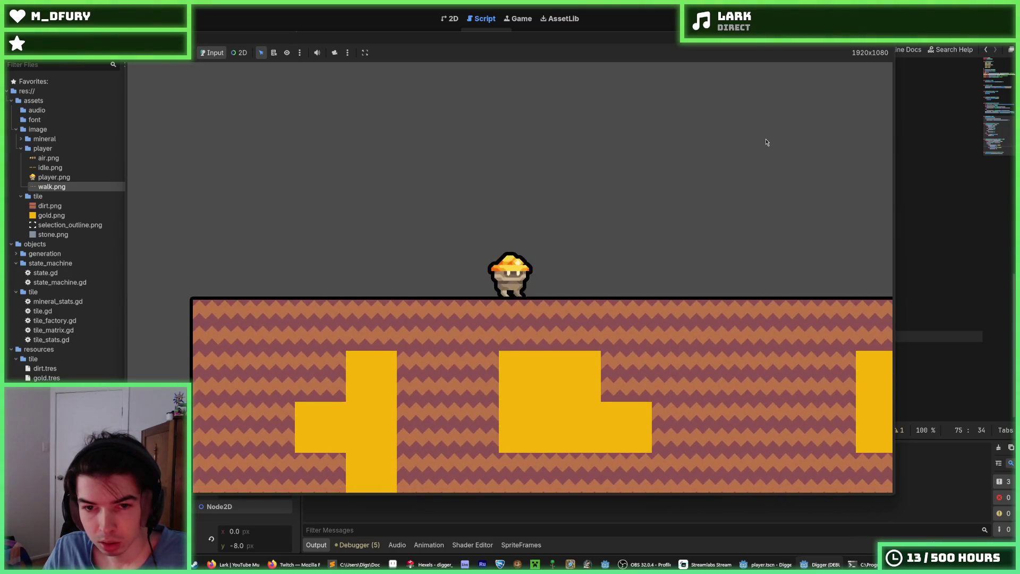
key("space")
key("Right")
key("space")
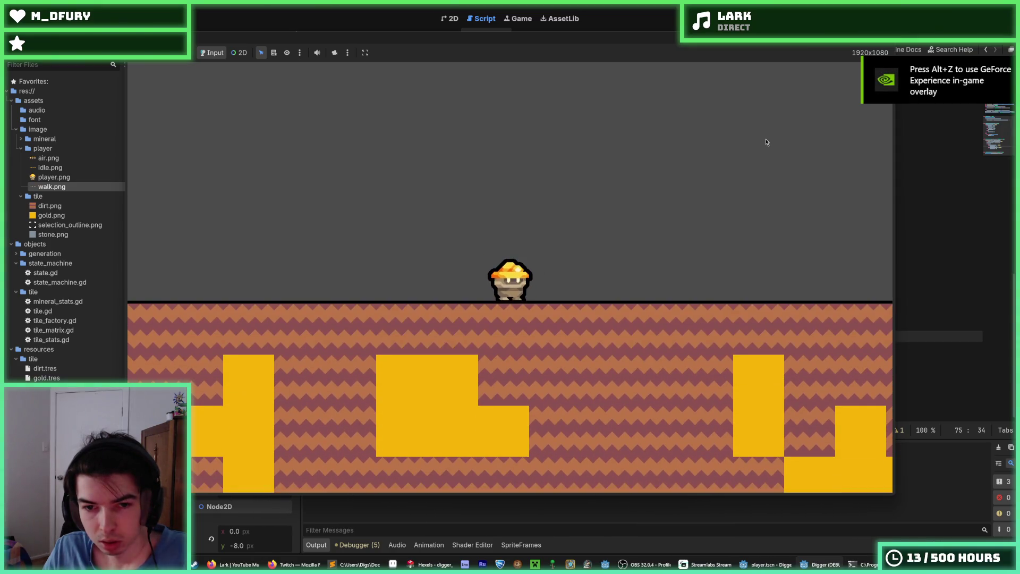
key("space")
key("space")
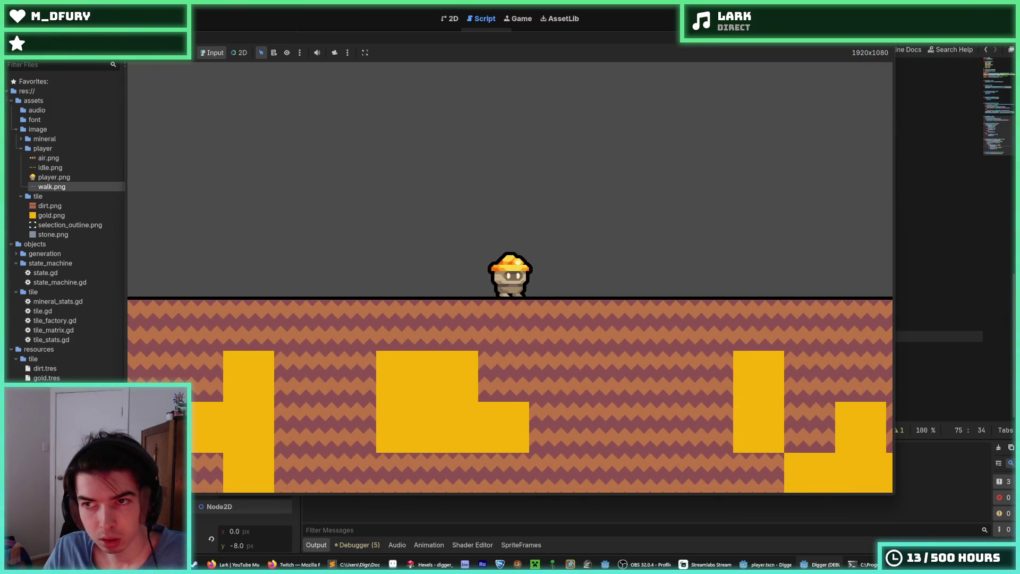
key("F8")
- Restore the landing frame to 2 and run the game again, jumping to compare
left_click(556, 336)
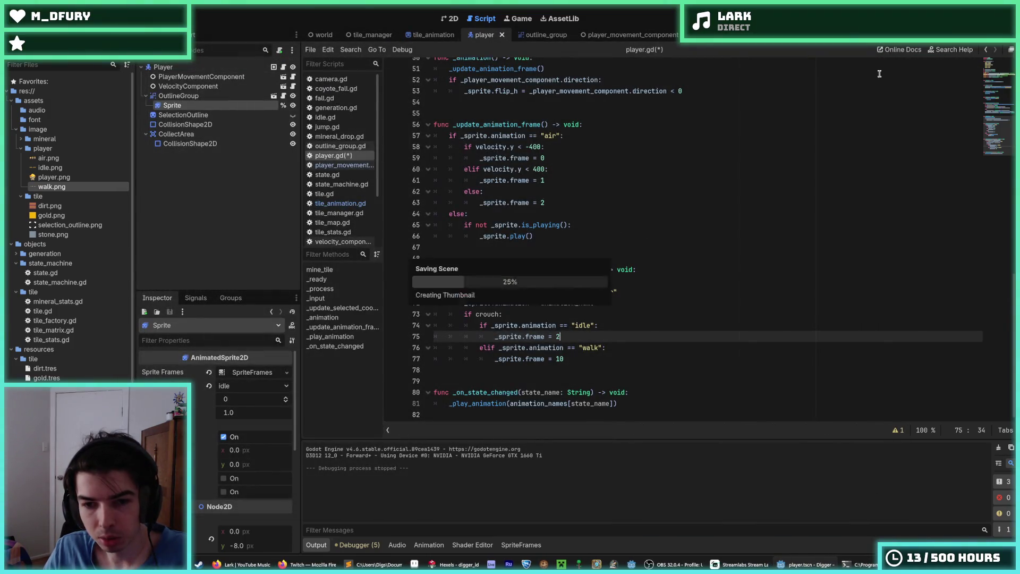
key("F5")
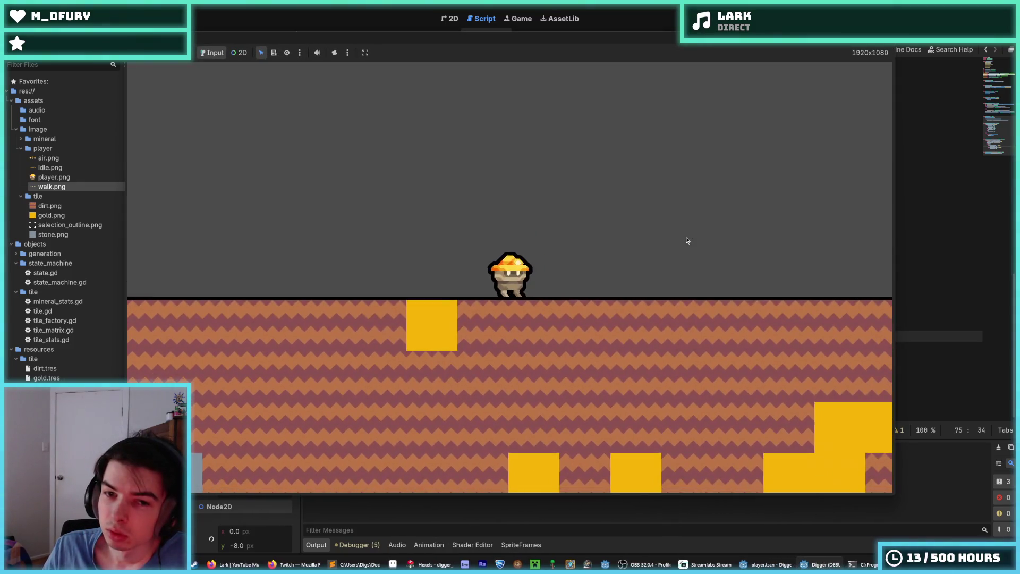
key("space")
key("space")
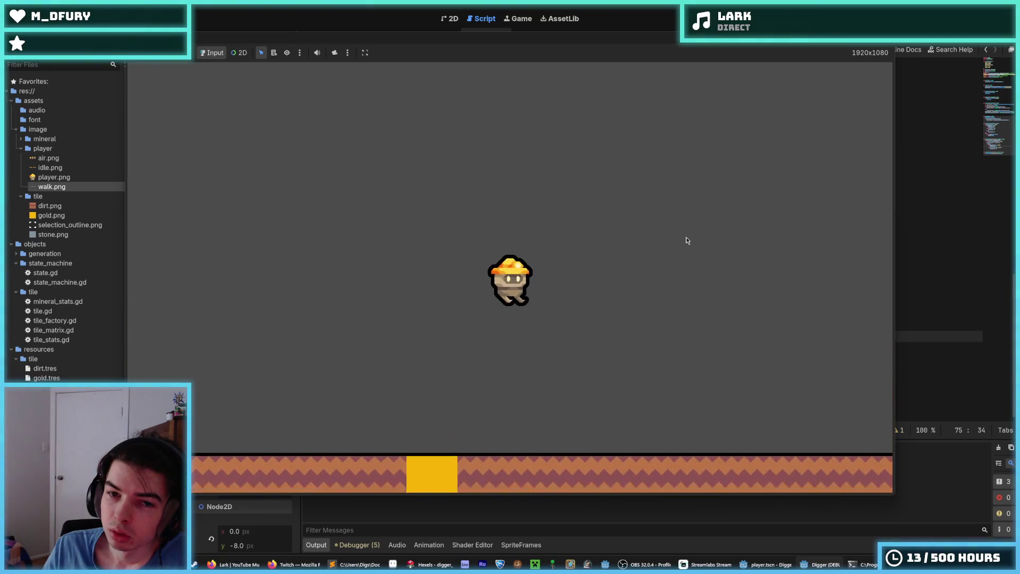
- Jump repeatedly while walking right and back left, then dig down into the ground
key("space")
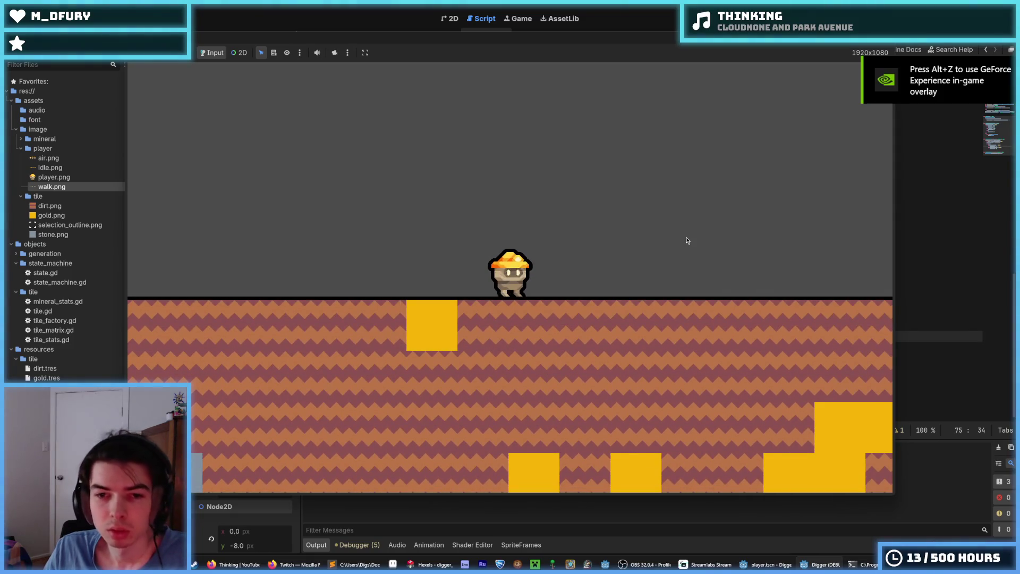
key("space")
key("Right")
key("space")
key("Right")
key("space")
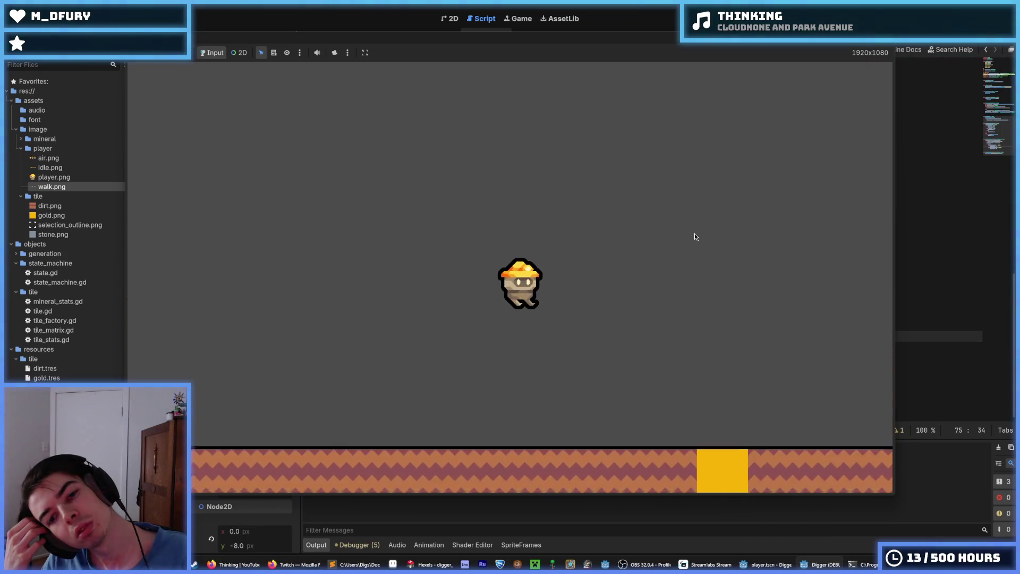
key("Right")
key("space")
key("Left")
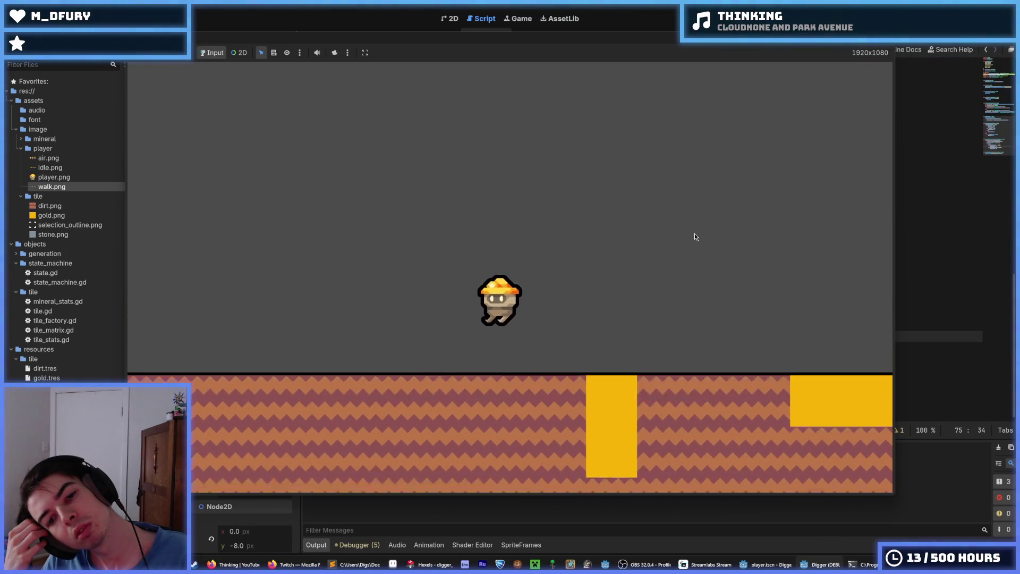
key("space")
key("space")
key("Right")
key("space")
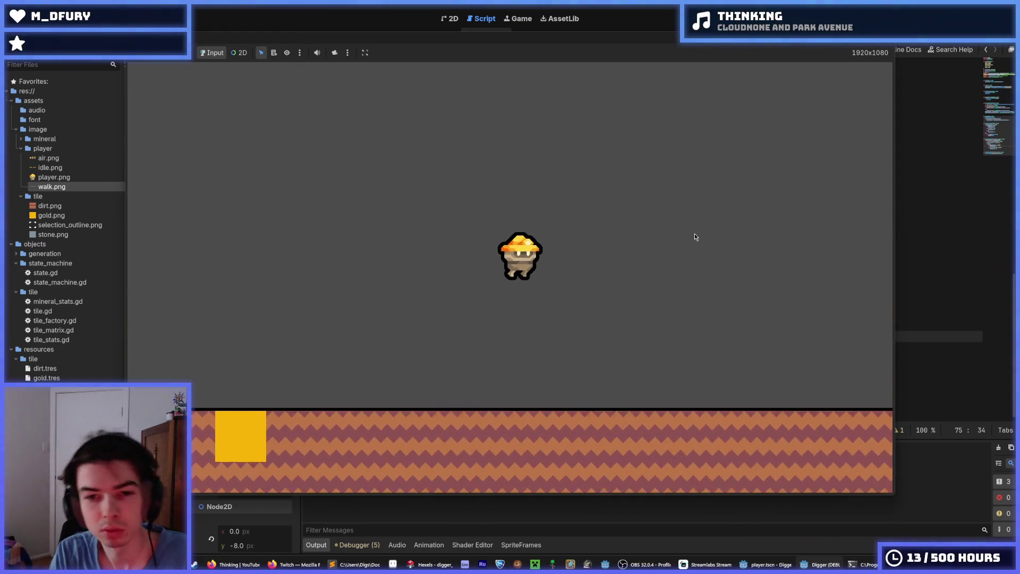
key("Down")
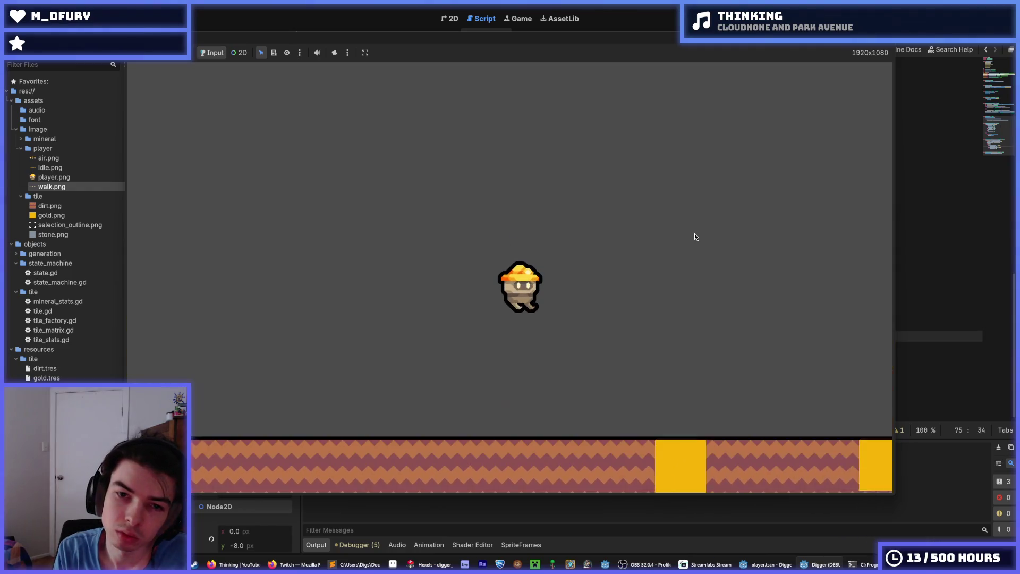
- Walk left over the gold and back right with more jumps, then stop the game
key("Right")
key("space")
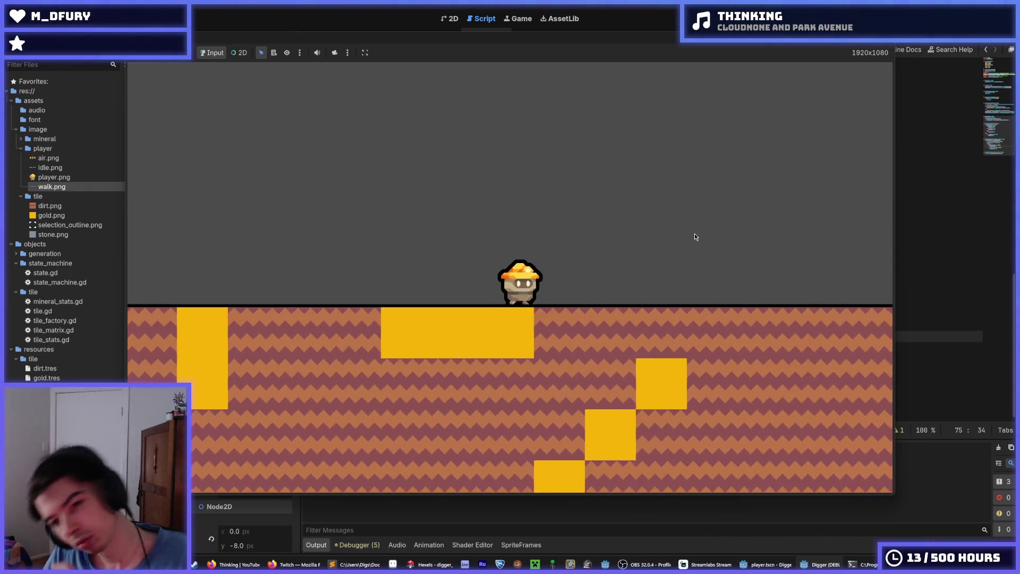
key("Right")
key("space")
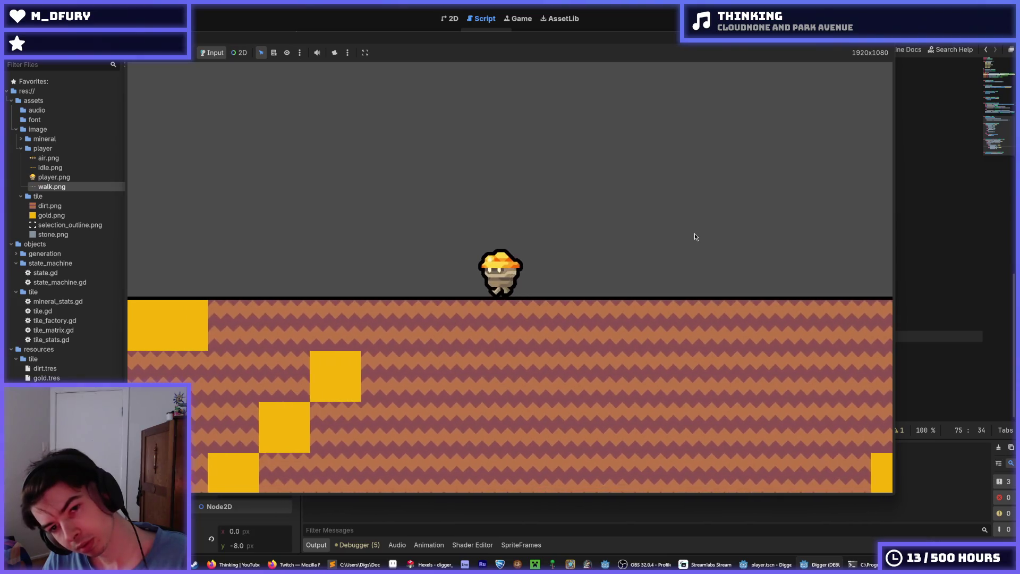
key("Left")
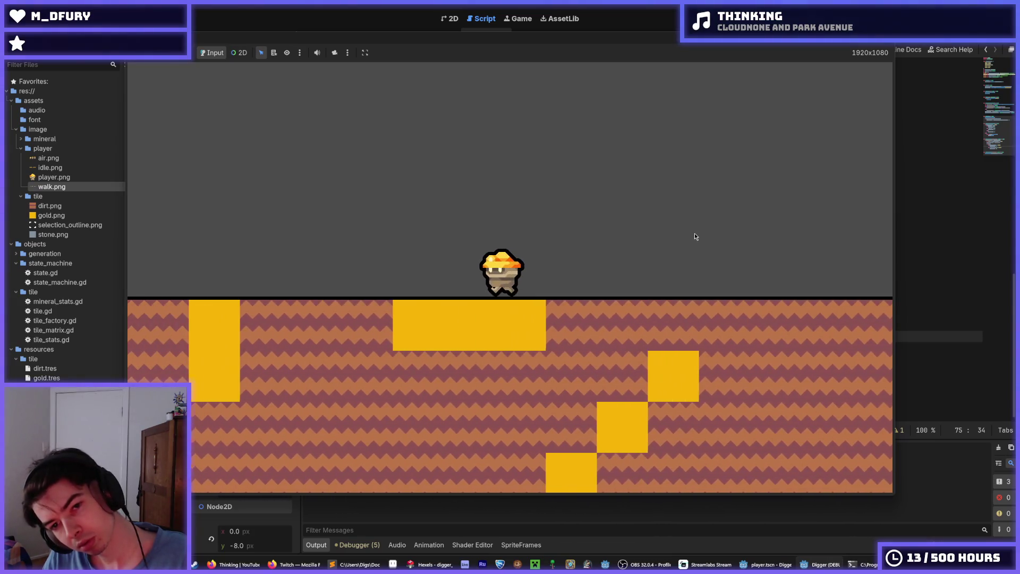
key("Left")
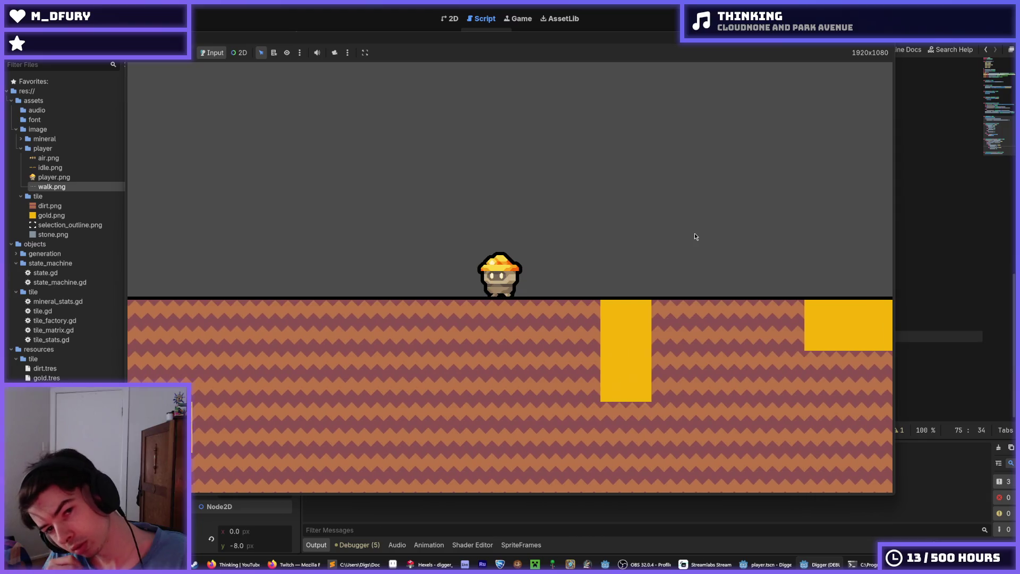
key("Left")
key("Left")
key("Left")
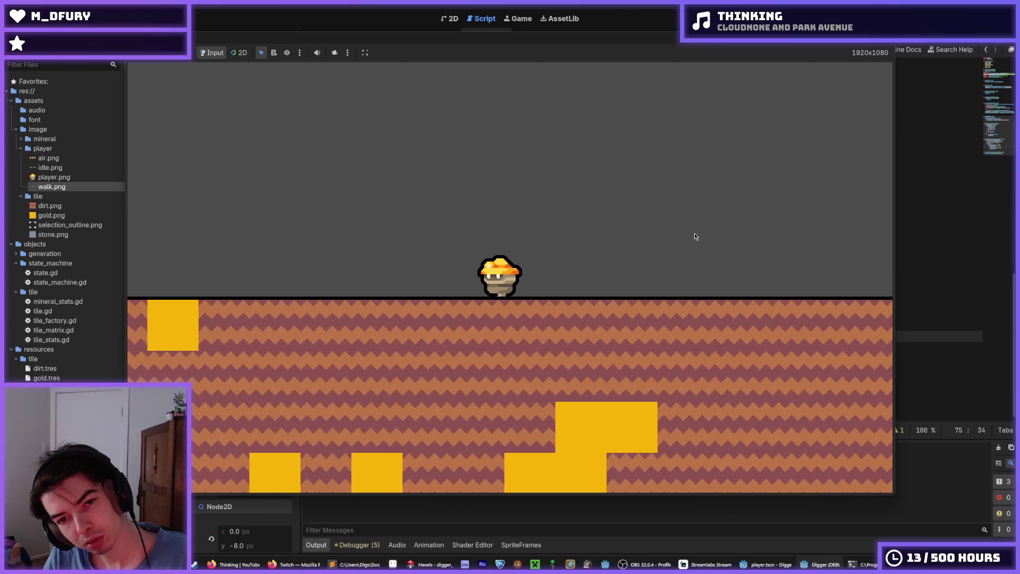
key("Right")
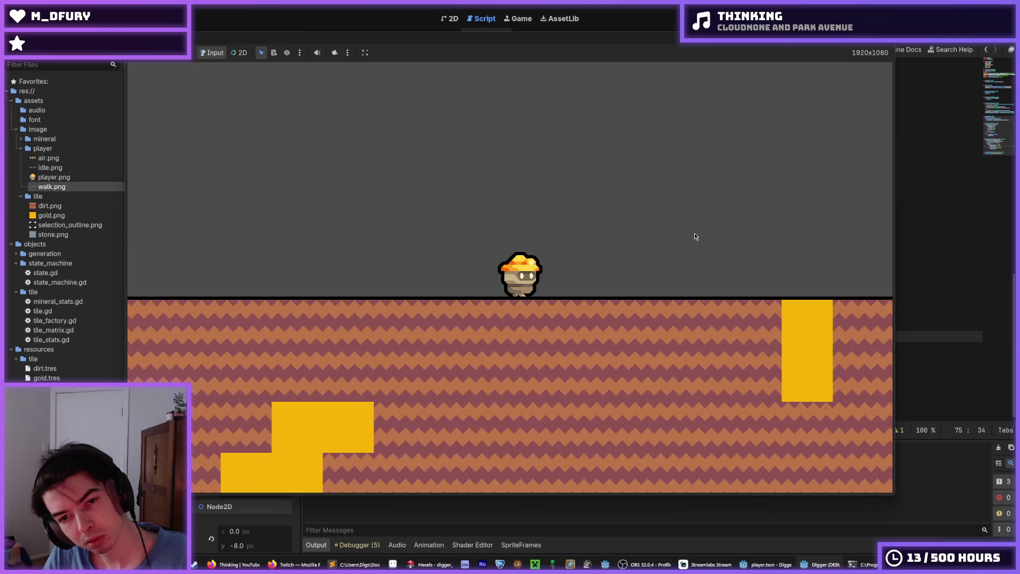
key("space")
key("Right")
key("space")
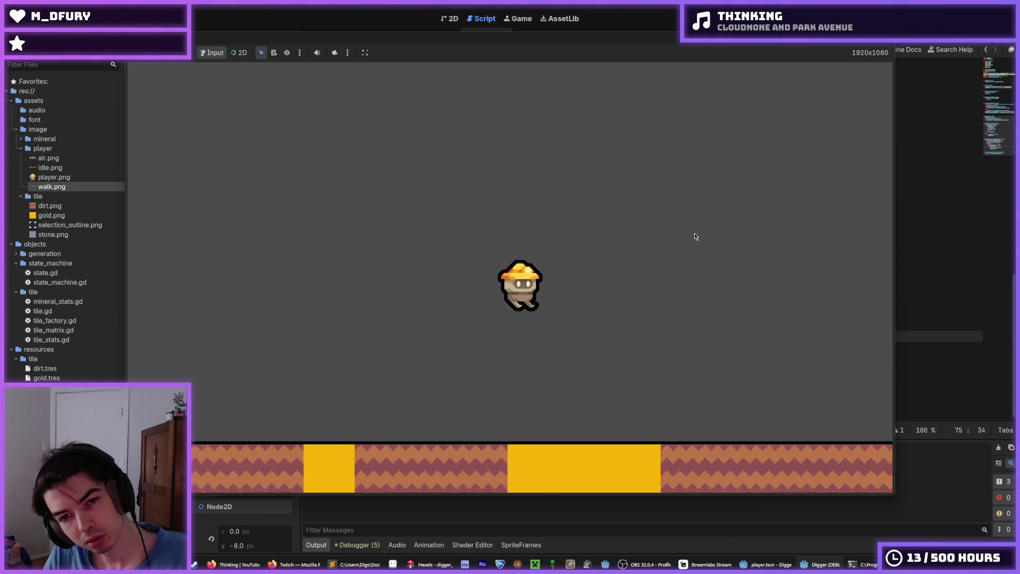
key("Left")
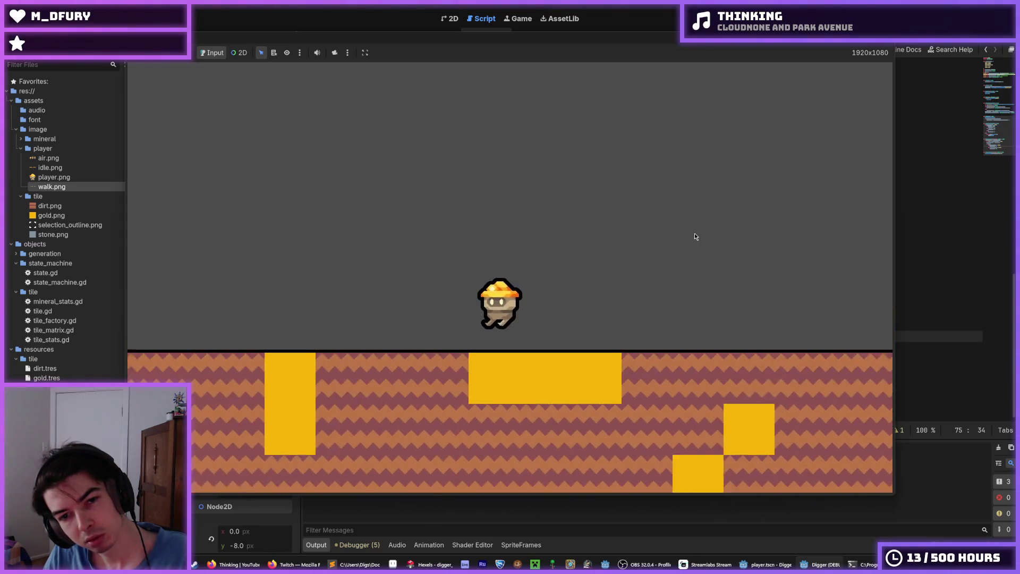
key("space")
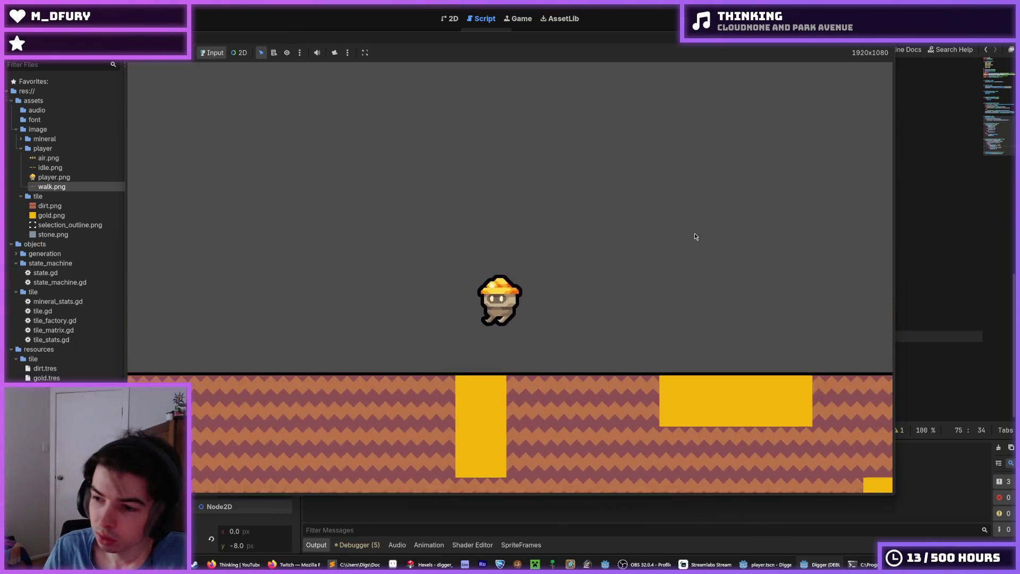
key("space")
key("Right")
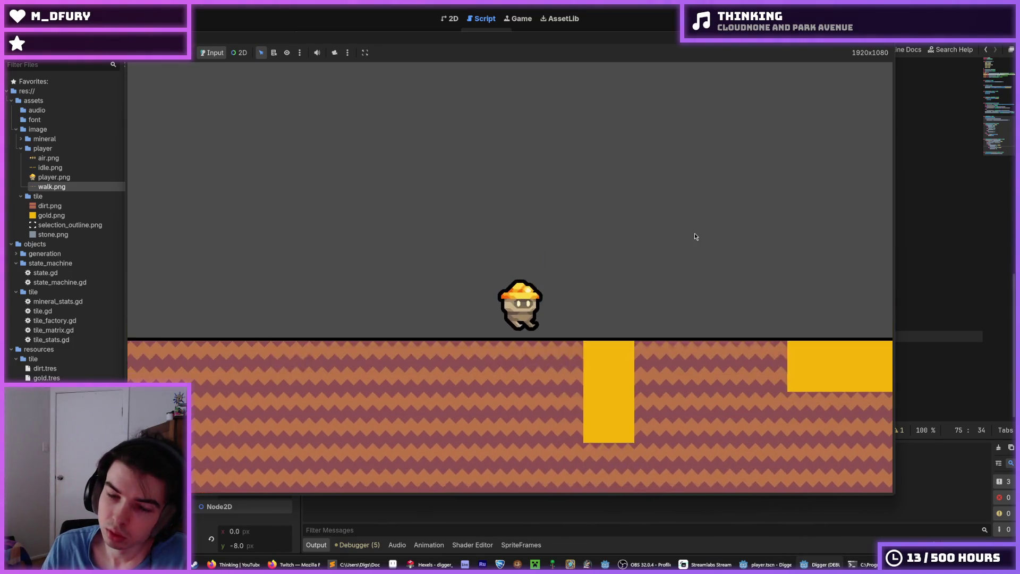
key("F8")
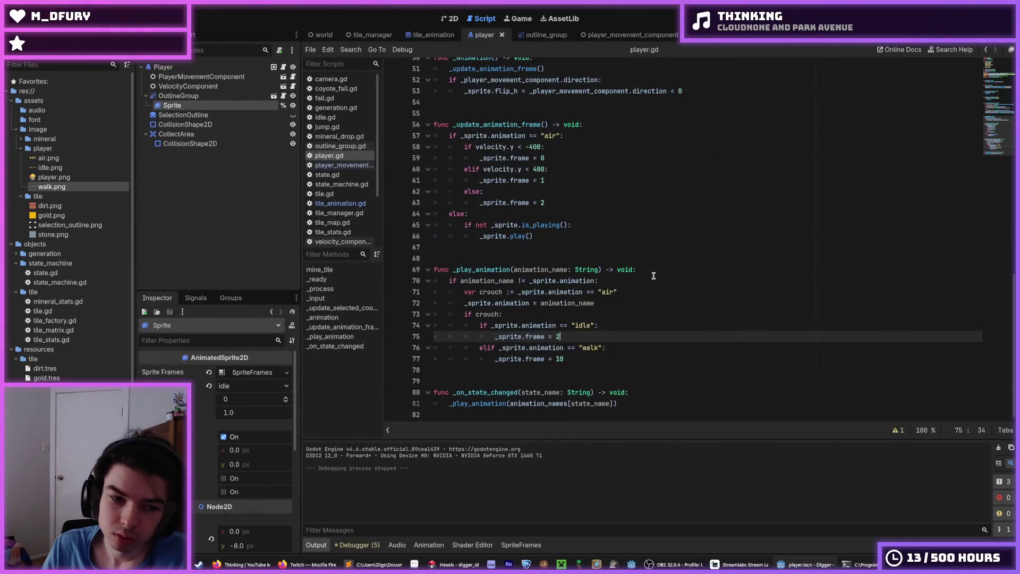
- In the 2D view, select the player's Sprite node
scroll(223, 425, "down", 5)
left_click(178, 95)
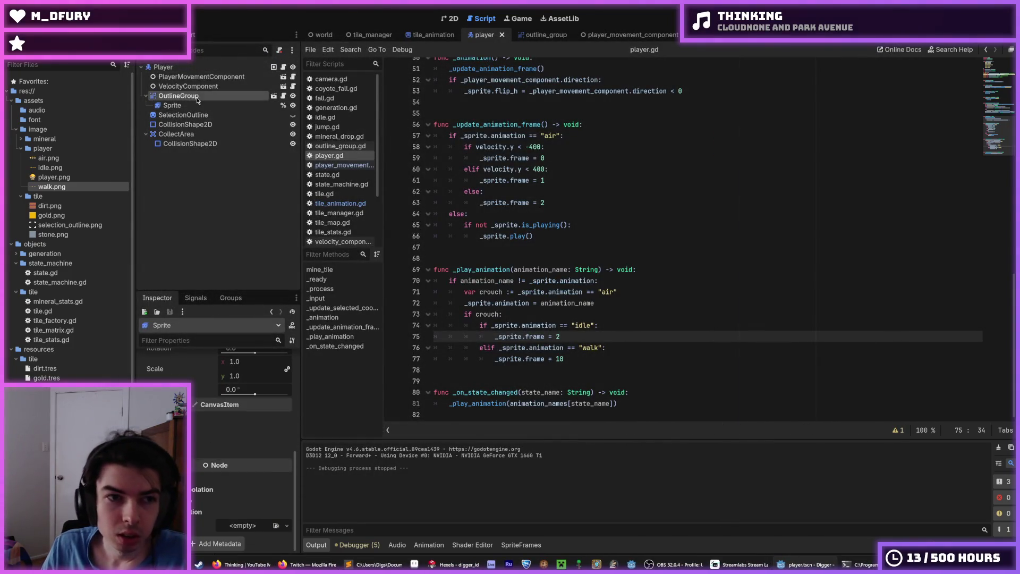
key("ctrl+F1")
left_click(249, 105)
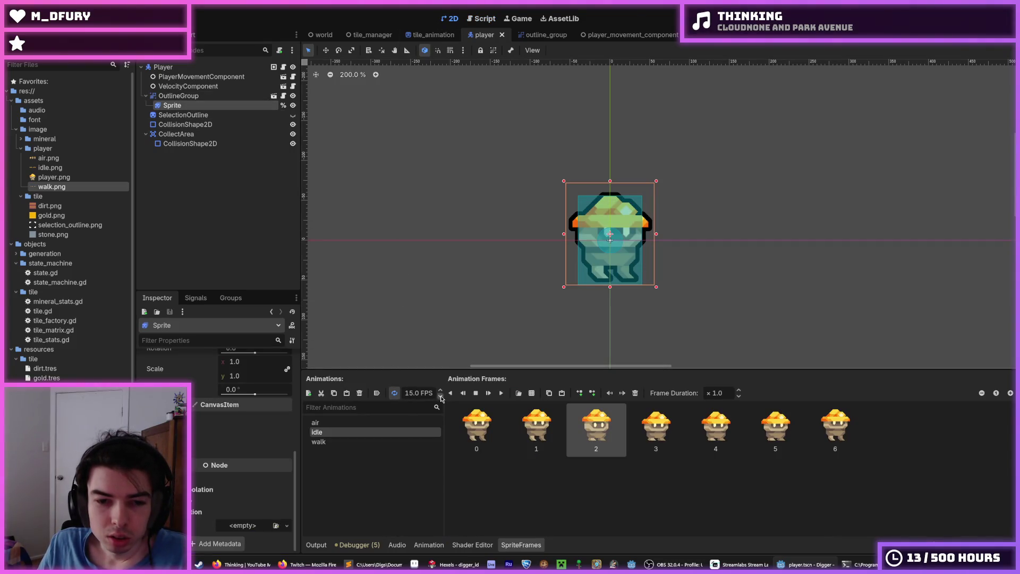
- Set the air animation to 3 FPS, save the player scene, and run the game
left_click(380, 423)
left_click(366, 442)
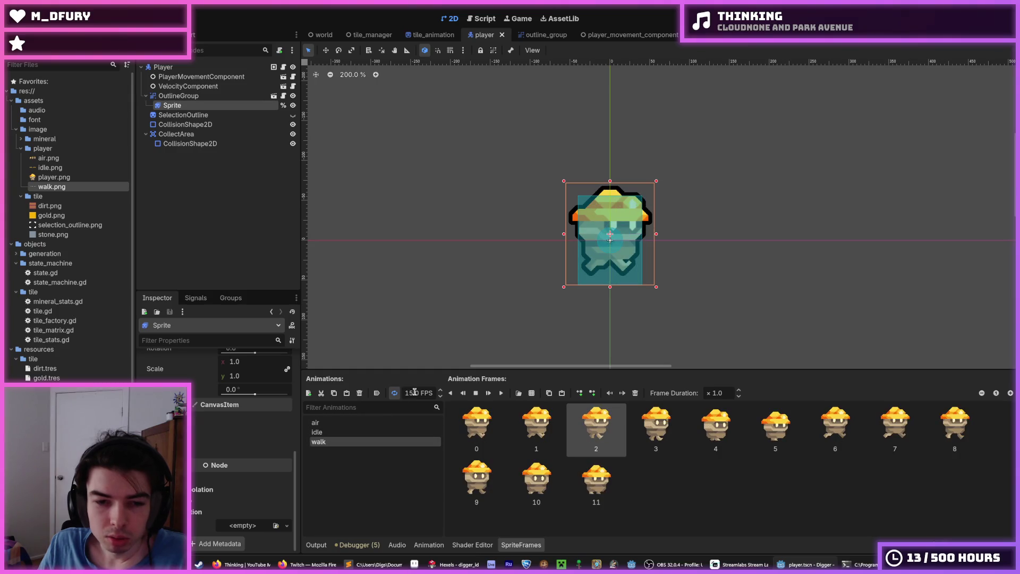
left_click(404, 432)
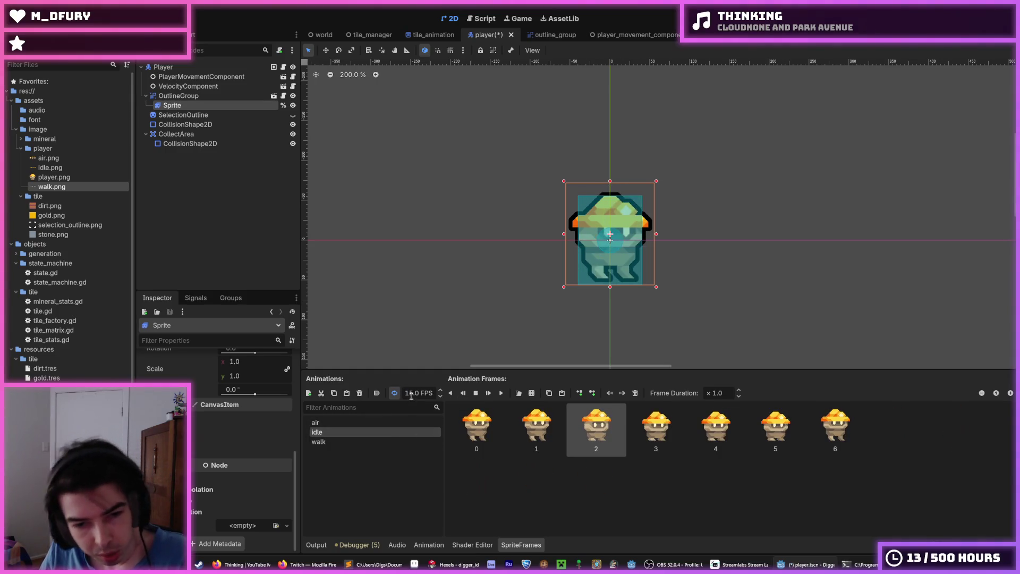
left_click(381, 425)
key("ctrl+s")
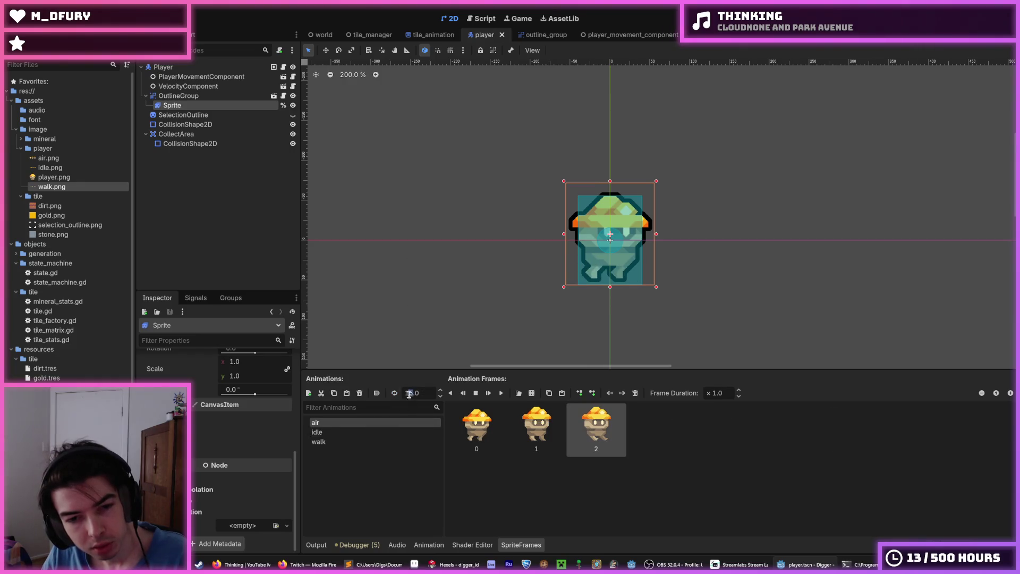
key("Return")
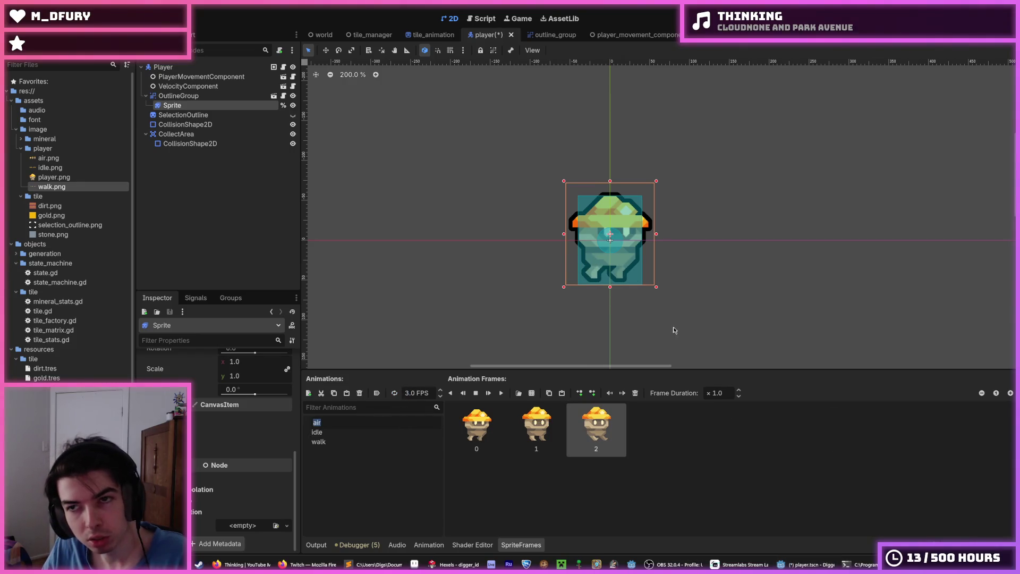
key("Return")
key("ctrl+s")
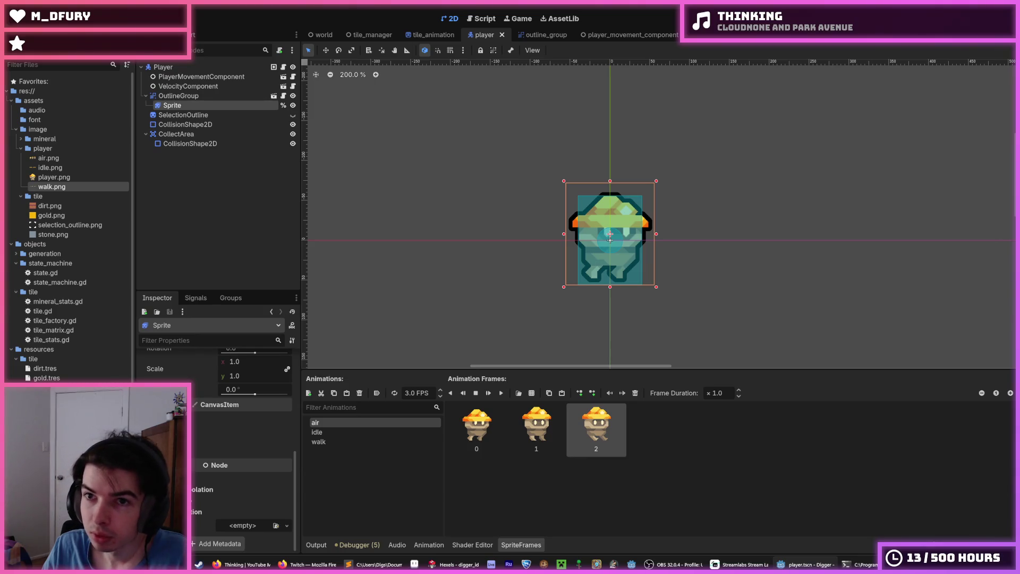
key("F5")
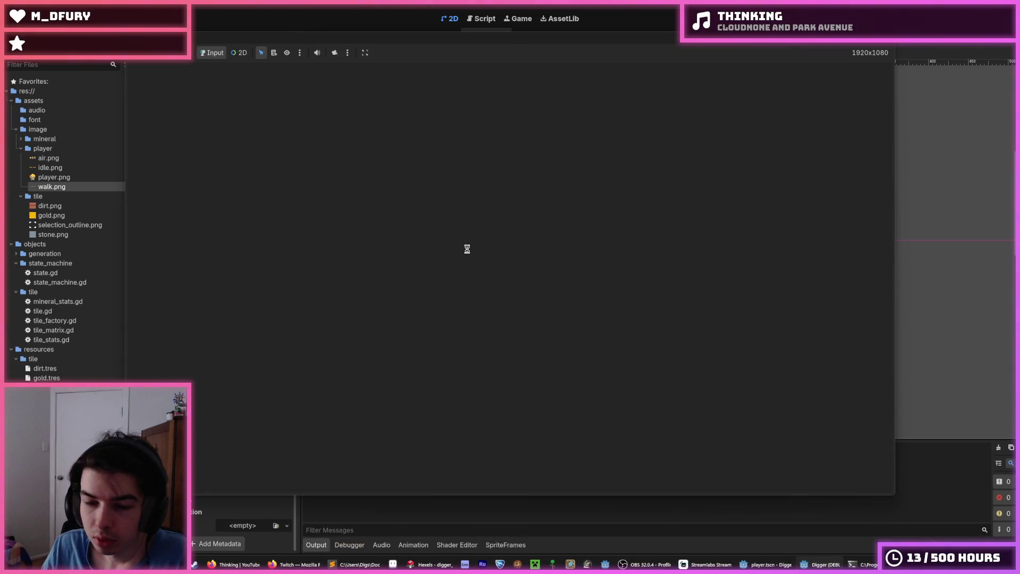
- Walk the miner right and jump six times, then walk left and jump to check the slowed air animation
key("d")
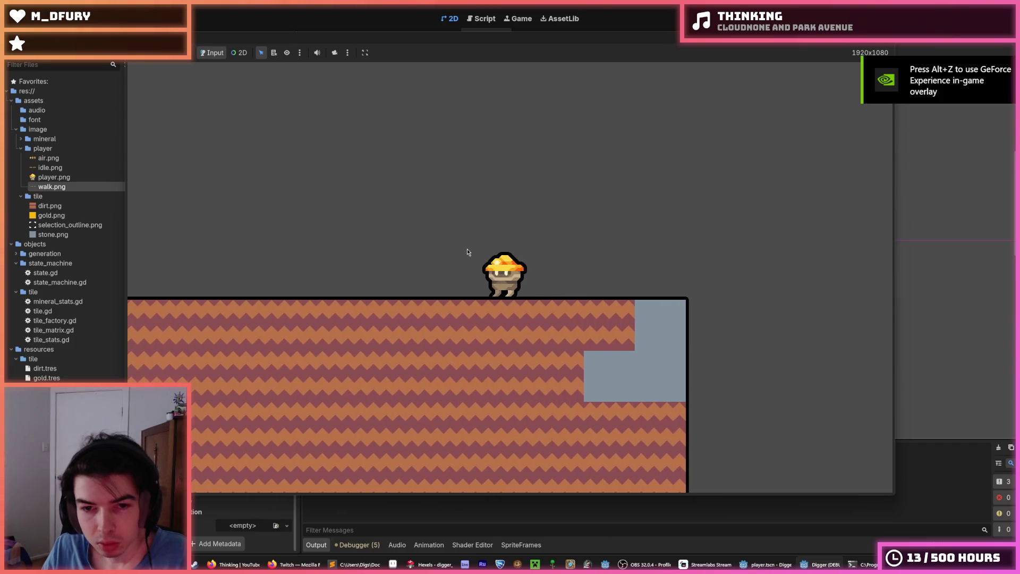
key("space")
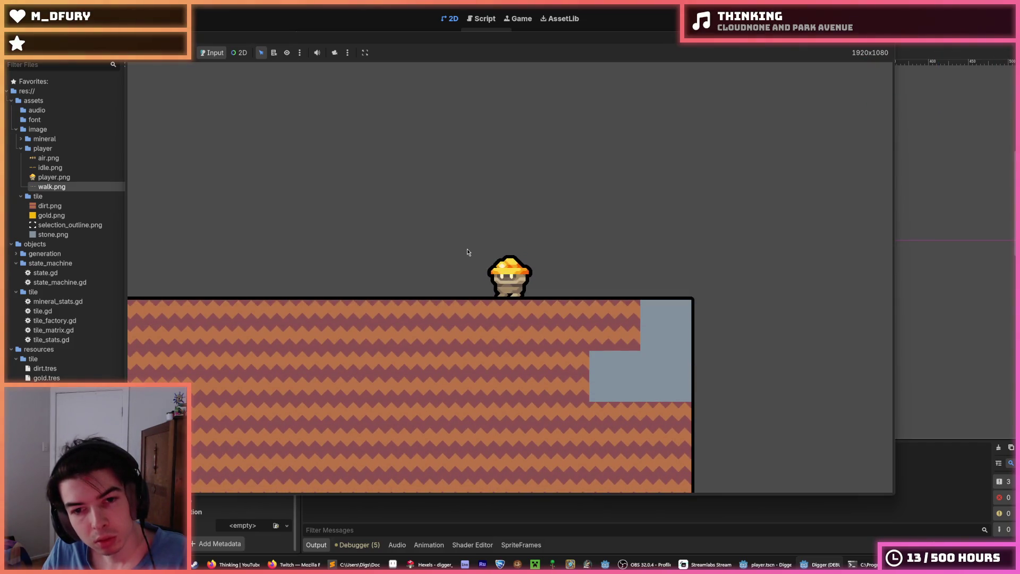
key("space")
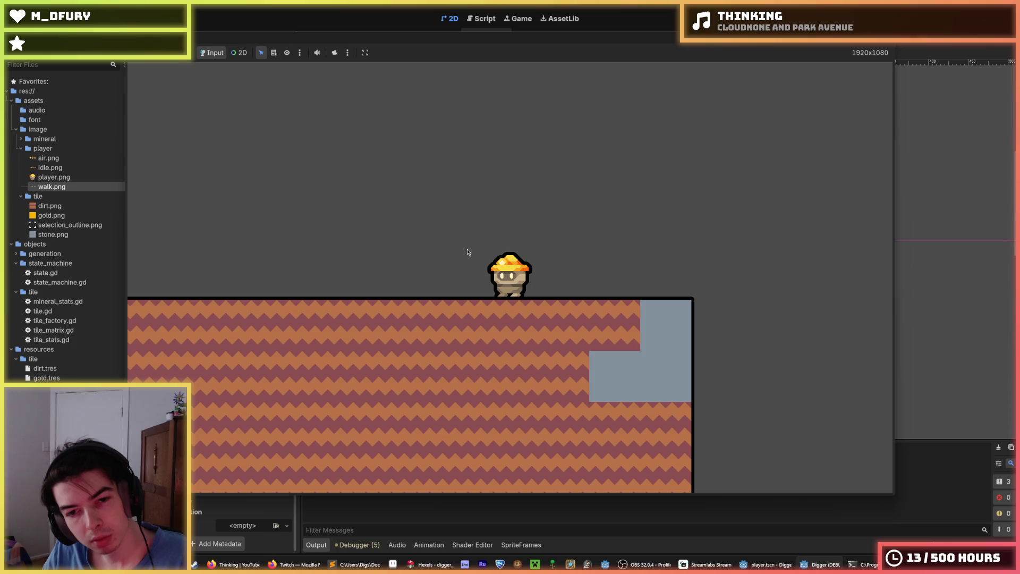
key("space")
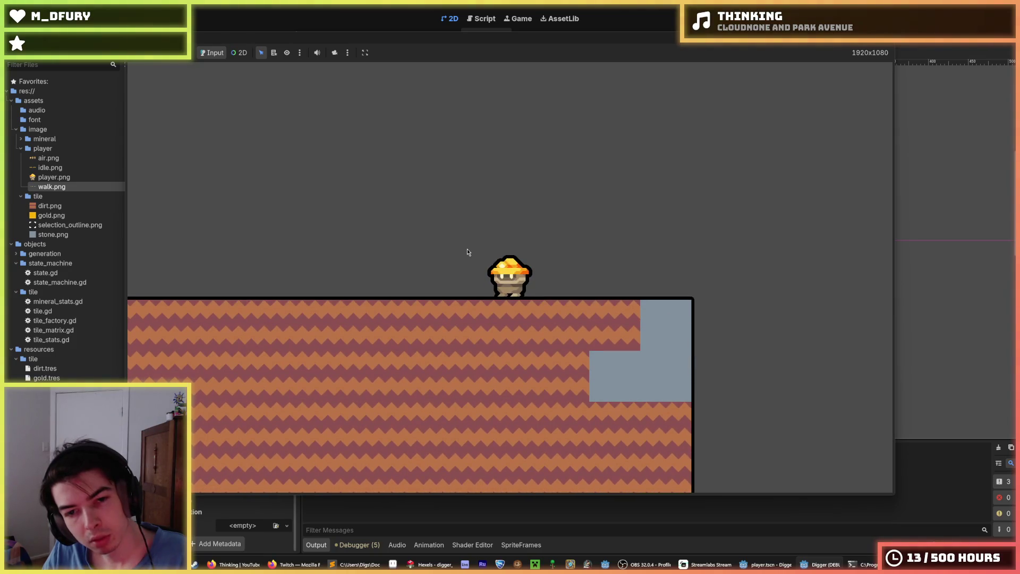
key("space")
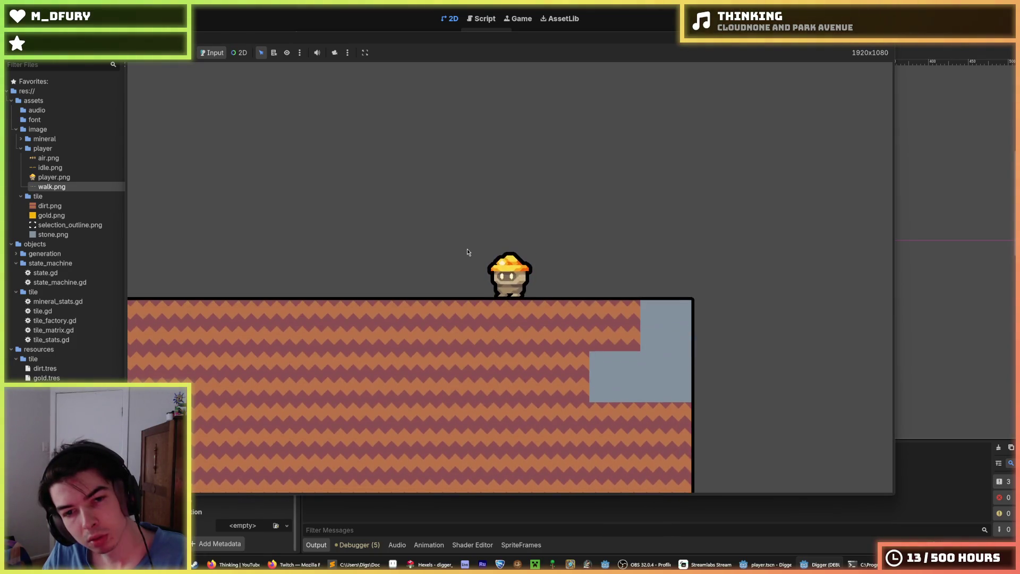
key("space")
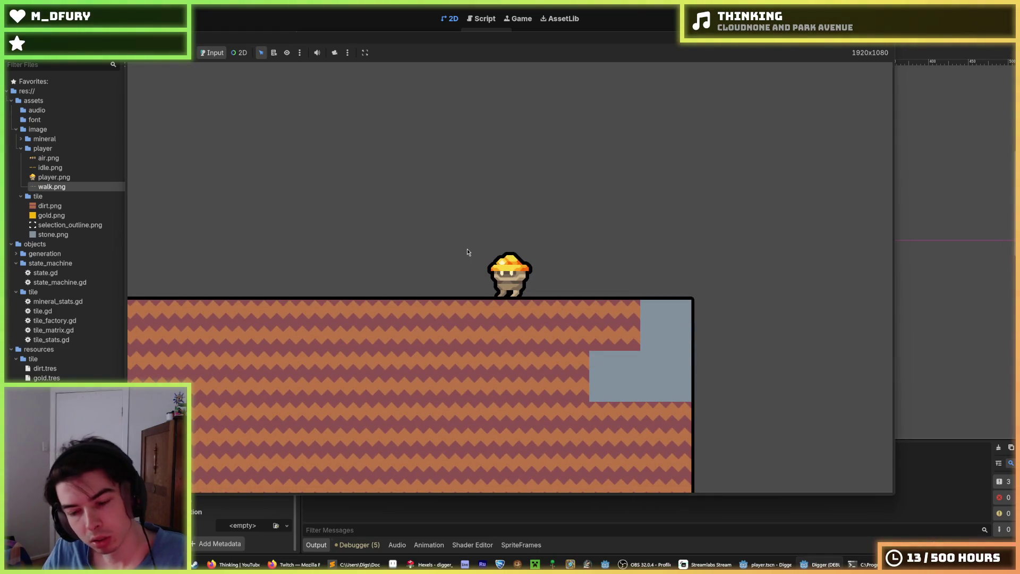
key("space")
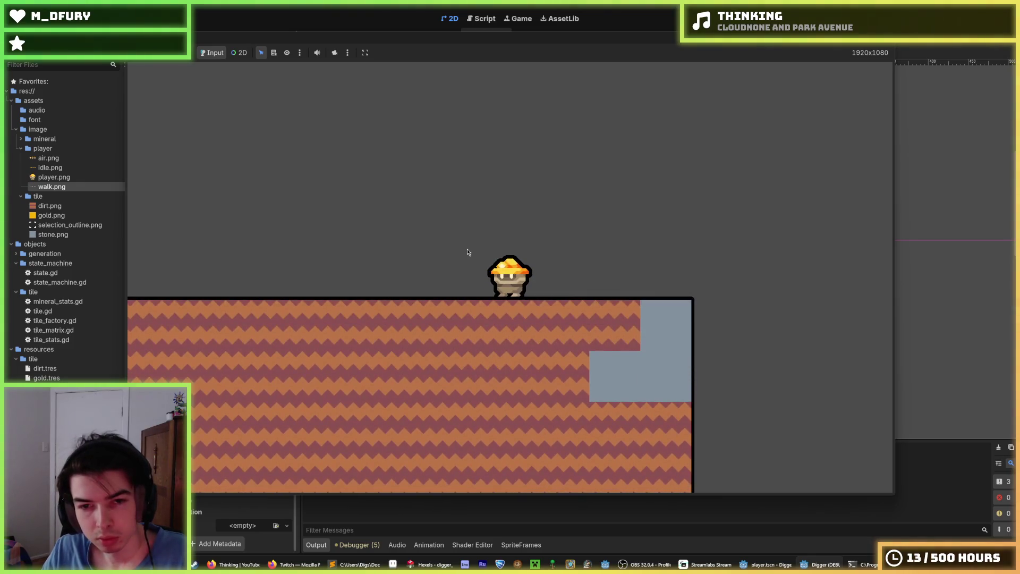
key("Left")
key("space")
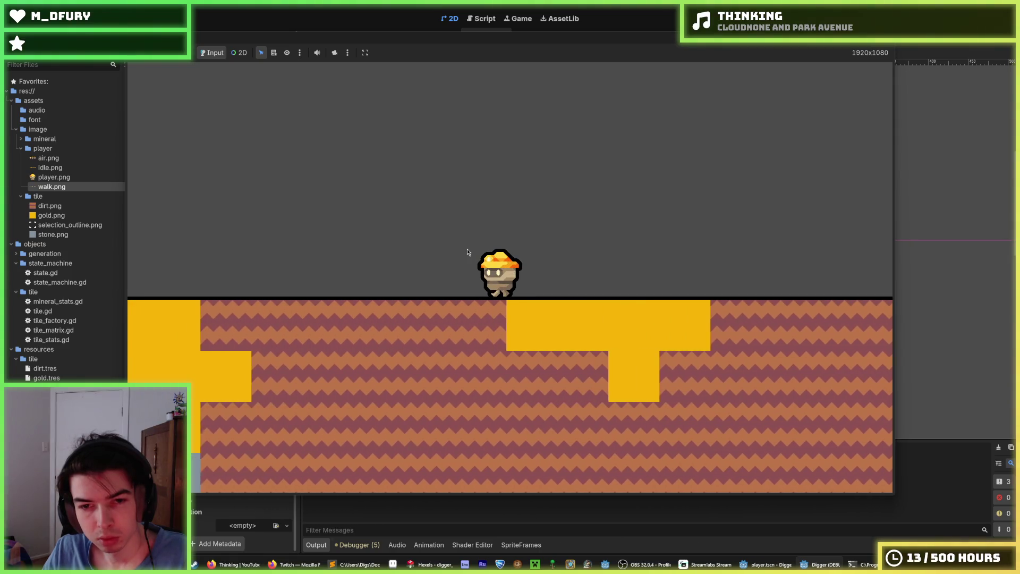
- Jump the miner repeatedly while turning between walking left and right
key("space")
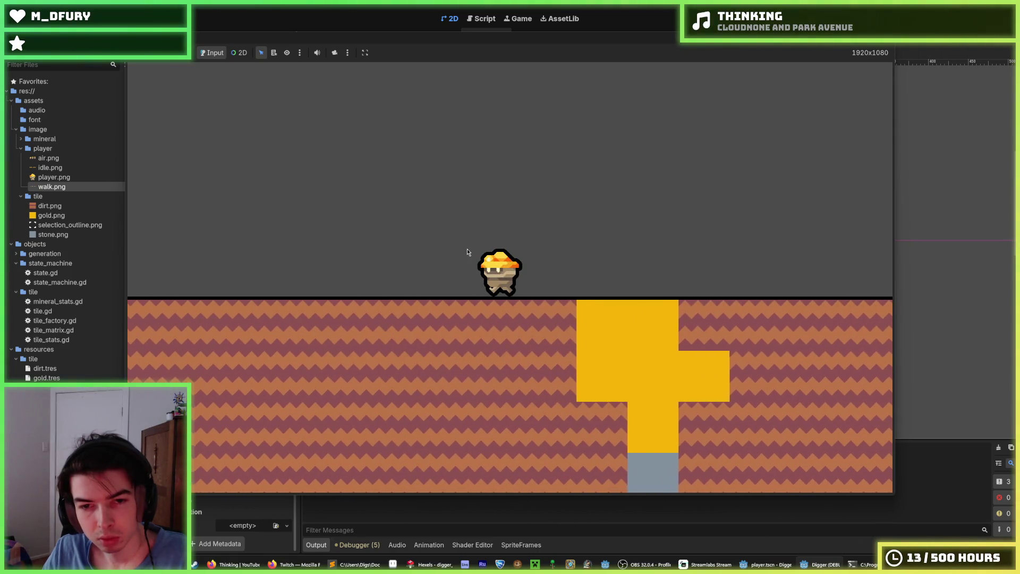
key("space")
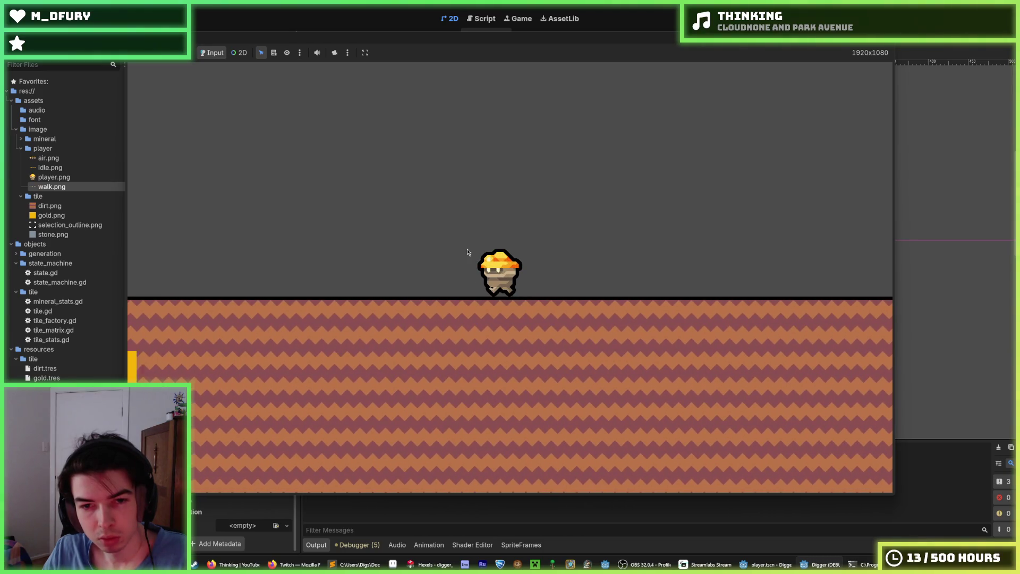
key("space")
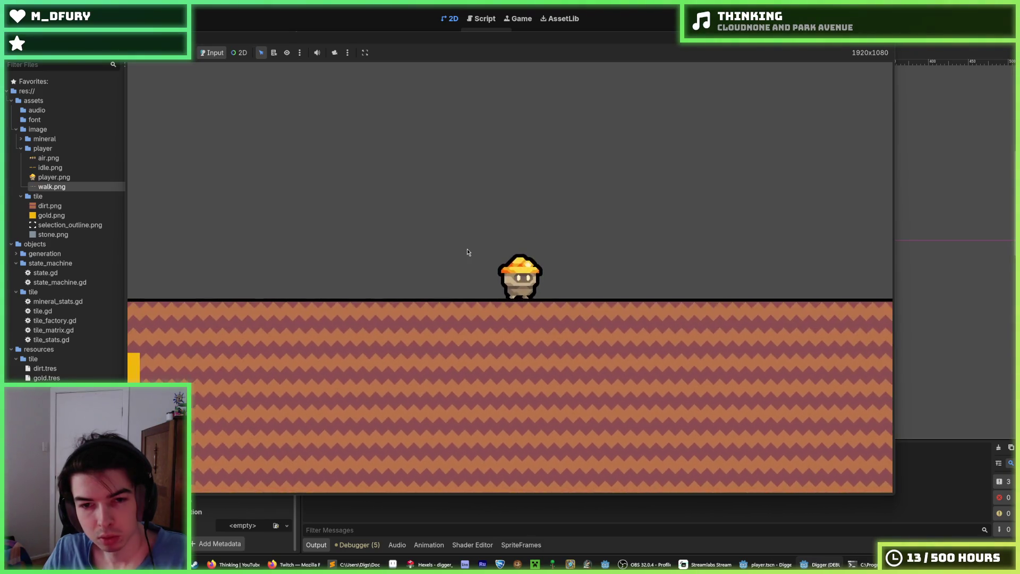
key("space")
key("Right")
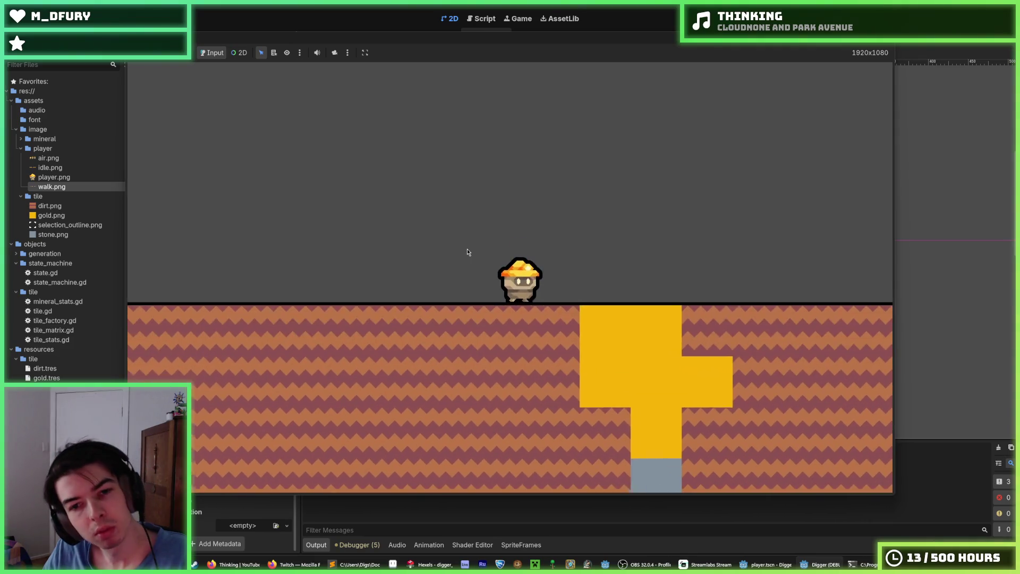
key("Right")
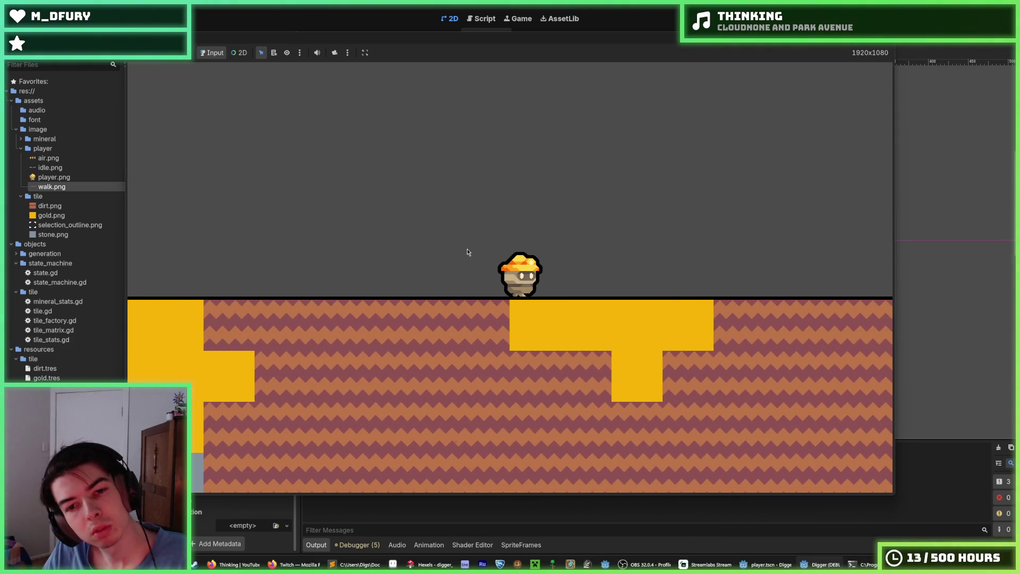
key("space")
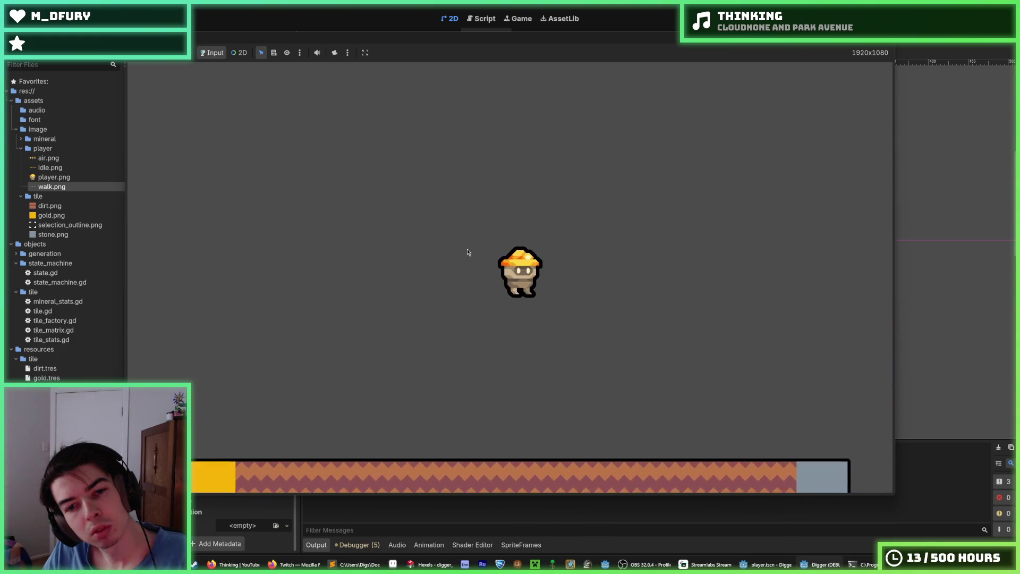
key("space")
key("Left")
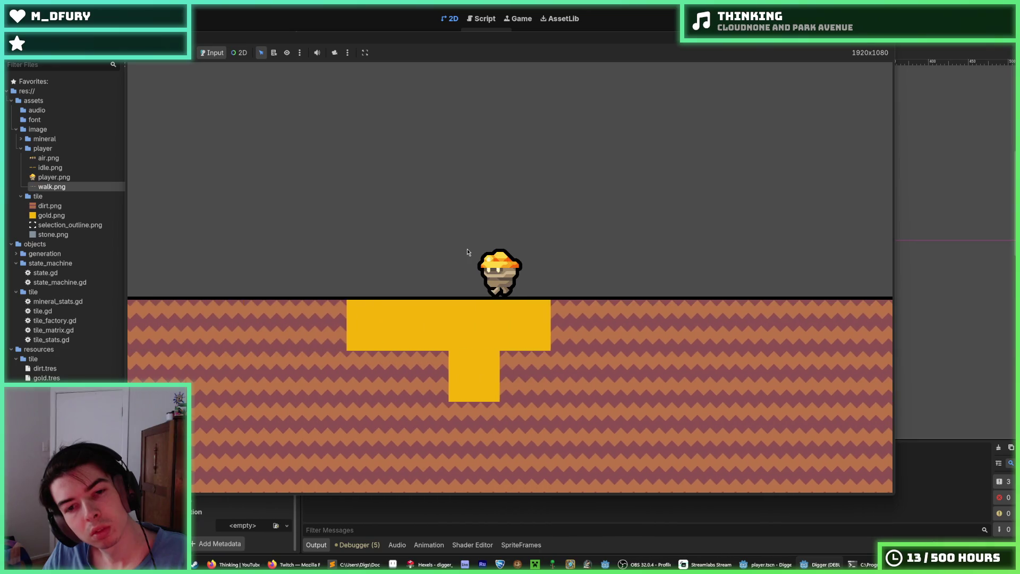
key("space")
key("Left")
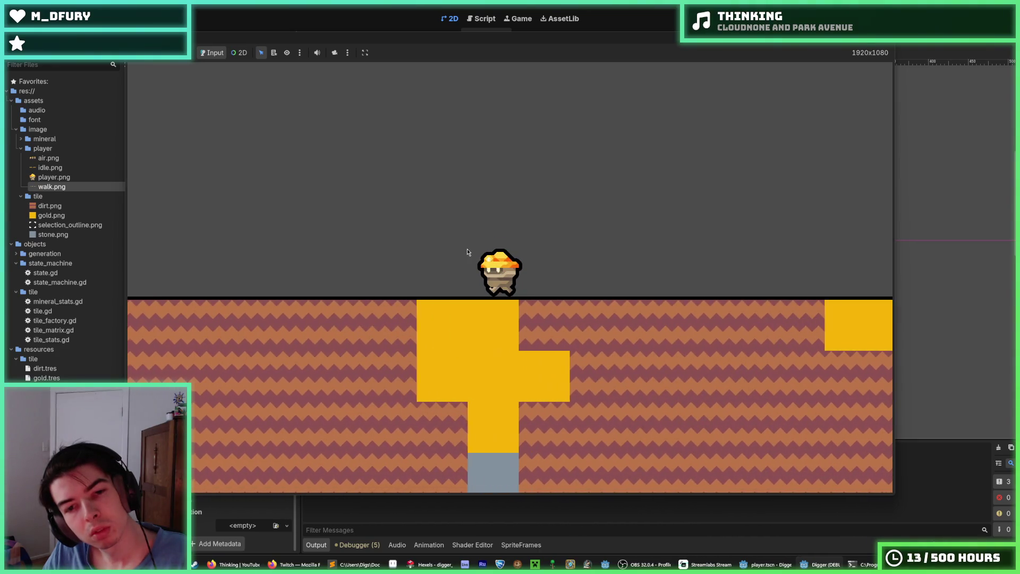
key("Right")
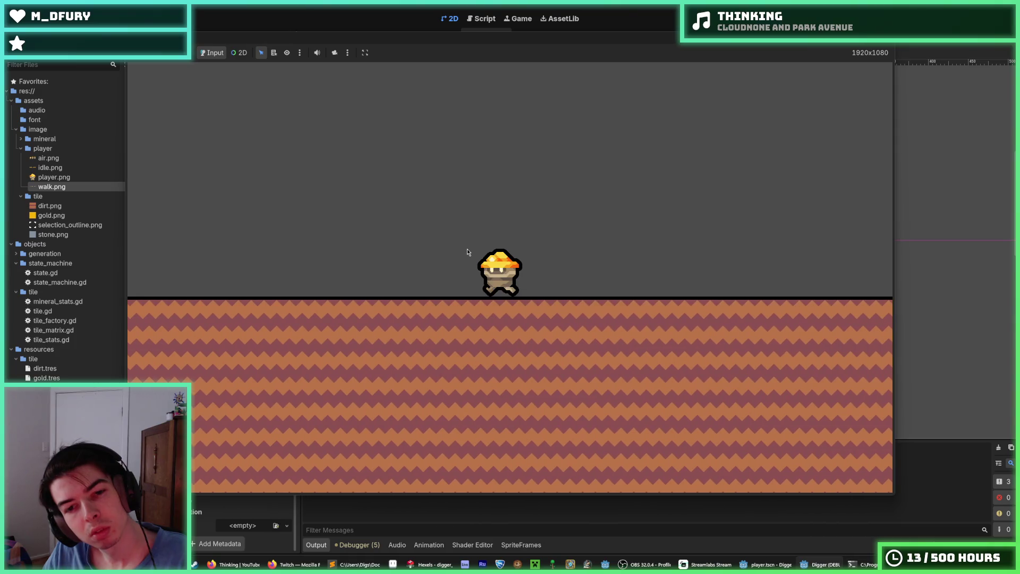
key("space")
key("Left")
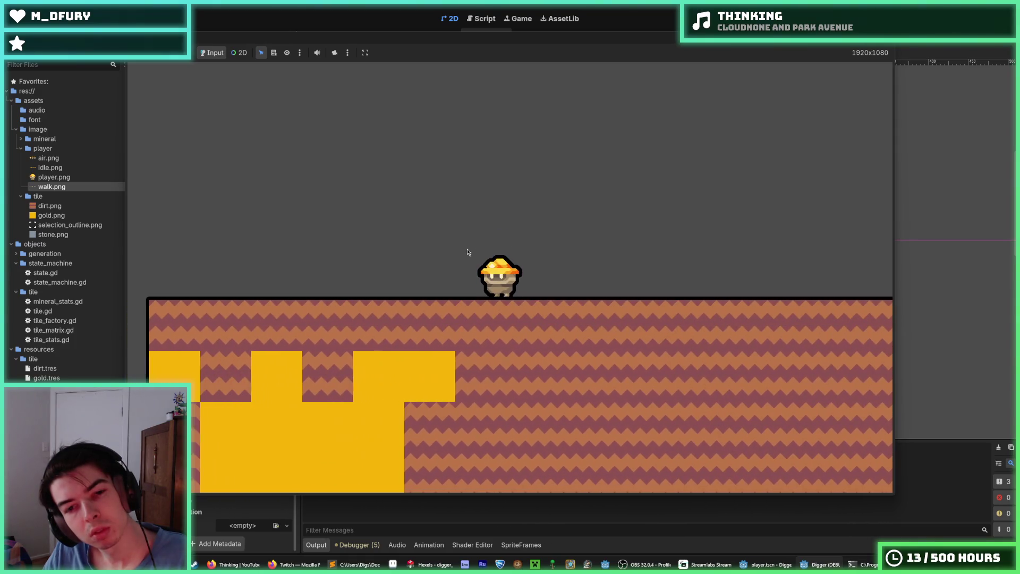
key("Right")
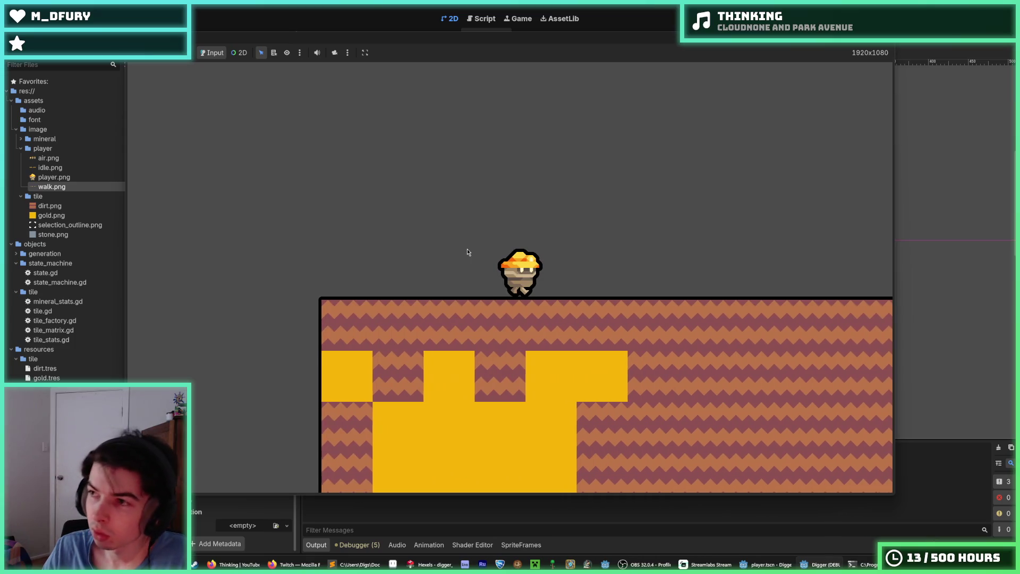
key("Right")
key("space")
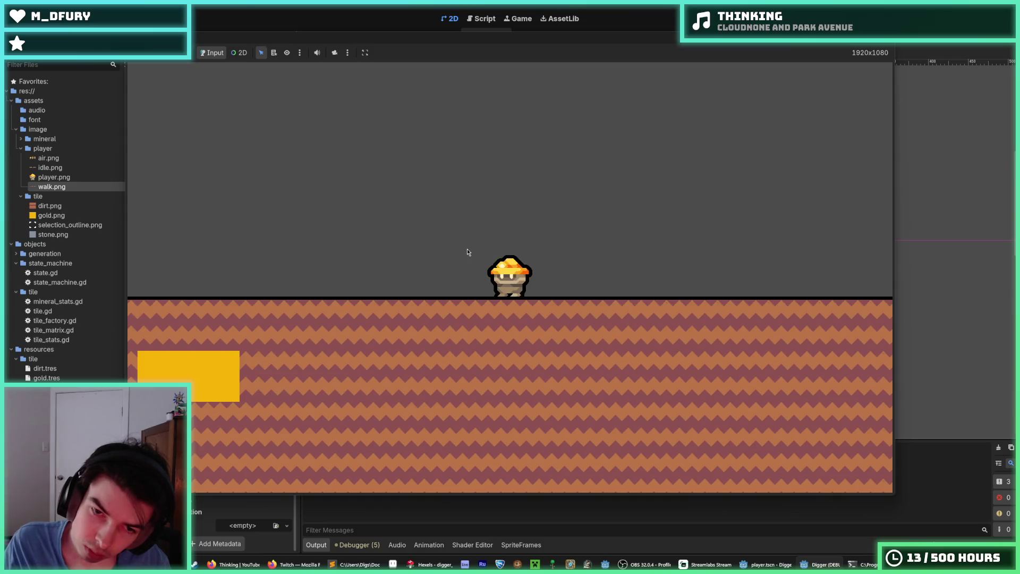
- Walk right until stone comes into view, then back left until the gold leaves view
key("Right")
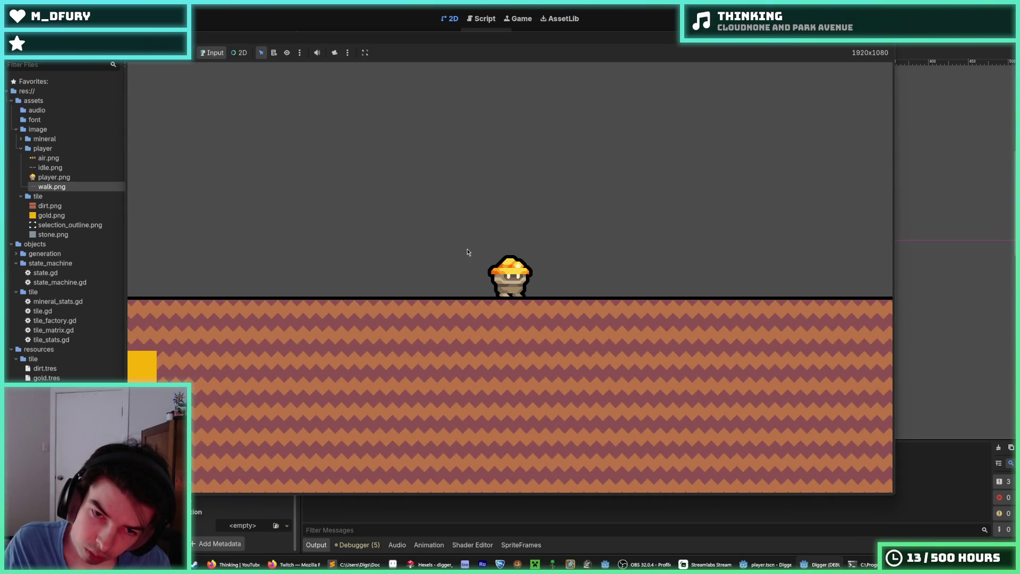
key("Right")
key("Right")
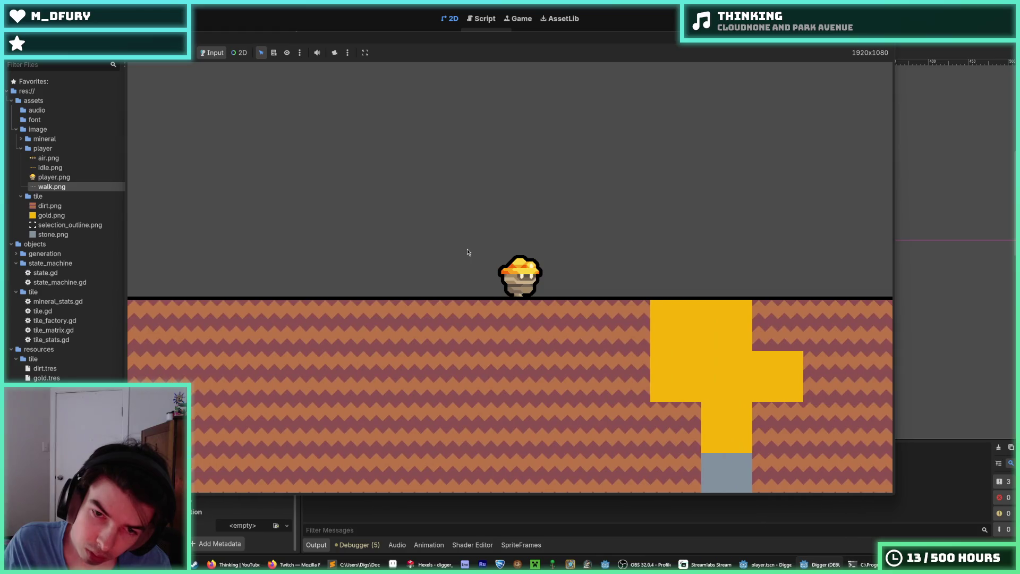
key("Right")
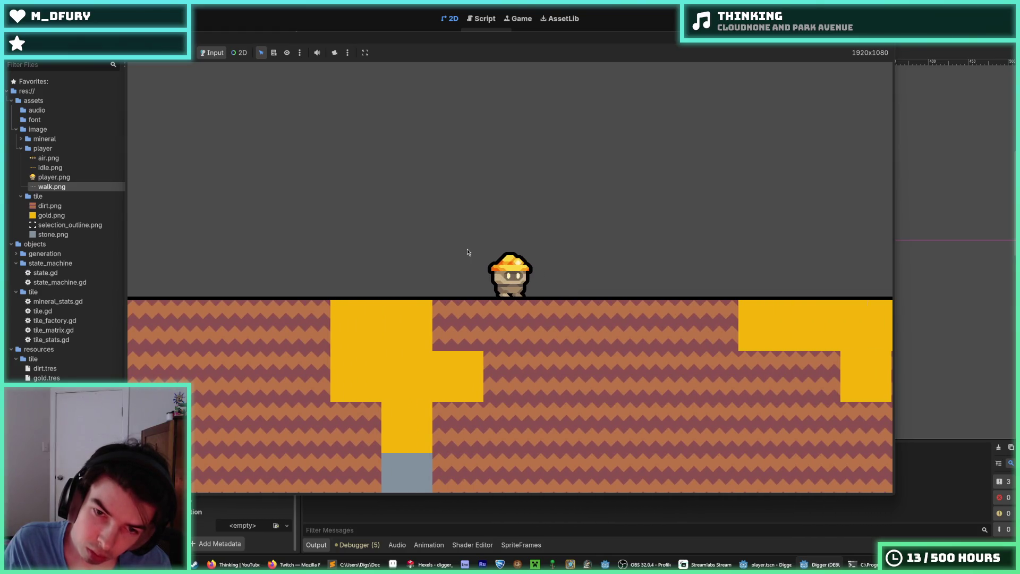
key("Right")
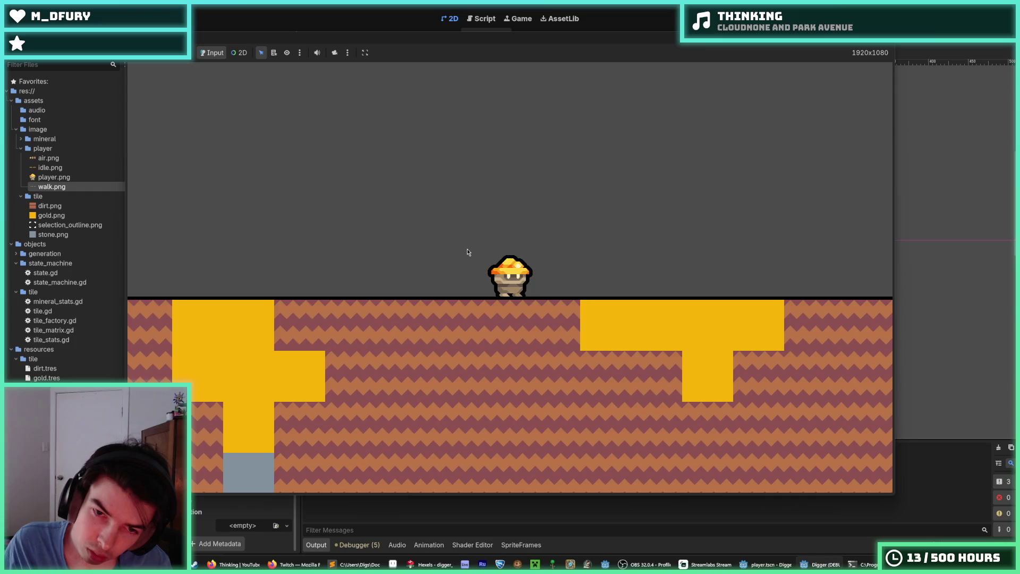
key("Right")
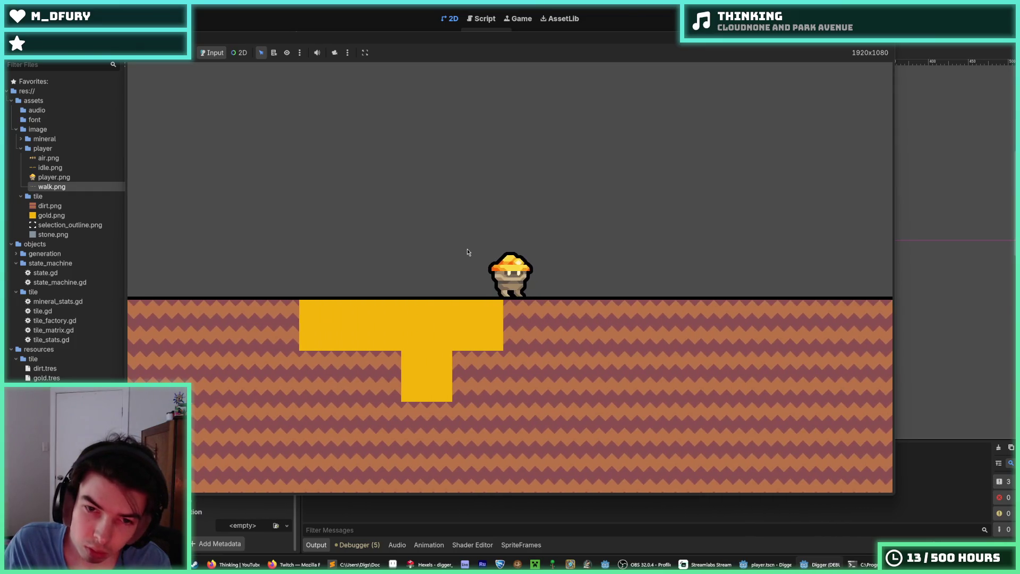
key("Right")
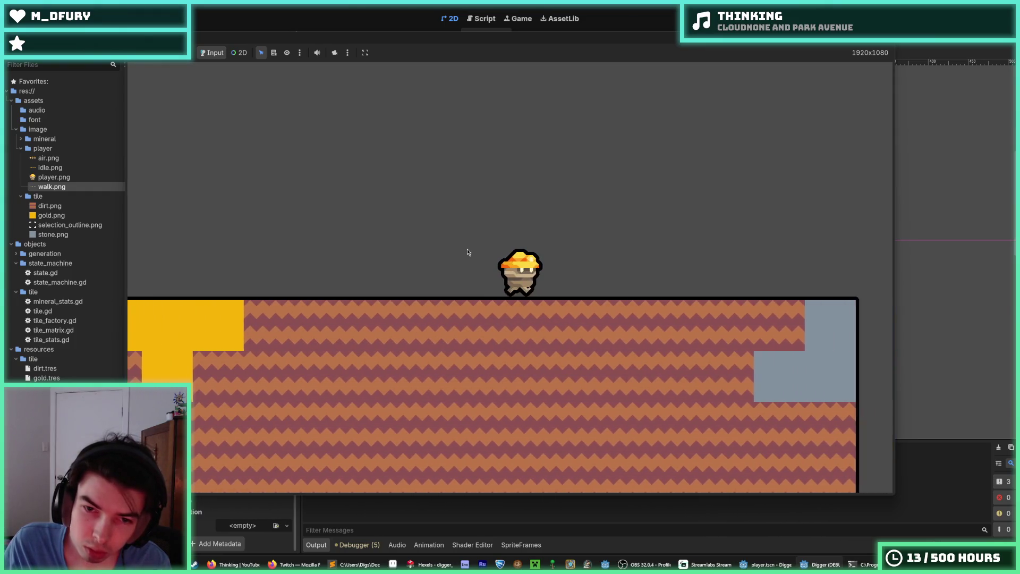
key("Left")
key("Left")
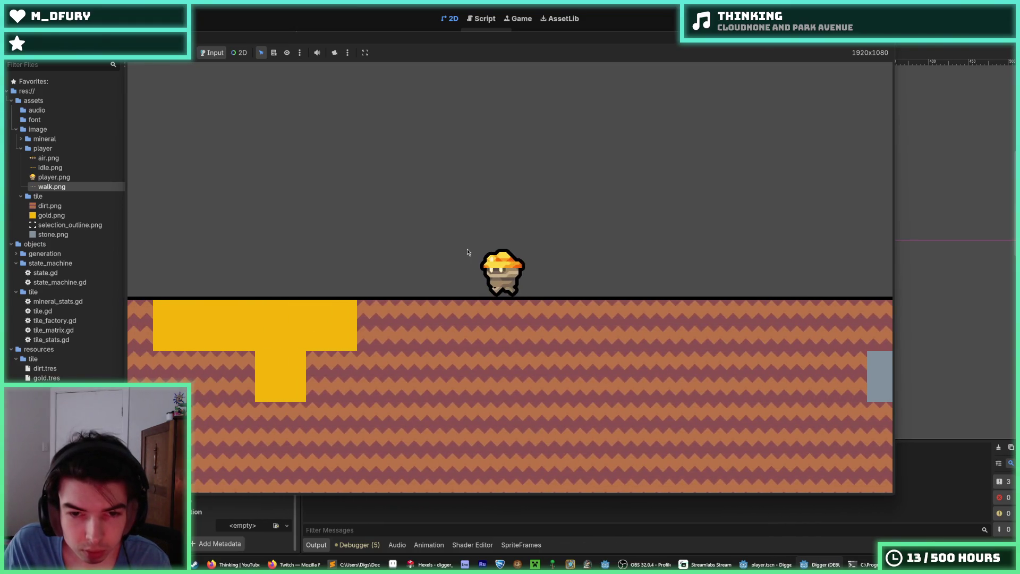
key("Left")
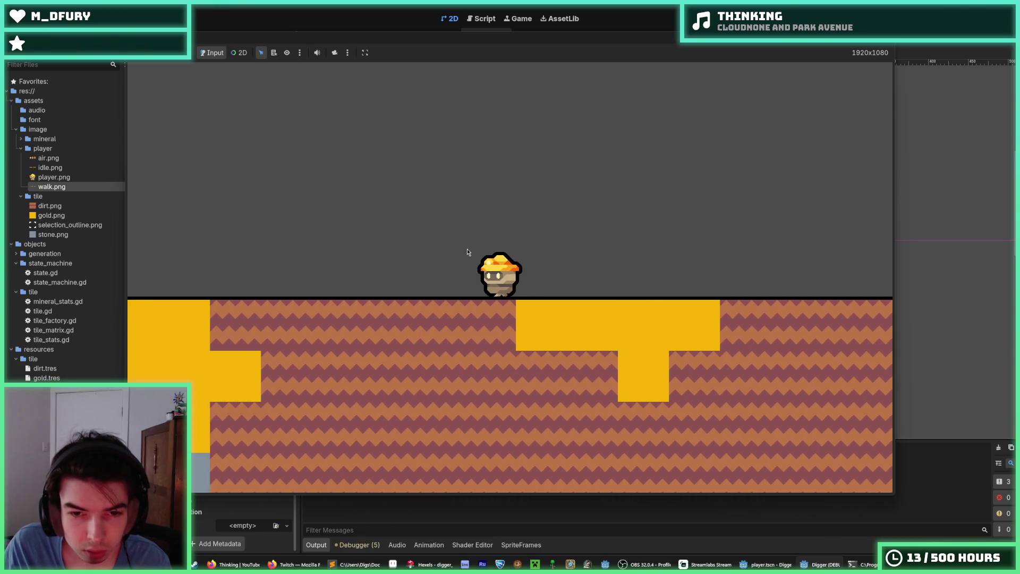
key("Left")
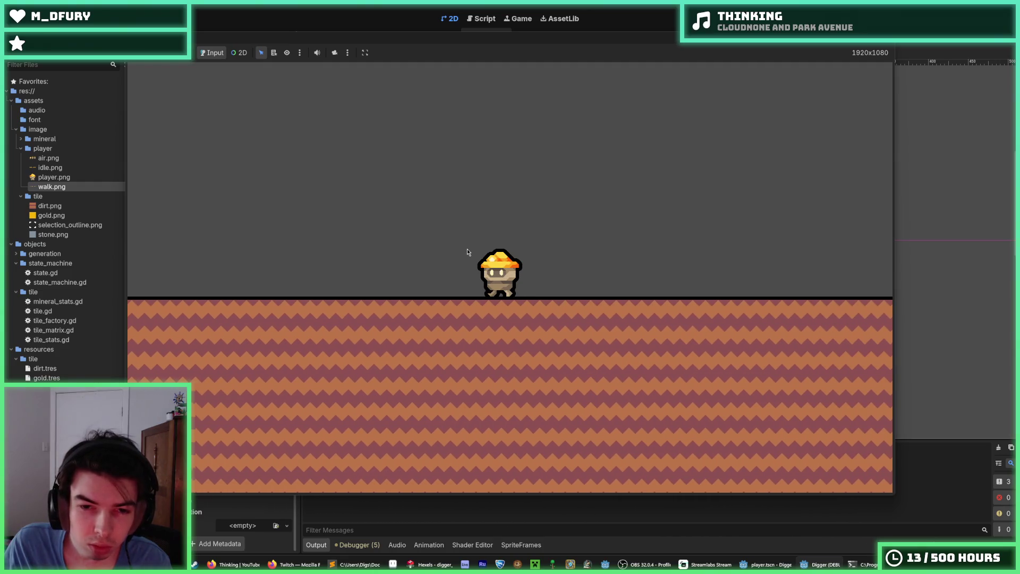
key("Right")
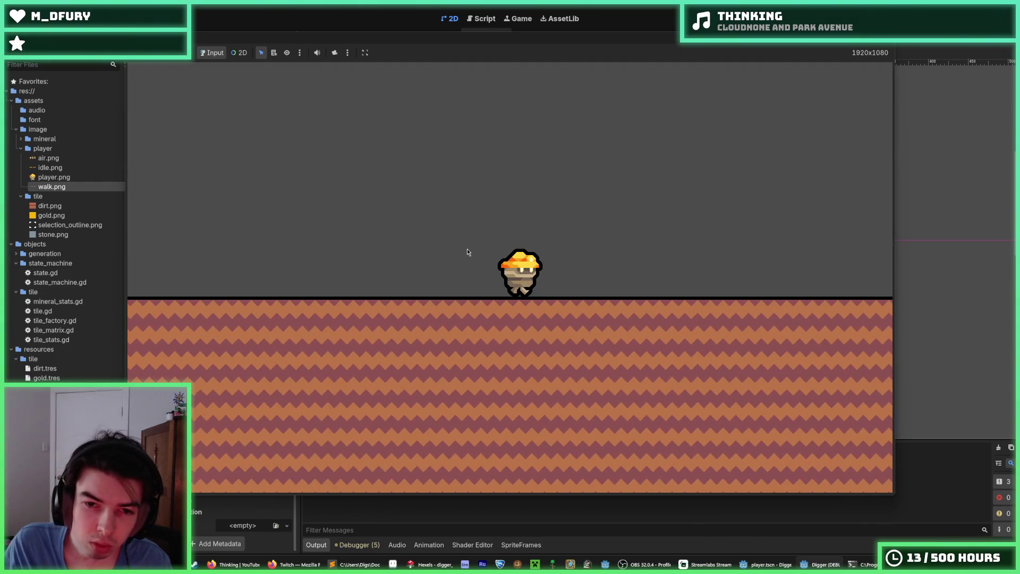
key("Left")
key("Left")
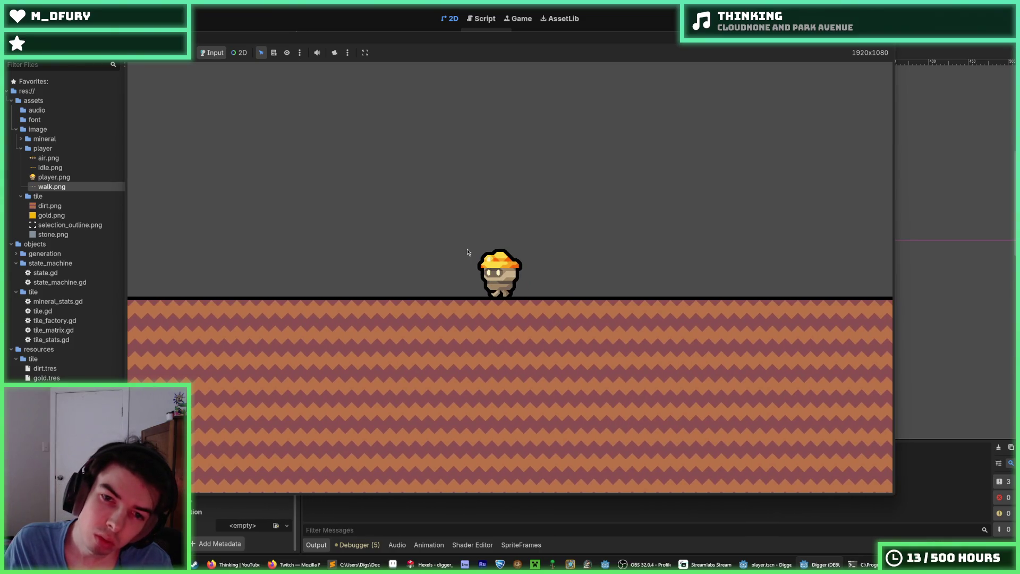
key("Right")
key("Right")
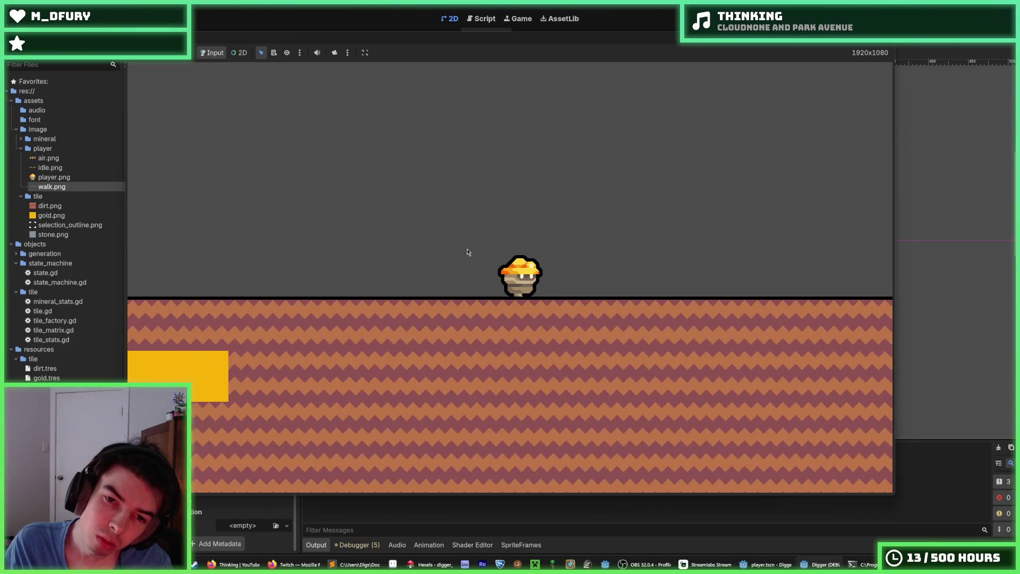
key("Right")
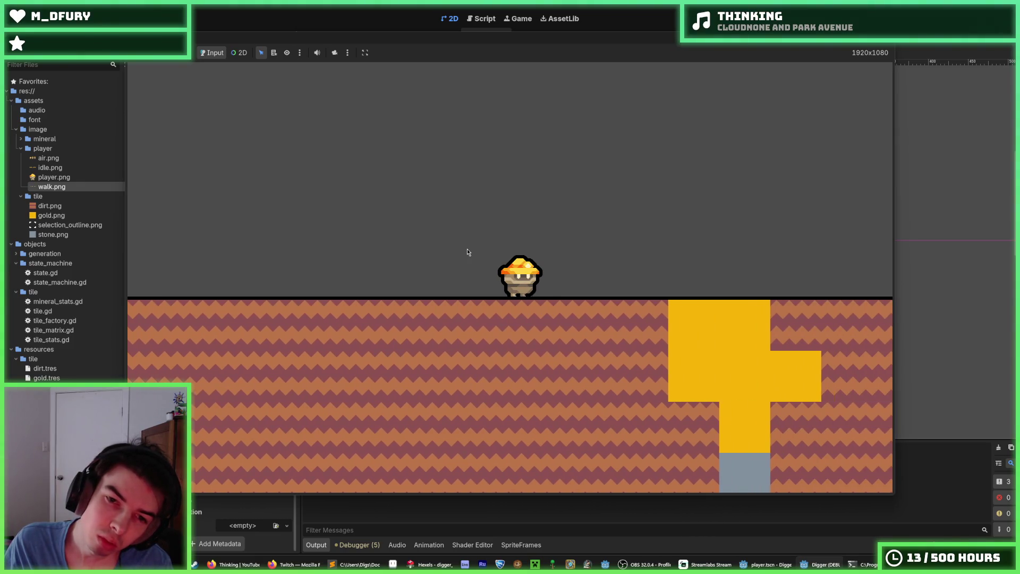
key("Right")
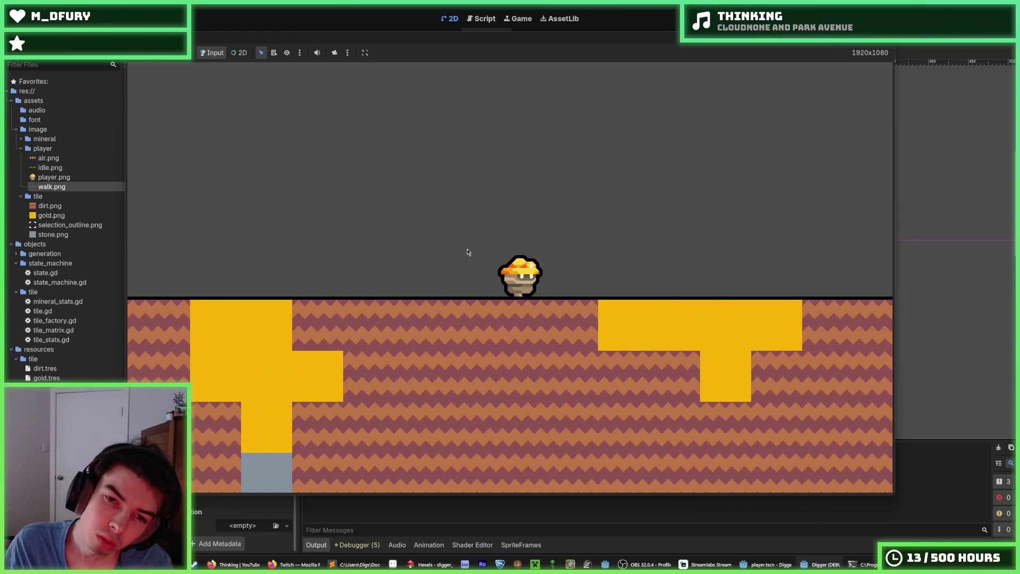
key("Right")
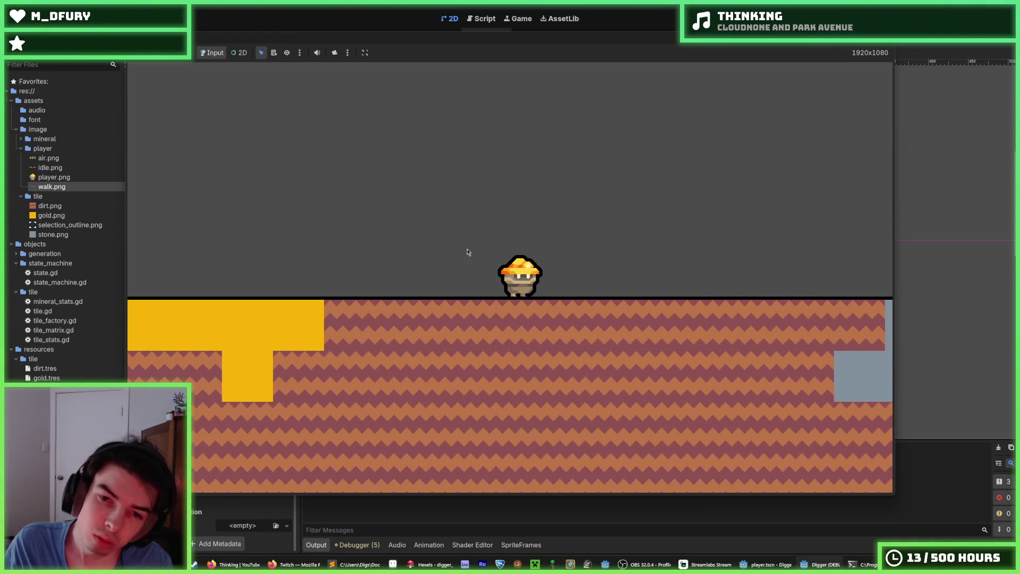
key("Left")
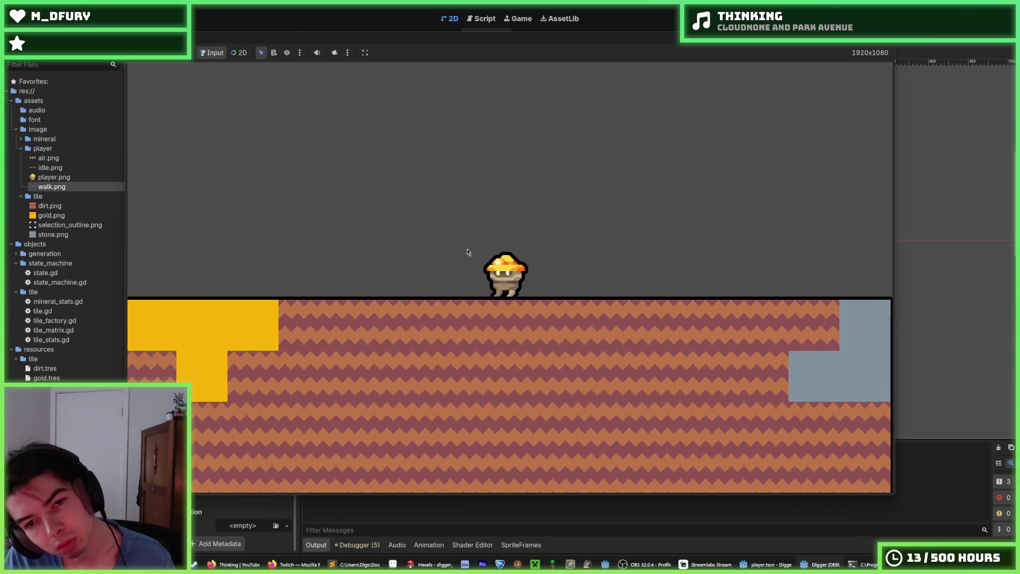
key("Left")
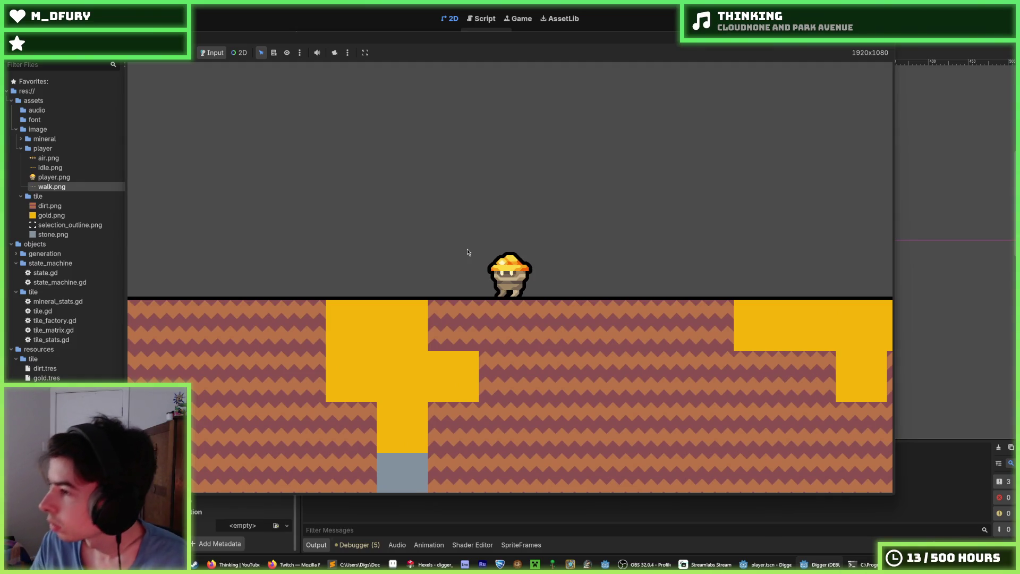
key("Left")
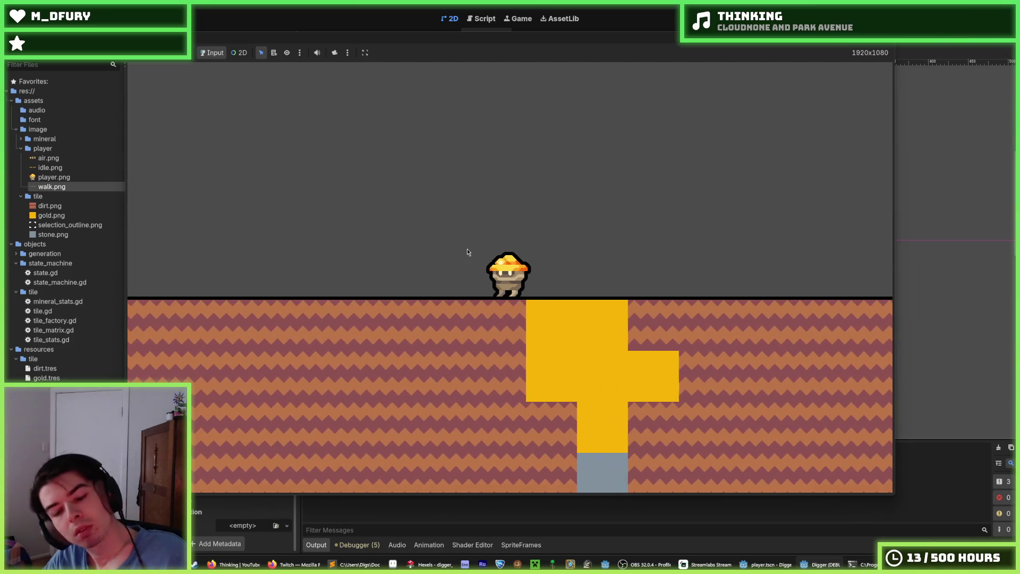
key("Left")
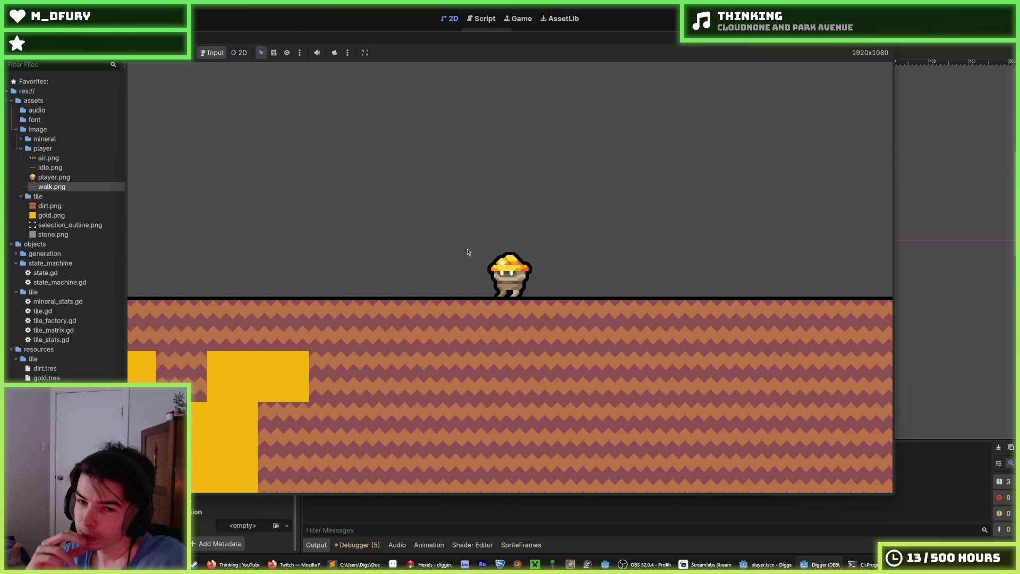
- Walk right toward the gold and stone checking the walk pose, then stop the game and select OutlineGroup
key("Left")
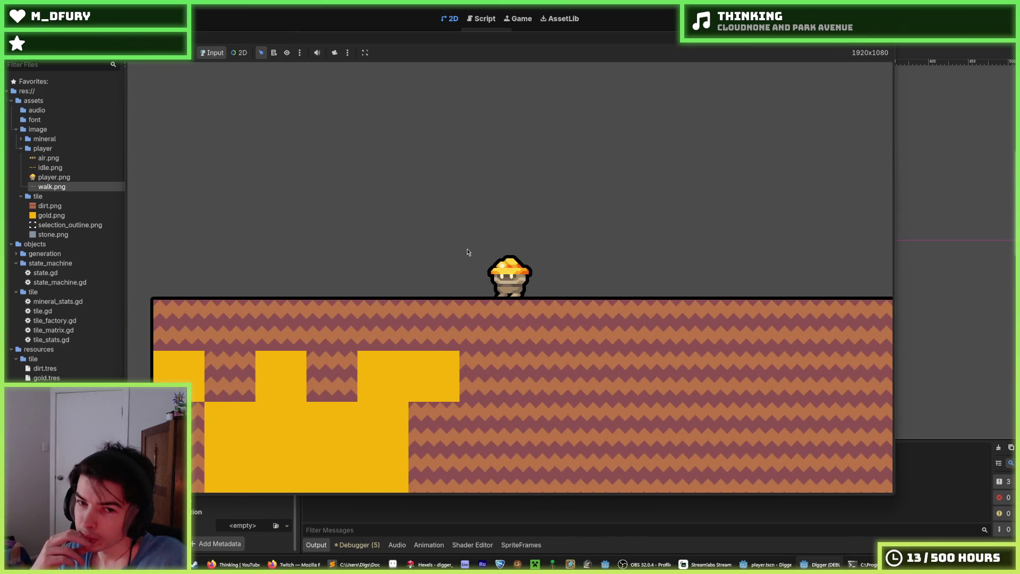
key("Right")
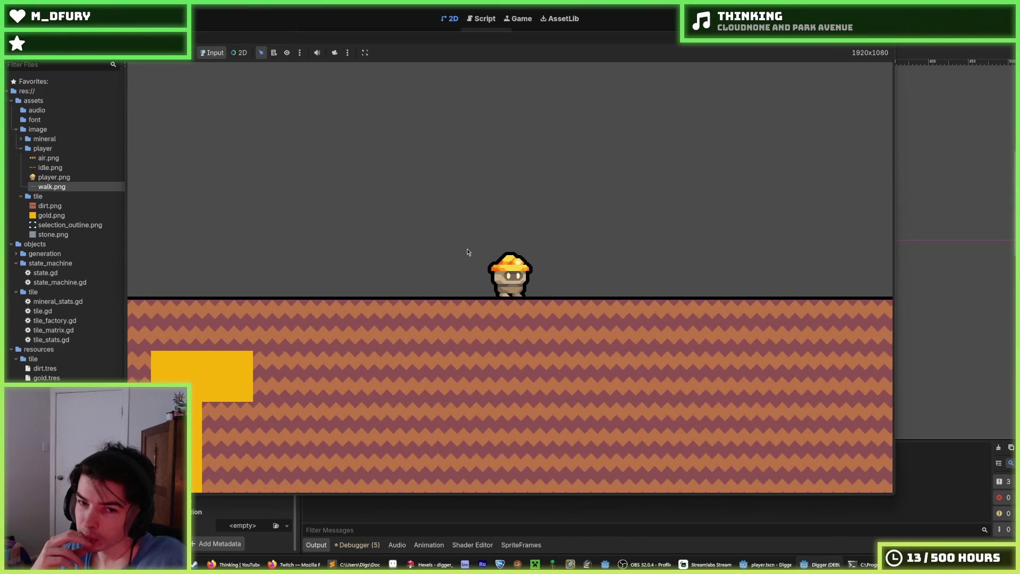
key("Right")
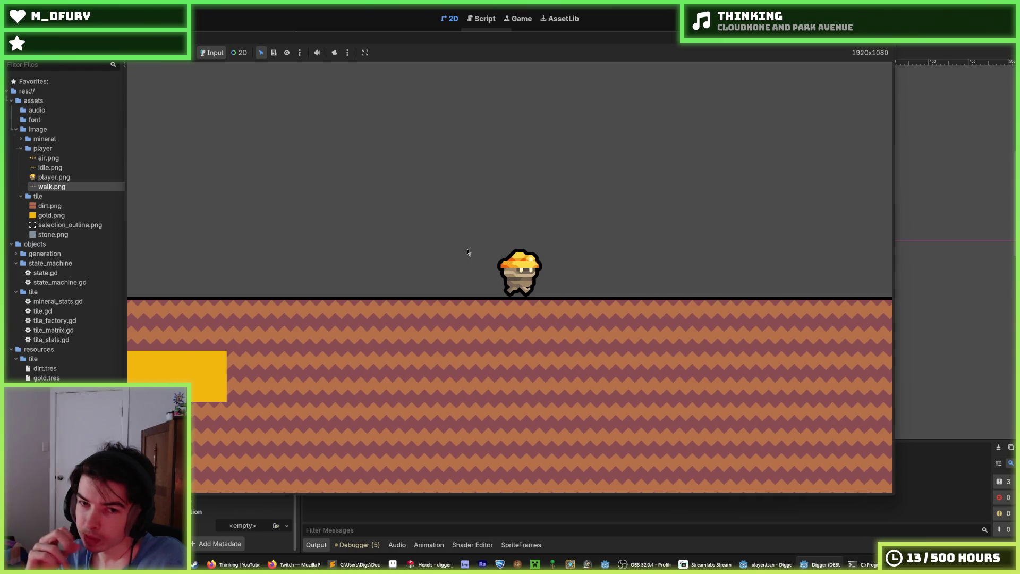
key("Right")
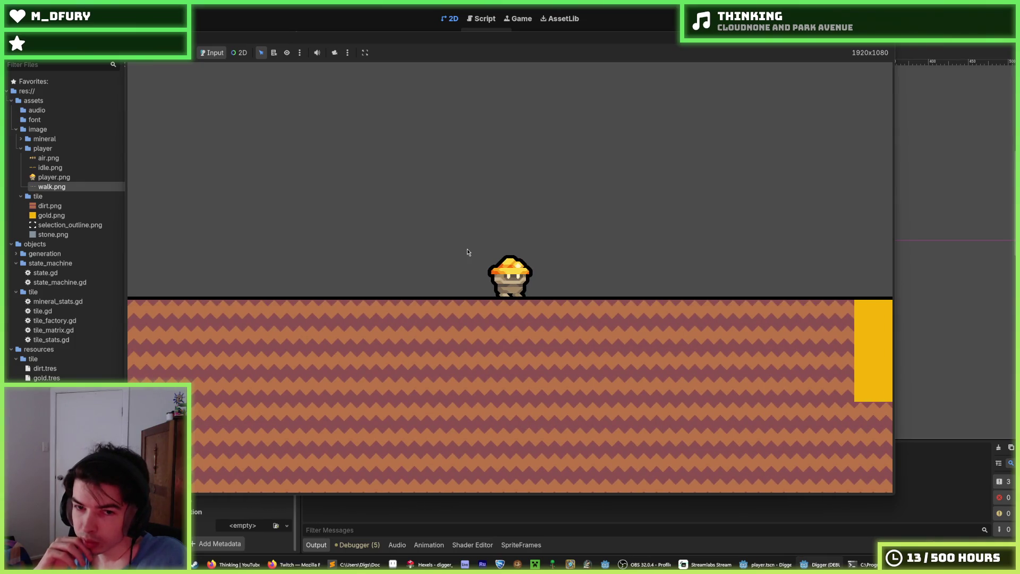
key("Right")
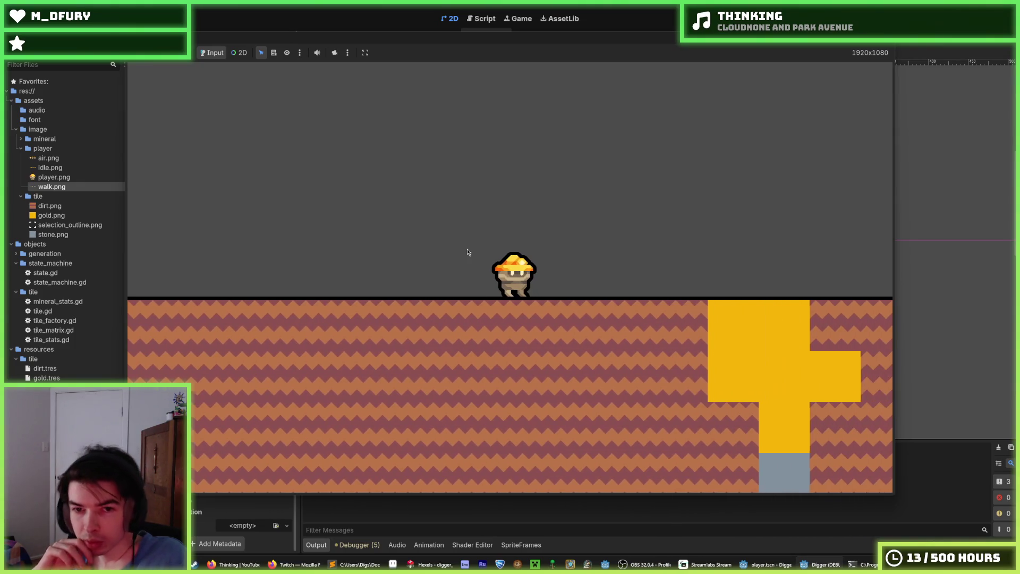
key("Right")
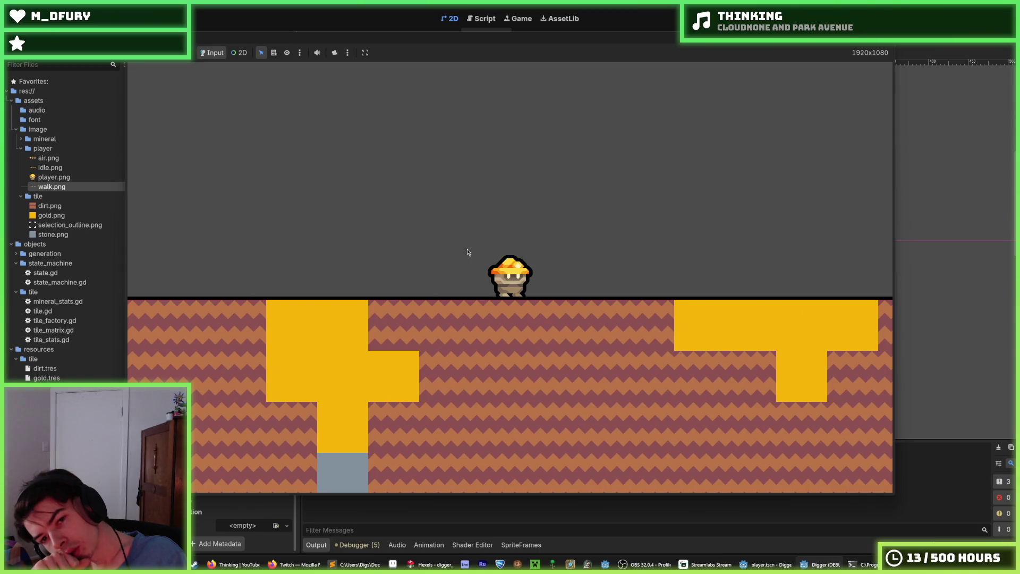
key("Right")
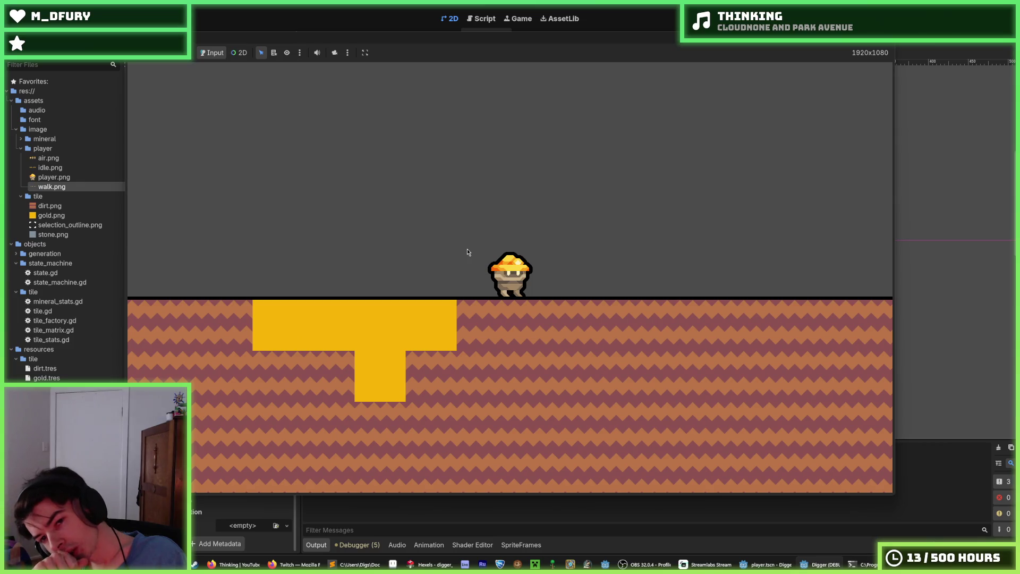
key("Right")
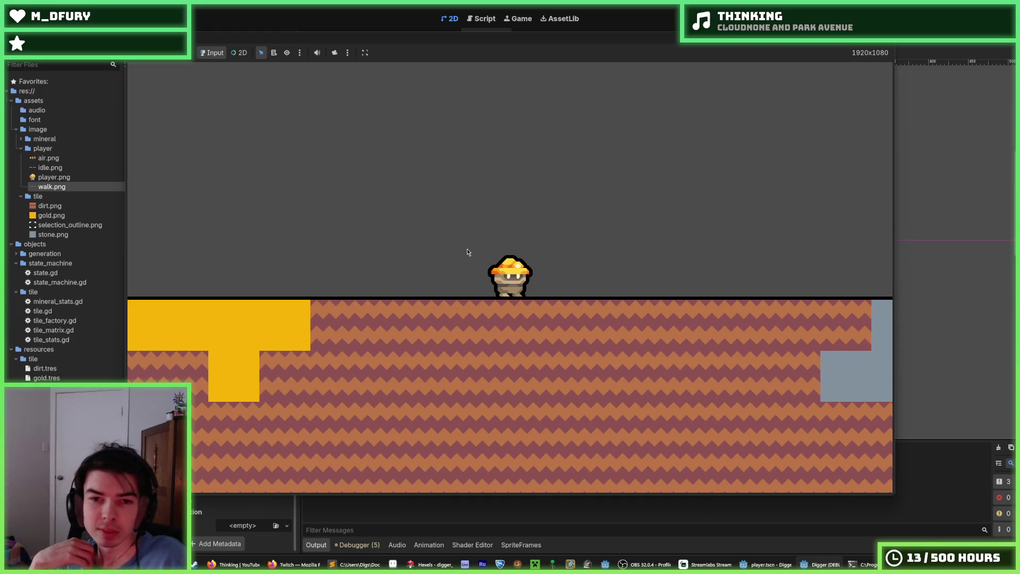
key("d")
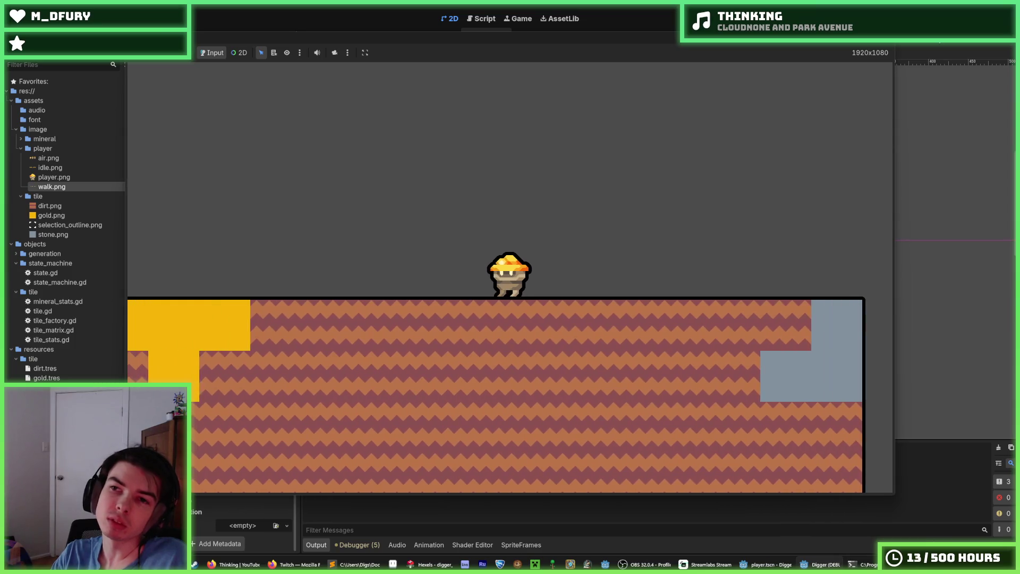
key("F8")
left_click(184, 96)
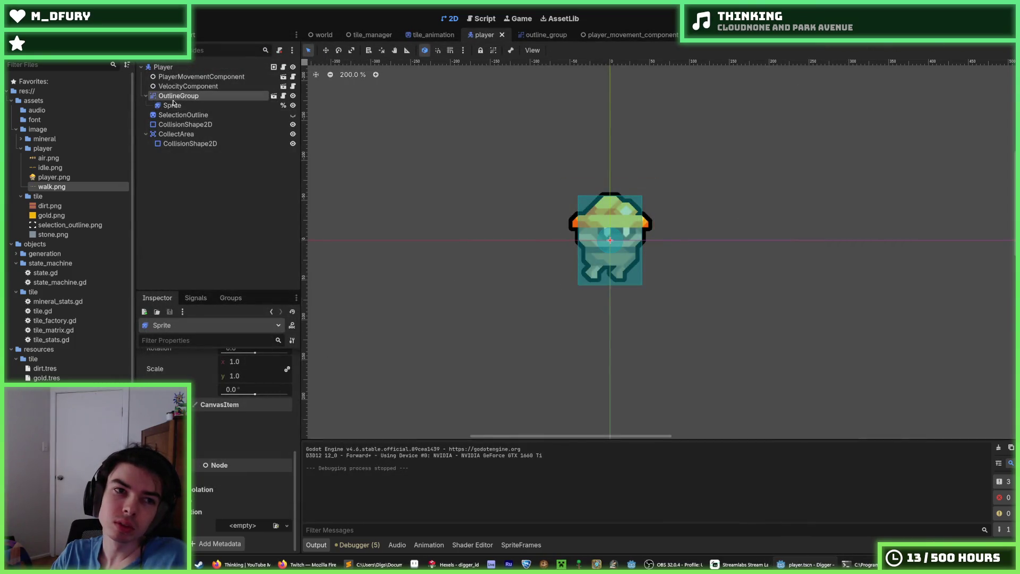
- Check the player Sprite's idle and walk frames, then run and stop a quick playtest
left_click(176, 106)
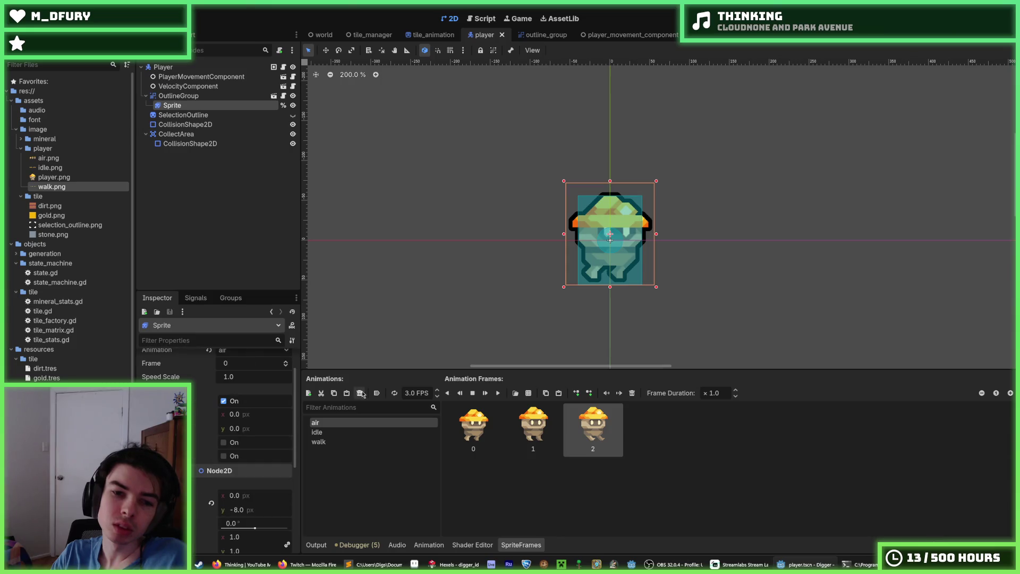
left_click(364, 432)
key("Down")
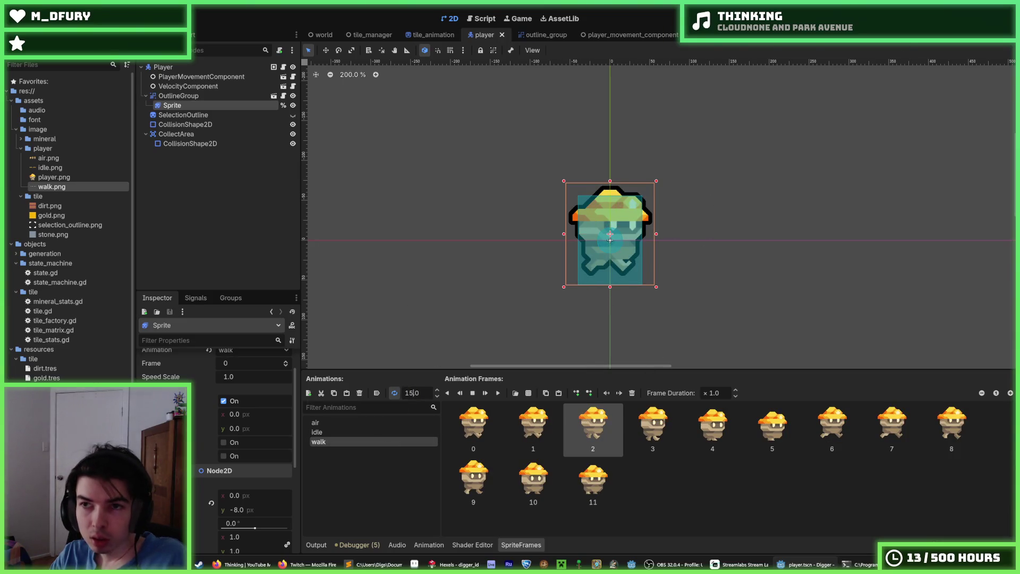
key("F5")
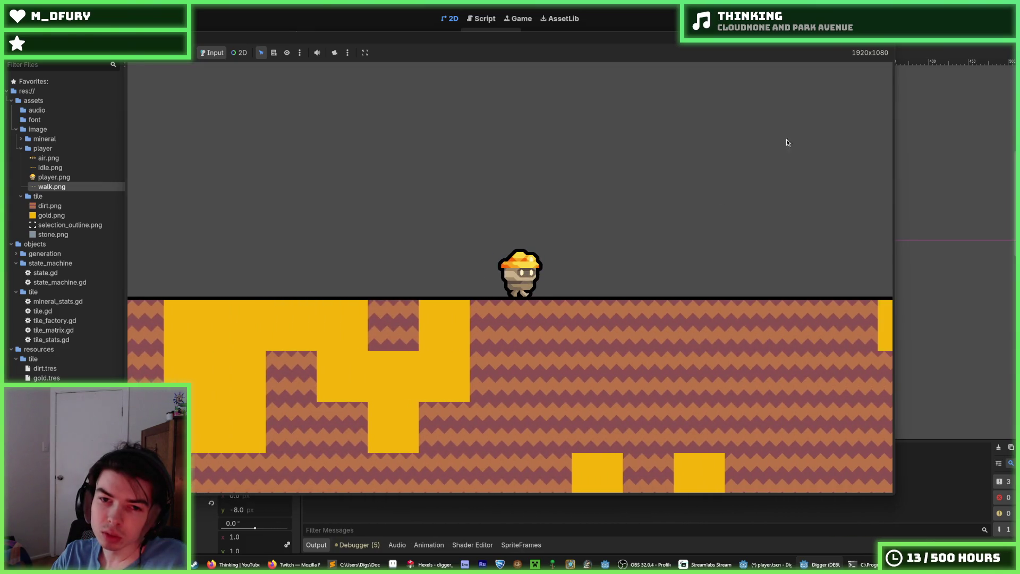
key("F8")
- Review the idle, walk and air frame sets, save the player scene and relaunch the game
left_click(171, 105)
left_click(343, 435)
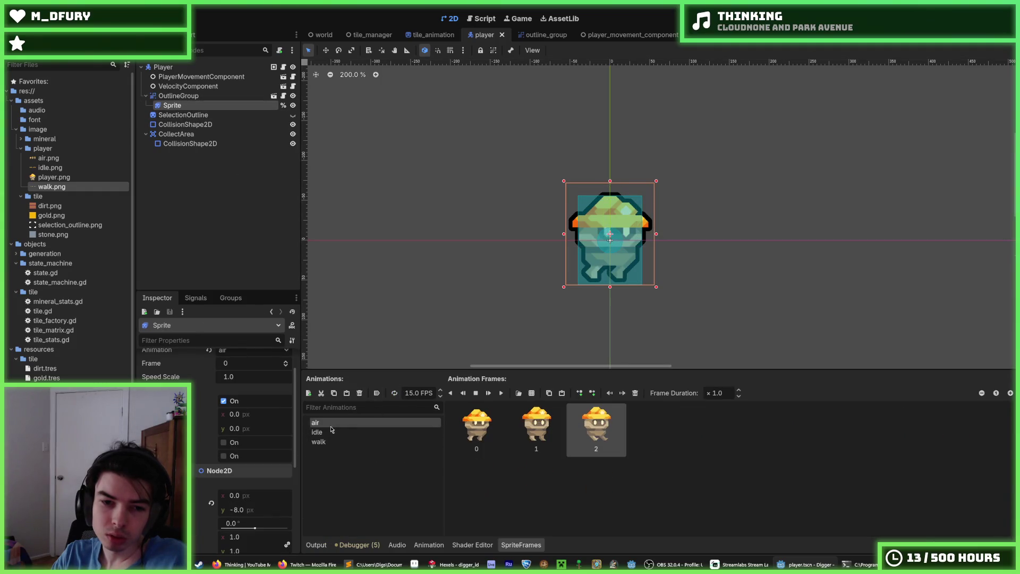
key("ctrl+s")
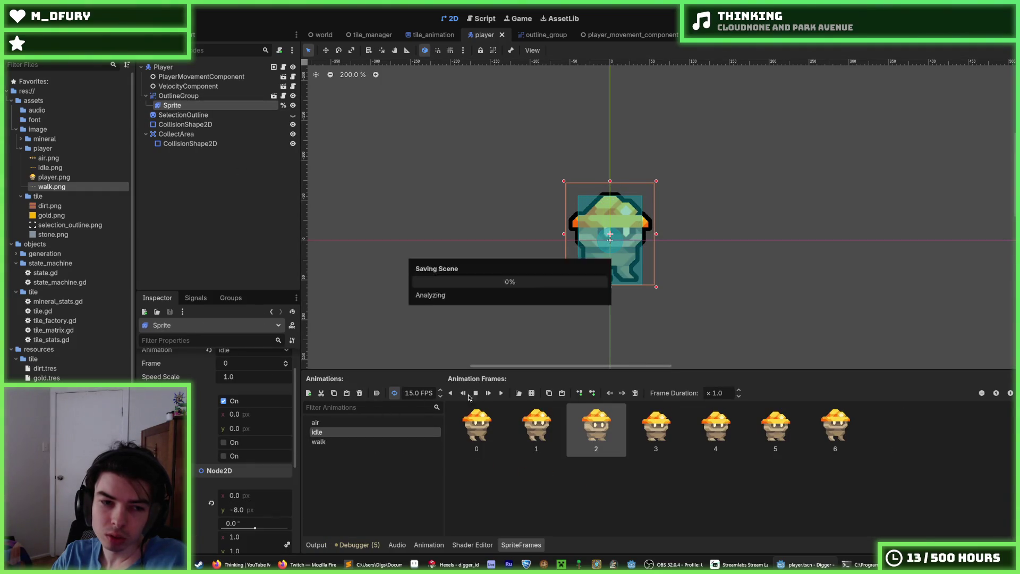
scroll(192, 433, "up", 2)
left_click(340, 441)
left_click(340, 423)
key("F5")
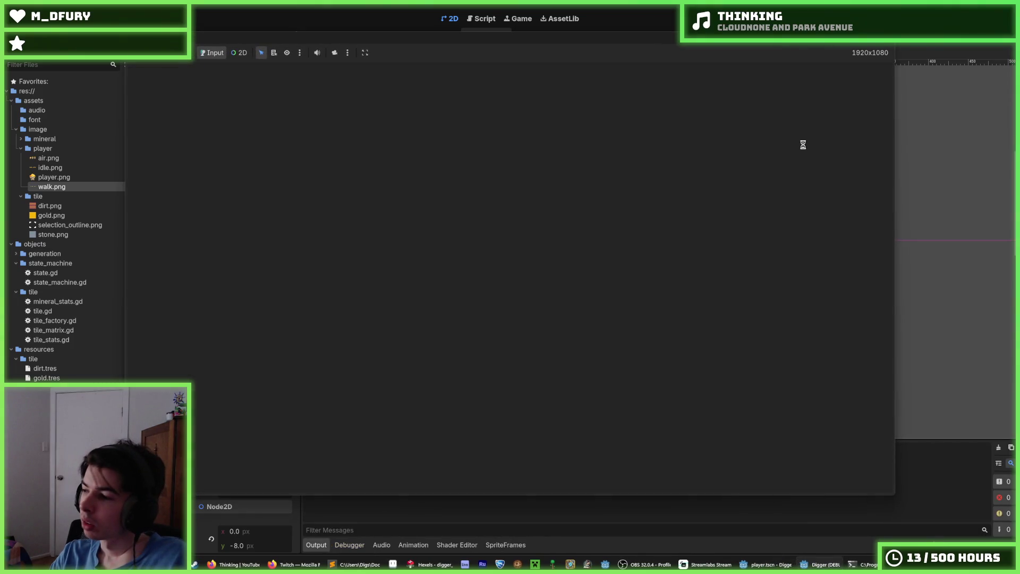
- Walk the miner right past the dirt, stone and gold blocks, then stop the game
key("Right")
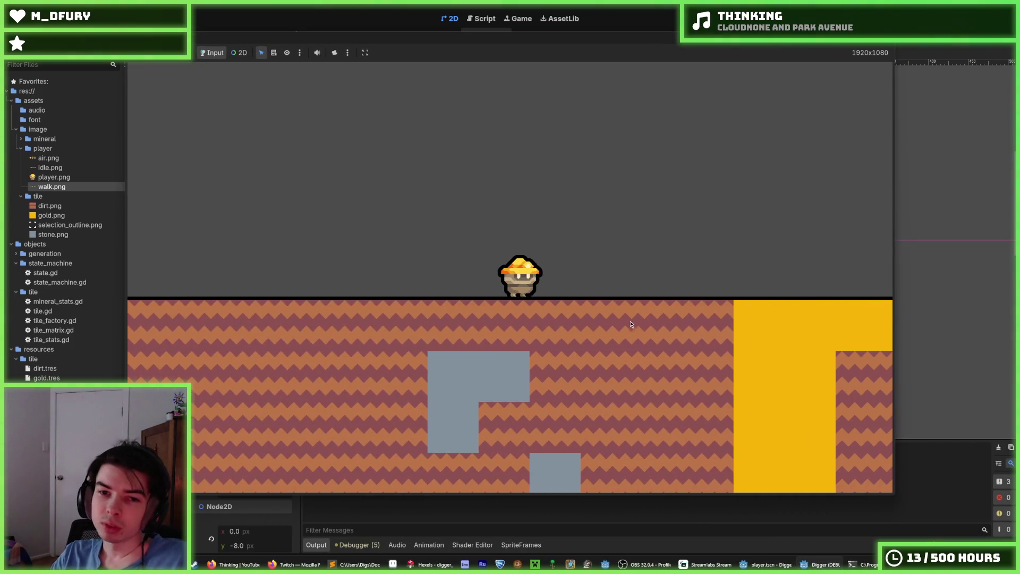
key("Right")
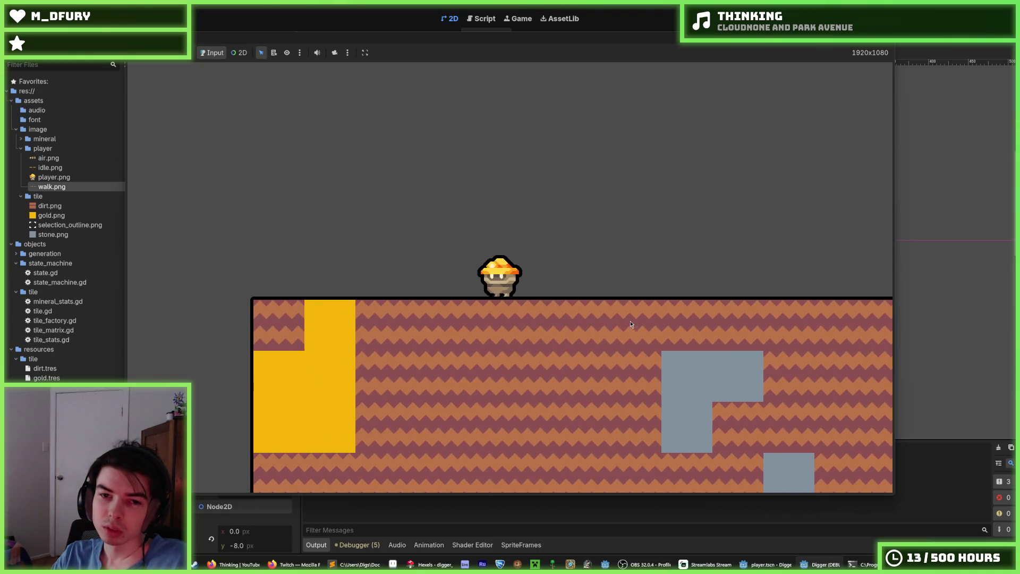
key("Right")
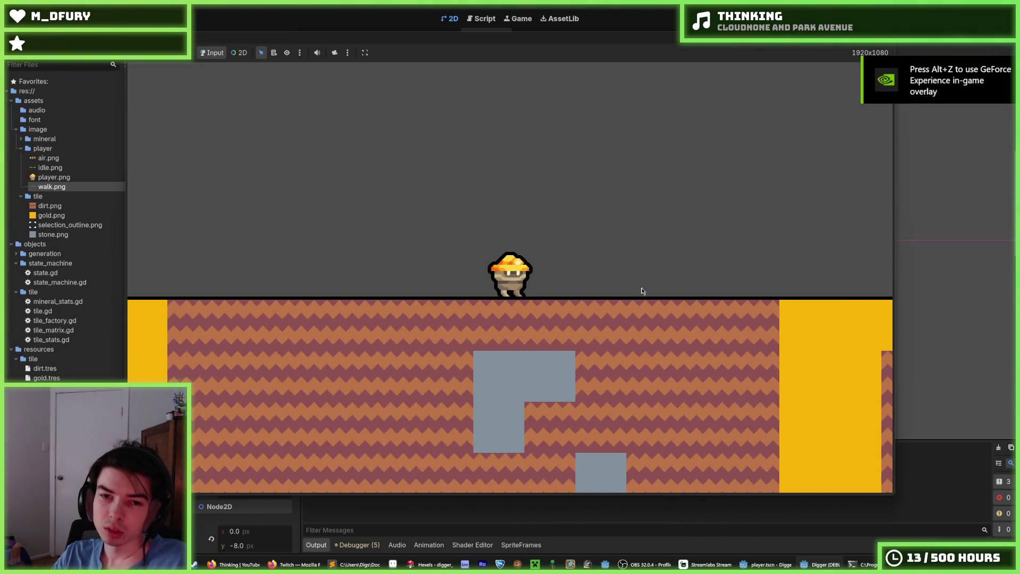
key("Right")
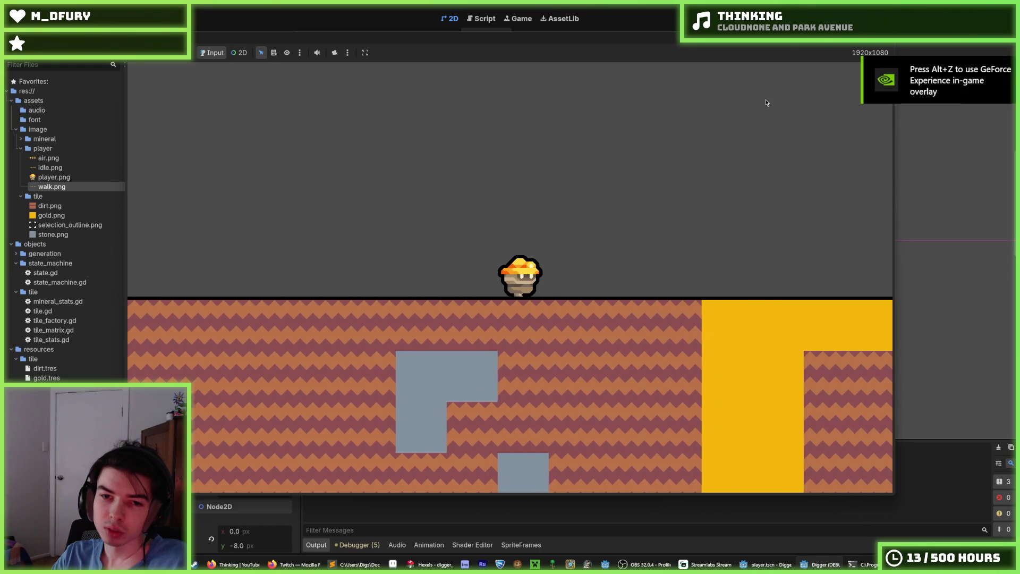
key("Right")
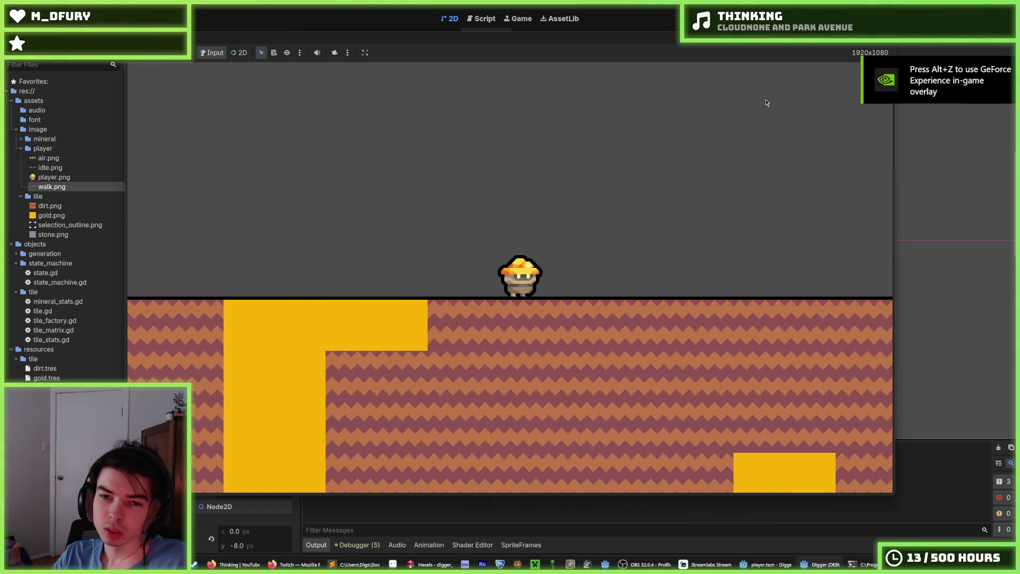
key("F8")
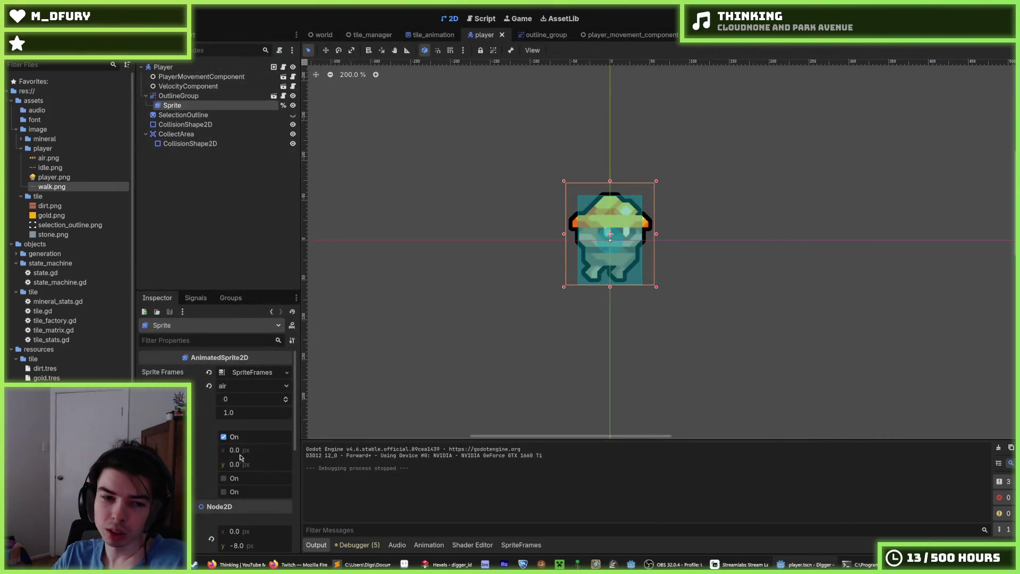
- Set the Sprite's walk animation speed to 12 FPS
left_click(183, 124)
left_click(172, 105)
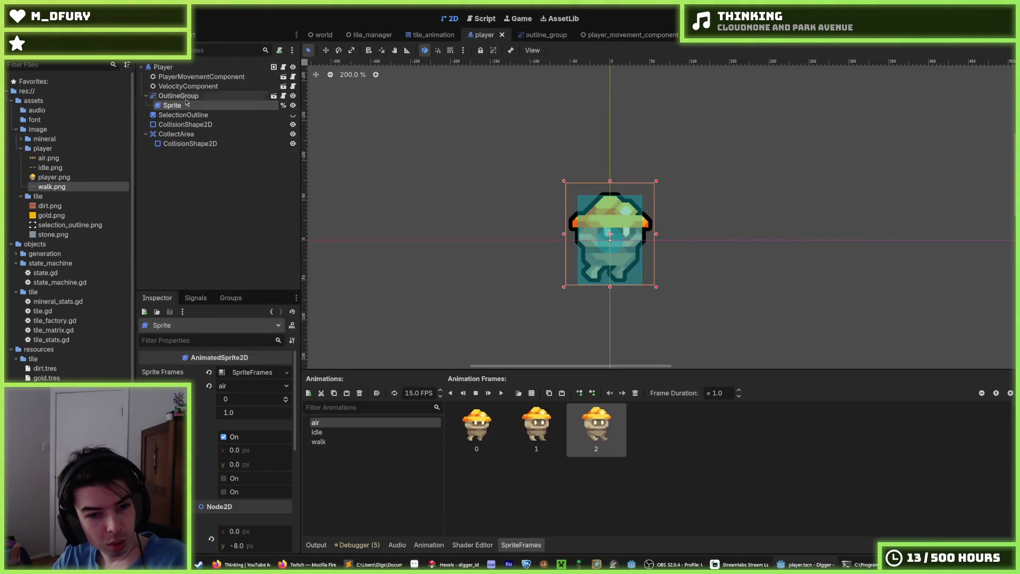
left_click(386, 432)
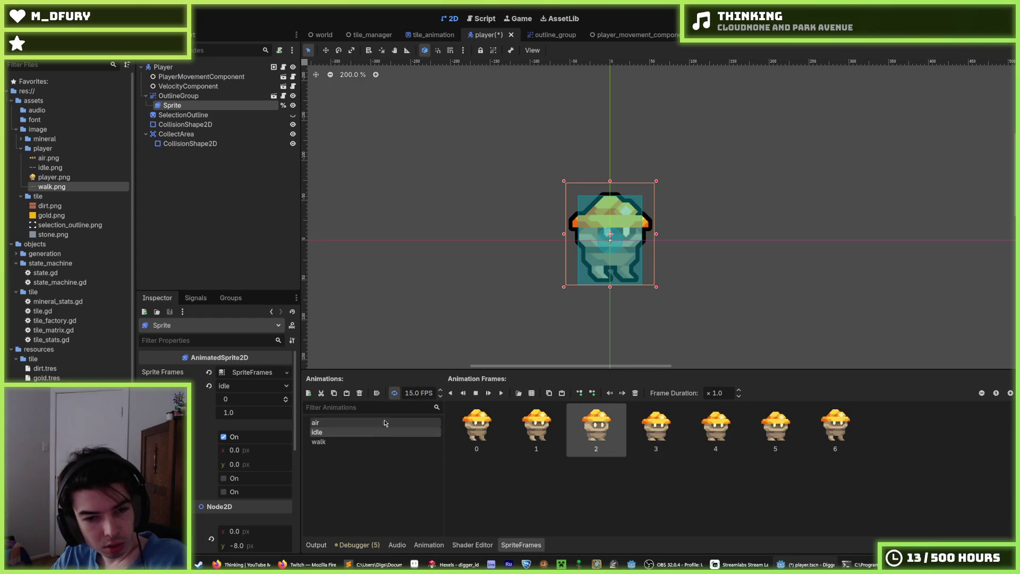
type("12")
left_click(395, 441)
type("12")
- Run the game and walk the player right and left across the gold terrain
key("F5")
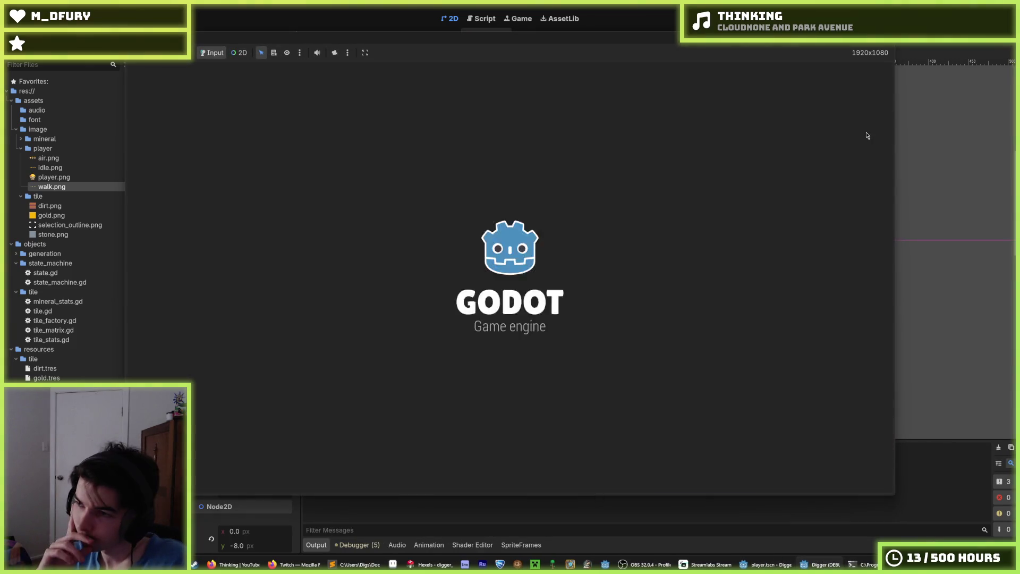
key("Right")
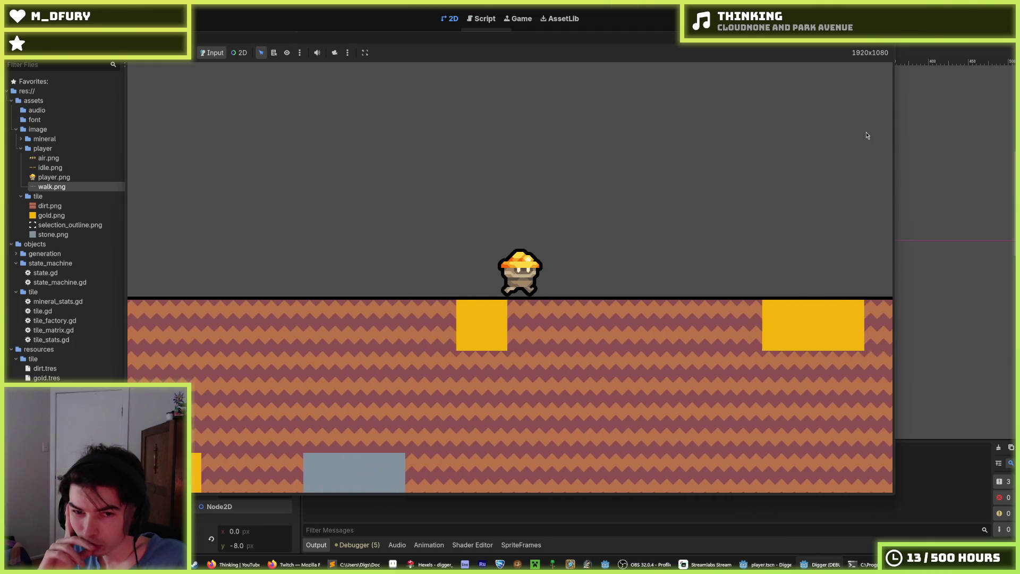
key("Left")
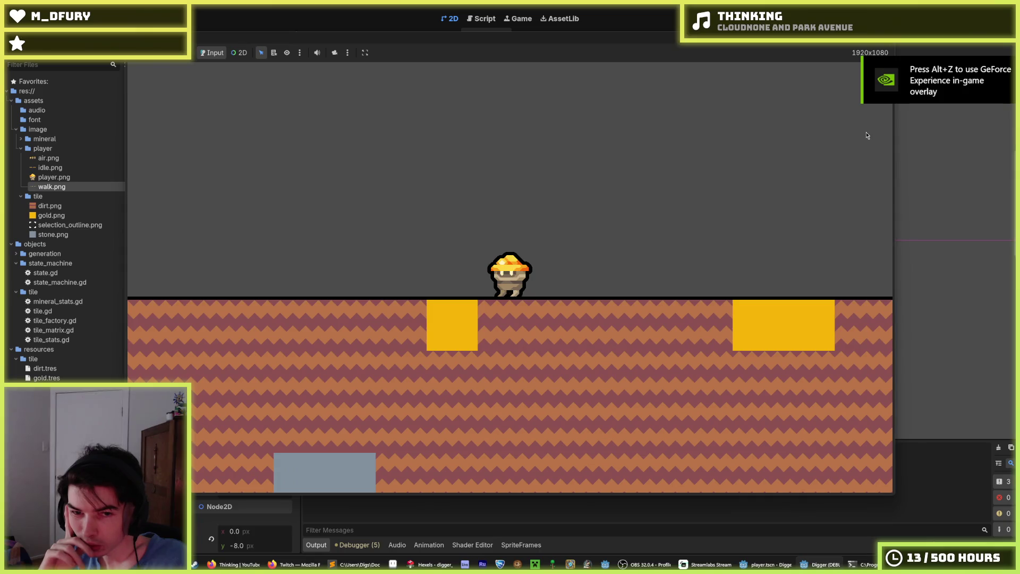
key("Right")
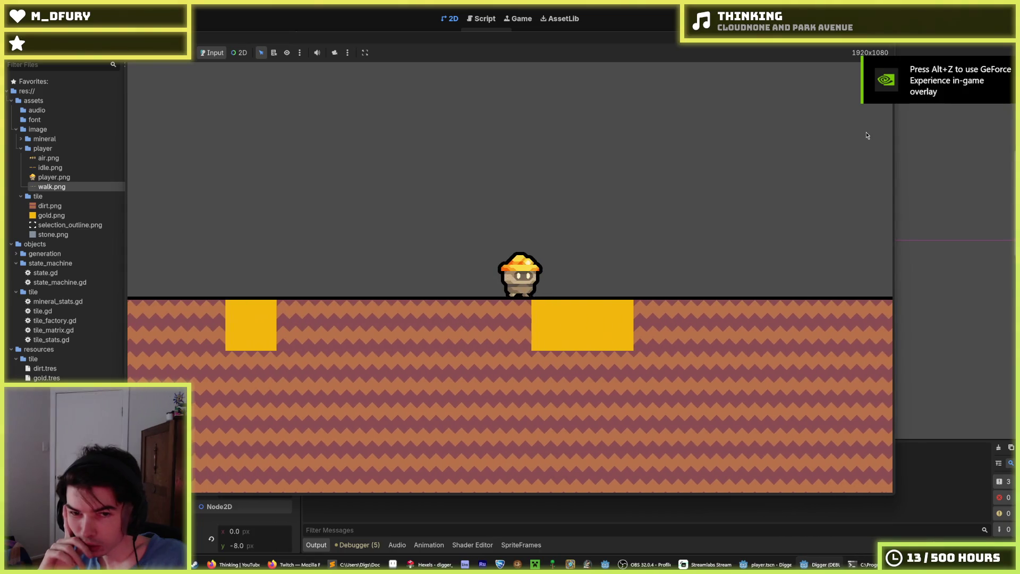
key("Left")
key("space")
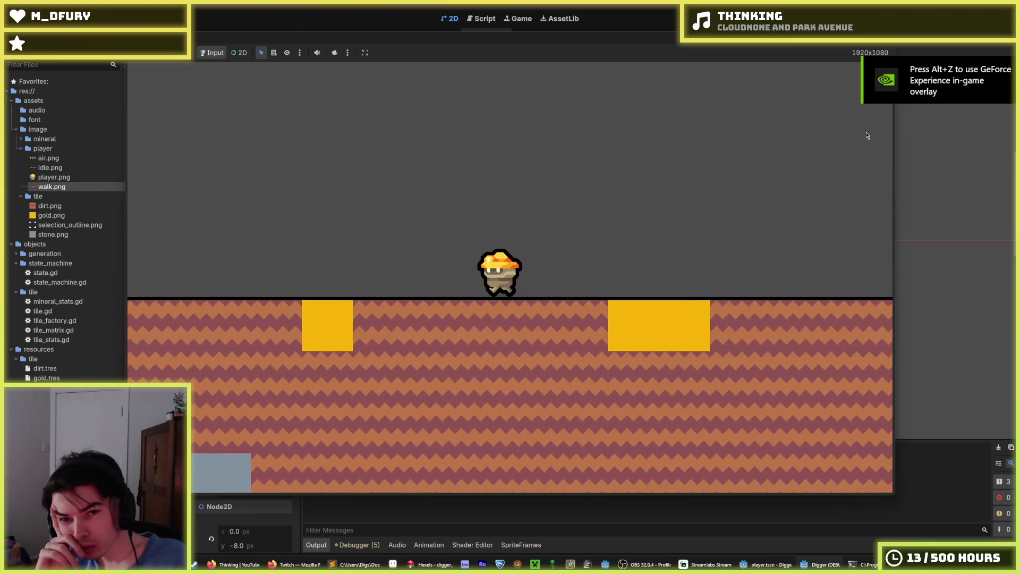
key("Right")
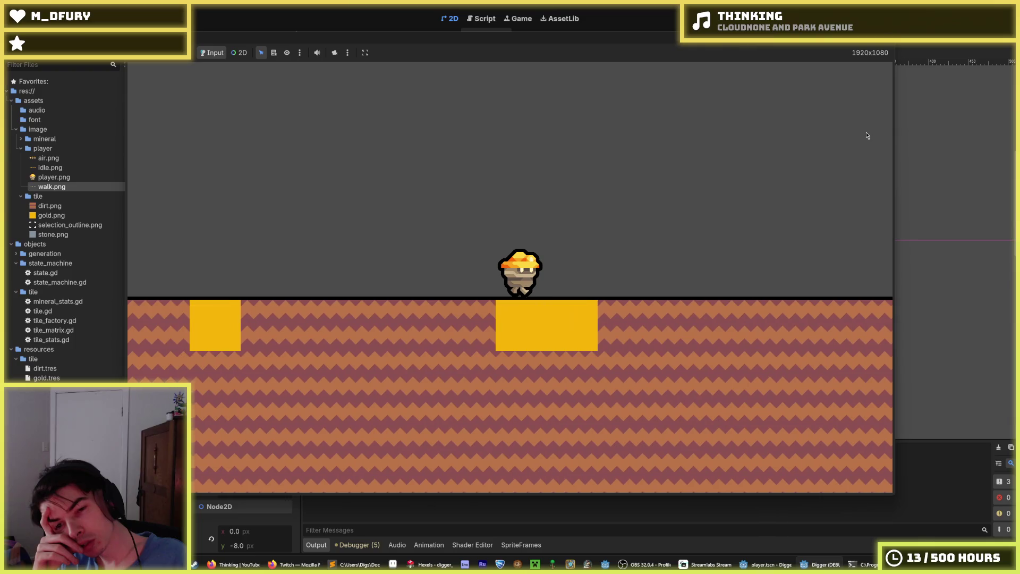
key("Right")
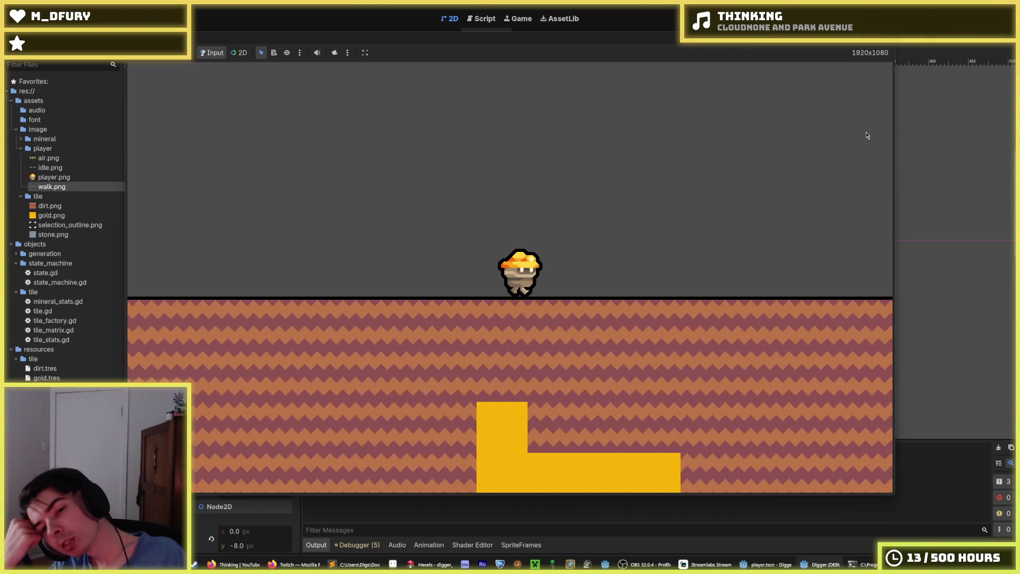
key("Right")
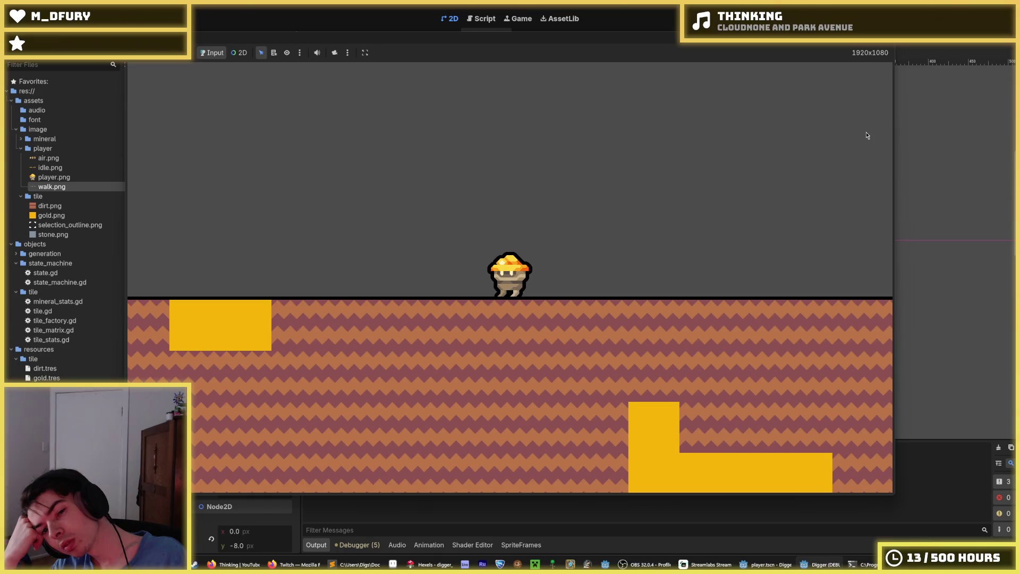
key("Right")
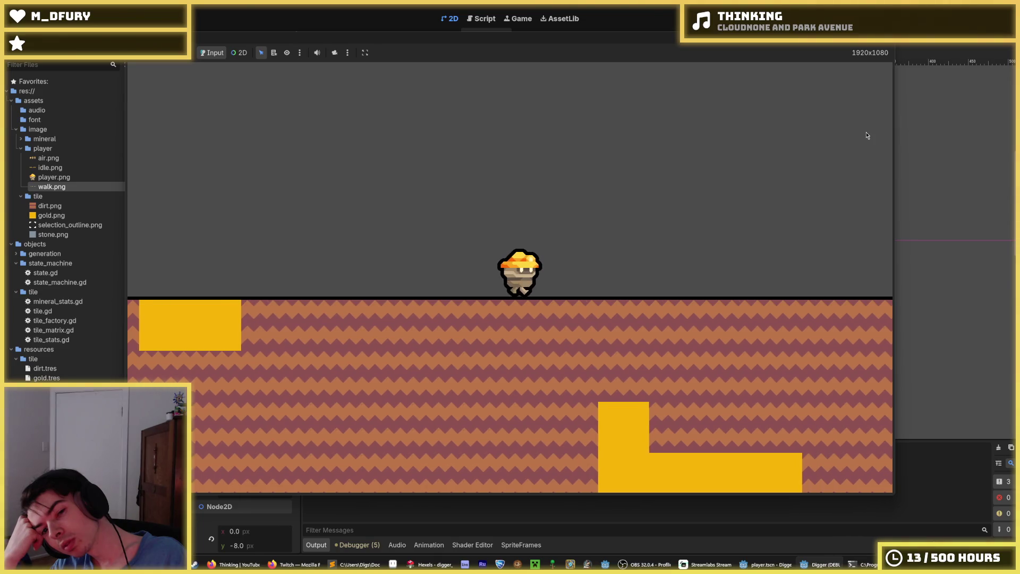
key("Right")
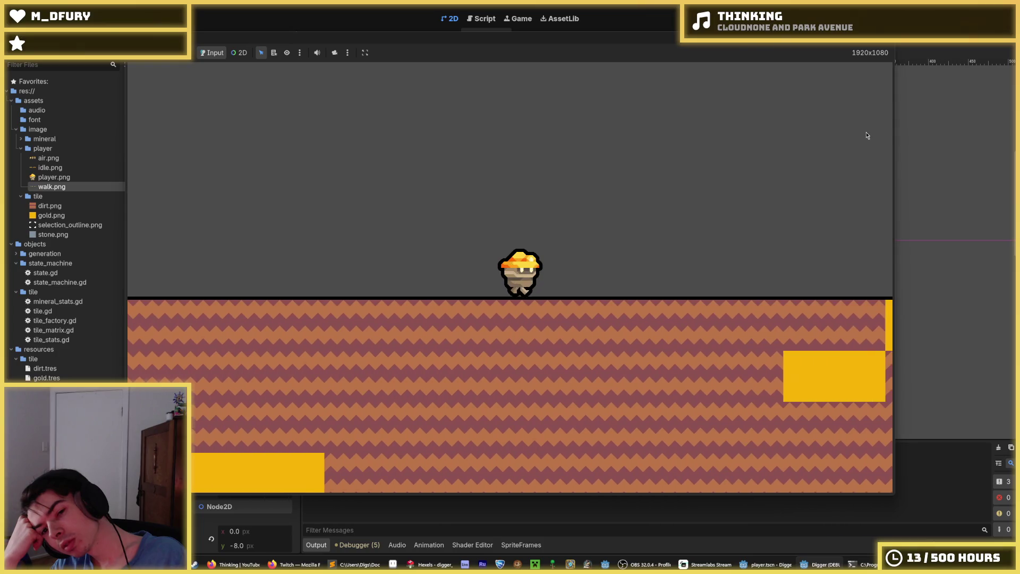
- Jump repeatedly, dig a one-tile hole in the dirt, climb out, then stop the game
key("space")
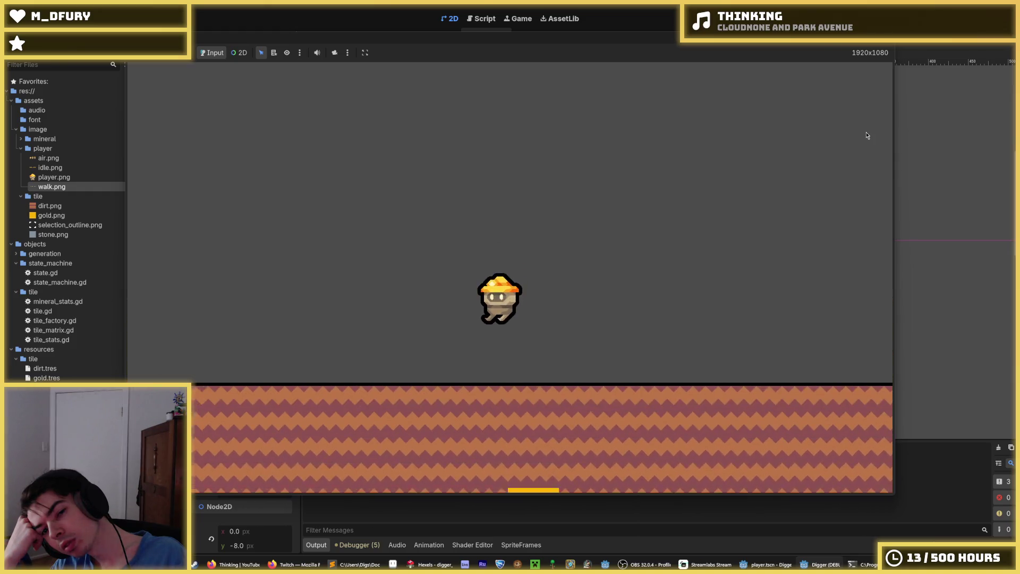
key("space")
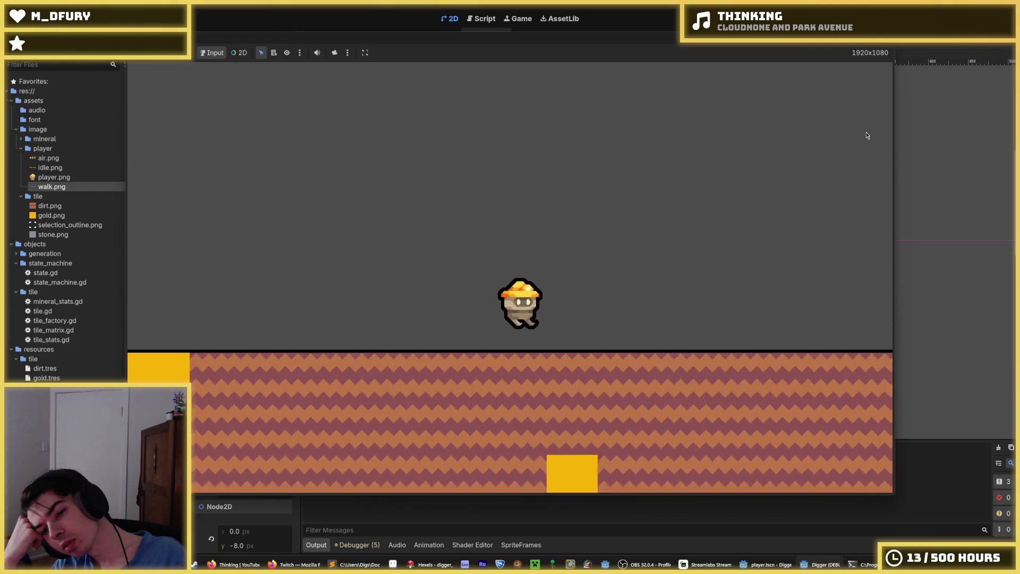
key("space")
key("Left")
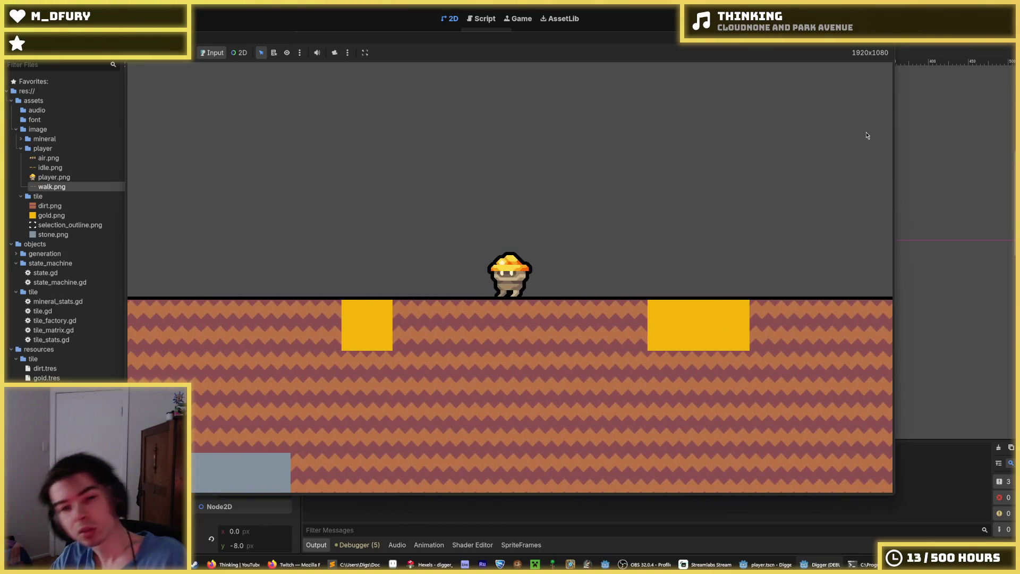
key("Down")
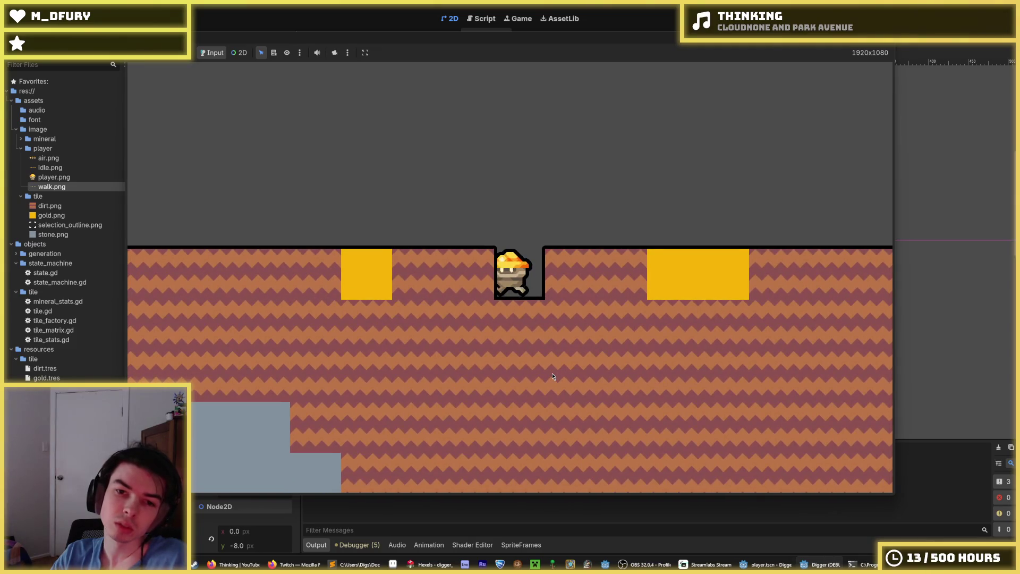
key("space")
key("Right")
key("space")
key("Left")
key("Right")
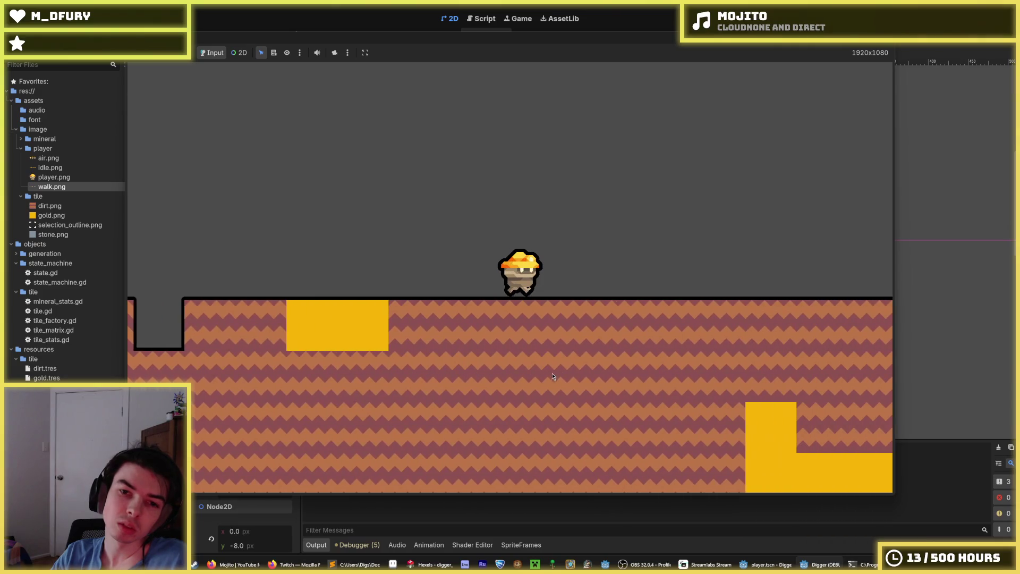
key("F8")
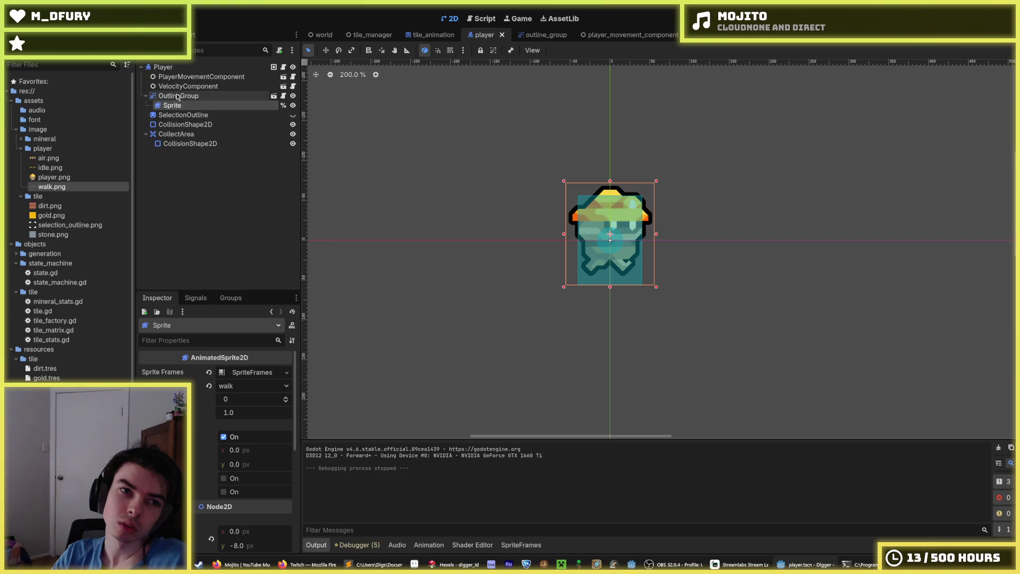
- Set the idle animation to 18 FPS, save the player scene and launch the game
left_click(516, 546)
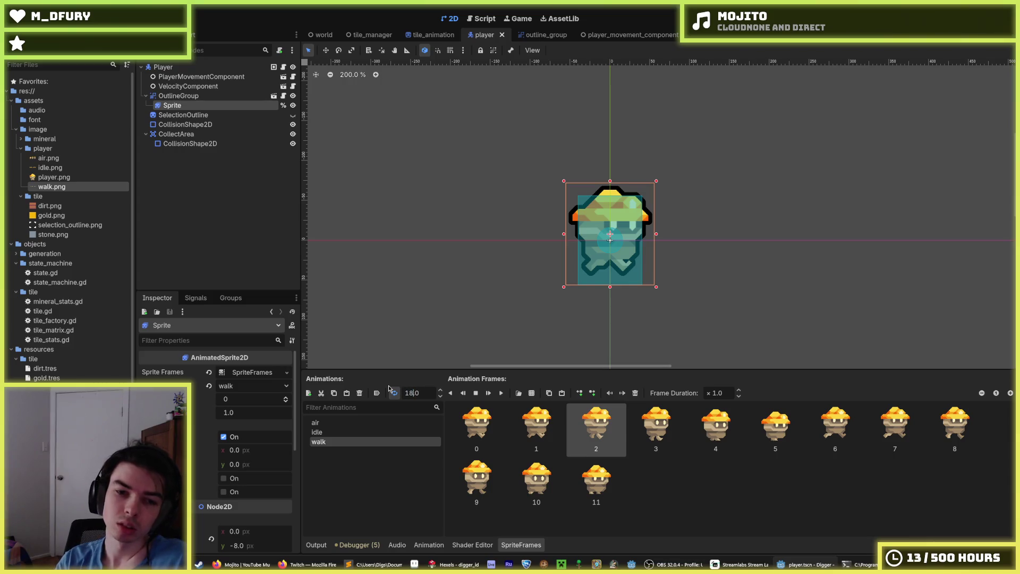
left_click(317, 432)
type("1")
key("ctrl+s")
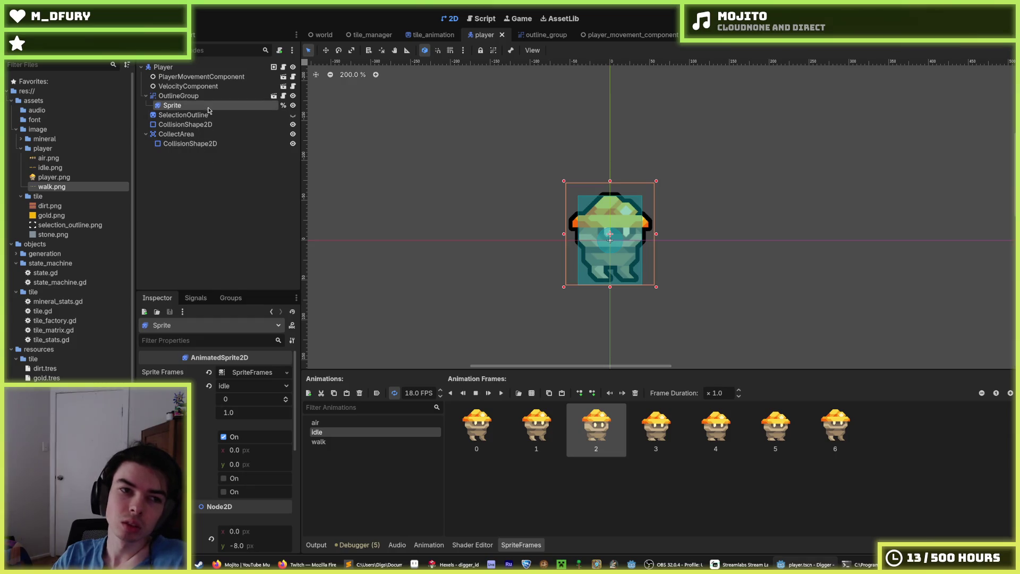
left_click(183, 115)
key("F5")
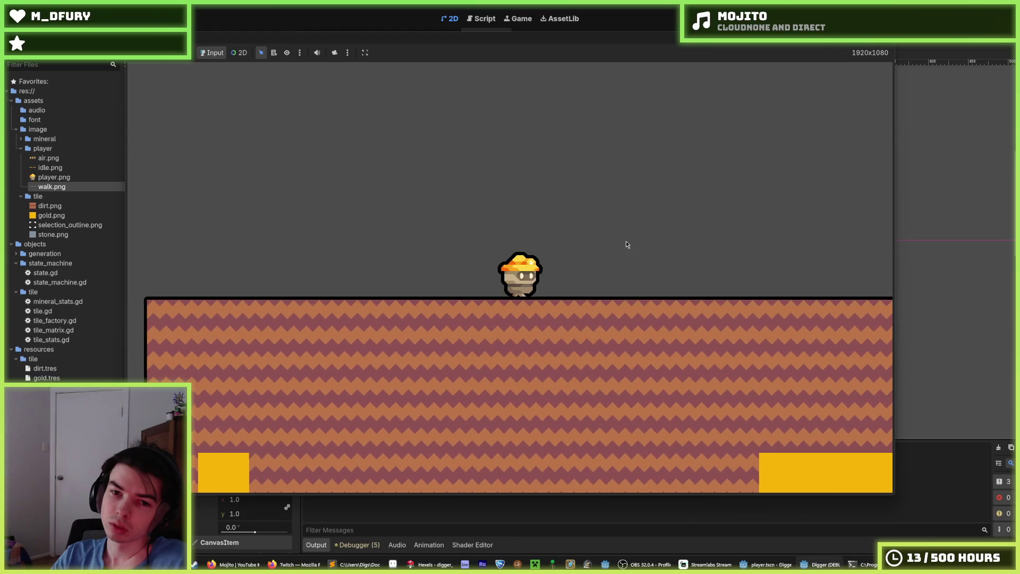
- Walk the digger left and right, dig into a tile, jump, then stop the game
key("Right")
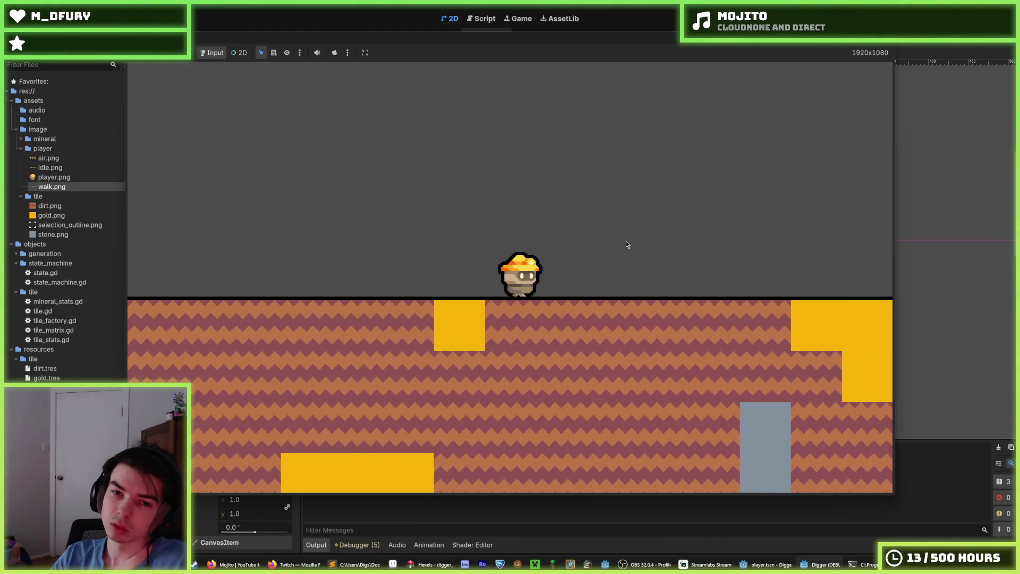
key("Left")
key("Down")
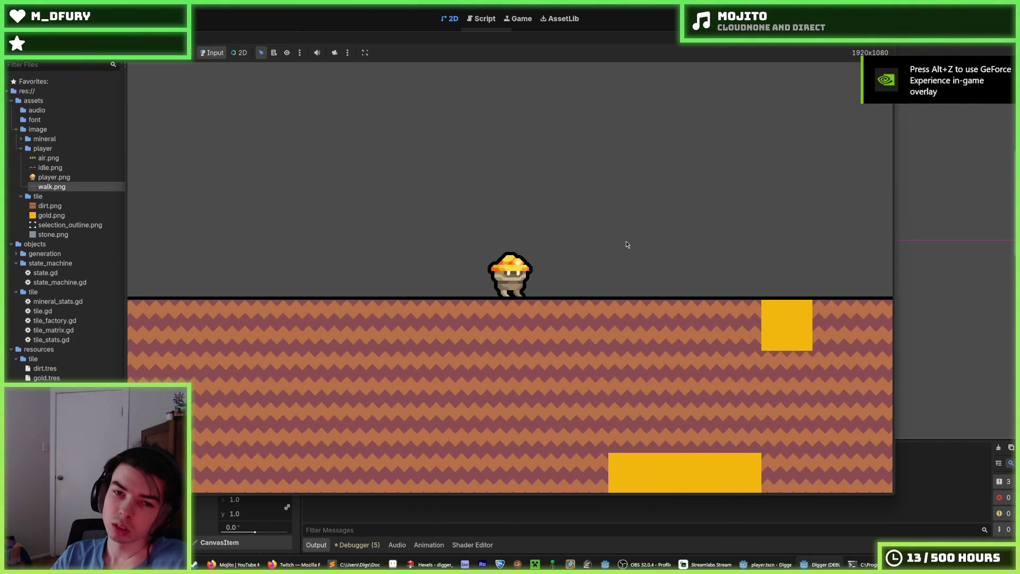
key("Right")
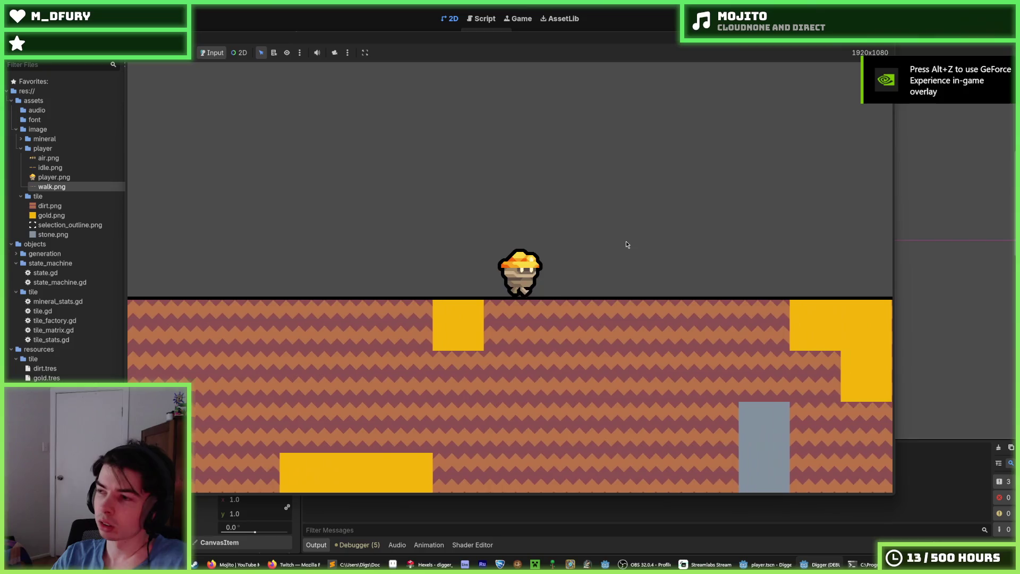
key("Right")
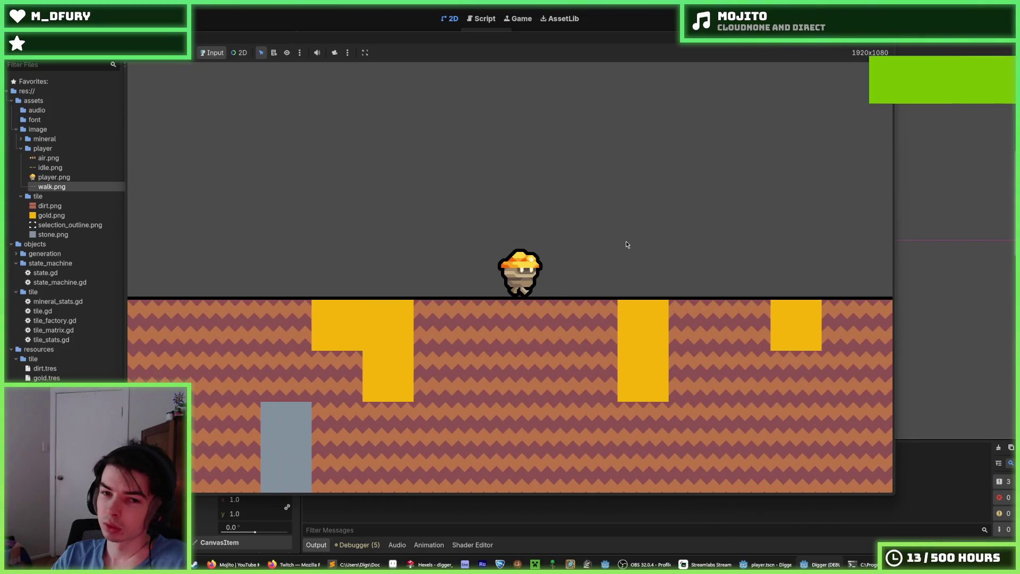
key("Left")
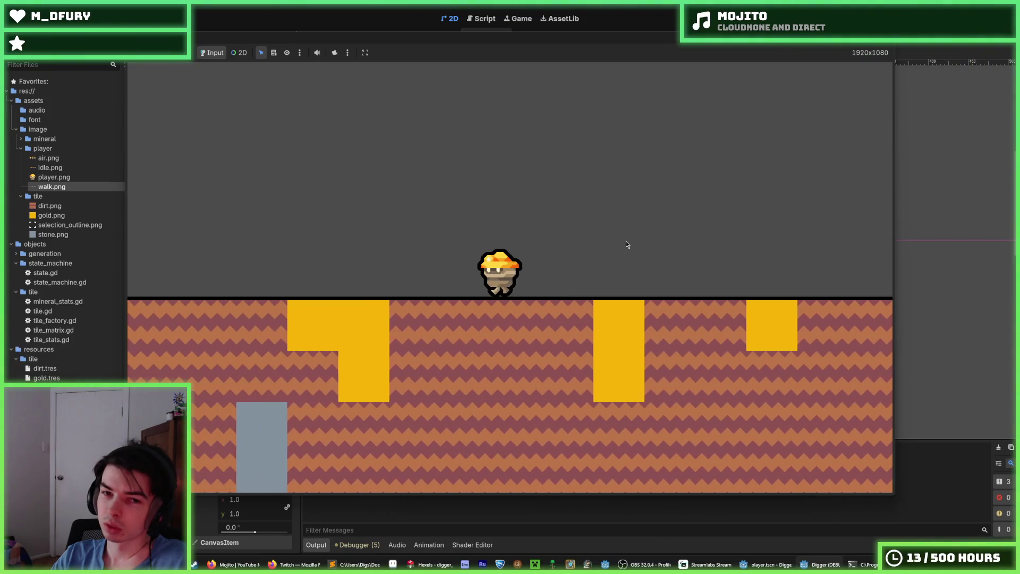
key("Left")
key("space")
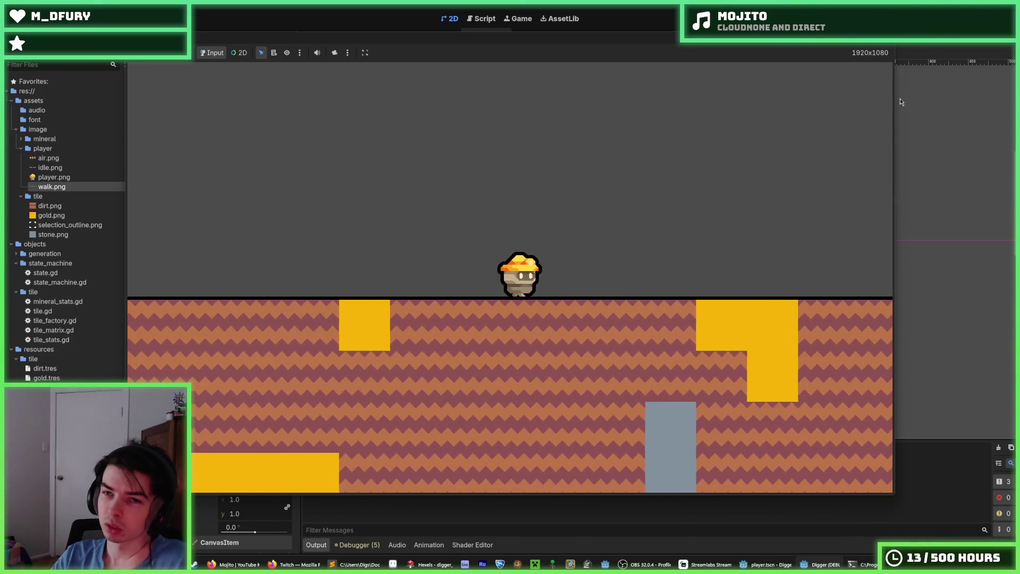
key("F8")
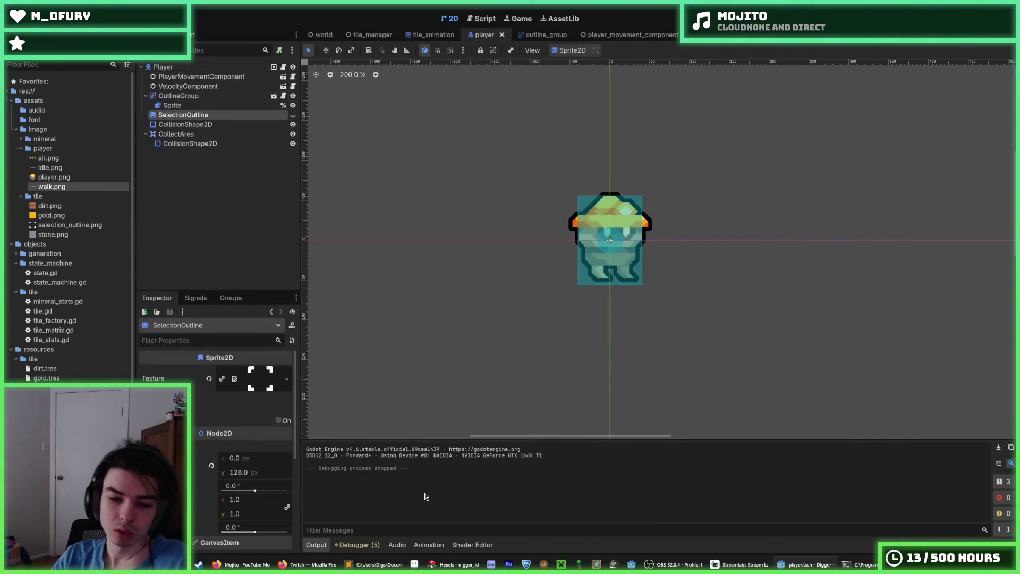
- Rerun the game to walk, dig and jump with the D, S and Space keys, then save the scene
key("Up")
key("Down")
key("Up")
key("F5")
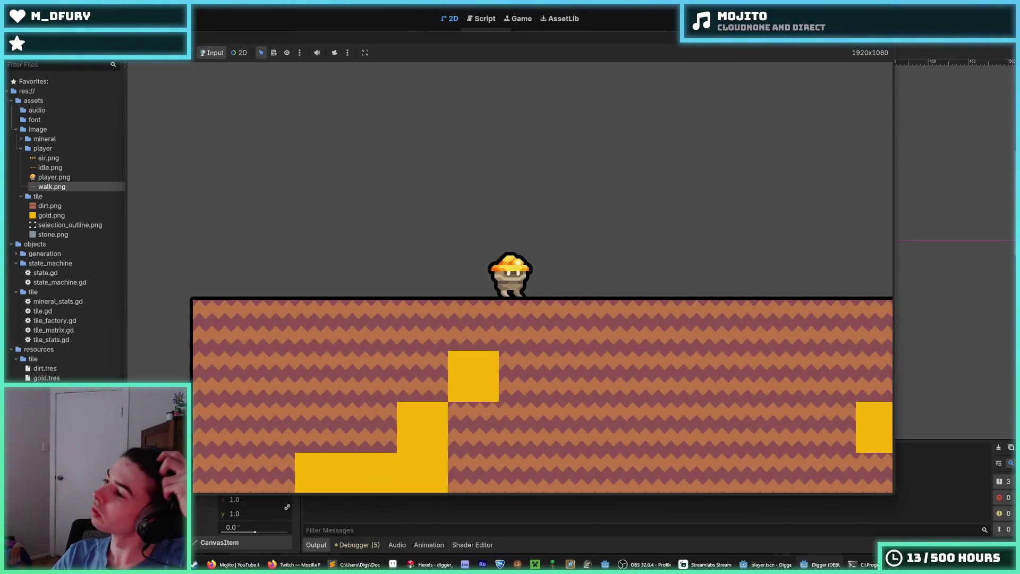
key("d")
key("s")
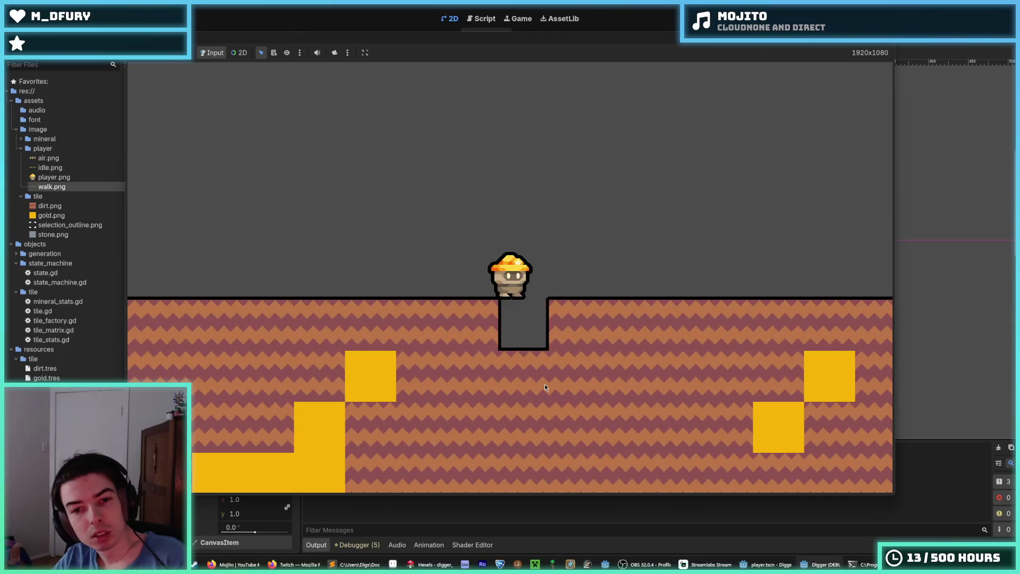
key("space")
key("d")
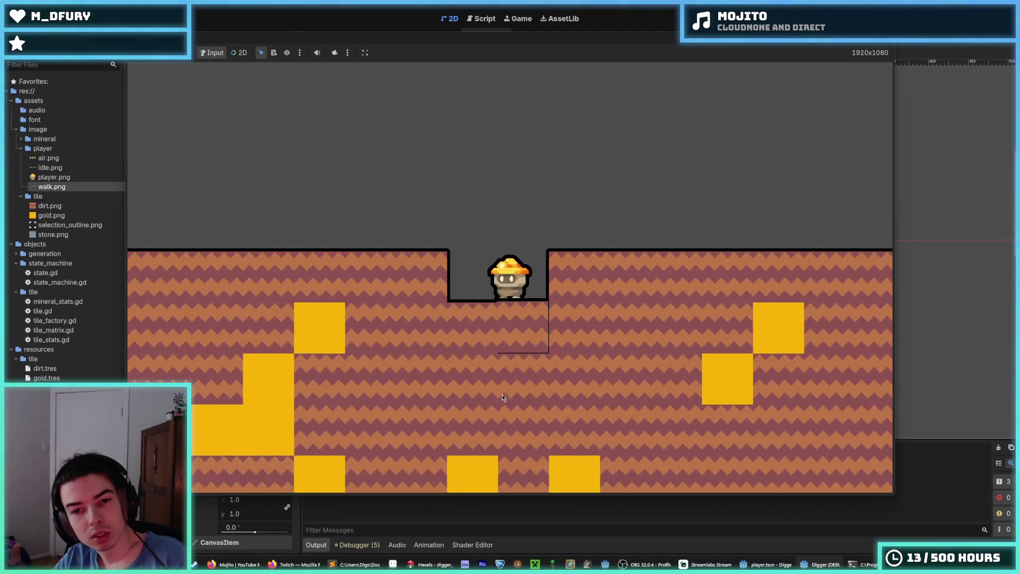
key("space")
key("F8")
key("ctrl+s")
key("ctrl+s")
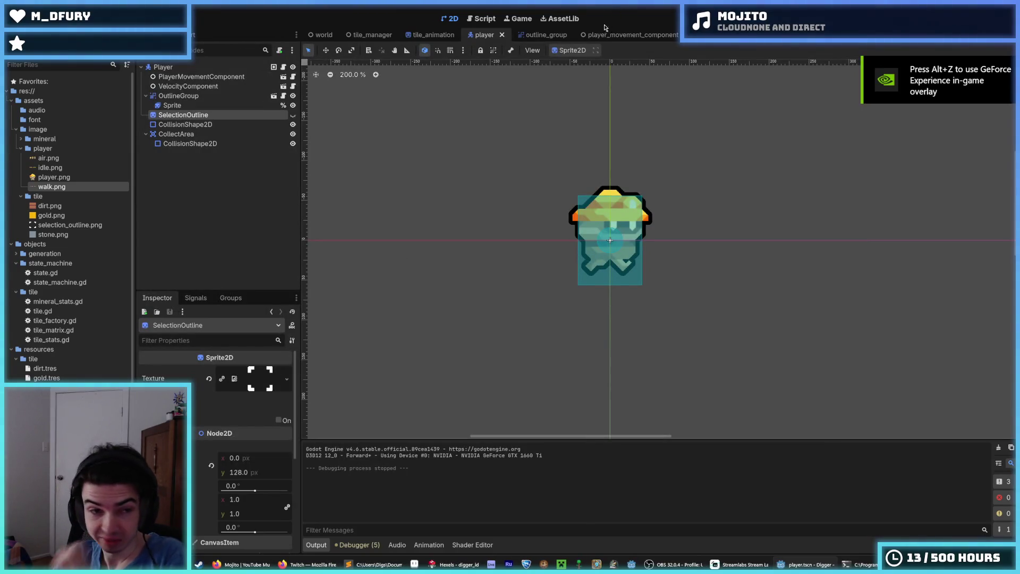
- Remove player.png from the FileSystem dock, keeping the air, idle and walk sheets
left_click(53, 177)
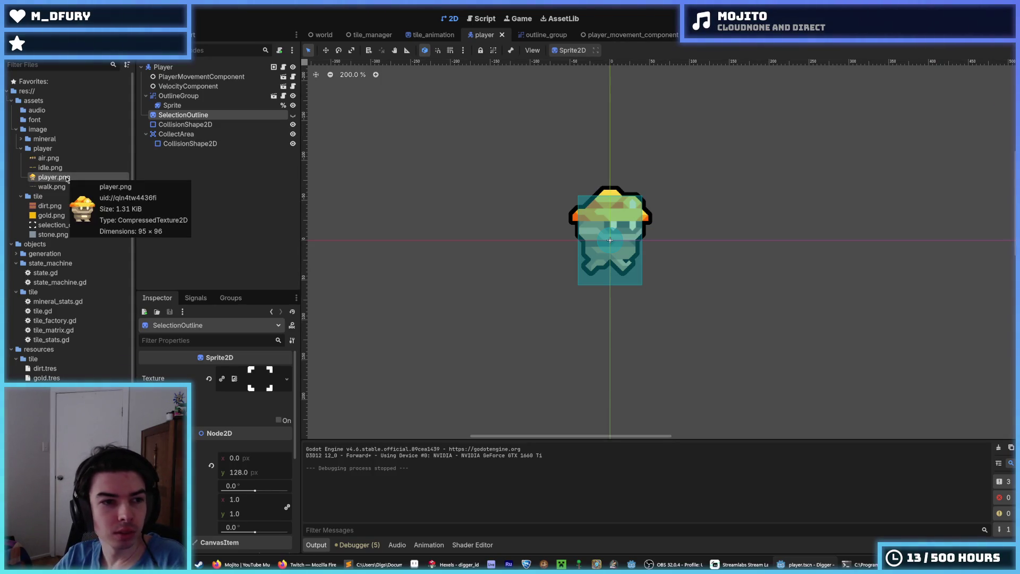
right_click(67, 180)
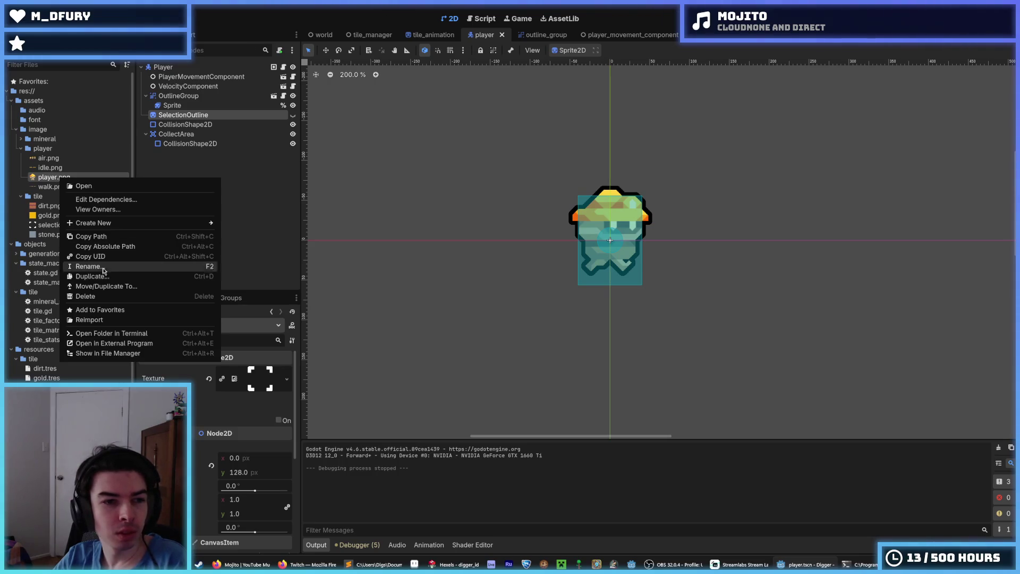
left_click(106, 296)
left_click(442, 327)
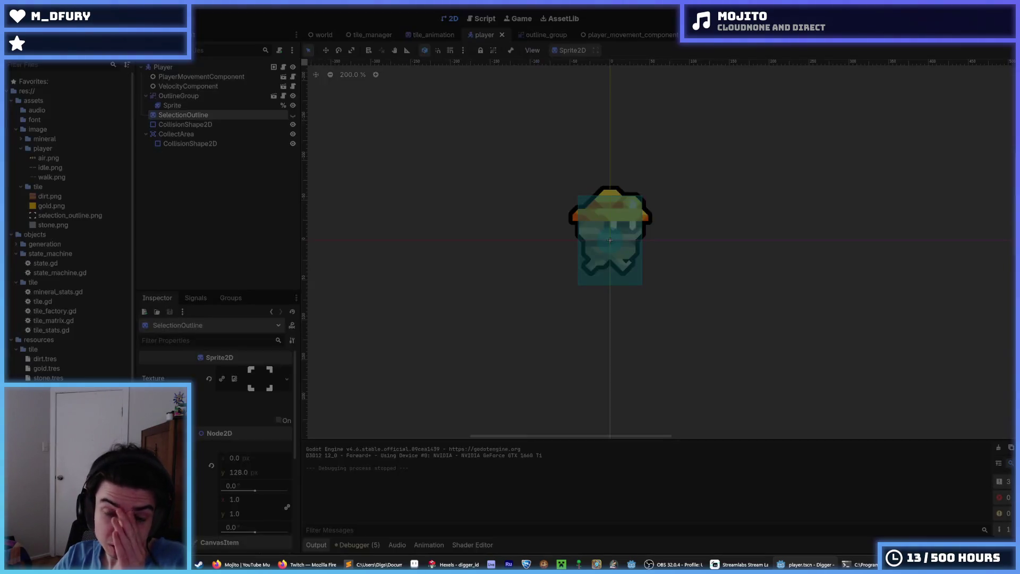
- Close Hexels and browse File Explorer to the Digger project folder
key("alt+Tab")
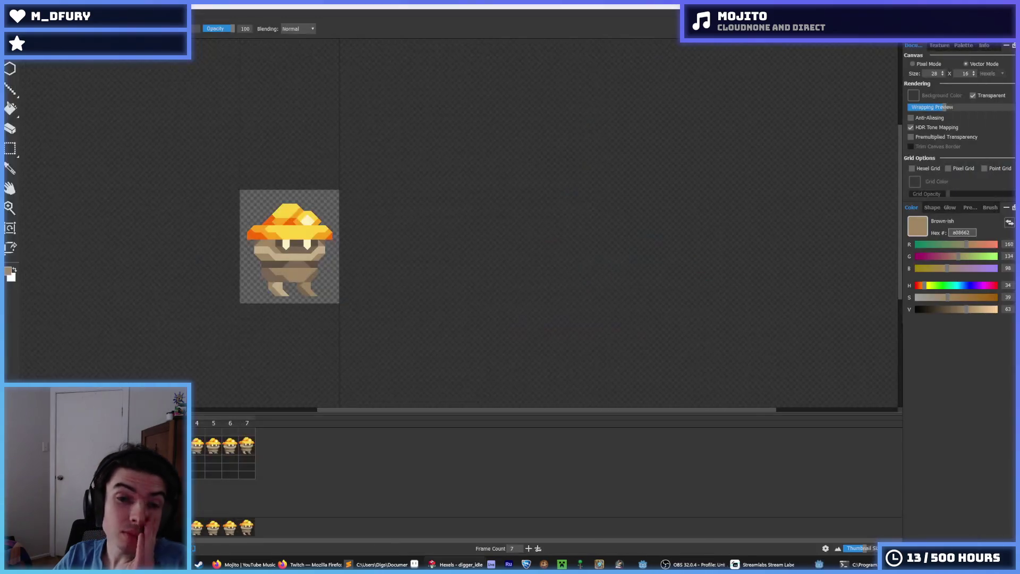
key("alt+F4")
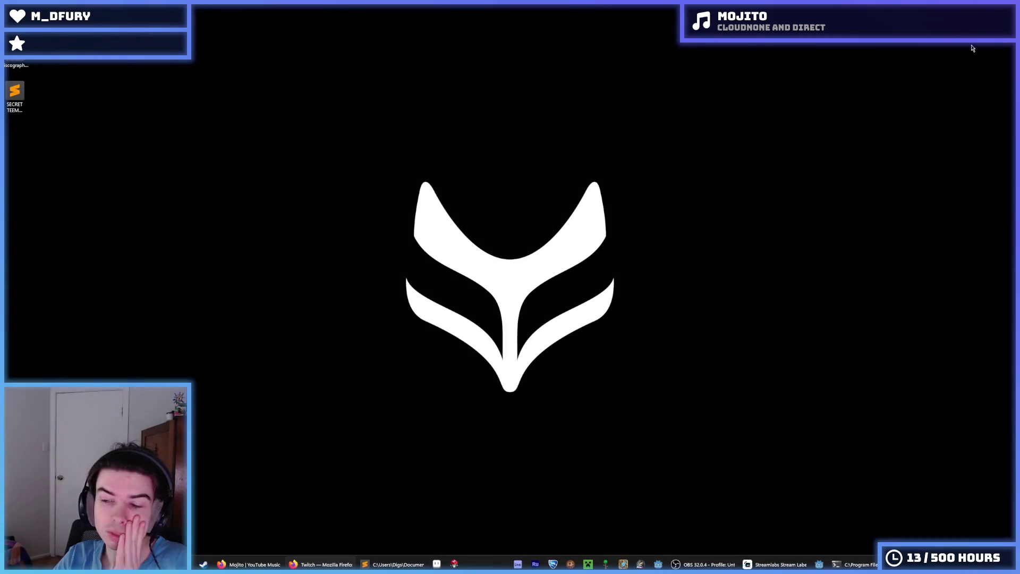
left_click(393, 564)
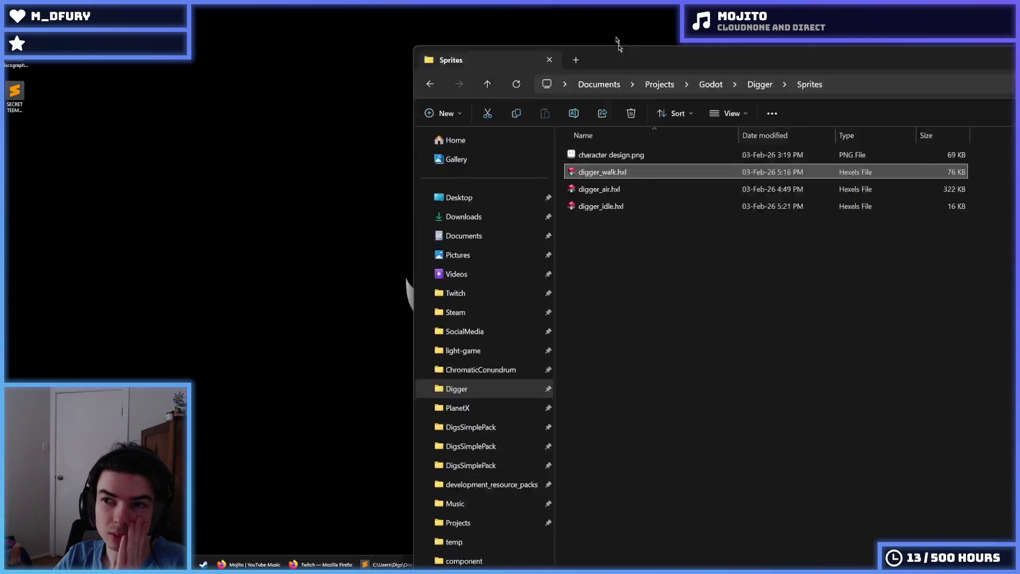
left_click(40, 227)
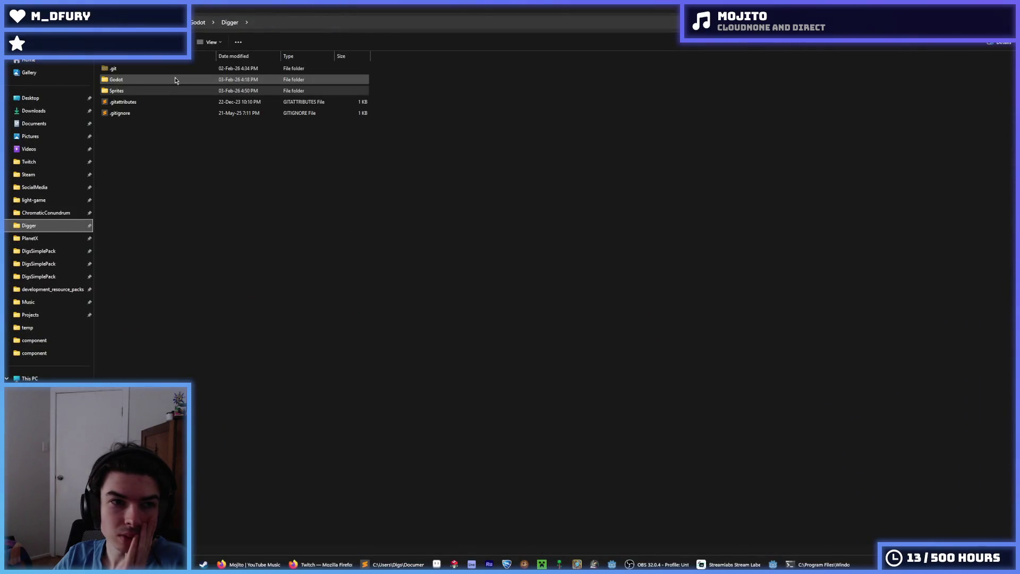
left_click(286, 23)
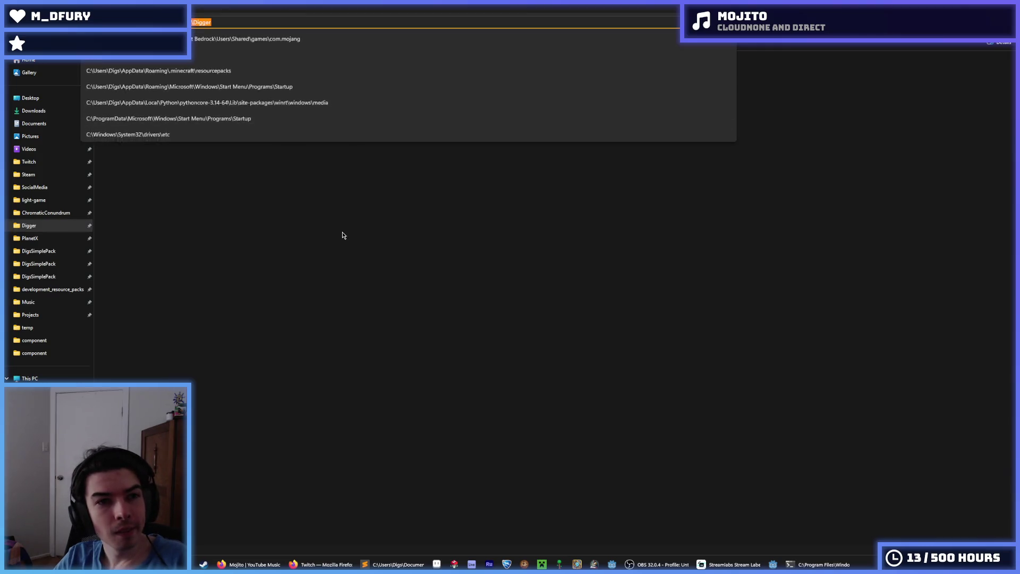
left_click(343, 233)
- Open Command Prompt and cd into the pasted Digger folder path
key("super")
type("cmd")
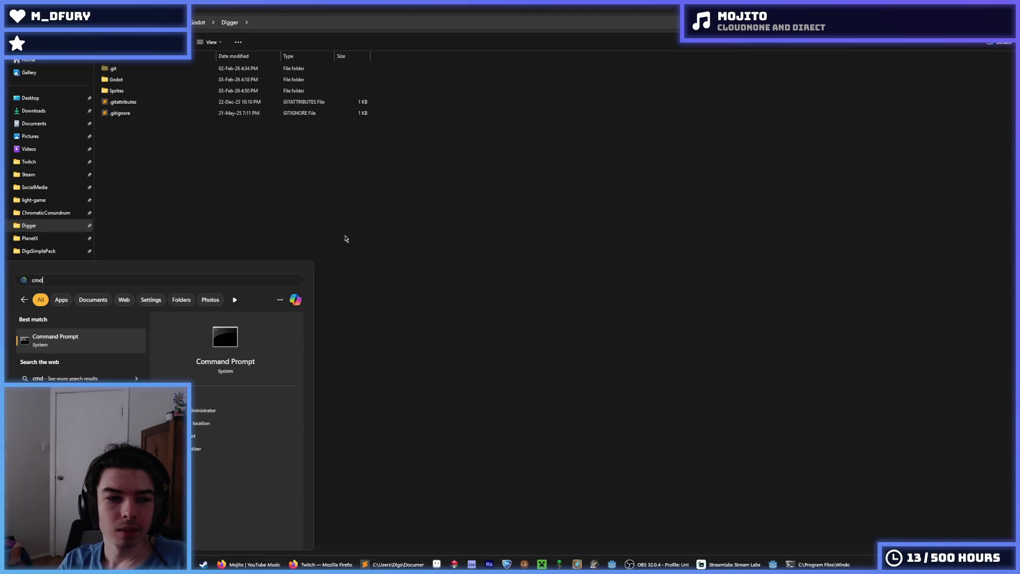
key("Return")
type("cd")
type("C:\\Users\\Digs\\Documents\\Projects\\Godot\\Digger")
key("Return")
type("git status")
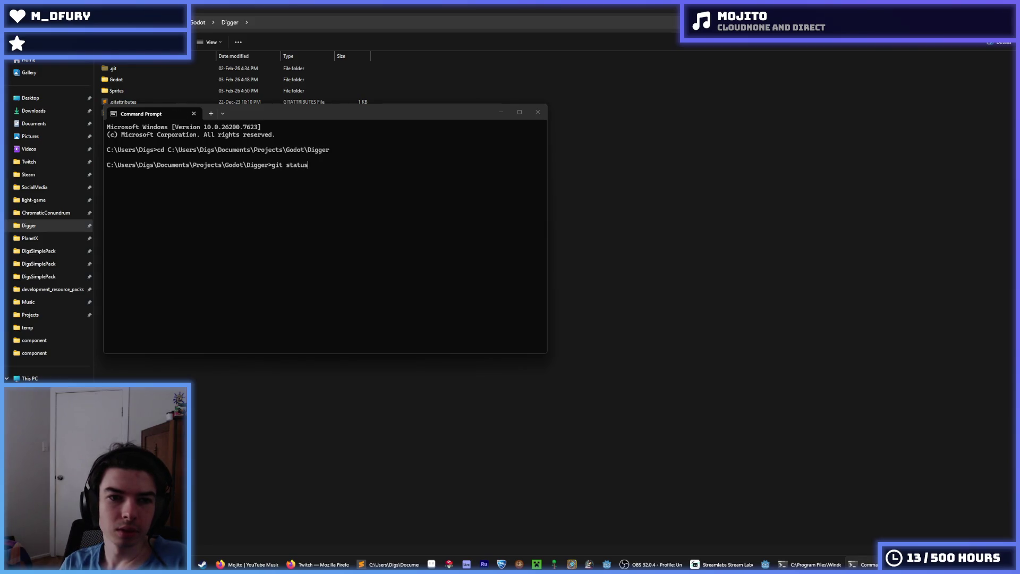
- Check the repository with git status and stage every change with git add *
key("Return")
type("g")
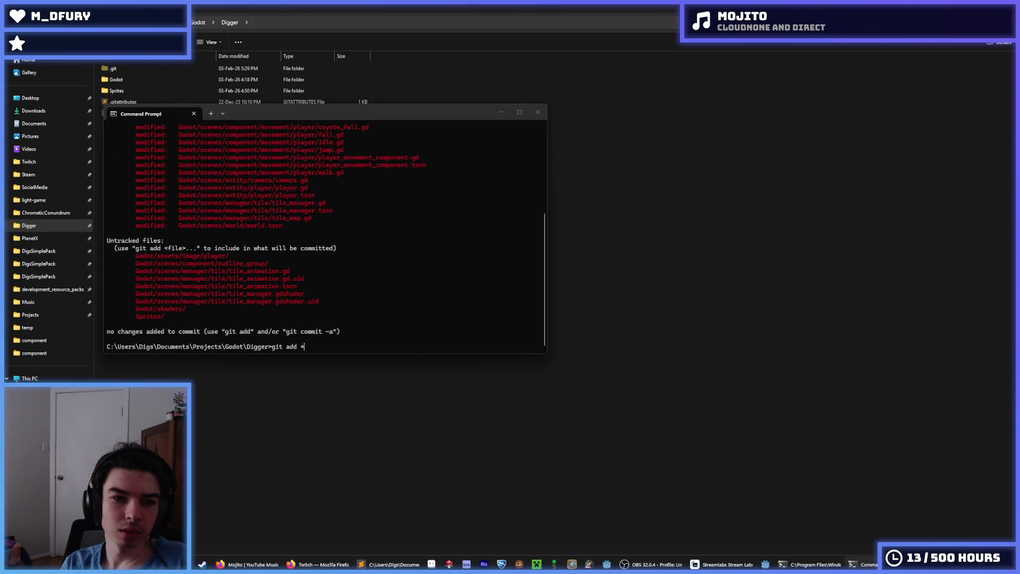
scroll(269, 213, "up", 5)
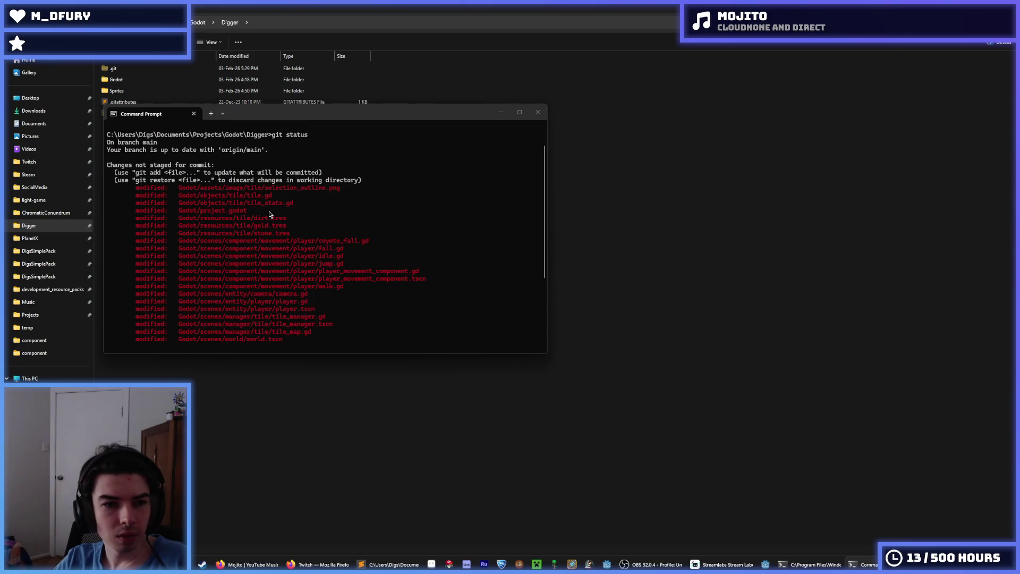
scroll(269, 211, "down", 5)
scroll(268, 212, "up", 3)
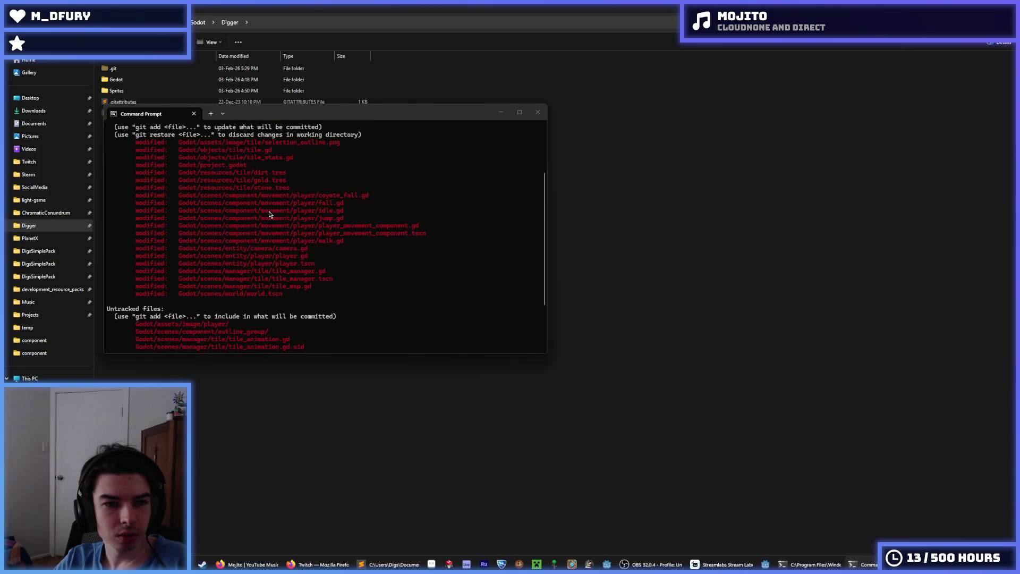
scroll(269, 212, "down", 3)
key("Return")
- Commit as "Added player animations", git push to the remote, and close Command Prompt
type("git push")
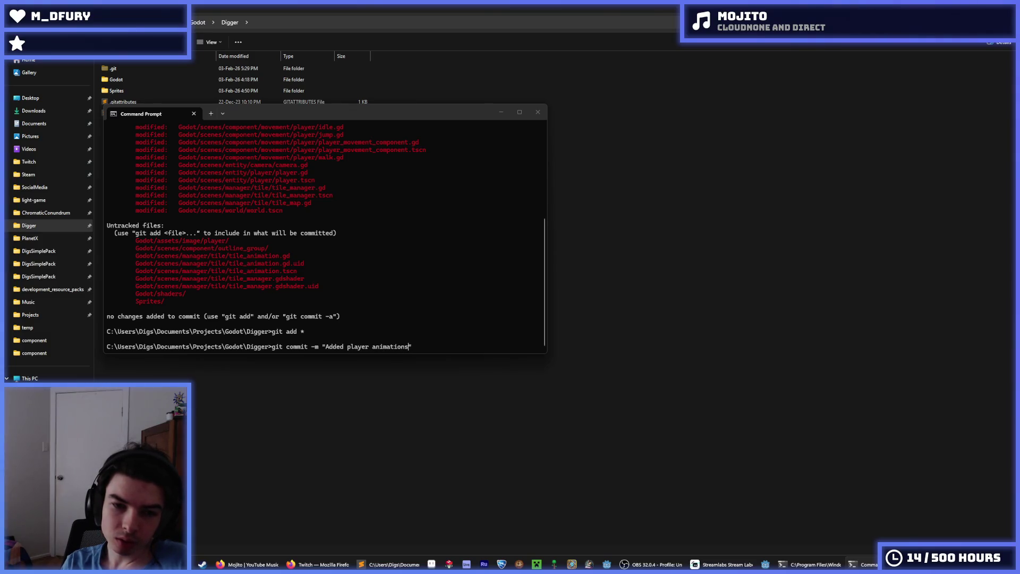
key("Return")
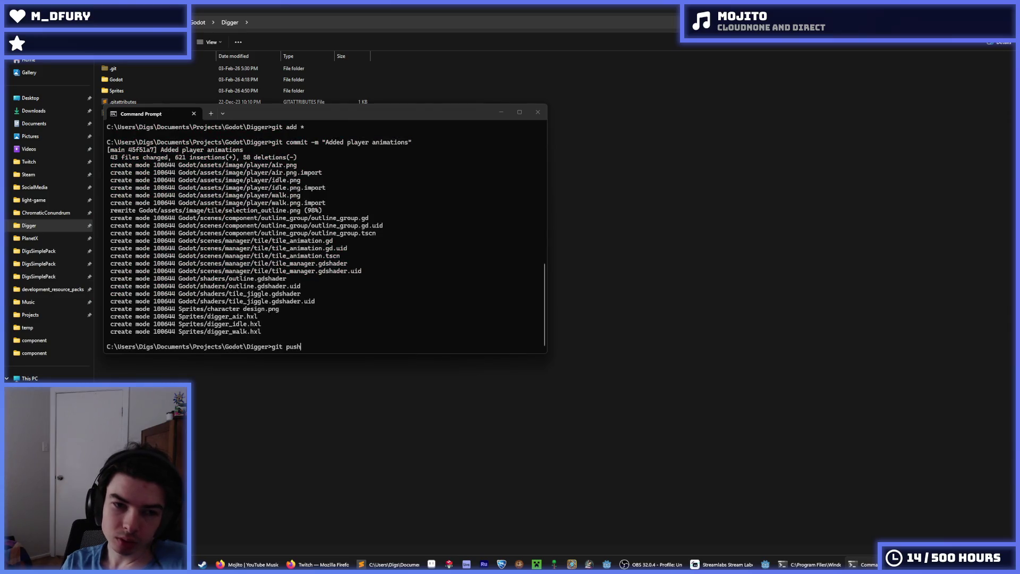
key("Return")
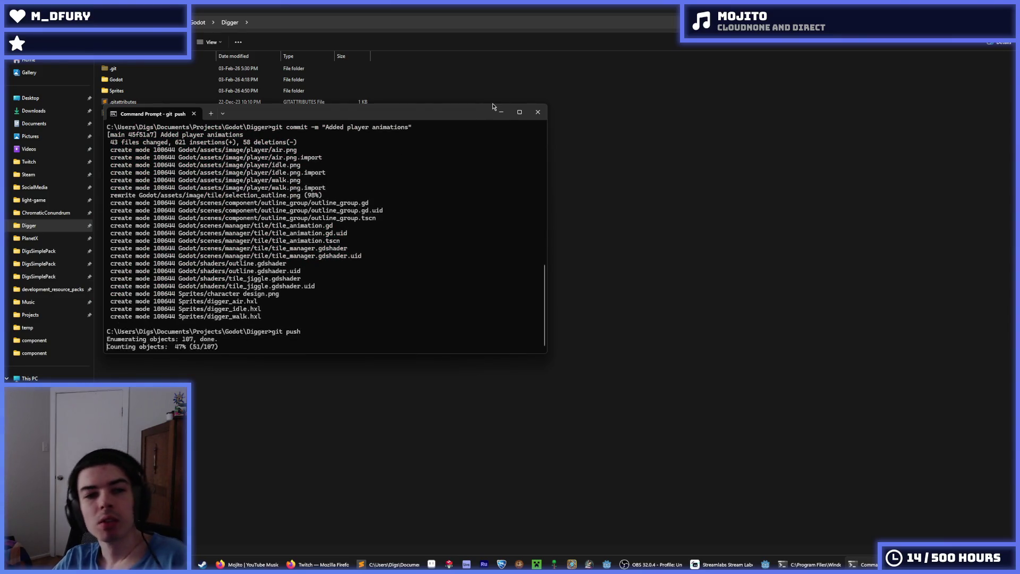
left_click(535, 117)
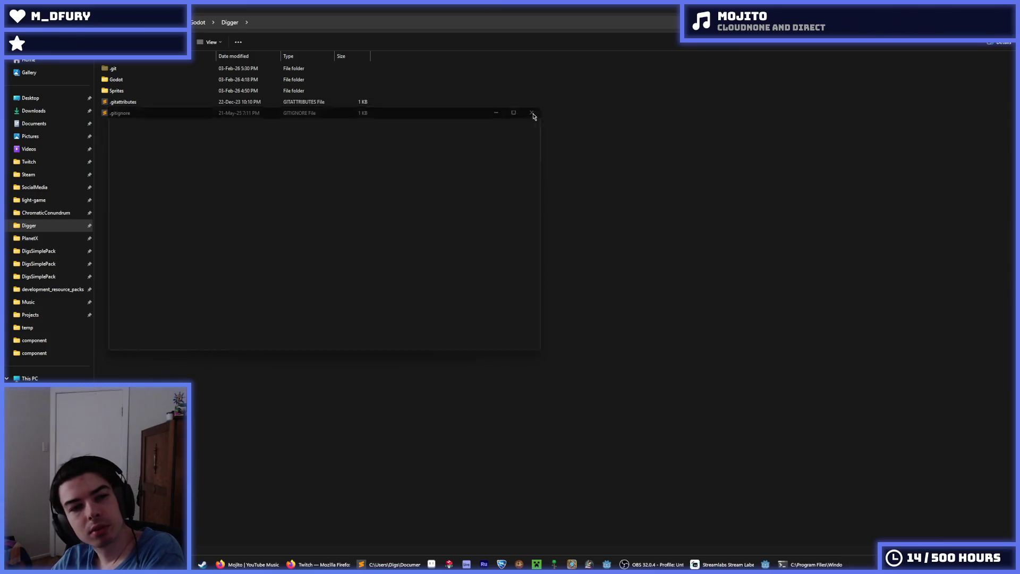
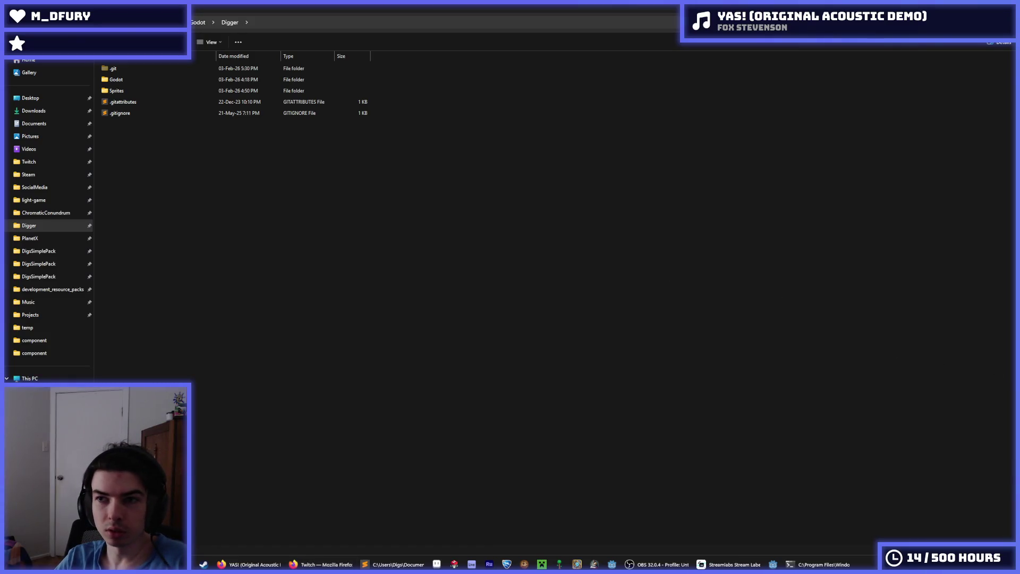
- Close the Digger folder window and open the Digger project from Godot's Project Manager
key("super+d")
left_click(726, 565)
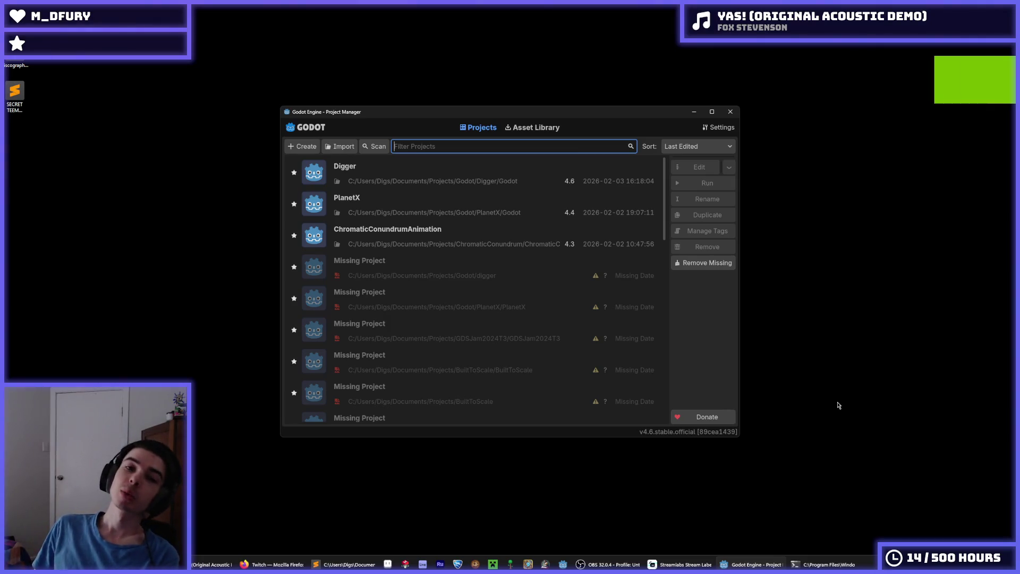
double_click(536, 172)
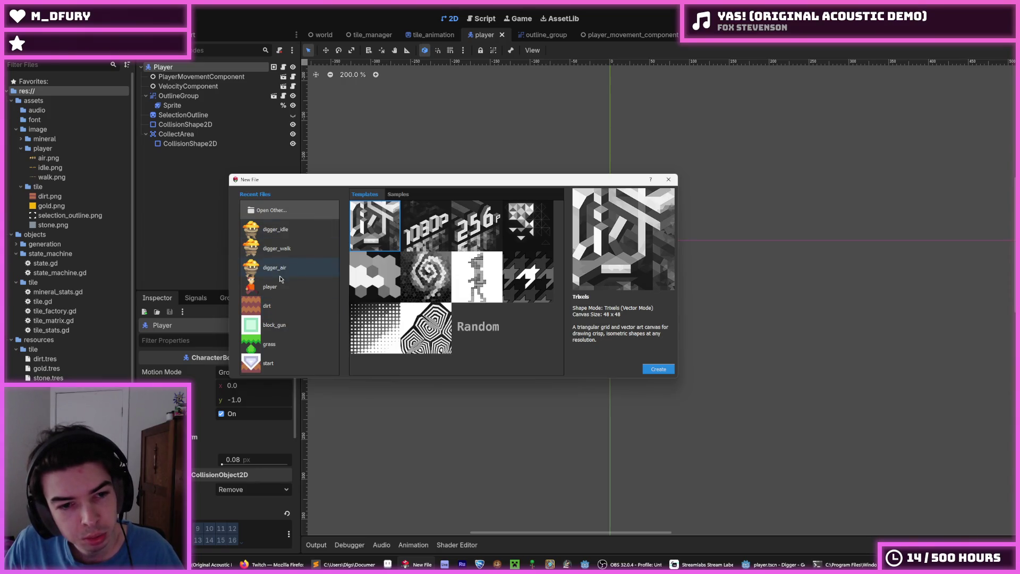
- Open the dirt sprite from Hexels' recent files as the starting point
double_click(277, 308)
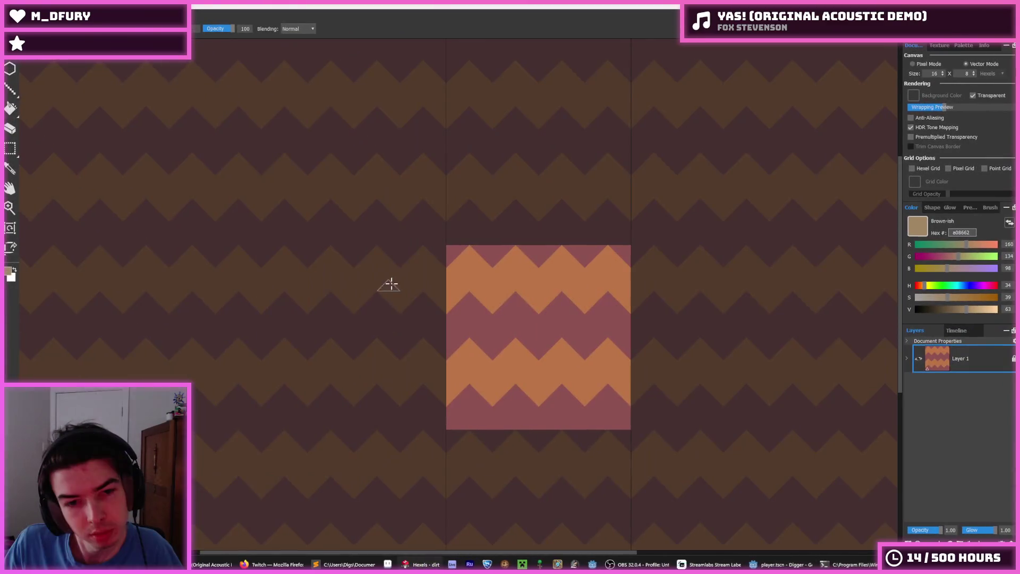
- Save the dirt tile as a copy named 'stone' in the Digger Sprites folder
scroll(538, 303, "down", 2)
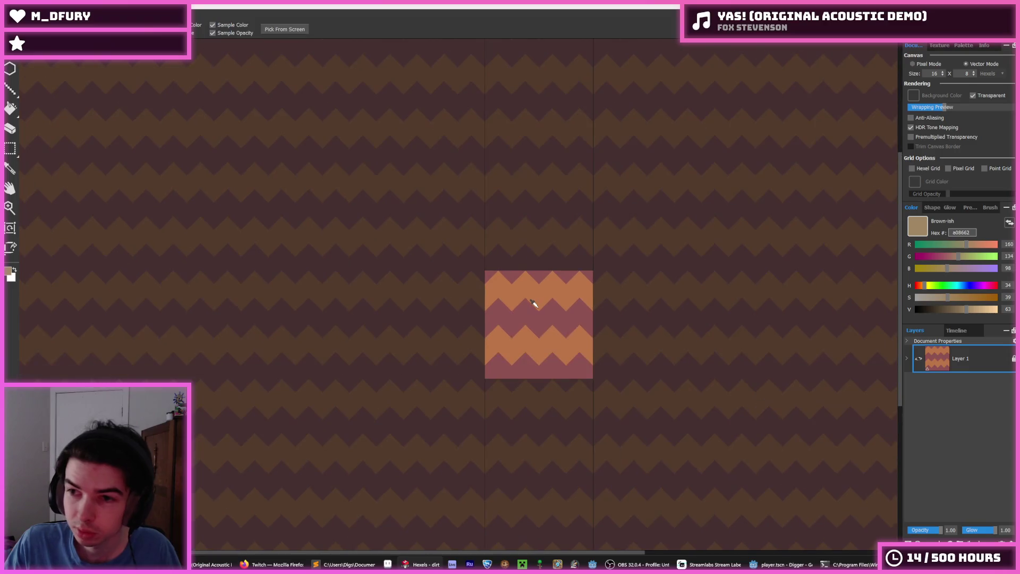
key("ctrl+shift+s")
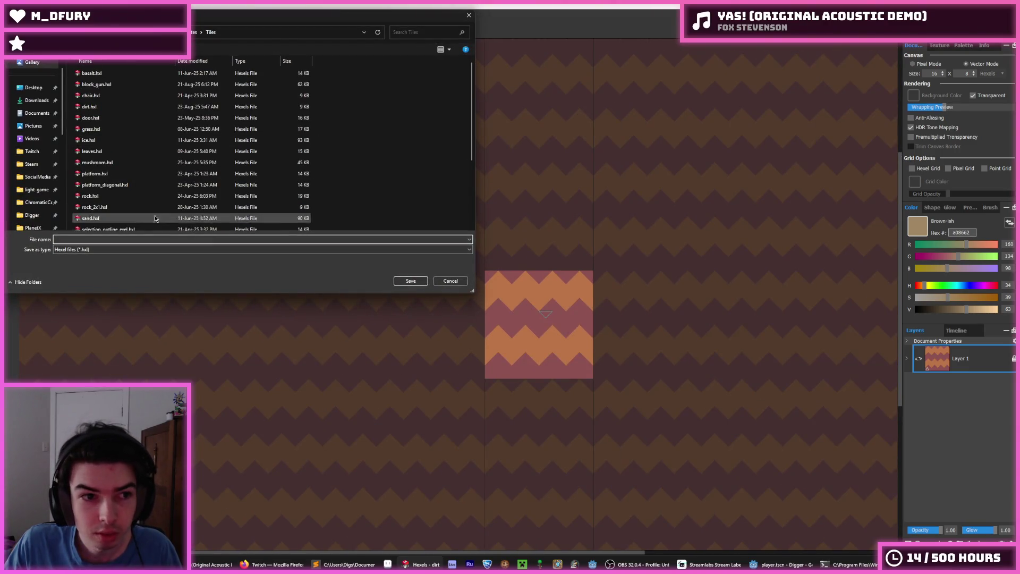
left_click(193, 33)
left_click(192, 33)
left_click(193, 32)
double_click(120, 97)
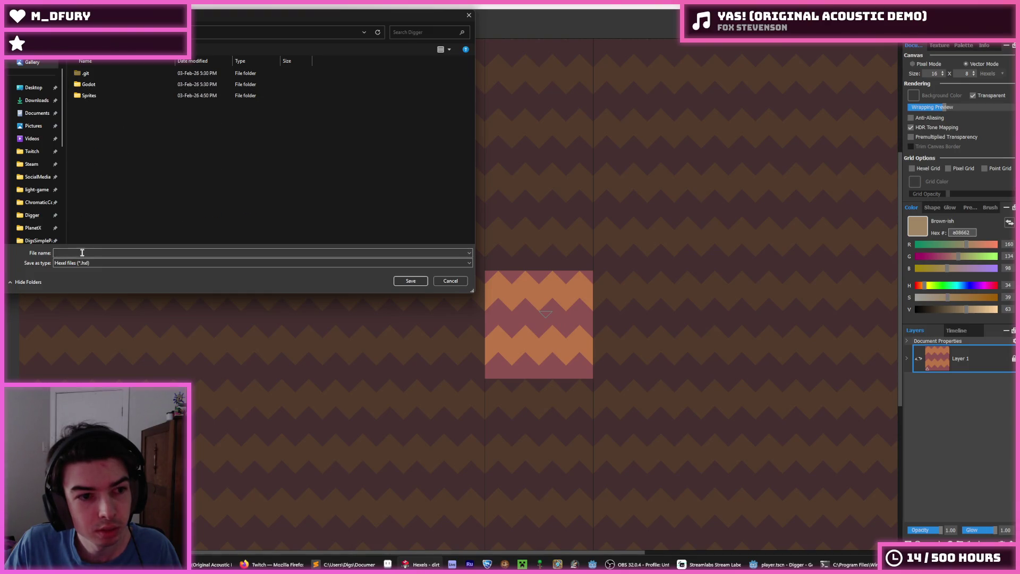
double_click(113, 95)
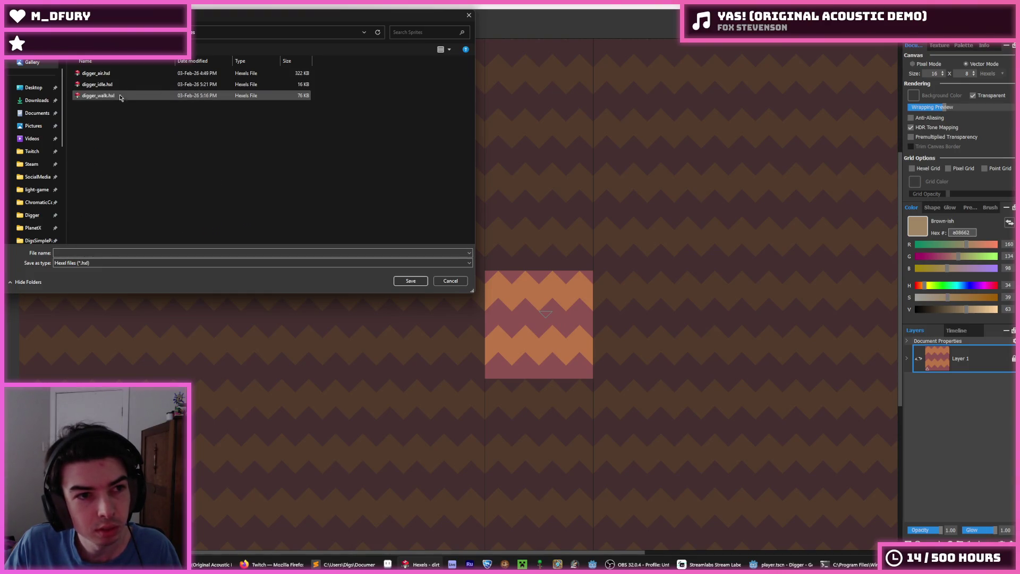
left_click(85, 252)
type("stone")
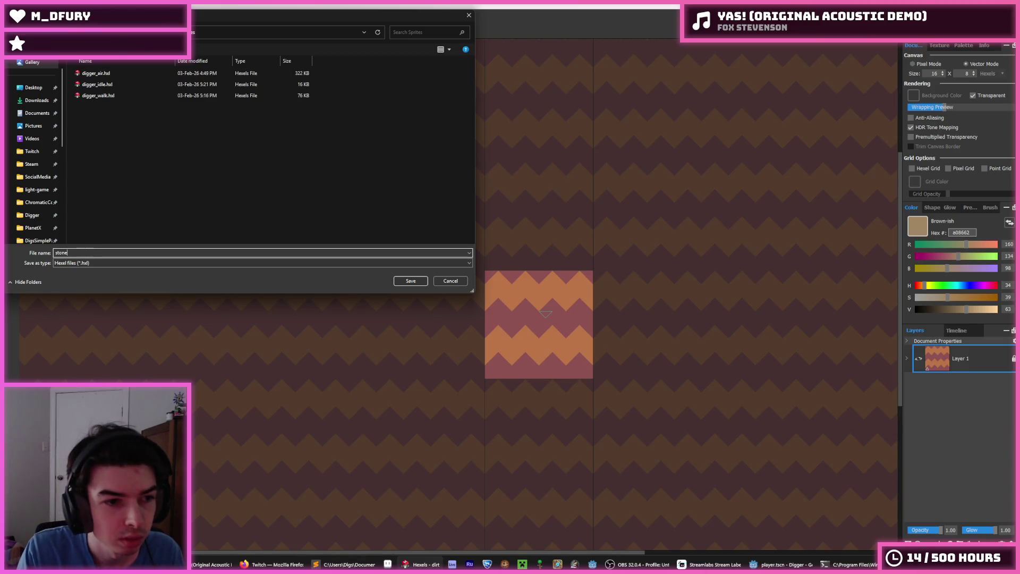
key("Return")
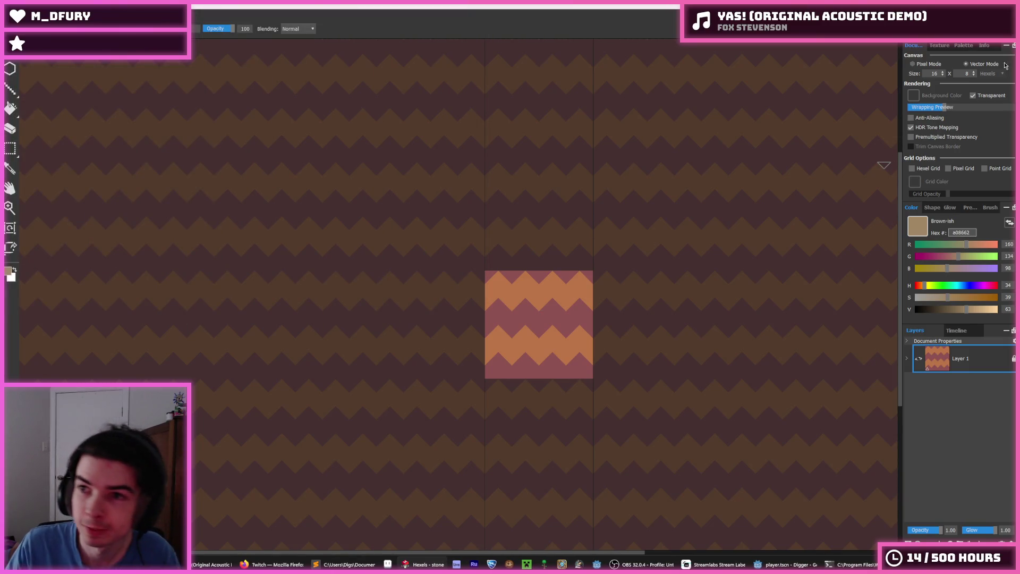
- Paint over the red zigzag pattern with the lavender swatch 6d758d
left_click(963, 47)
left_click(919, 102)
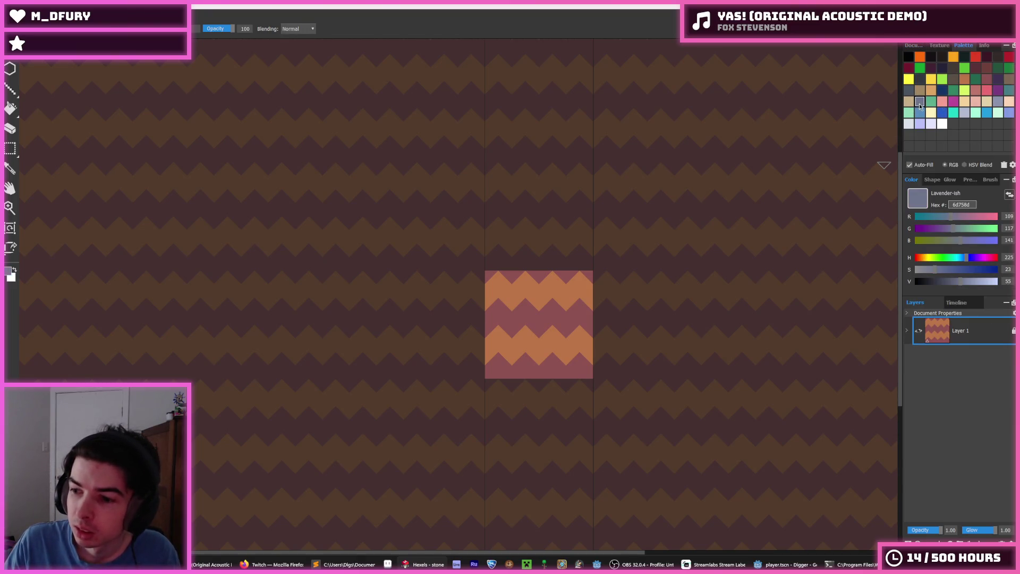
mouse_move(541, 337)
left_mouse_down()
mouse_move(451, 330)
mouse_move(527, 290)
mouse_move(505, 319)
mouse_move(570, 296)
mouse_move(453, 355)
mouse_move(613, 379)
left_mouse_up()
left_click(531, 363)
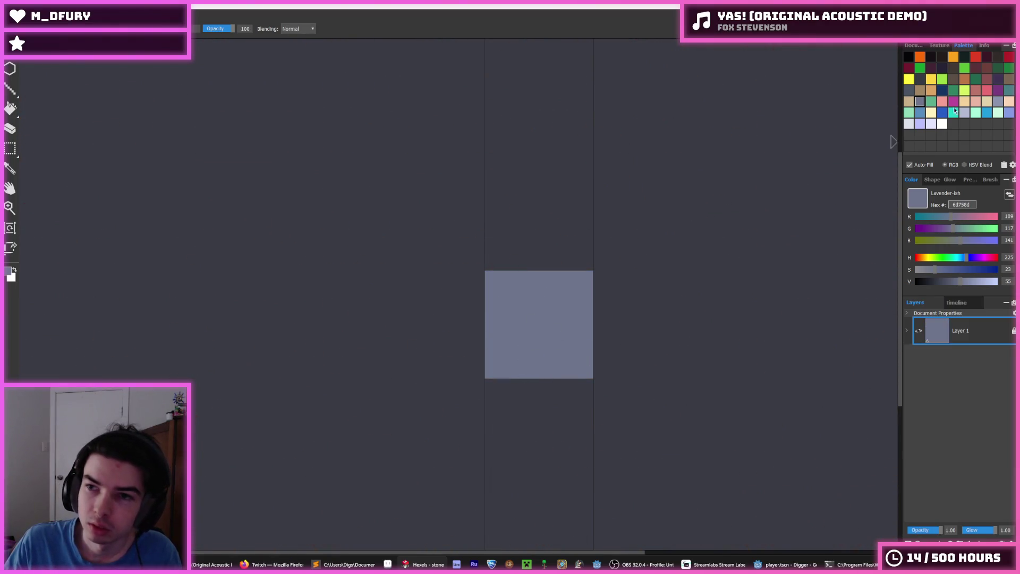
- Resize the canvas to 32 x 16 and bucket-fill the whole tile lavender
left_click(925, 48)
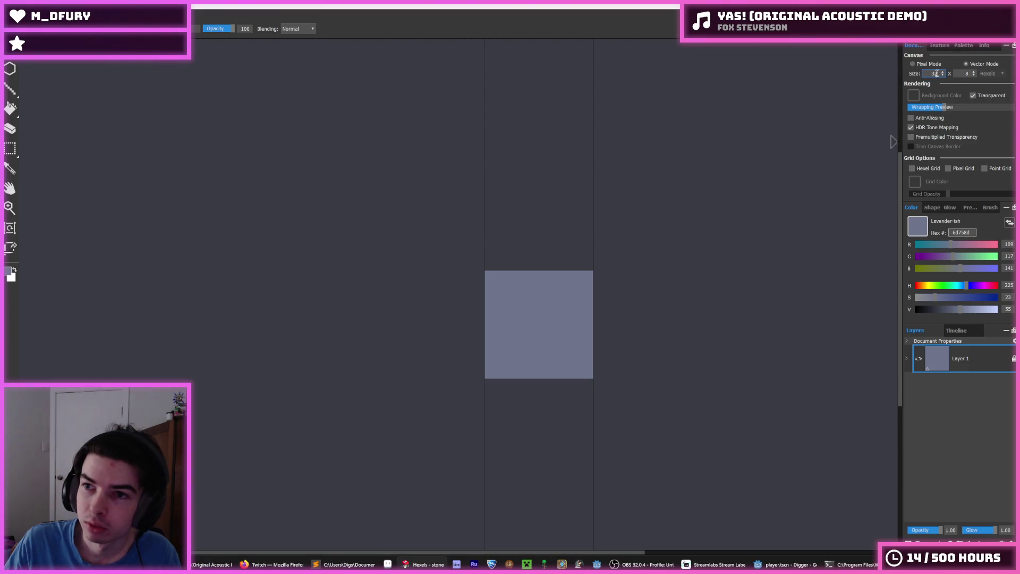
left_click(966, 73)
type("16")
key("Return")
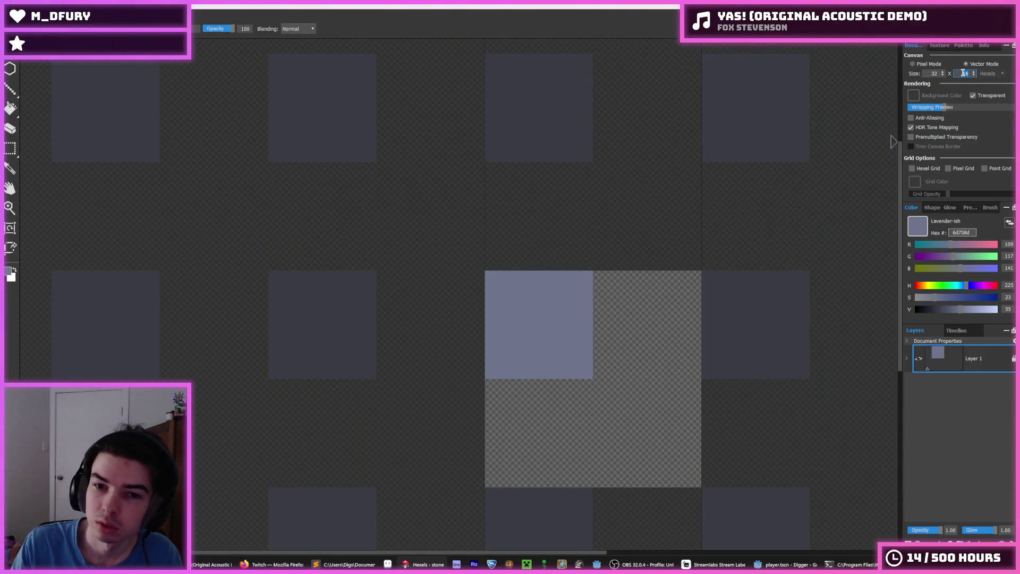
key("f")
left_click(625, 351)
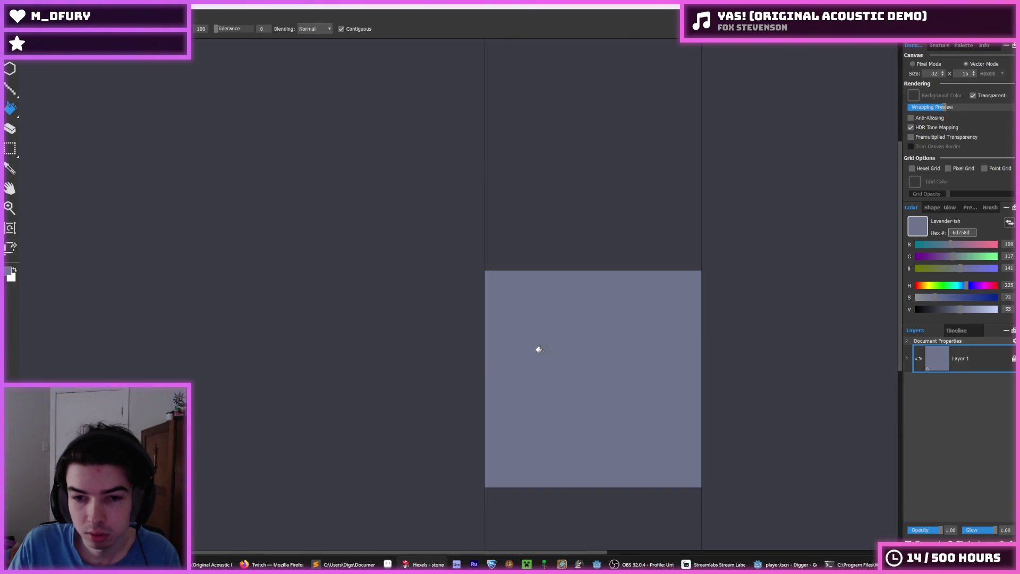
- Paint the first pale brick in light lavender b3b9d1
left_click(963, 46)
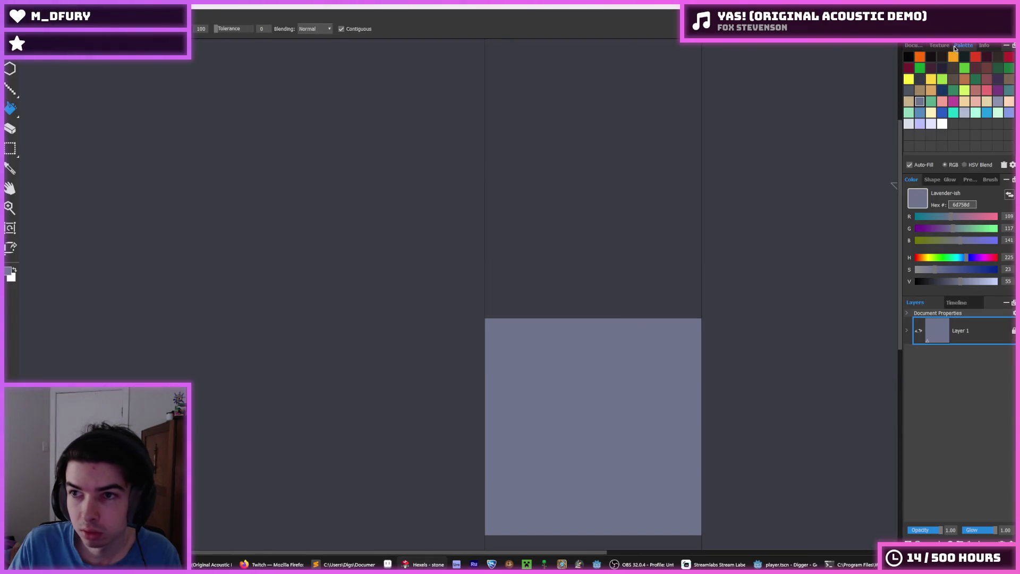
left_click(964, 112)
key("b")
mouse_move(518, 352)
left_mouse_down()
mouse_move(516, 360)
mouse_move(541, 352)
left_mouse_up()
- Paint a second pale brick below-right of the first and extend its top edge
mouse_move(564, 387)
left_mouse_down()
mouse_move(578, 380)
mouse_move(593, 392)
mouse_move(594, 379)
left_mouse_up()
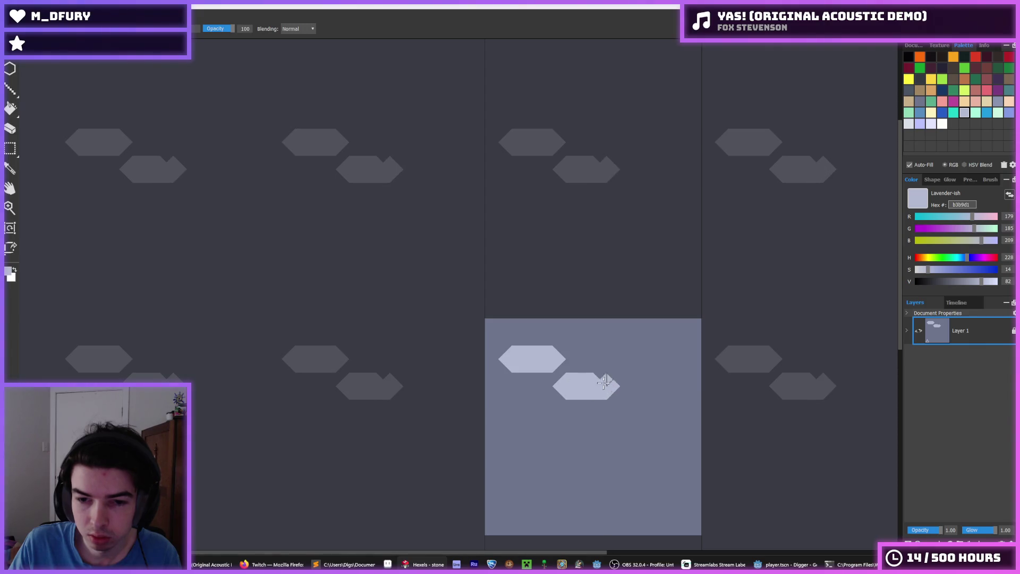
key("i")
scroll(629, 409, "up", 2)
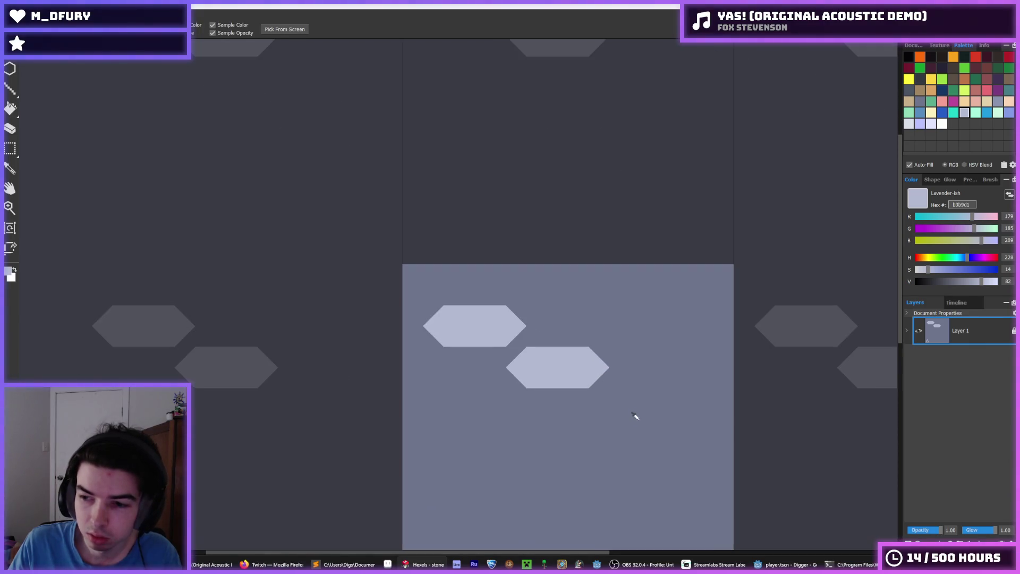
key("b")
mouse_move(537, 351)
left_mouse_down()
mouse_move(554, 332)
mouse_move(529, 343)
mouse_move(520, 385)
mouse_move(439, 364)
mouse_move(486, 363)
mouse_move(455, 382)
left_mouse_up()
- Trim the bumps and zigzag between the bricks with the darker base colour
left_click(542, 335, "alt")
left_click(519, 354, "alt")
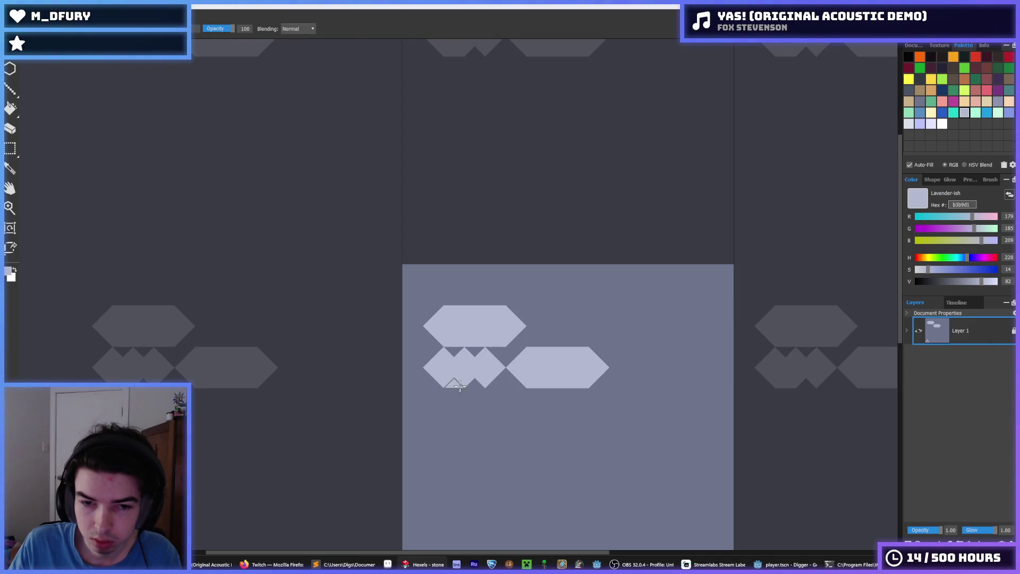
left_click(454, 393, "alt")
mouse_move(488, 354)
left_mouse_down()
mouse_move(435, 356)
mouse_move(492, 366)
mouse_move(473, 387)
mouse_move(494, 364)
mouse_move(433, 362)
left_mouse_up()
left_click(494, 369, "alt")
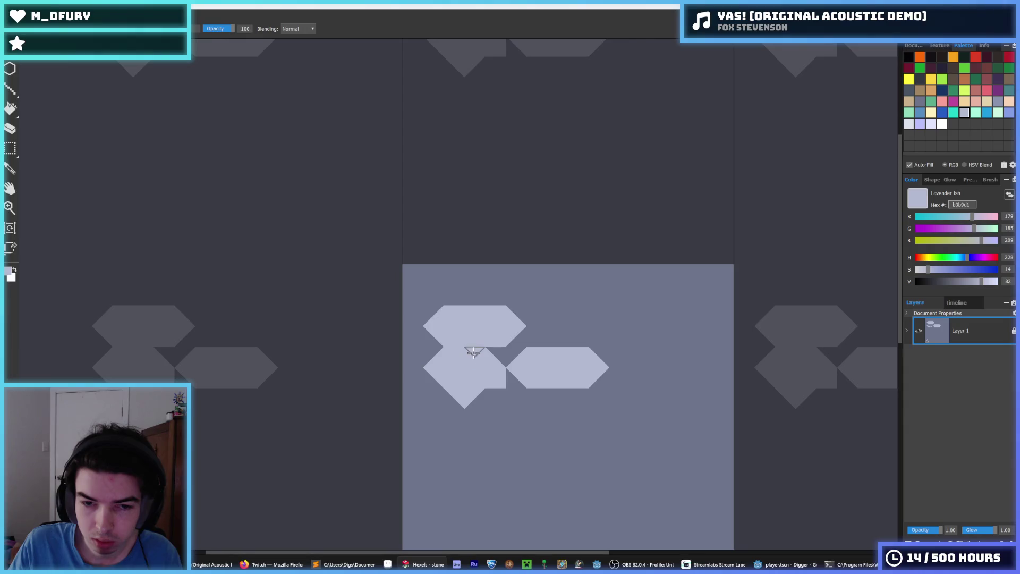
left_click(530, 337, "alt")
mouse_move(530, 337)
left_mouse_down()
mouse_move(441, 330)
mouse_move(442, 315)
mouse_move(526, 334)
mouse_move(468, 323)
left_mouse_up()
left_click(481, 321, "alt")
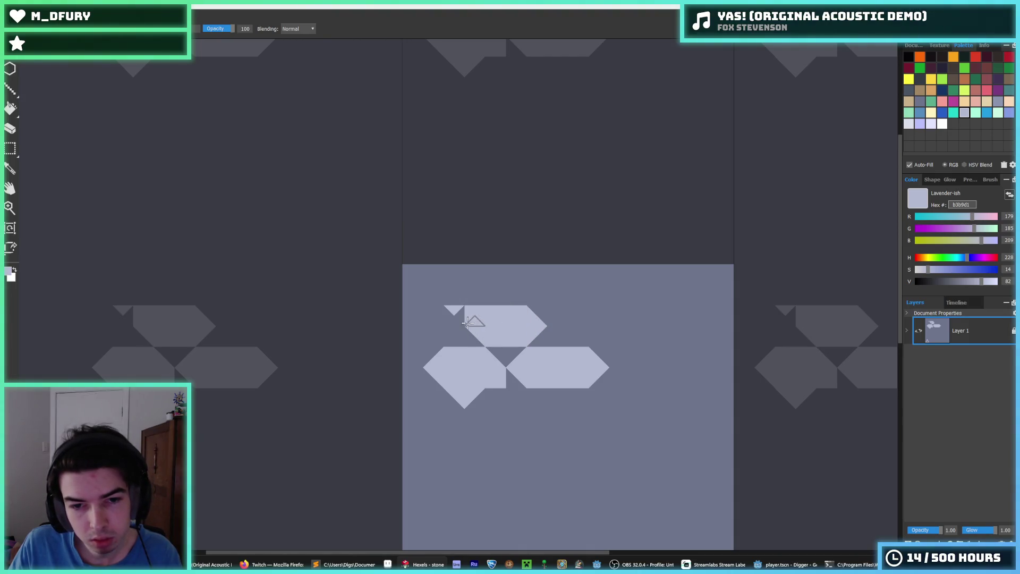
- Remove stray triangles and tails, then add a pale brick right of the top one
left_click(457, 318, "alt")
left_click(452, 308)
left_click_drag(499, 388, 448, 392)
left_click(599, 332, "alt")
left_click(600, 360)
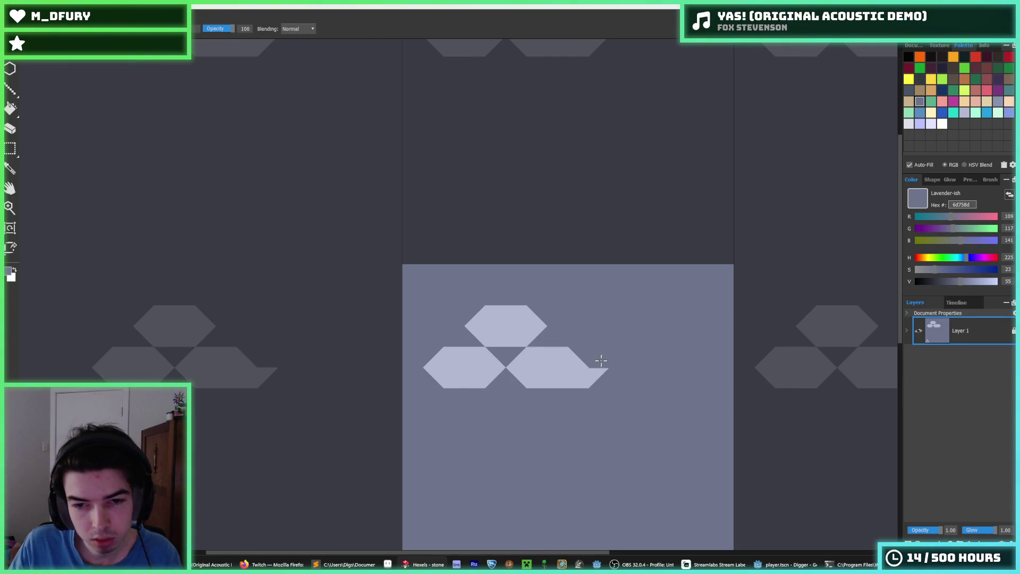
left_click_drag(601, 360, 587, 387)
left_click(546, 365, "alt")
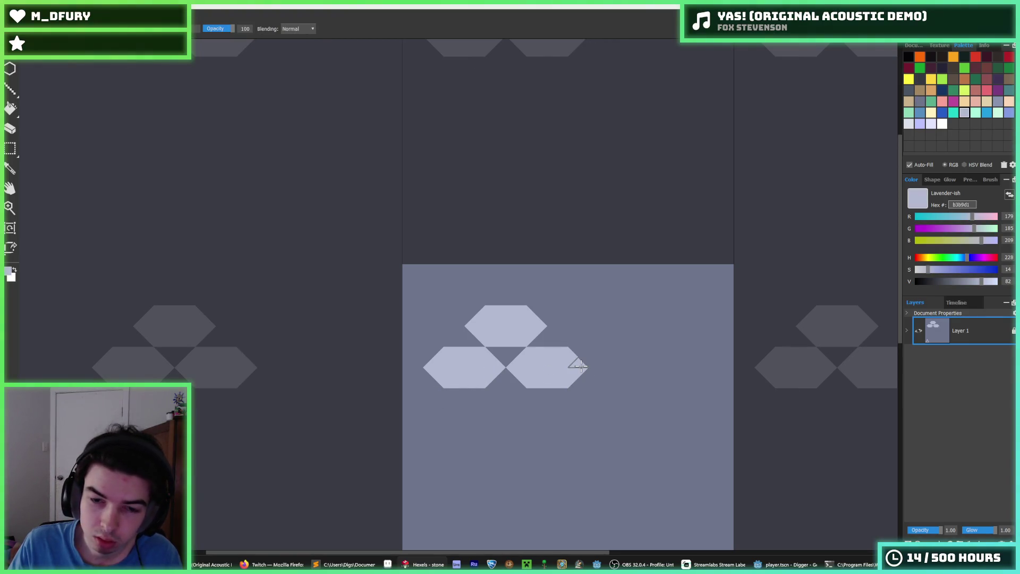
mouse_move(562, 333)
left_mouse_down()
mouse_move(584, 339)
mouse_move(597, 332)
mouse_move(575, 324)
mouse_move(594, 321)
mouse_move(577, 353)
mouse_move(599, 369)
mouse_move(612, 358)
mouse_move(597, 334)
mouse_move(603, 314)
mouse_move(625, 359)
left_mouse_up()
- Shift the whole brick pattern three cells right and one up, wrapping around the tile
key("ctrl+a")
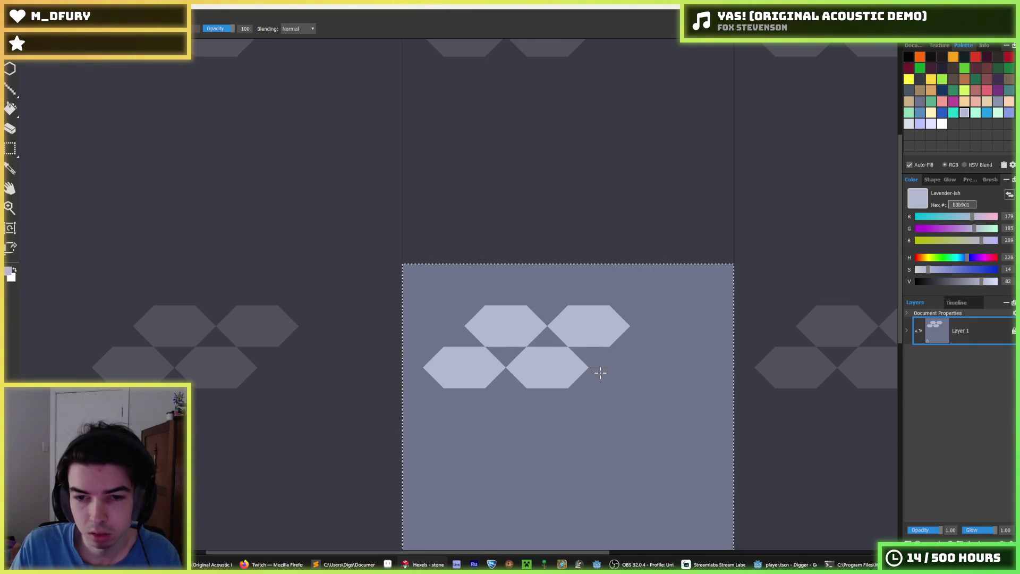
key("Right")
key("Right")
key("Right")
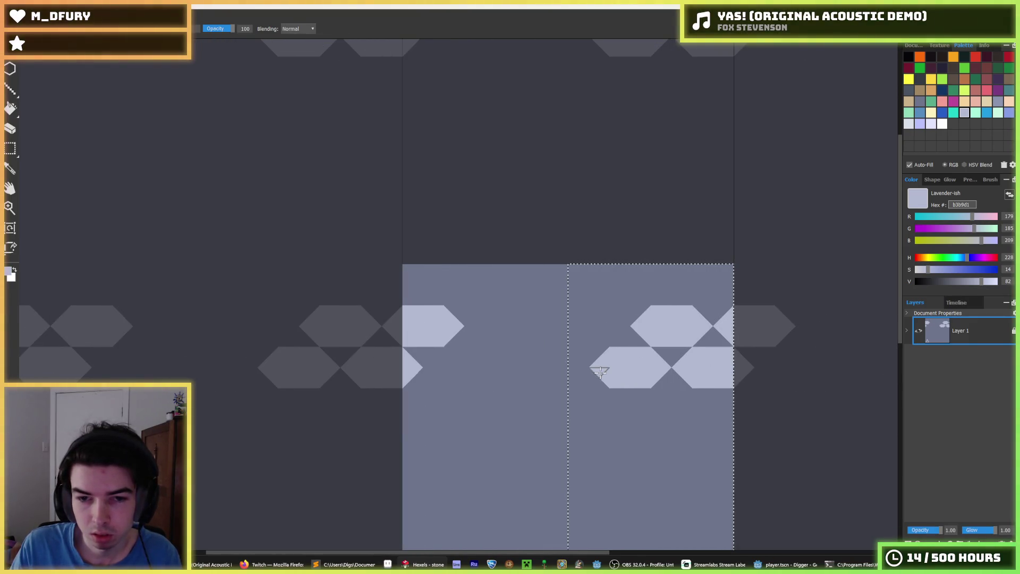
key("Right")
key("Right")
key("Right")
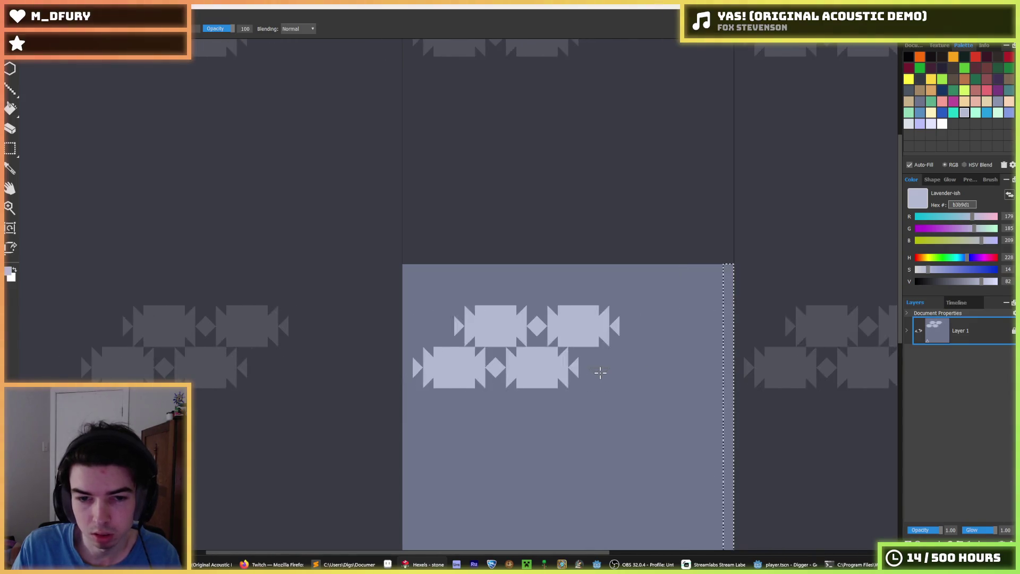
key("Right")
key("Up")
key("Up")
key("Up")
key("ctrl+d")
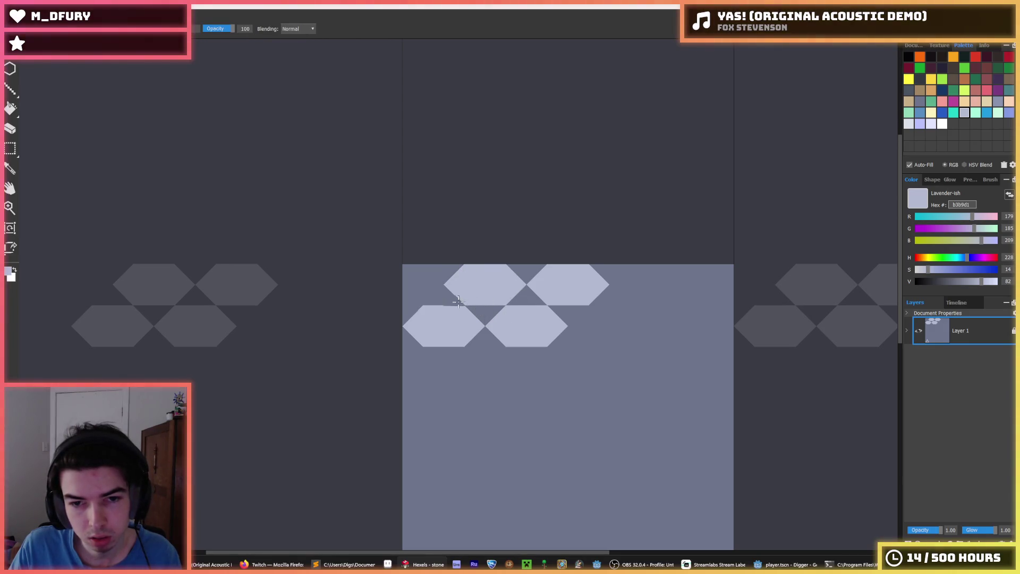
- Complete the wrapped left-edge brick and the rest of the top brick row
mouse_move(427, 280)
left_mouse_down()
mouse_move(412, 295)
mouse_move(416, 276)
mouse_move(391, 280)
mouse_move(381, 291)
mouse_move(392, 295)
mouse_move(383, 272)
mouse_move(374, 283)
left_mouse_up()
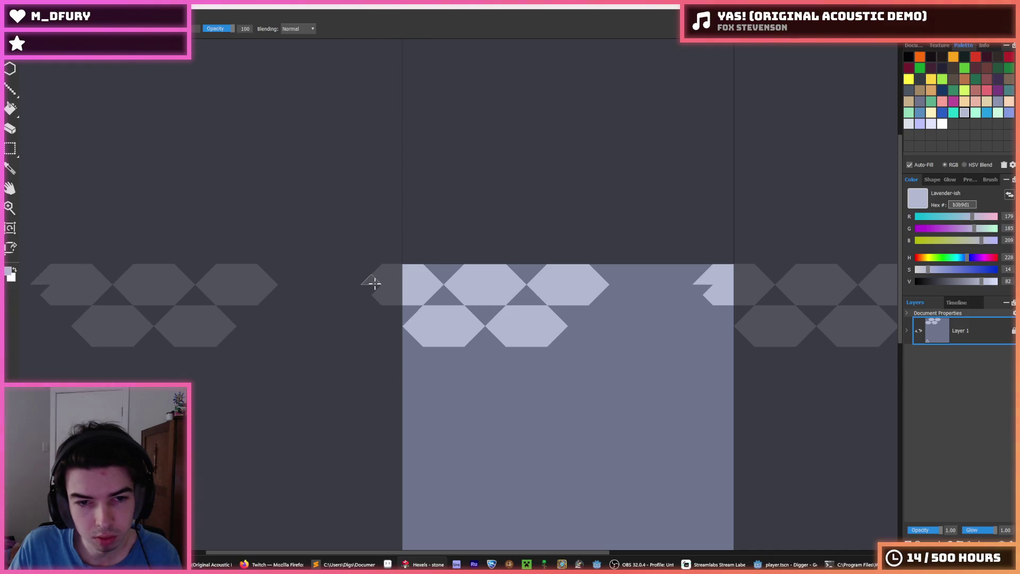
left_click(373, 290)
mouse_move(588, 320)
left_mouse_down()
mouse_move(597, 340)
mouse_move(616, 337)
mouse_move(604, 318)
mouse_move(638, 328)
left_mouse_up()
mouse_move(620, 287)
left_mouse_down()
mouse_move(674, 287)
mouse_move(634, 273)
mouse_move(618, 280)
mouse_move(666, 331)
mouse_move(701, 337)
mouse_move(723, 324)
mouse_move(683, 313)
mouse_move(681, 323)
left_mouse_up()
- Copy the band of pale bricks and paste it one band lower
key("m")
left_click_drag(403, 264, 735, 348)
key("ctrl+c")
key("ctrl+v")
key("Down")
key("Down")
key("Down")
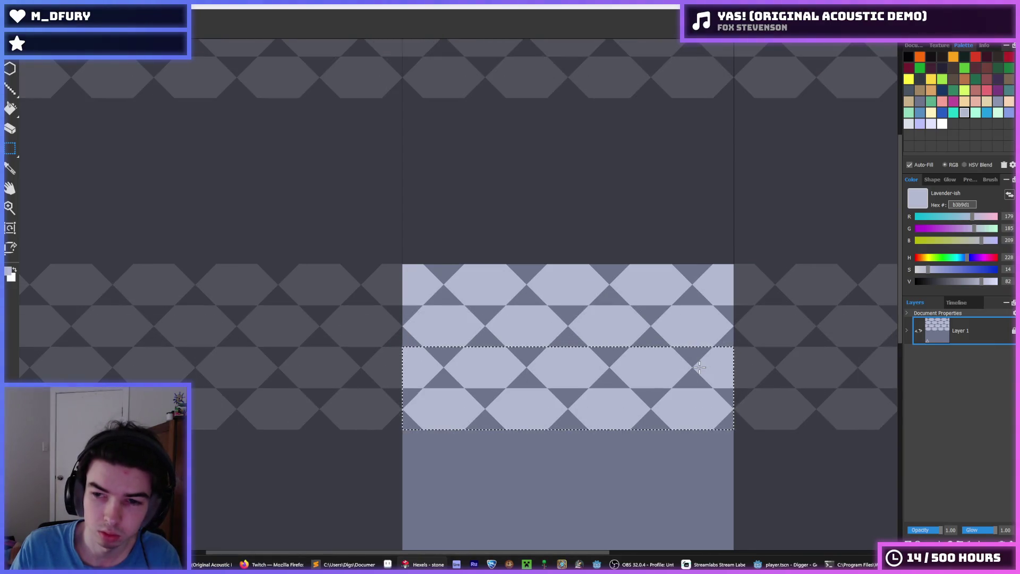
- Copy the whole brick block below the existing rows so bricks fill the tile
left_click(513, 272)
mouse_move(403, 264)
left_mouse_down()
mouse_move(604, 364)
mouse_move(751, 412)
left_mouse_up()
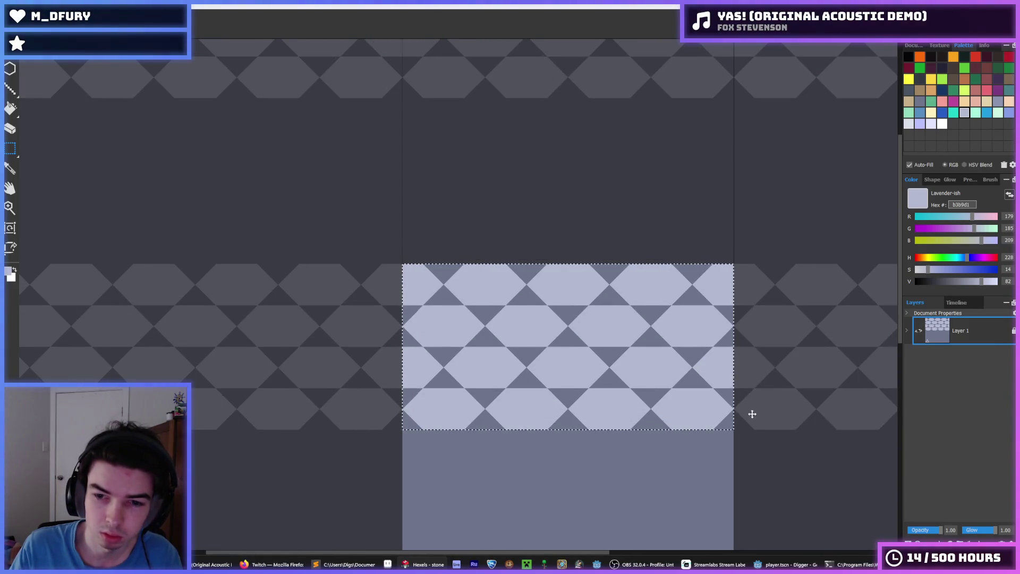
key("ctrl+c")
key("ctrl+v")
key("Down")
key("Down")
key("Down")
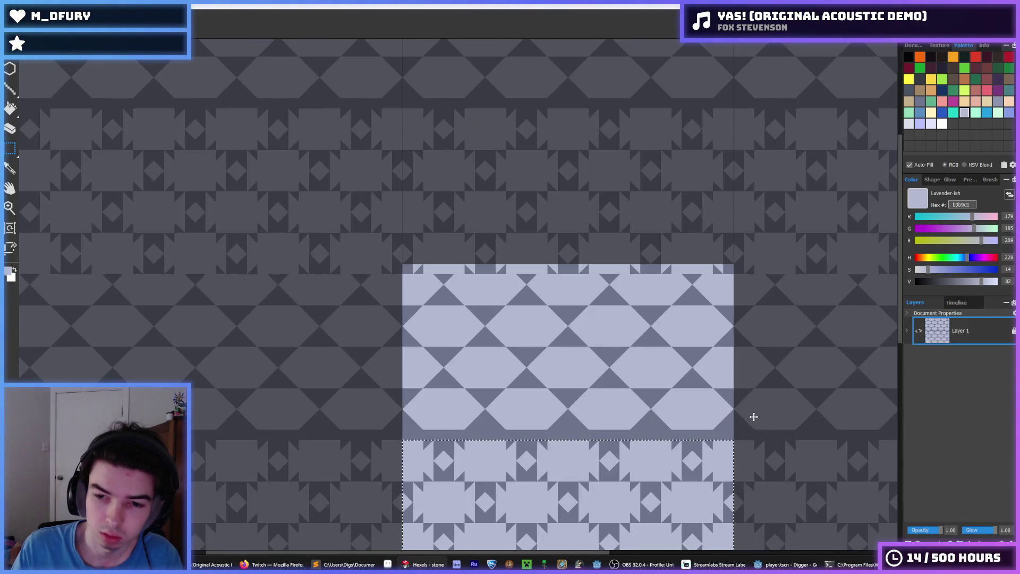
left_click(754, 416)
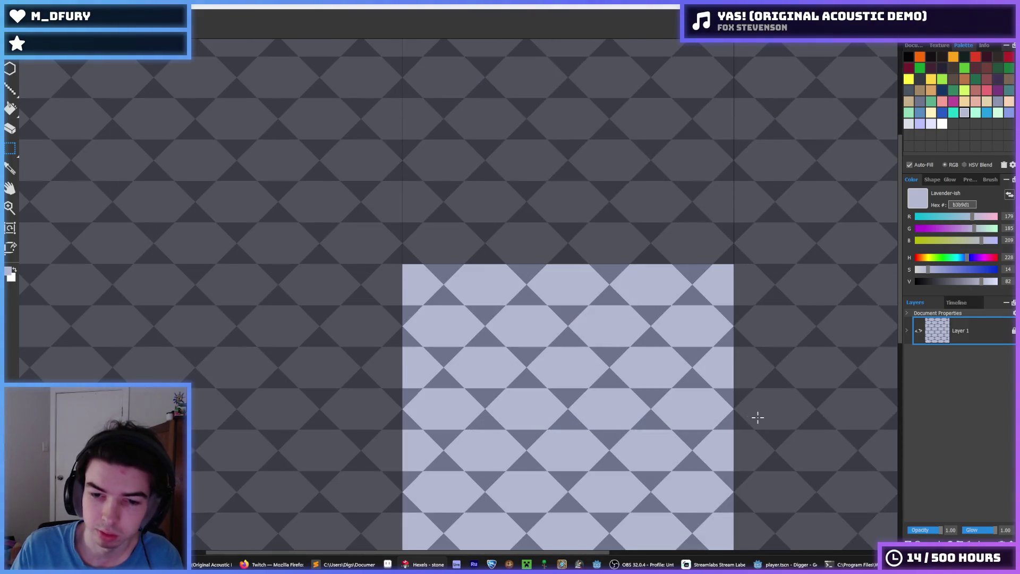
left_click_drag(619, 362, 604, 273)
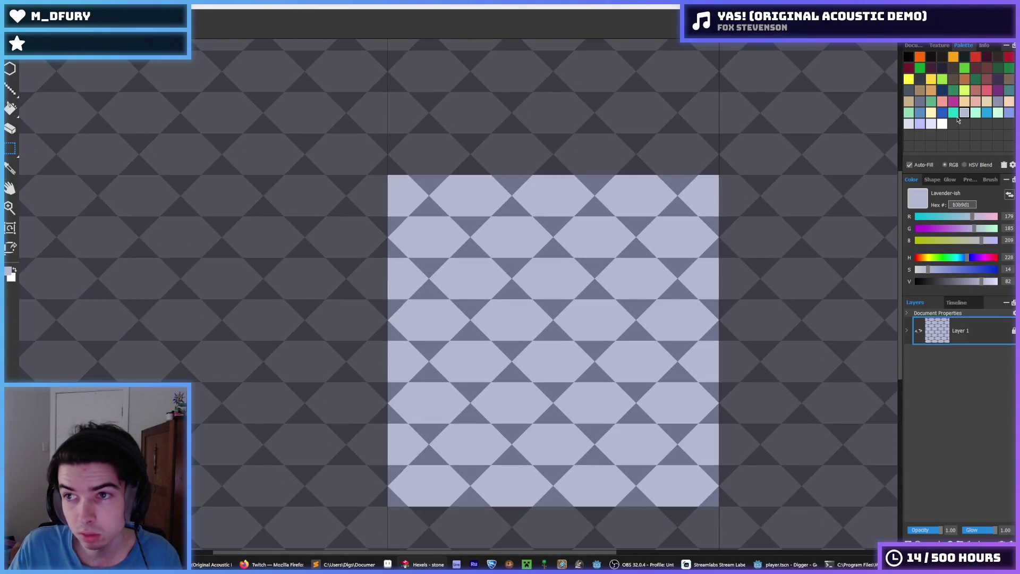
left_click(920, 103)
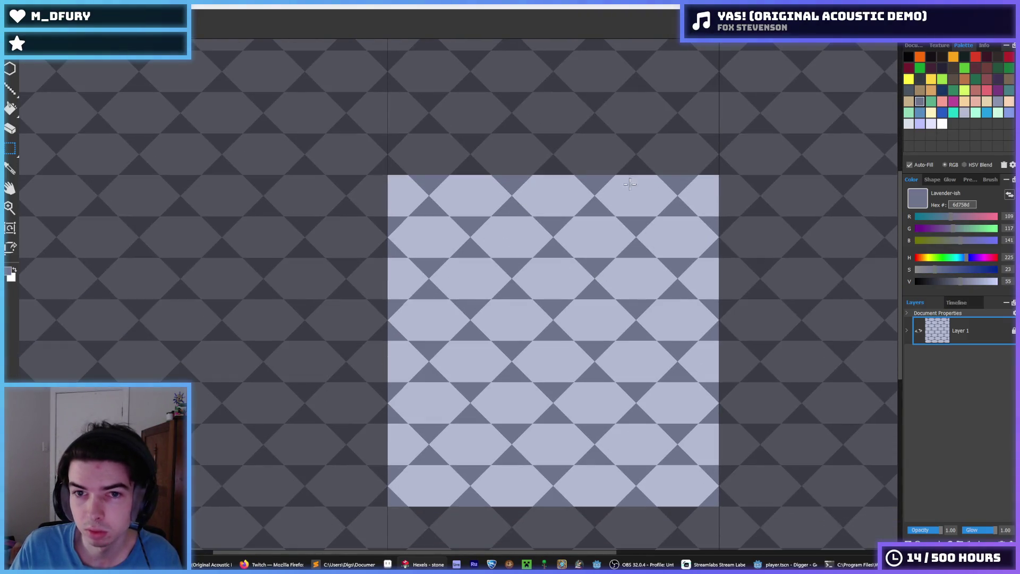
- Try flood-filling the dark triangles with mid lavender 8b93af, then undo it
key("g")
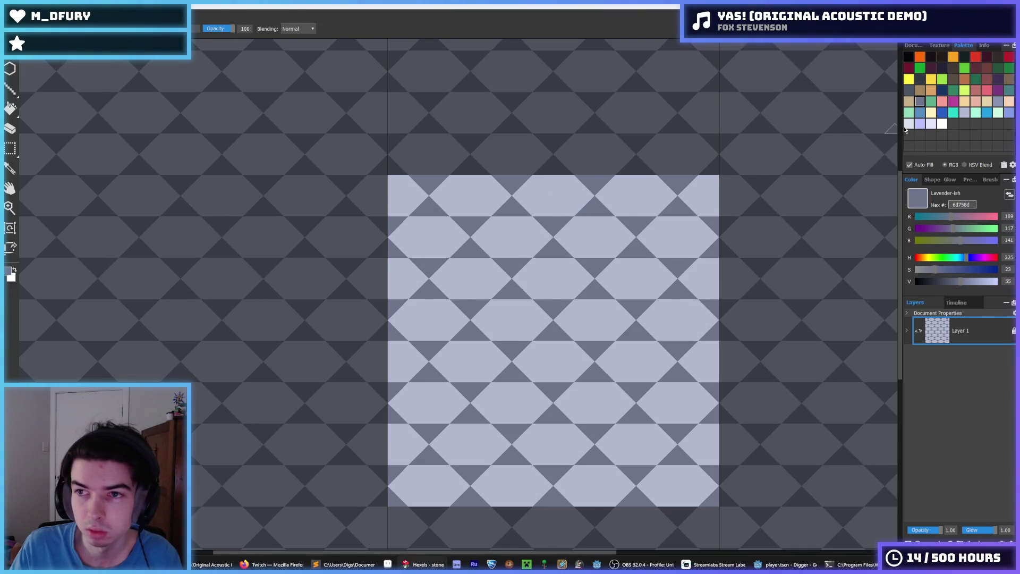
left_click(996, 104)
key("f")
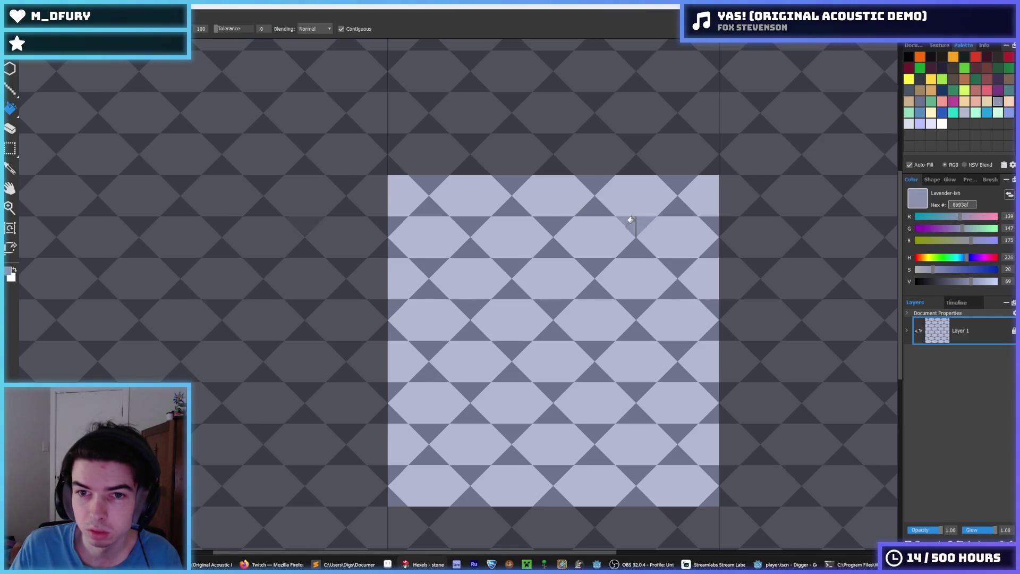
left_click(589, 208)
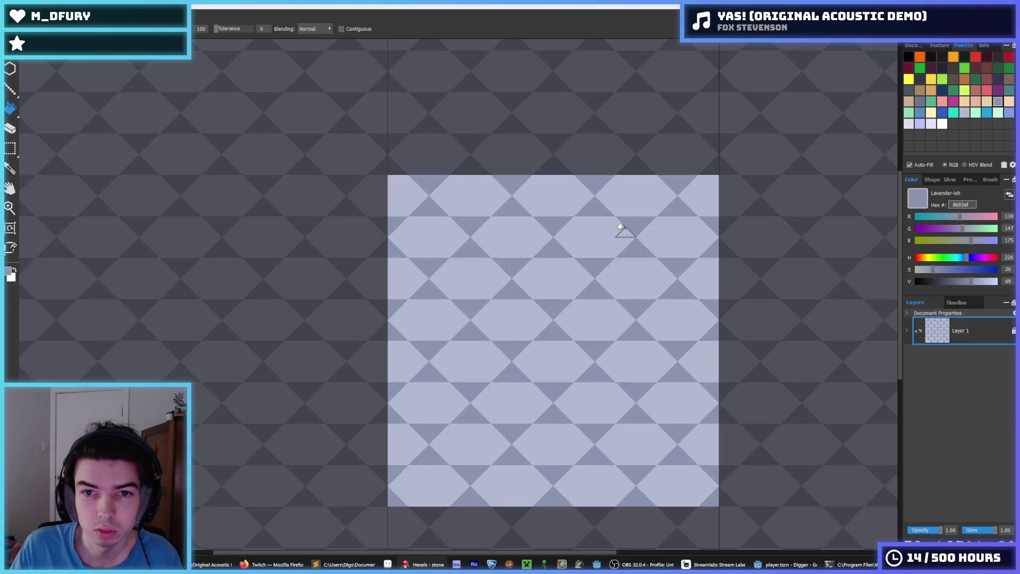
key("ctrl+z")
key("b")
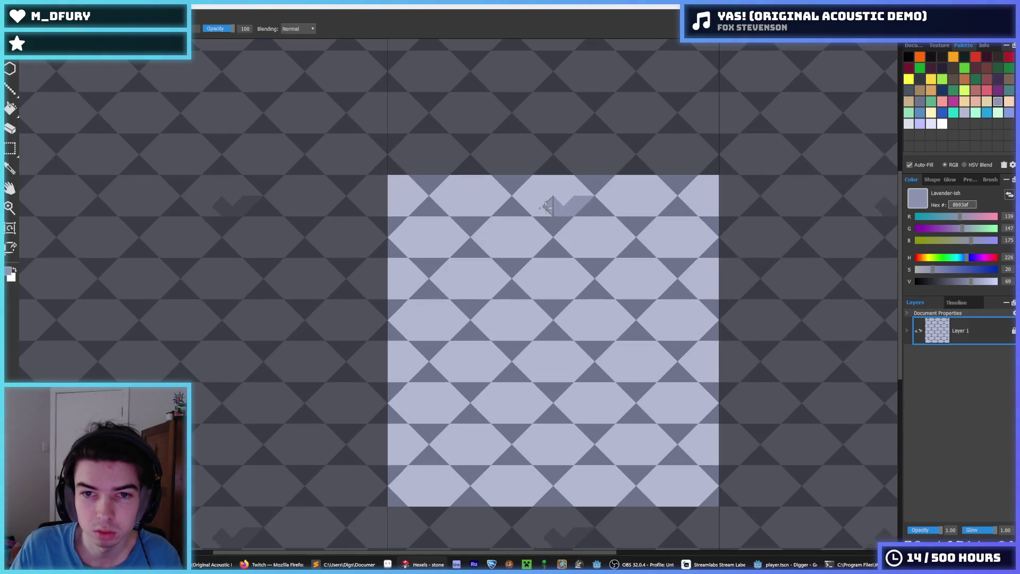
- Paint a mid-lavender 8b93af band under the top row of hexagons, edge to edge
left_click(542, 196, "alt")
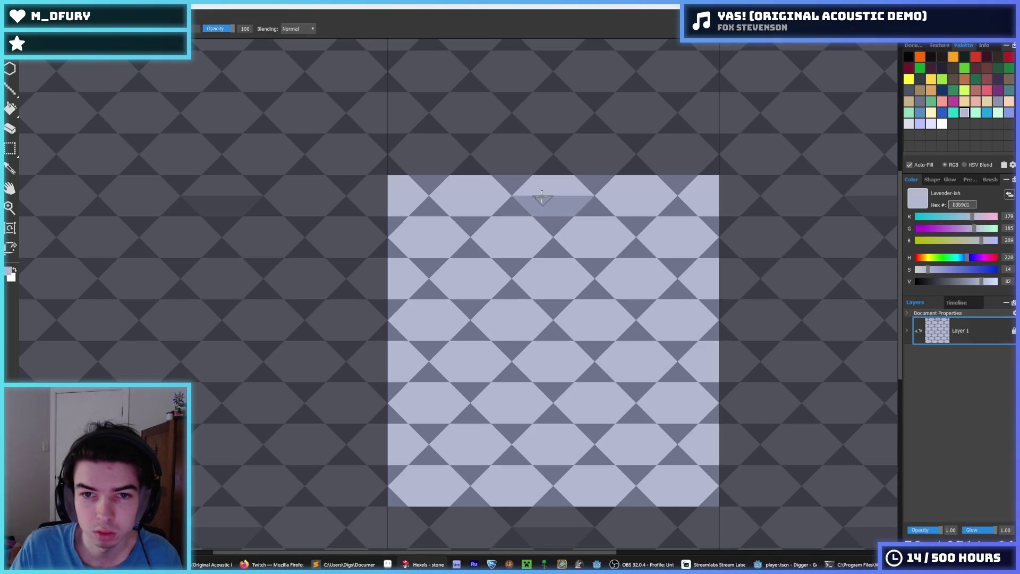
left_click_drag(542, 196, 559, 198)
left_click(554, 207, "alt")
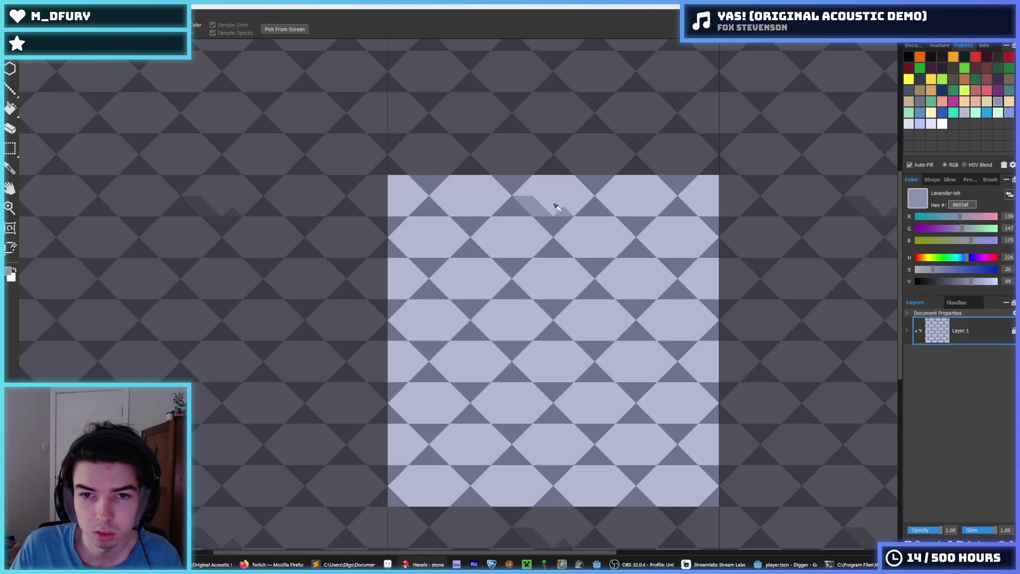
mouse_move(520, 193)
left_mouse_down()
mouse_move(568, 210)
mouse_move(590, 202)
mouse_move(581, 197)
left_mouse_up()
left_click_drag(504, 194, 440, 198)
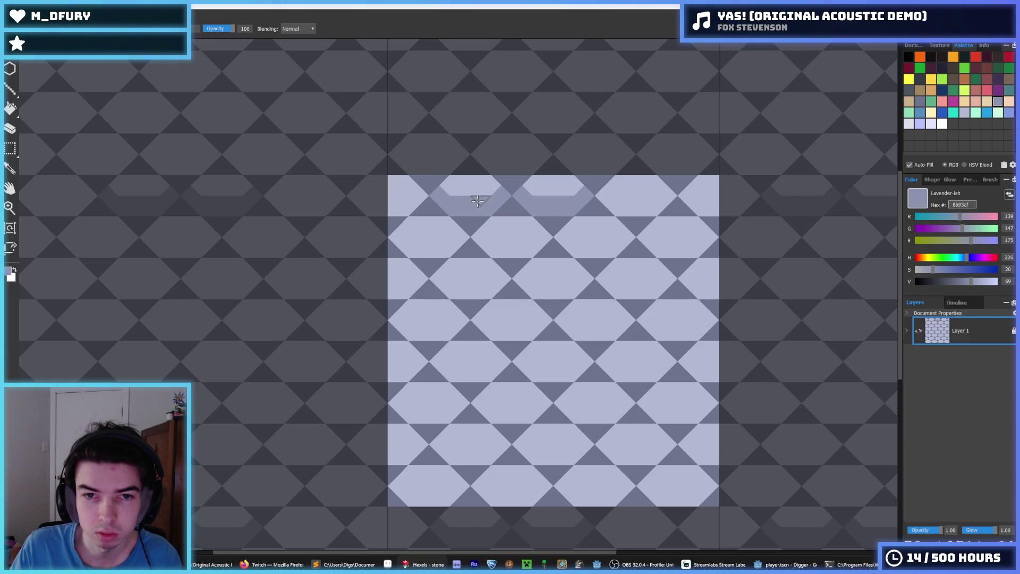
key("i")
left_click(569, 193)
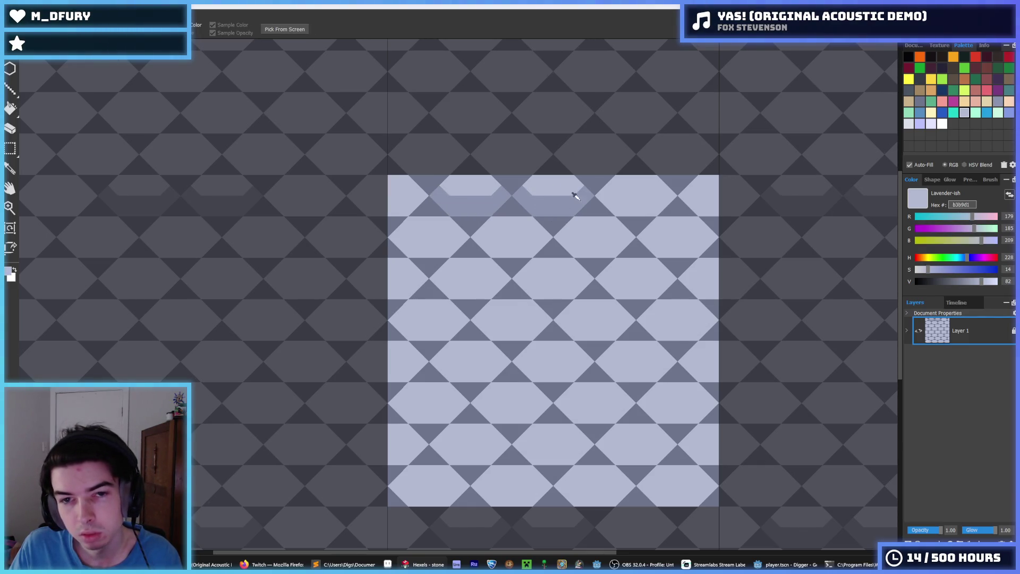
key("m")
key("b")
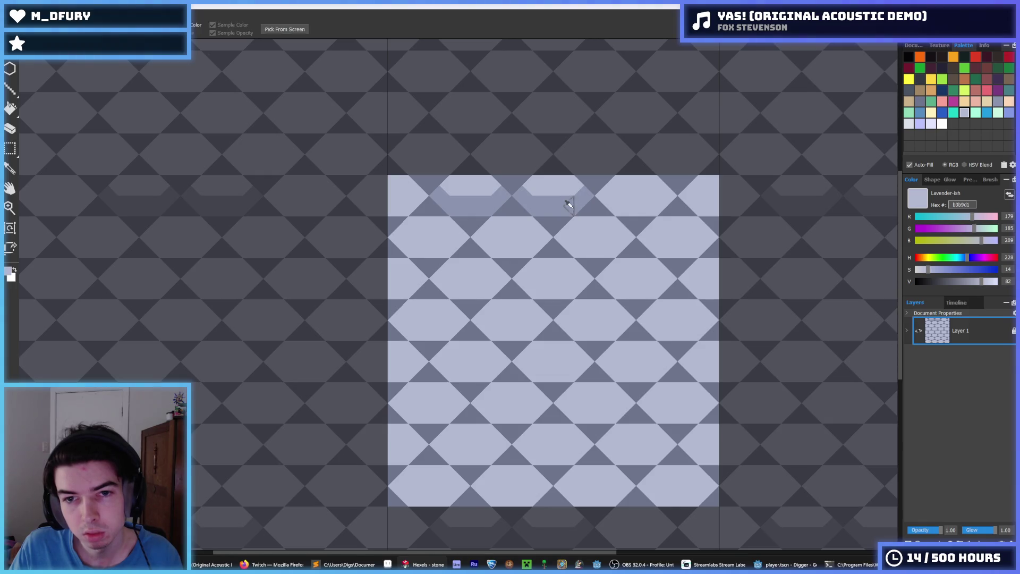
left_click(587, 199, "alt")
mouse_move(596, 197)
left_mouse_down()
mouse_move(695, 198)
mouse_move(712, 210)
mouse_move(752, 201)
left_mouse_up()
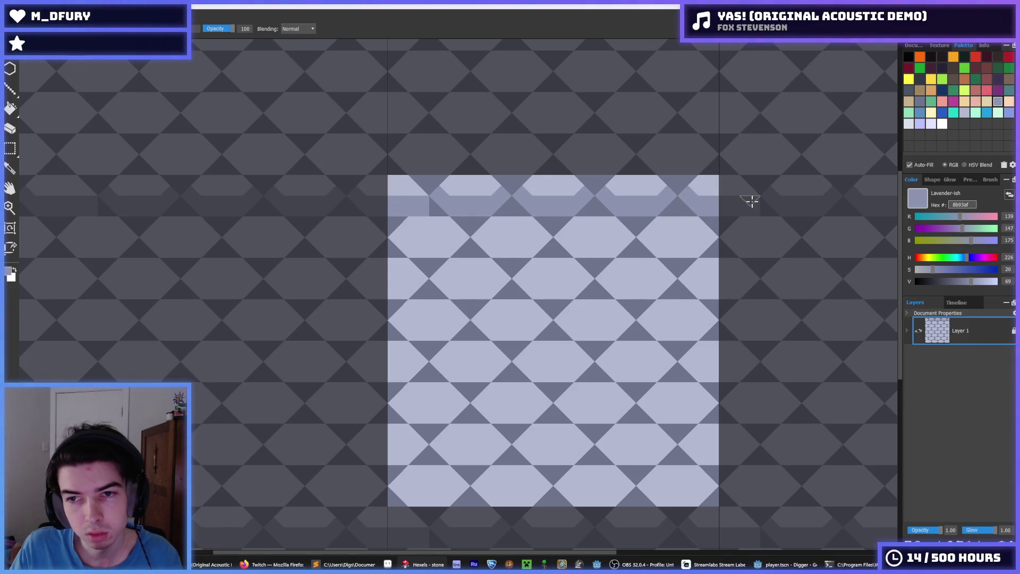
- Paint the mid-lavender band under the second hexagon row, undoing one jagged stroke
left_click(750, 211, "alt")
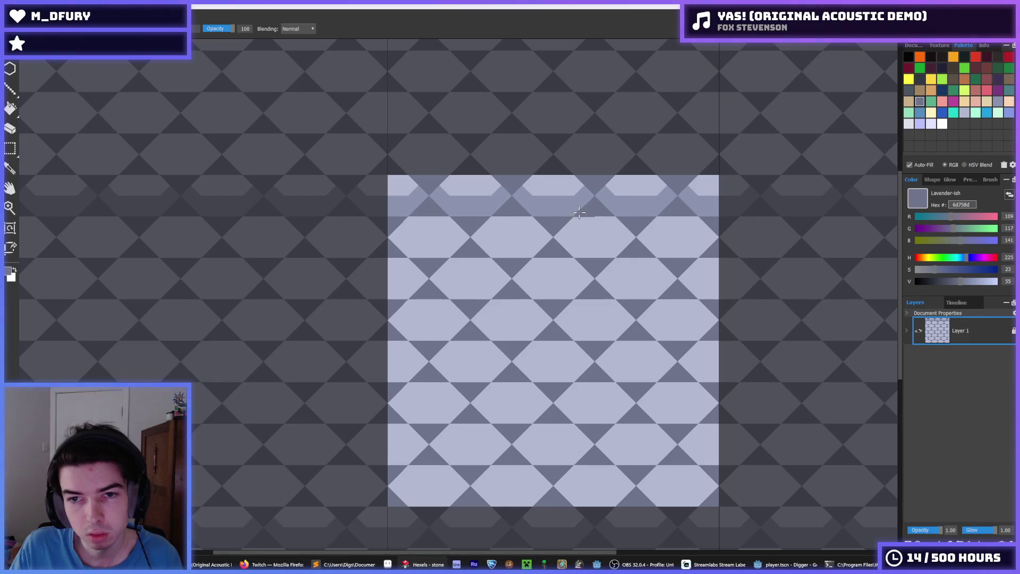
left_click(469, 198, "alt")
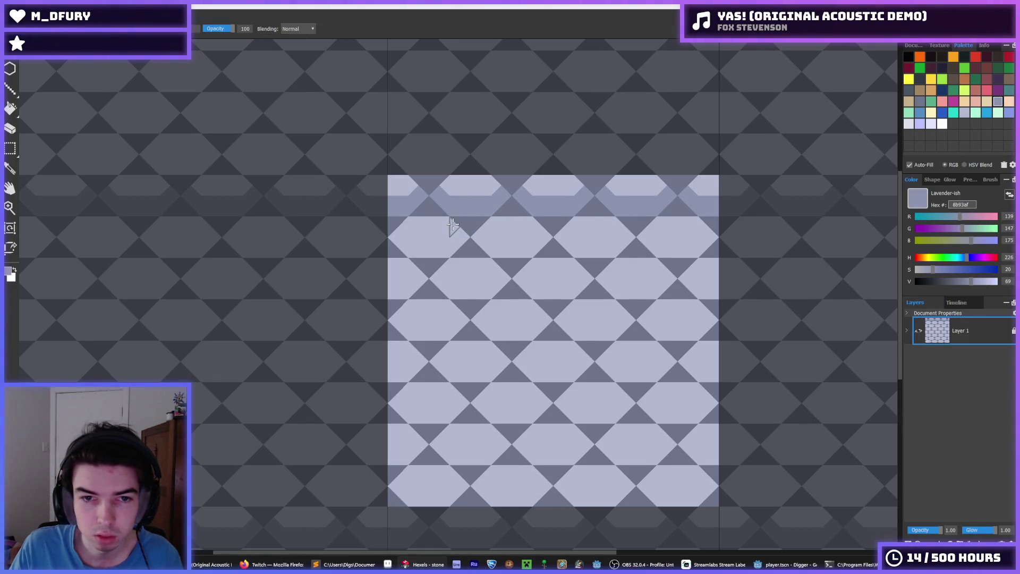
left_click_drag(453, 238, 400, 241)
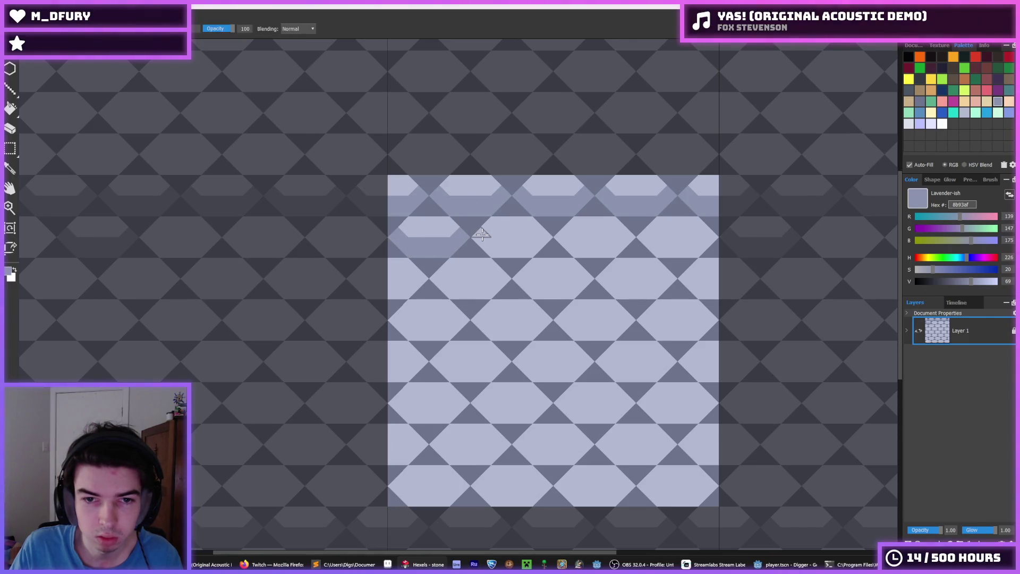
left_click_drag(483, 232, 540, 239)
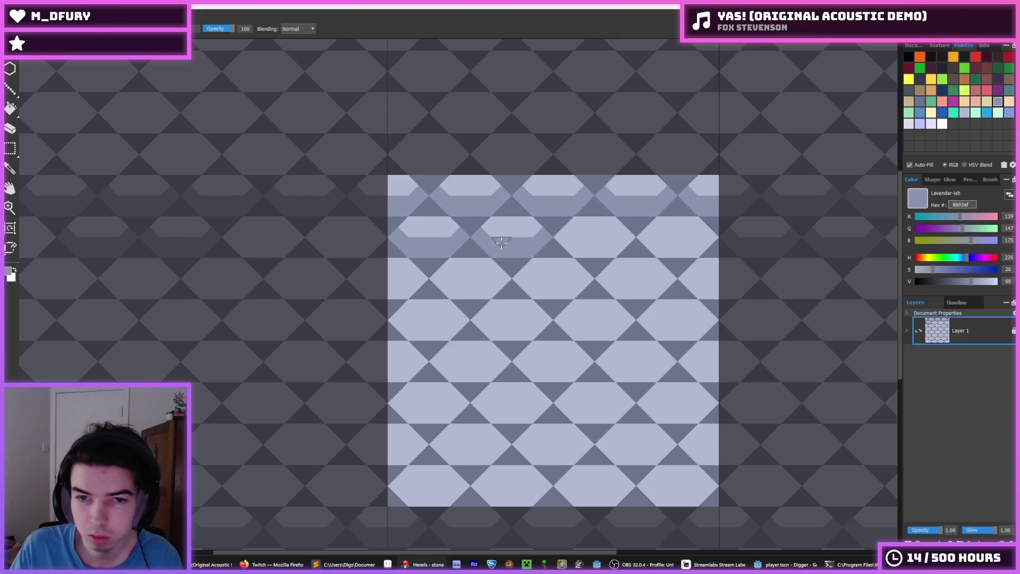
key("ctrl+z")
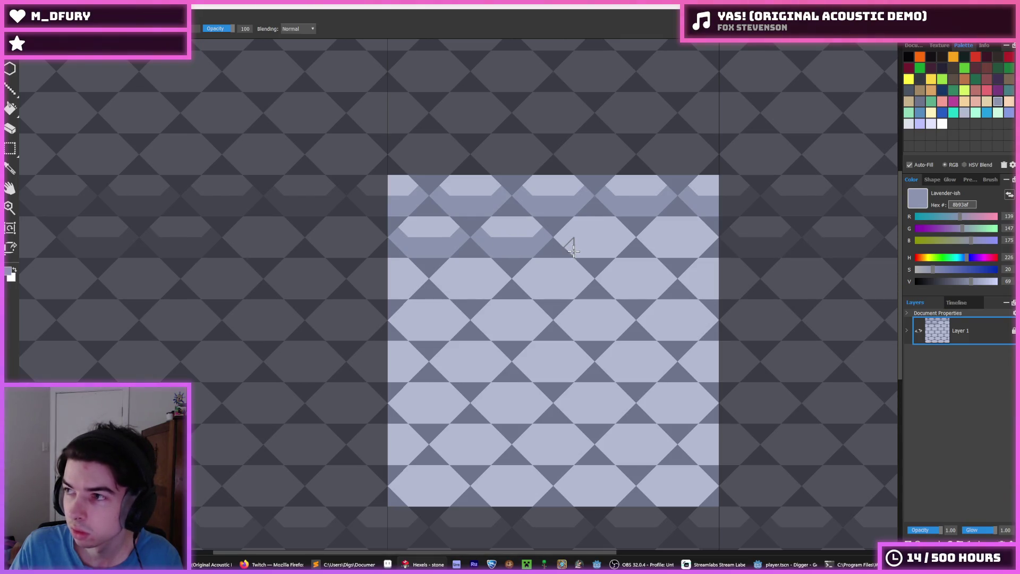
mouse_move(561, 233)
left_mouse_down()
mouse_move(608, 250)
mouse_move(710, 236)
left_mouse_up()
mouse_move(684, 270)
left_mouse_down()
mouse_move(702, 289)
mouse_move(727, 293)
left_mouse_up()
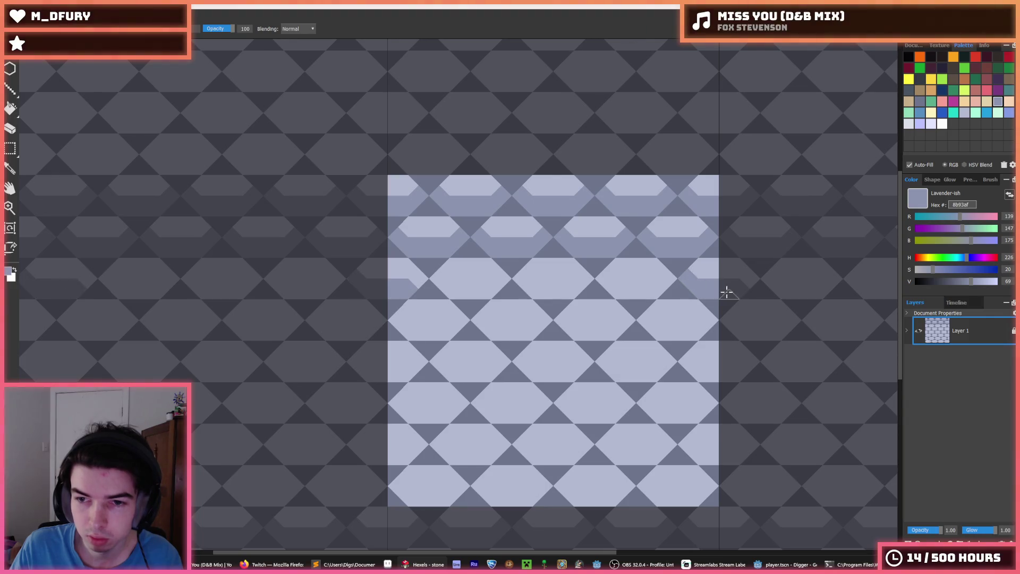
mouse_move(657, 284)
left_mouse_down()
mouse_move(534, 289)
mouse_move(518, 274)
mouse_move(592, 278)
mouse_move(535, 267)
left_mouse_up()
left_click(552, 269, "alt")
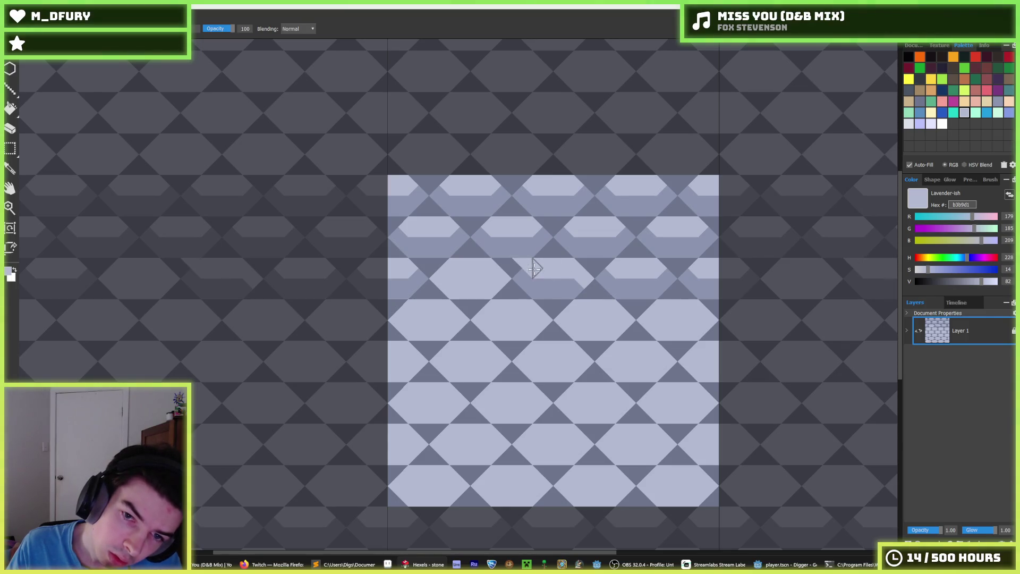
scroll(611, 206, "down", 5)
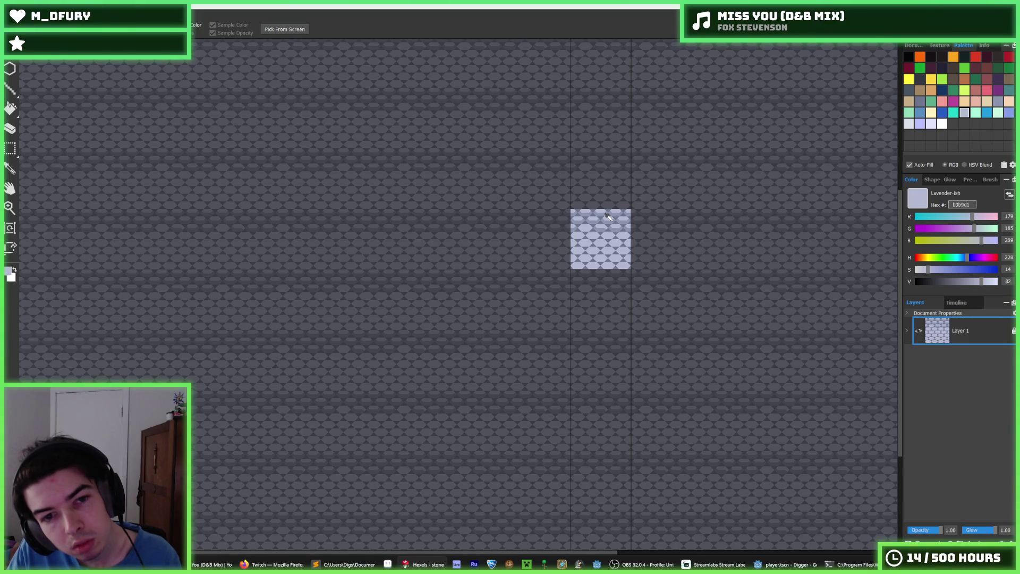
- Fix the notch under the centre hexagon back to light lavender
scroll(611, 218, "up", 5)
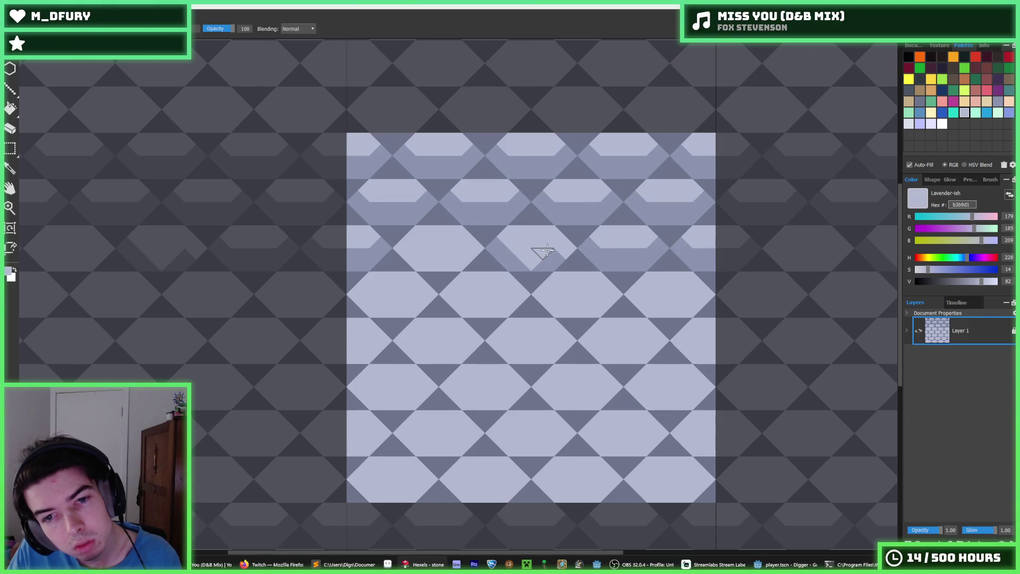
left_click(528, 250, "alt")
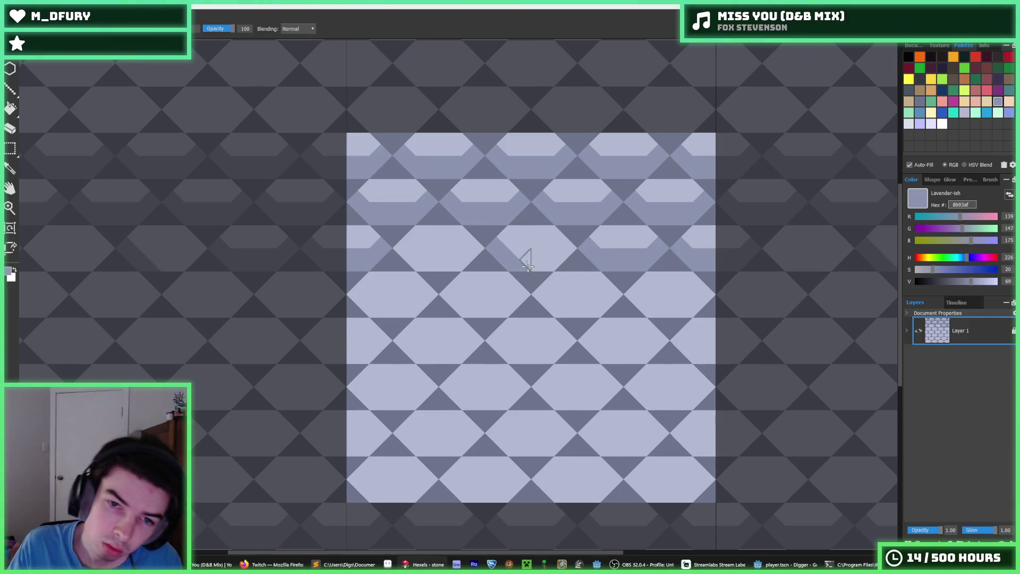
left_click(529, 252)
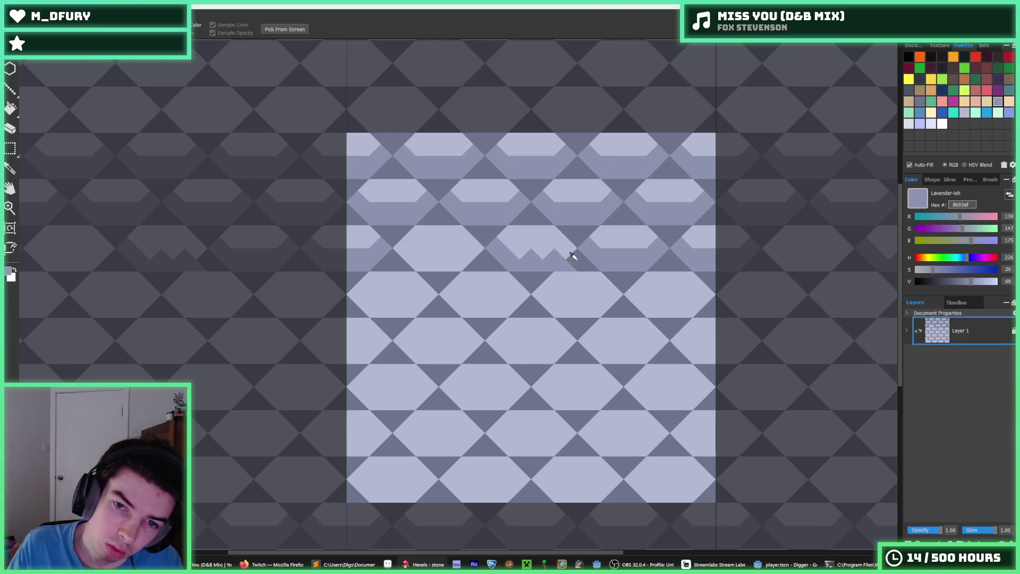
left_click(552, 244, "alt")
left_click(531, 255)
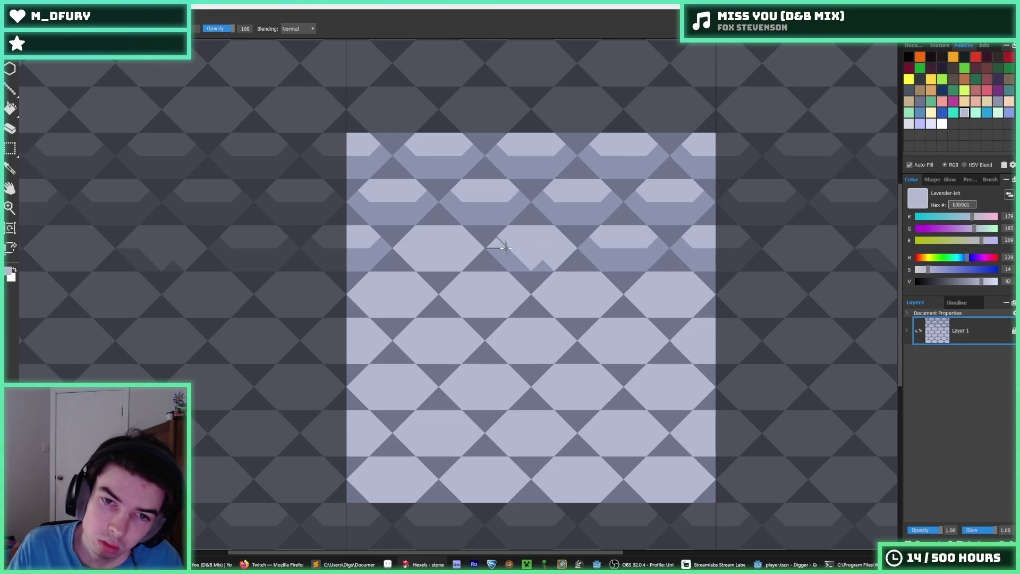
left_click(520, 259, "alt")
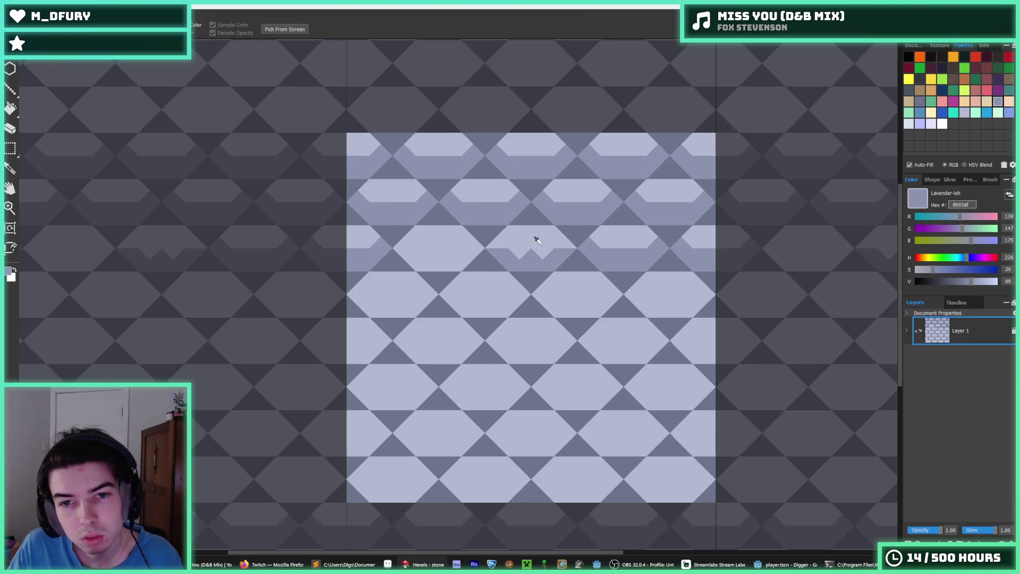
left_click(535, 237, "alt")
left_click(527, 256)
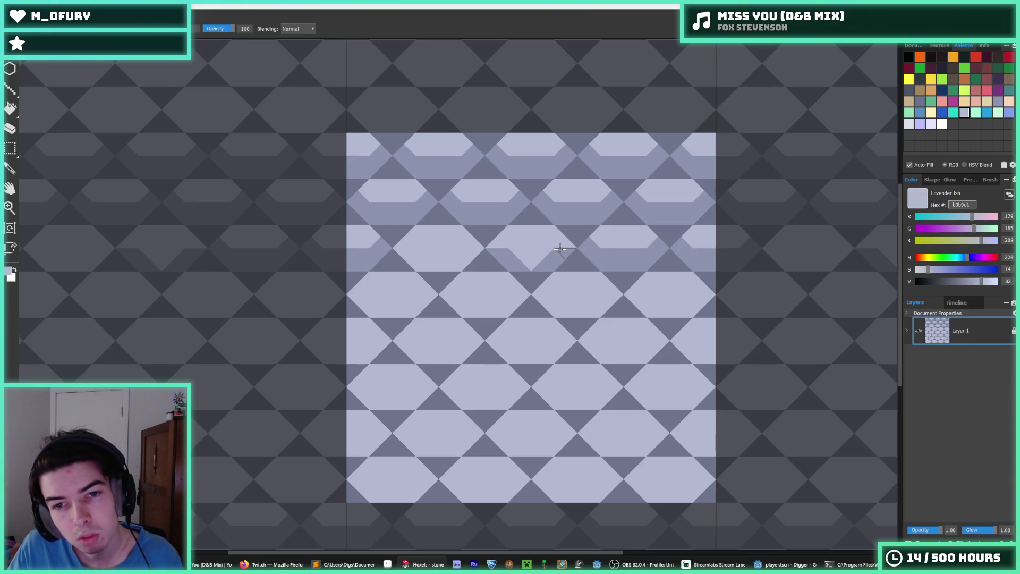
- Darken the lower parts of the third-row and left hexagons with mid lavender
key("alt")
left_click(509, 254, "alt")
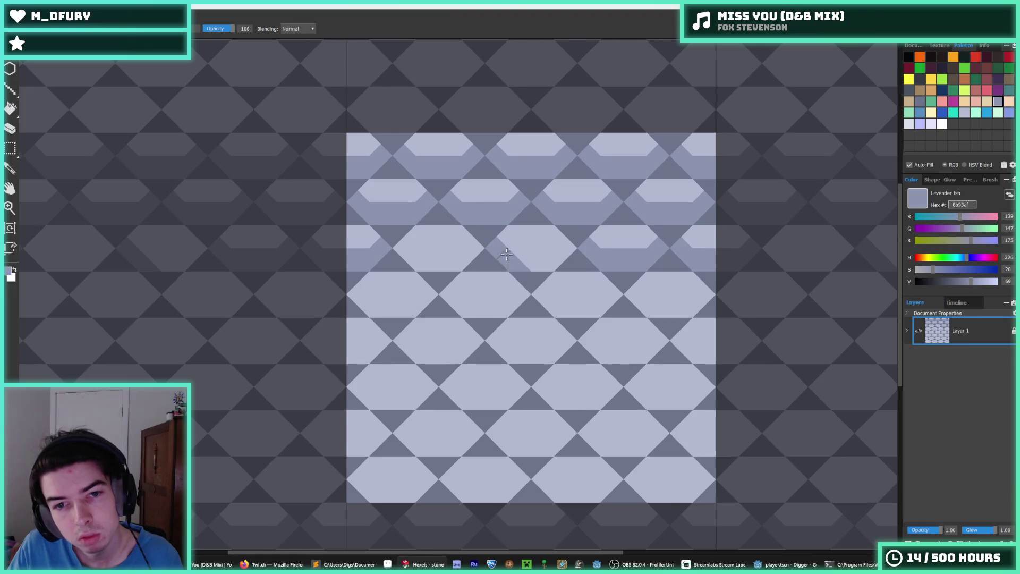
left_click_drag(542, 260, 564, 244)
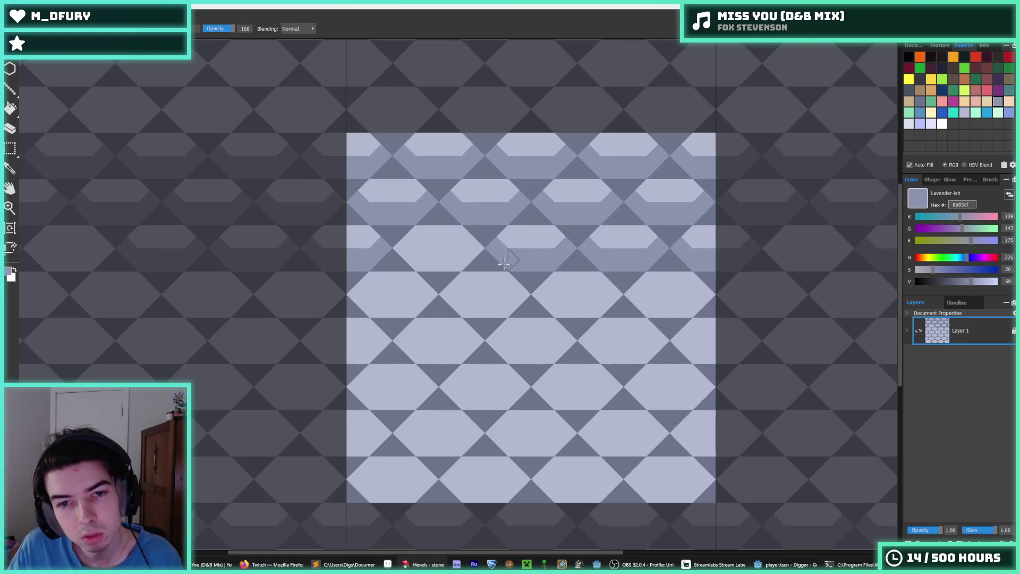
left_click_drag(475, 245, 405, 248)
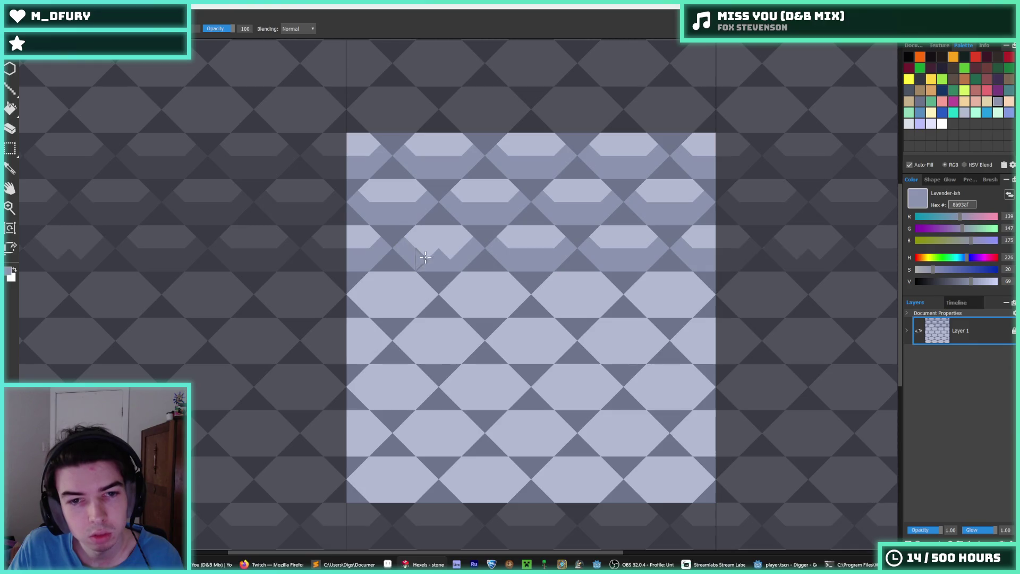
mouse_move(361, 291)
left_mouse_down()
mouse_move(402, 307)
mouse_move(433, 292)
mouse_move(496, 311)
mouse_move(519, 289)
mouse_move(712, 304)
left_mouse_up()
- Copy the finished top half of the tile and paste it into the bottom half
key("m")
mouse_move(347, 132)
left_mouse_down()
mouse_move(528, 239)
mouse_move(716, 318)
left_mouse_up()
key("ctrl+c")
key("ctrl+v")
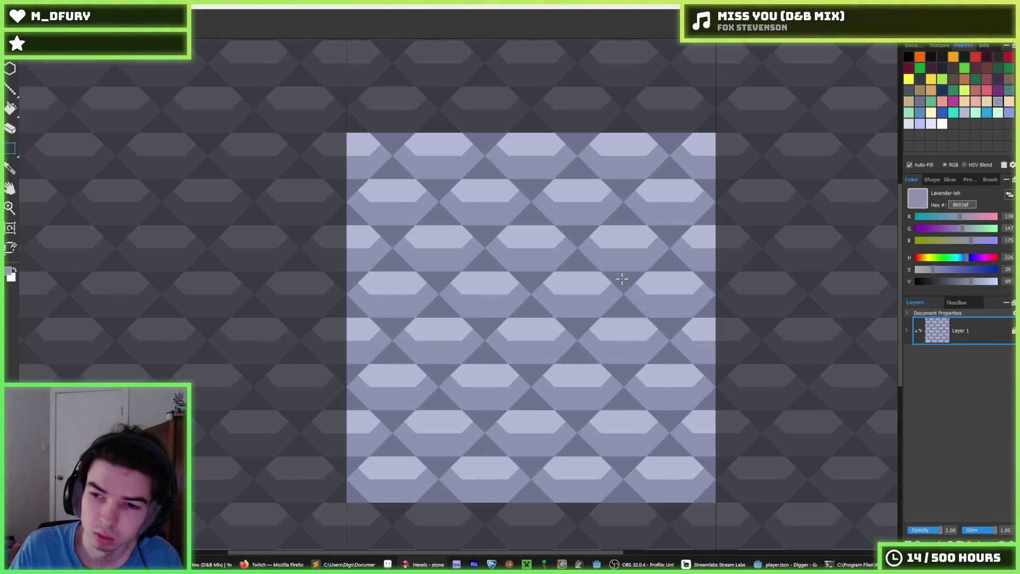
scroll(404, 287, "down", 5)
scroll(410, 293, "up", 1)
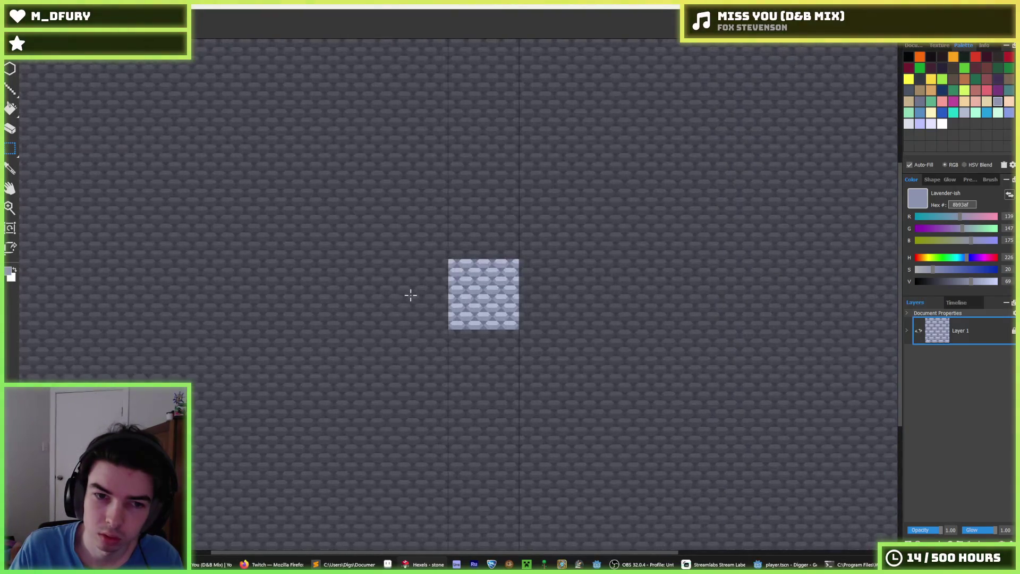
key("ctrl+e")
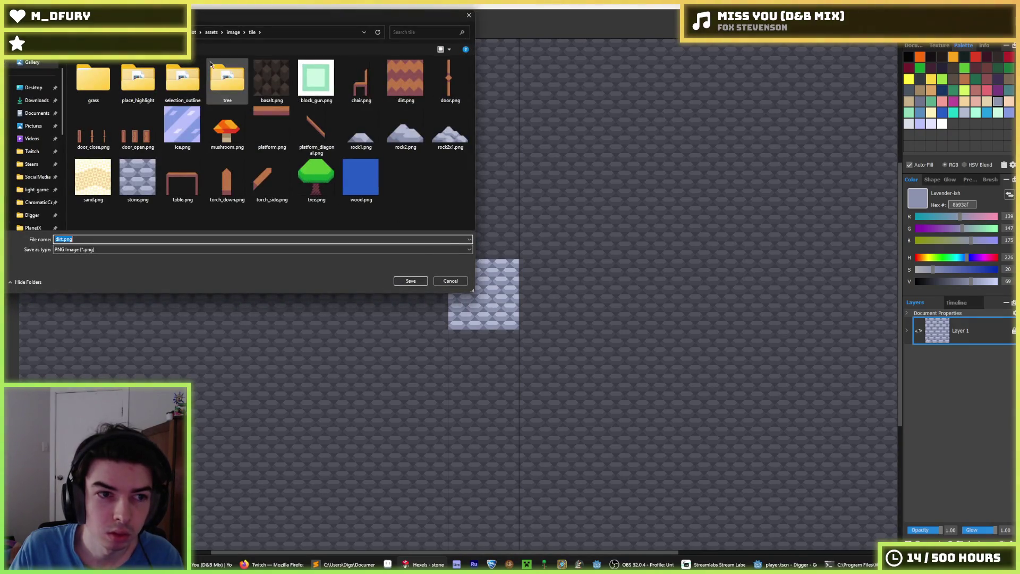
- Browse the export dialog to the Digger game's Godot assets/image folder
left_click(234, 33)
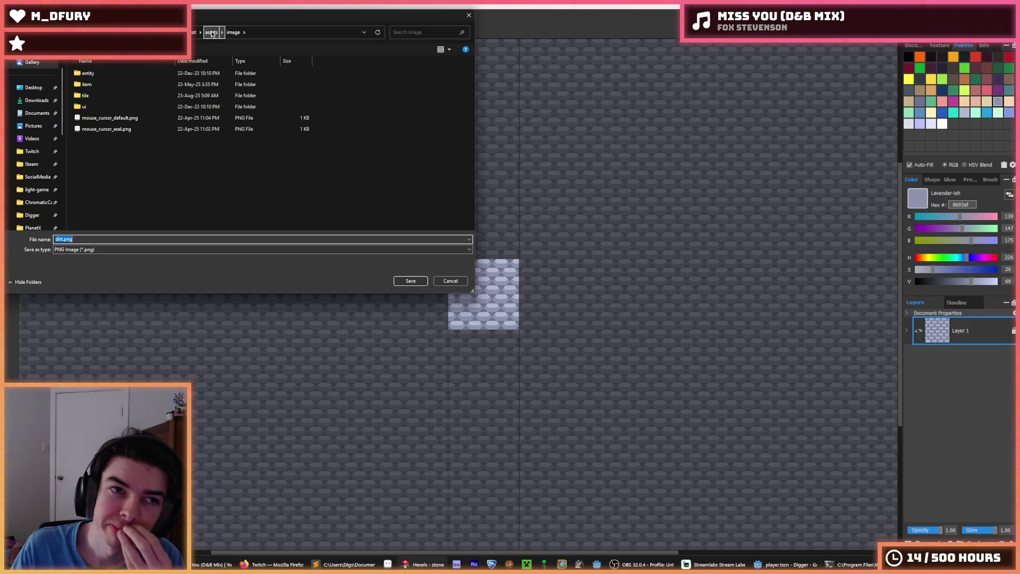
left_click(212, 33)
left_click(158, 85)
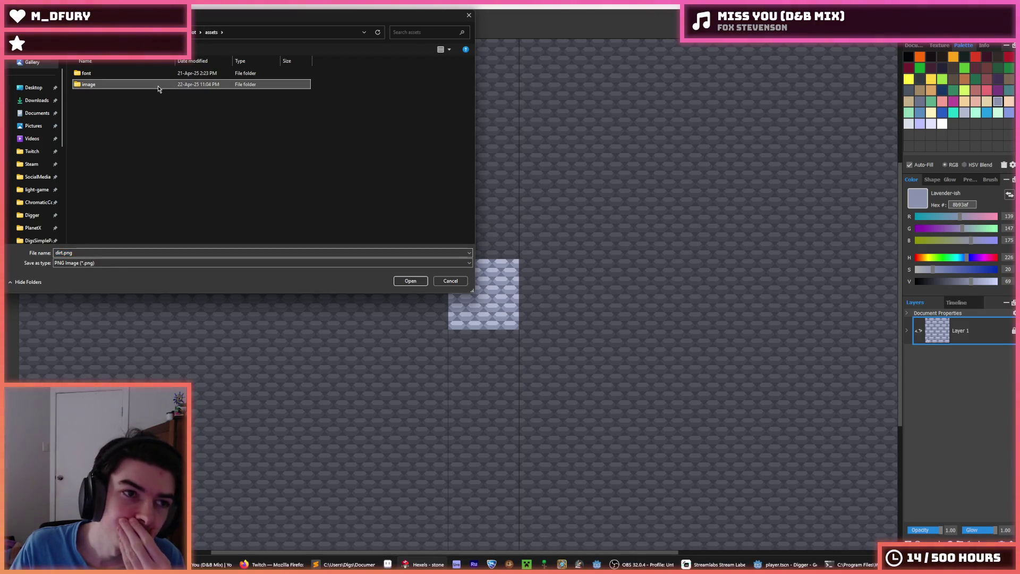
left_click(142, 33)
left_click(165, 80)
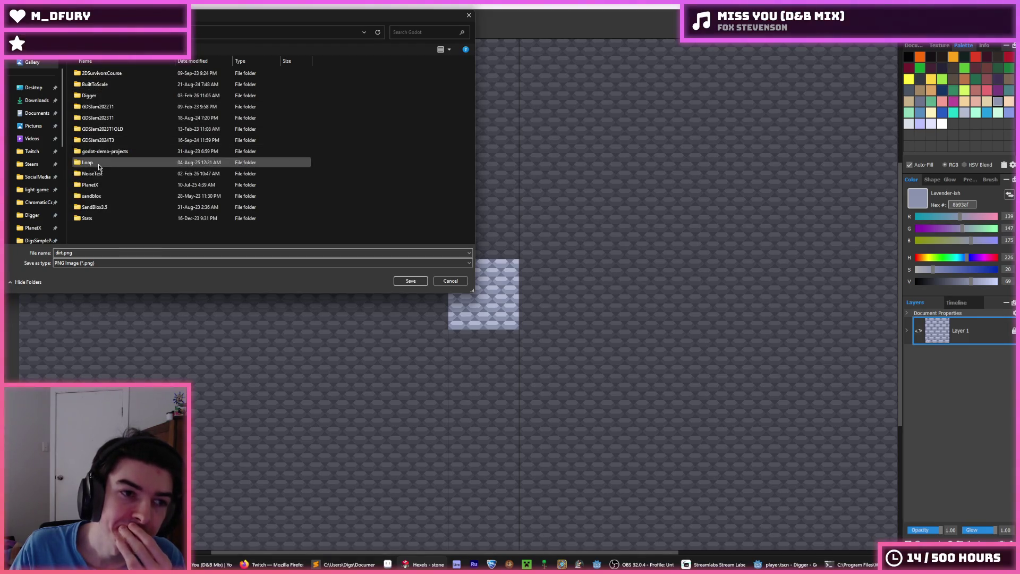
double_click(107, 184)
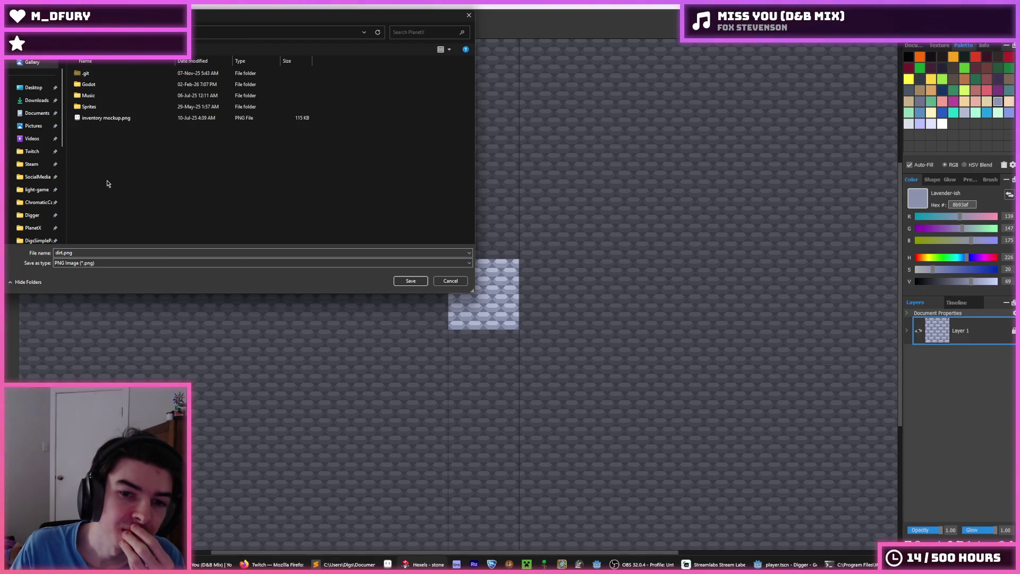
left_click(108, 107)
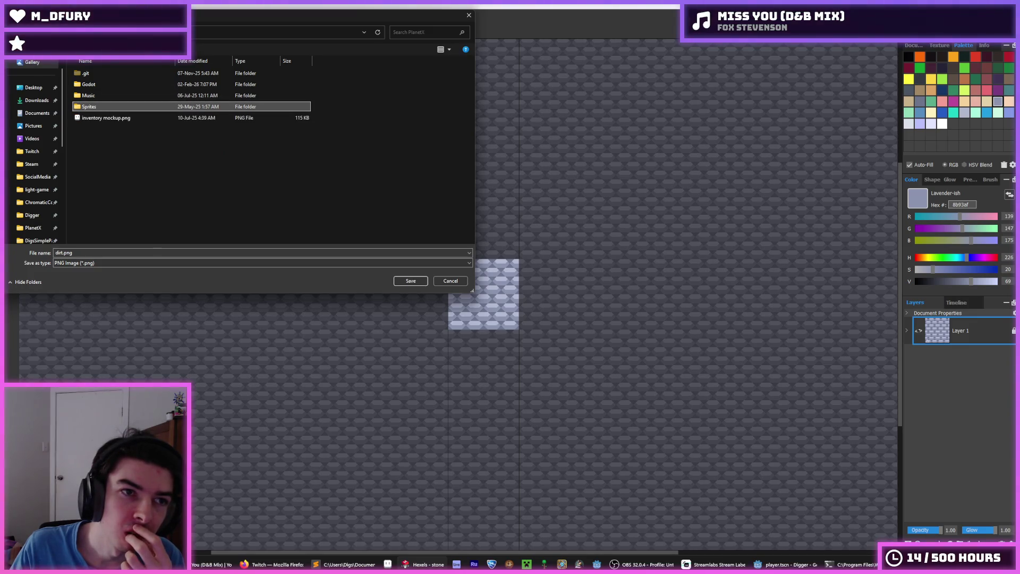
double_click(97, 106)
double_click(97, 95)
double_click(97, 95)
double_click(95, 85)
double_click(110, 84)
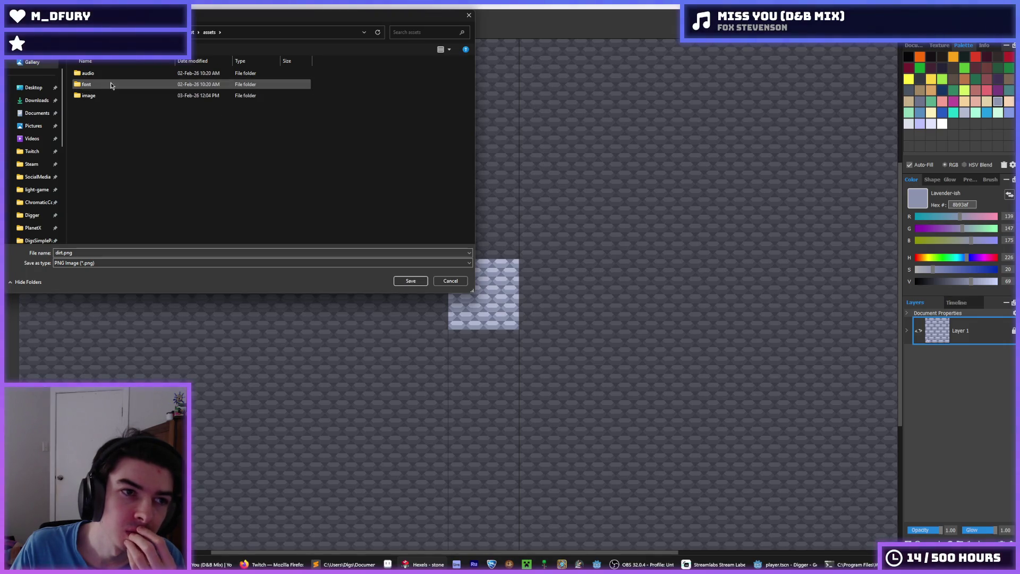
double_click(106, 95)
- Export the tile over stone.png in the tile folder and launch the game in Godot
left_click(104, 98)
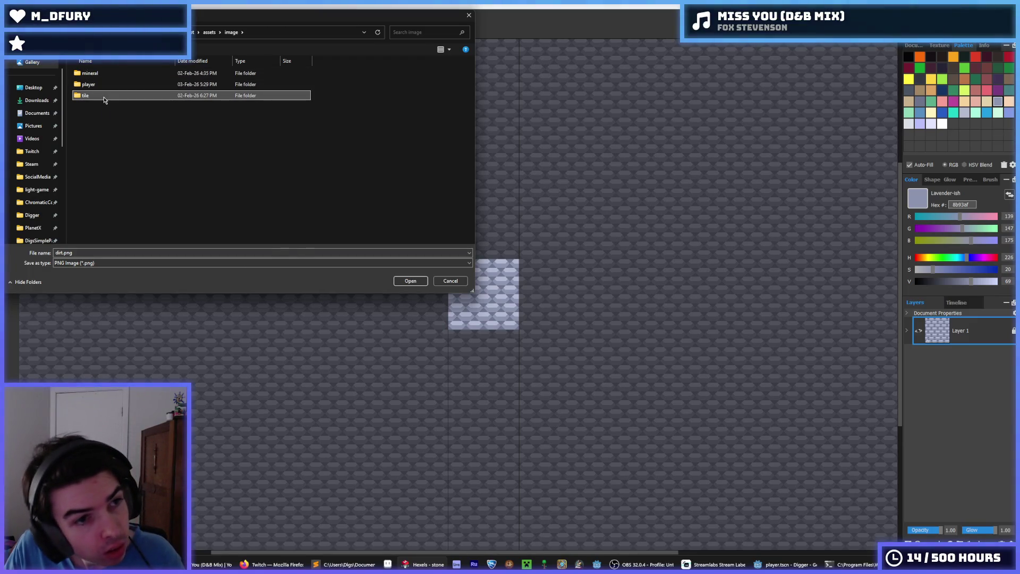
double_click(105, 98)
double_click(215, 82)
left_click(531, 284)
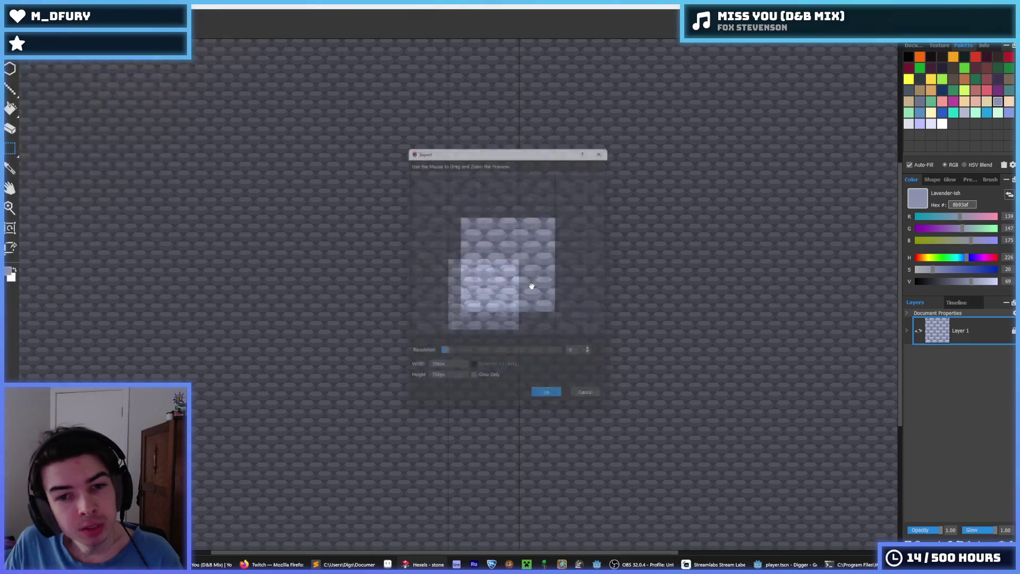
left_click(552, 403)
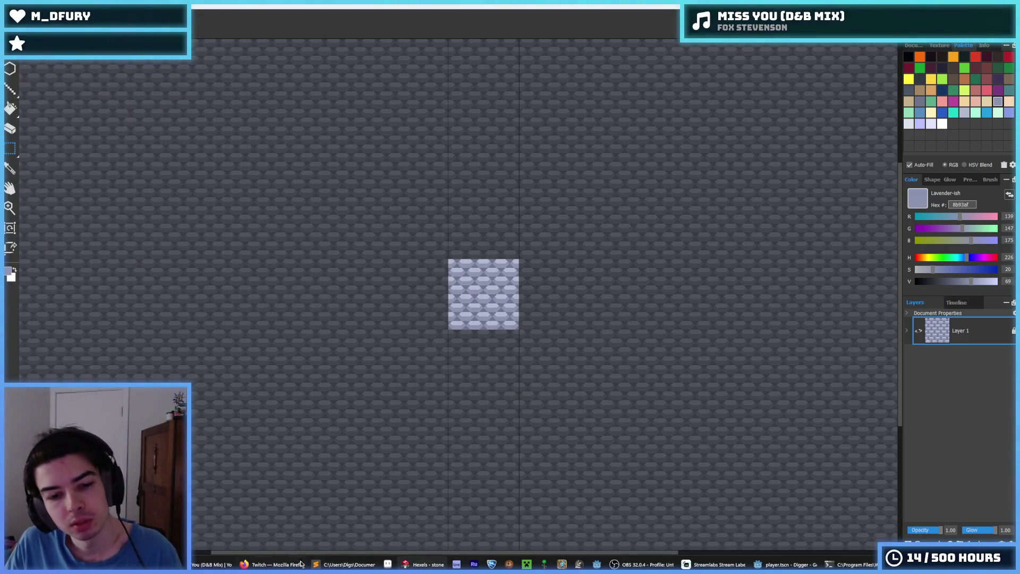
left_click(787, 564)
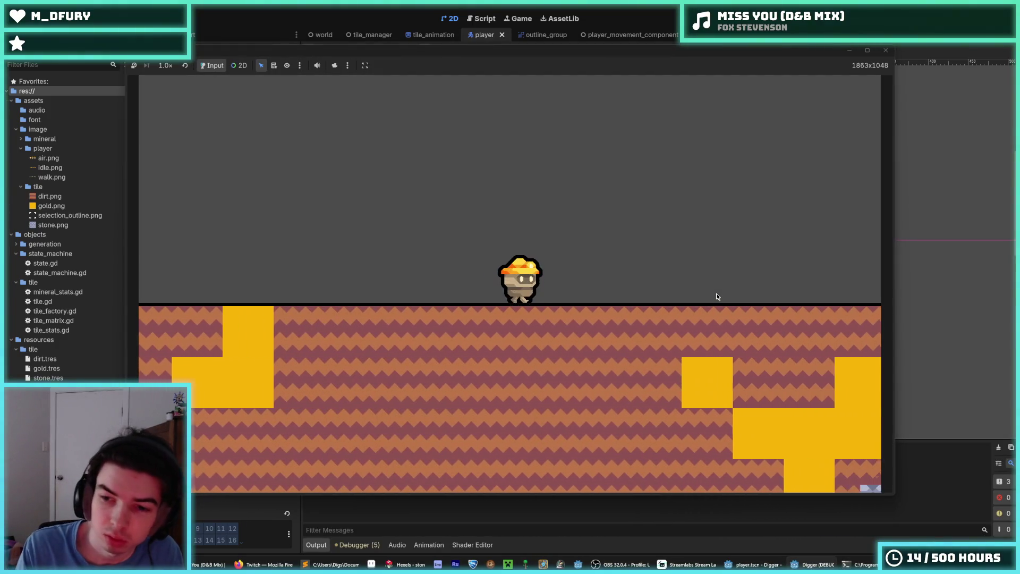
- Dig the miner down and sideways through the new lavender brick stone tiles
key("s")
key("s")
key("s")
key("s")
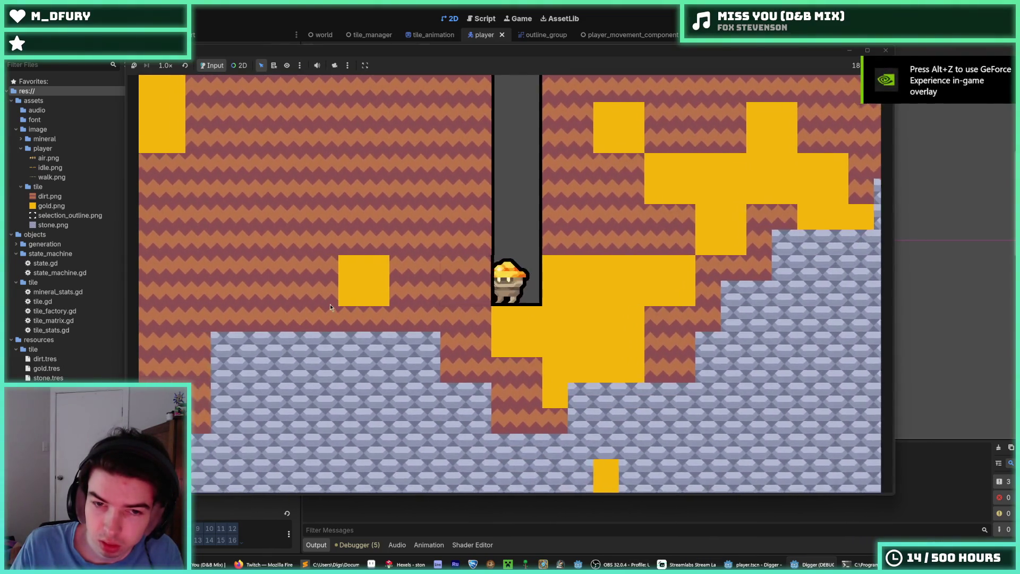
key("a")
key("s")
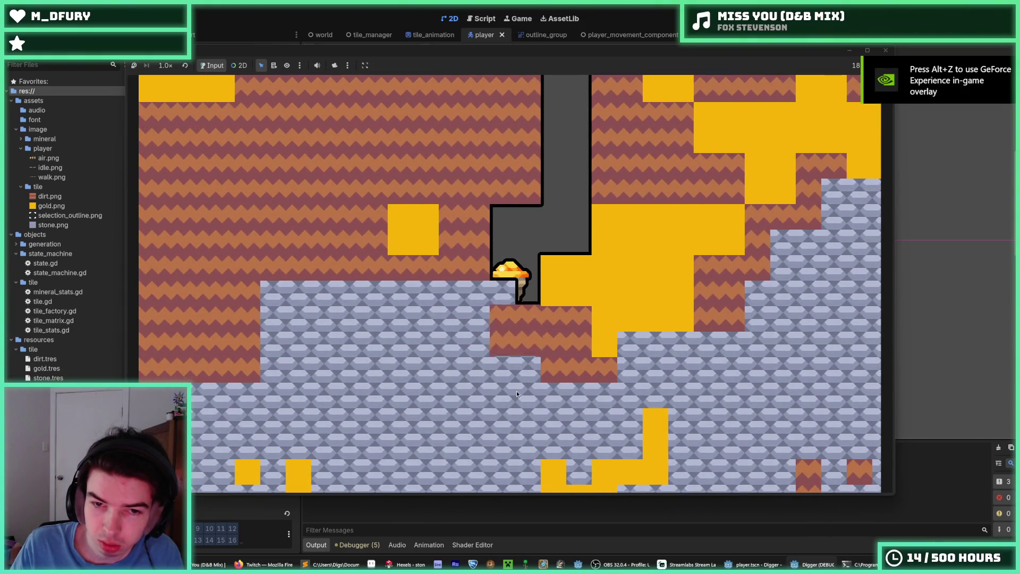
key("s")
- Climb back up the shaft through the side notches, then stop the game
key("w")
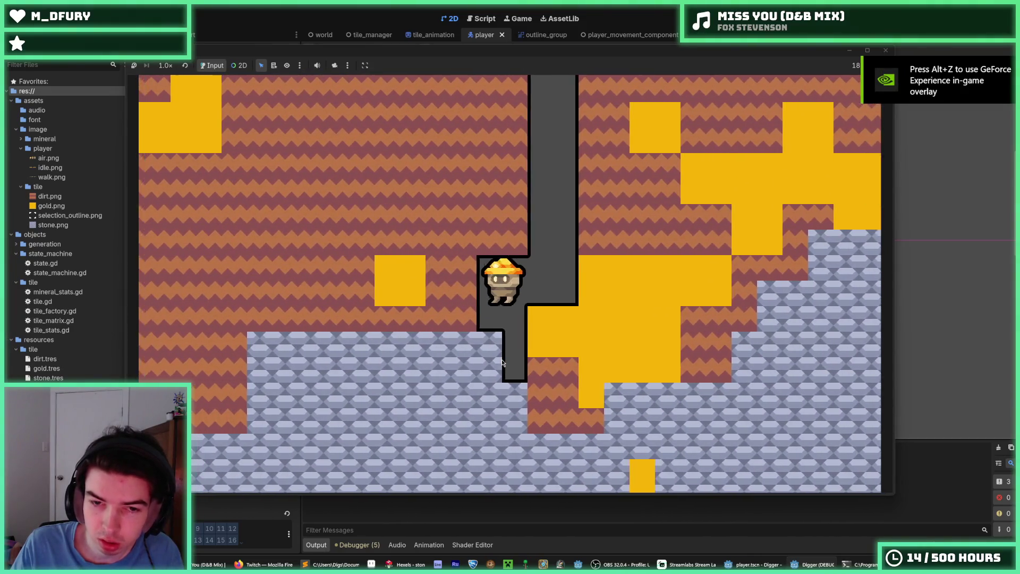
key("d")
key("w")
key("a")
key("a")
key("d")
key("w")
key("a")
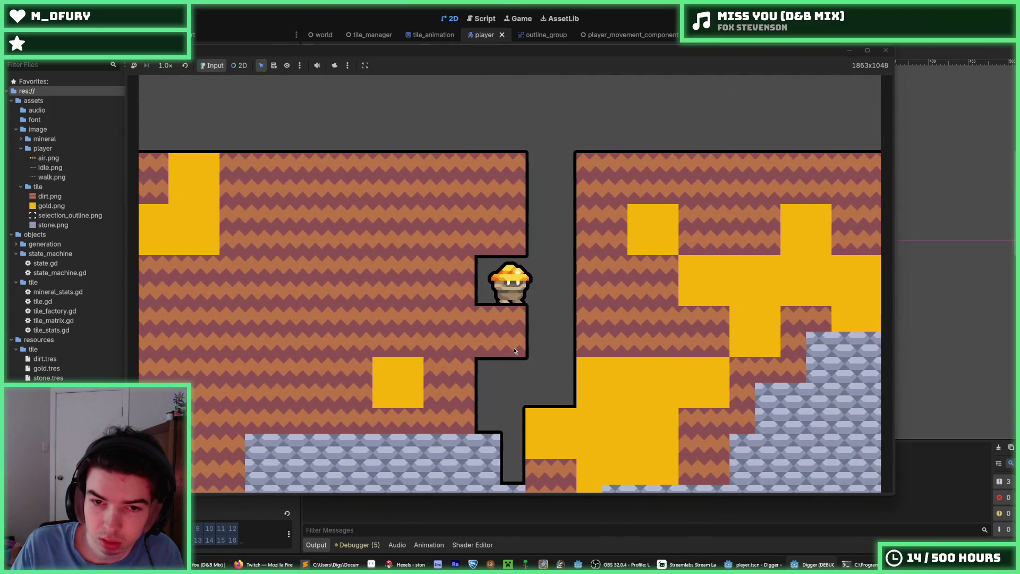
key("d")
key("w")
key("F8")
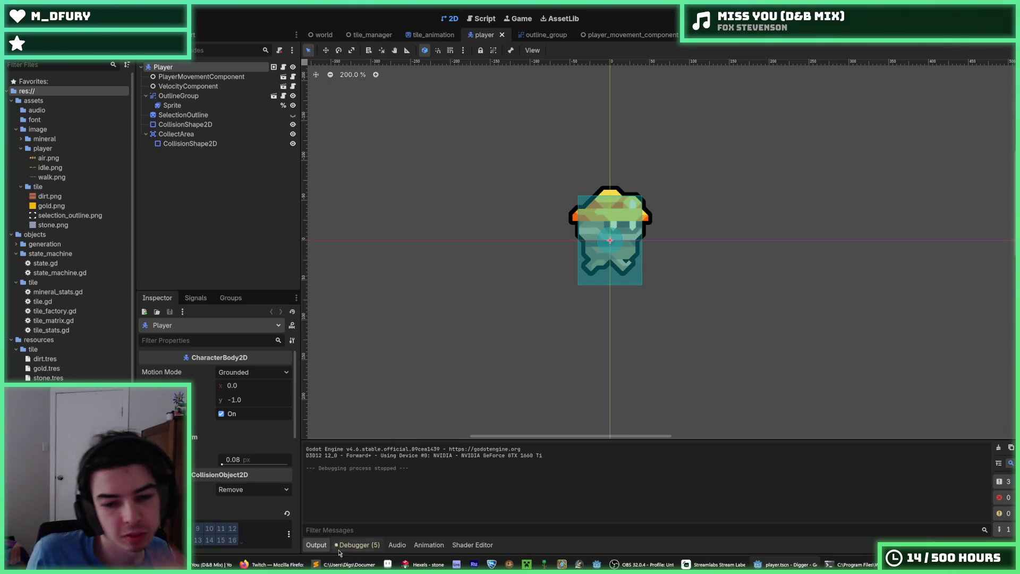
- Re-export the brick tile over assets/image/tile/stone.png, replacing it, and relaunch the game in Godot
left_click(422, 564)
key("ctrl+e")
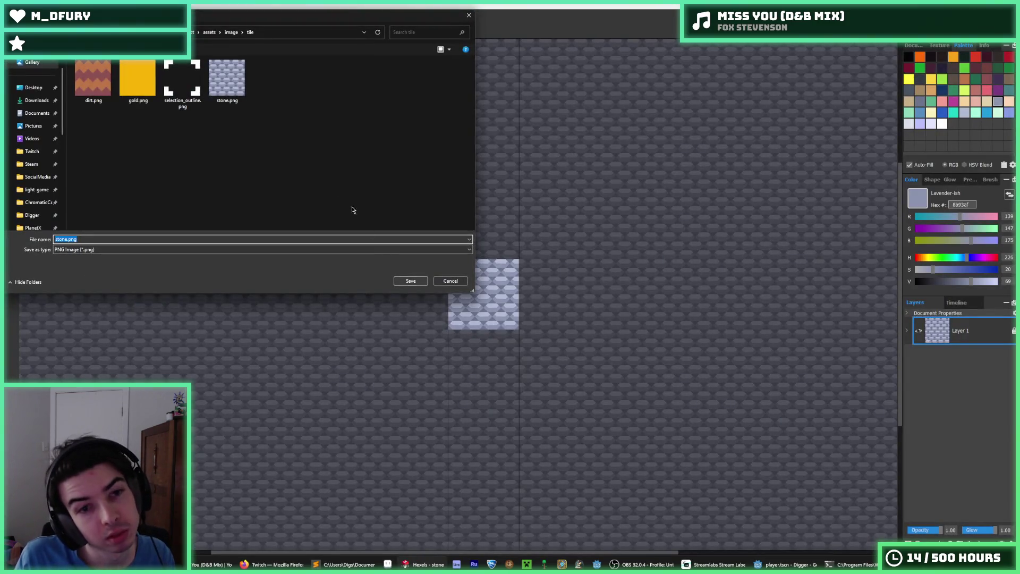
left_click(210, 90)
double_click(222, 87)
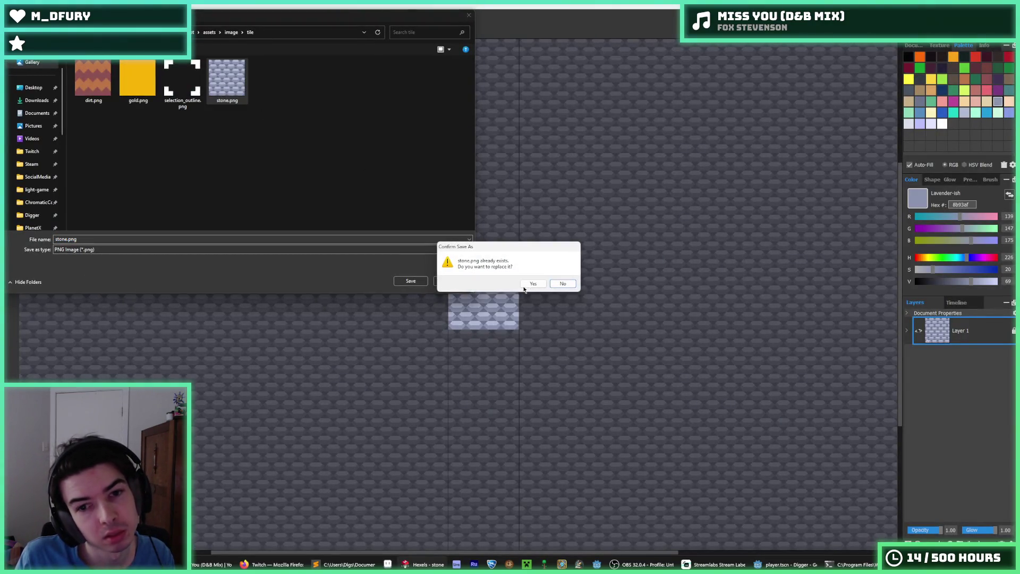
left_click(533, 284)
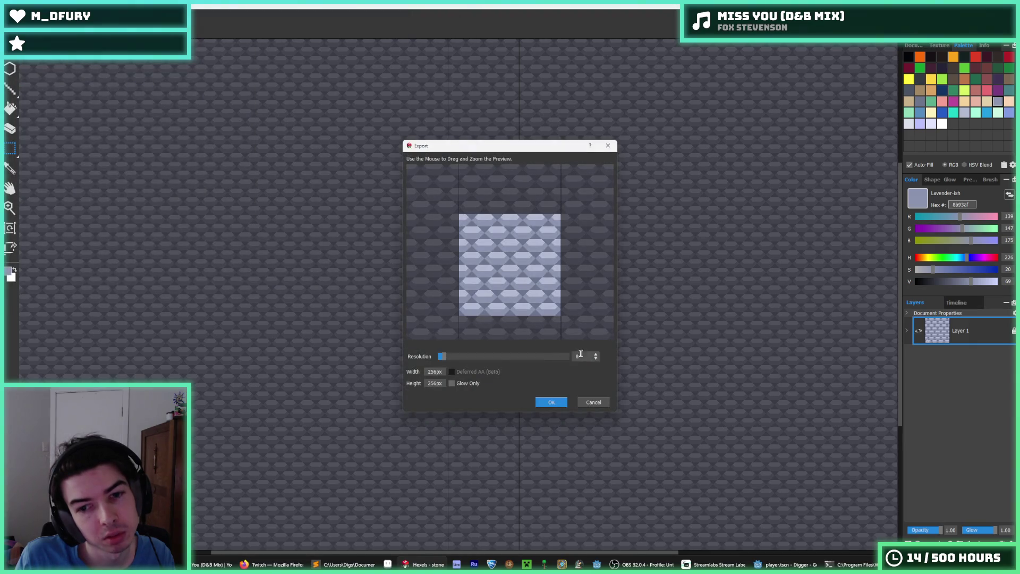
left_click(552, 402)
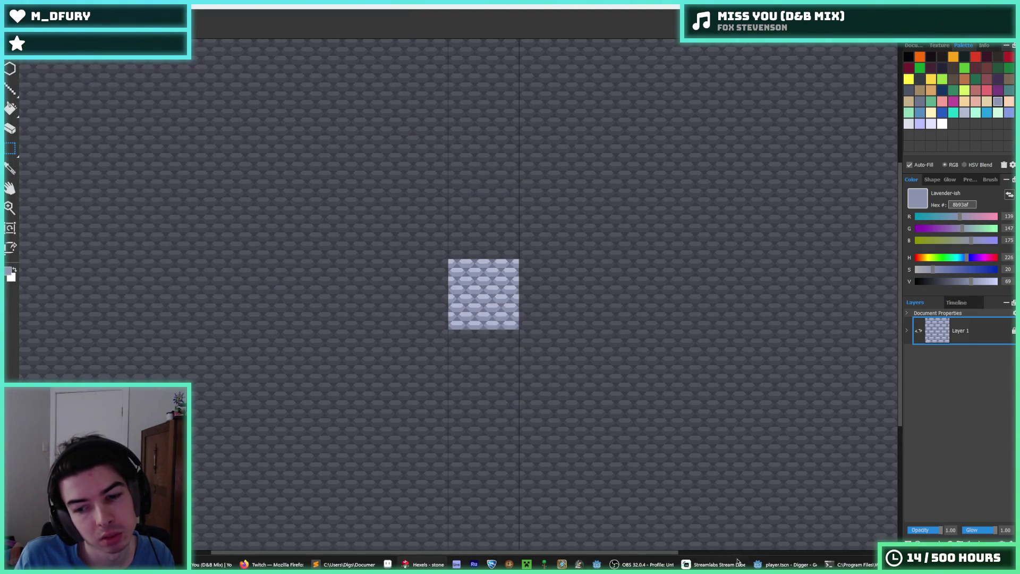
left_click(775, 564)
key("F5")
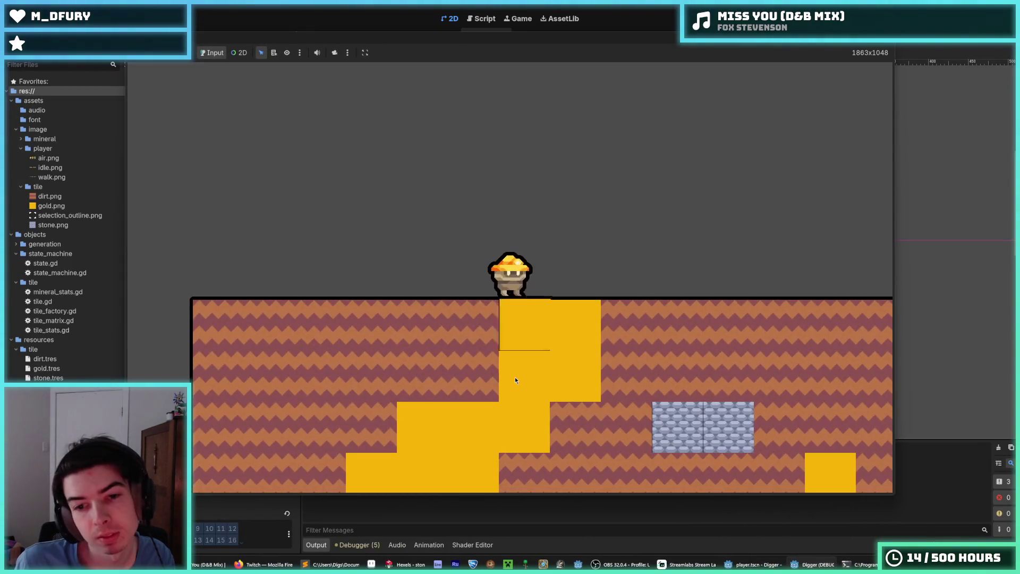
- Dig out the surface dirt tiles with the mouse and jump the miner onto the stone
mouse_move(550, 392)
left_mouse_down()
mouse_move(508, 399)
mouse_move(467, 377)
left_mouse_up()
left_click(366, 291)
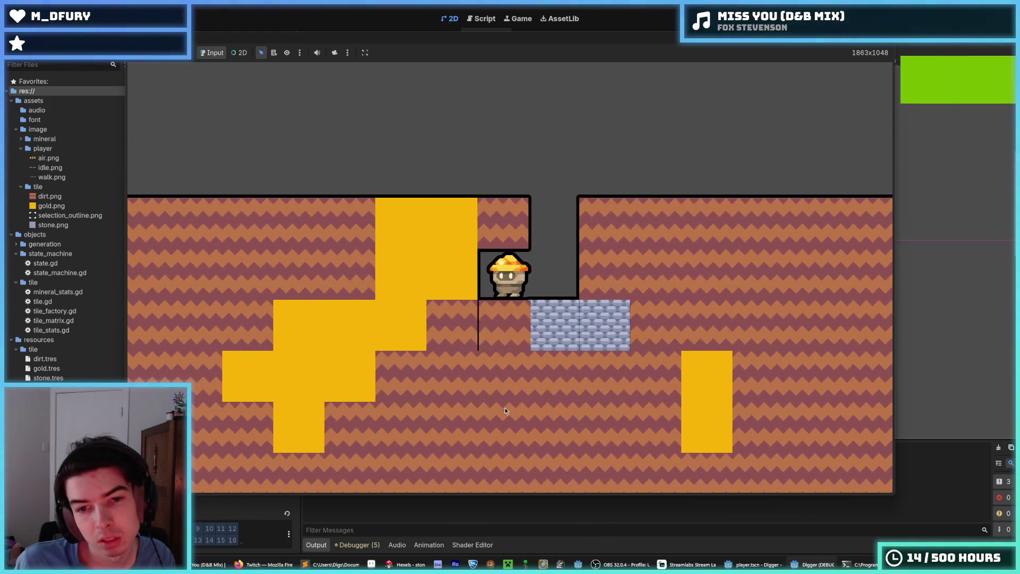
left_click(524, 374)
left_click(580, 297)
key("a")
key("space")
key("d")
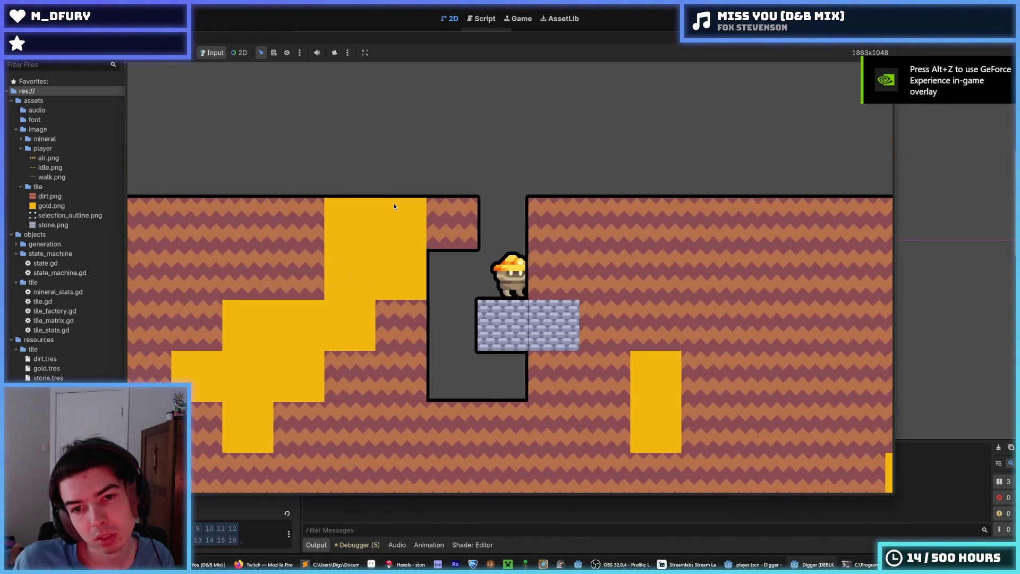
- Break through the lavender stone and keep digging down, then tunnel left
key("s")
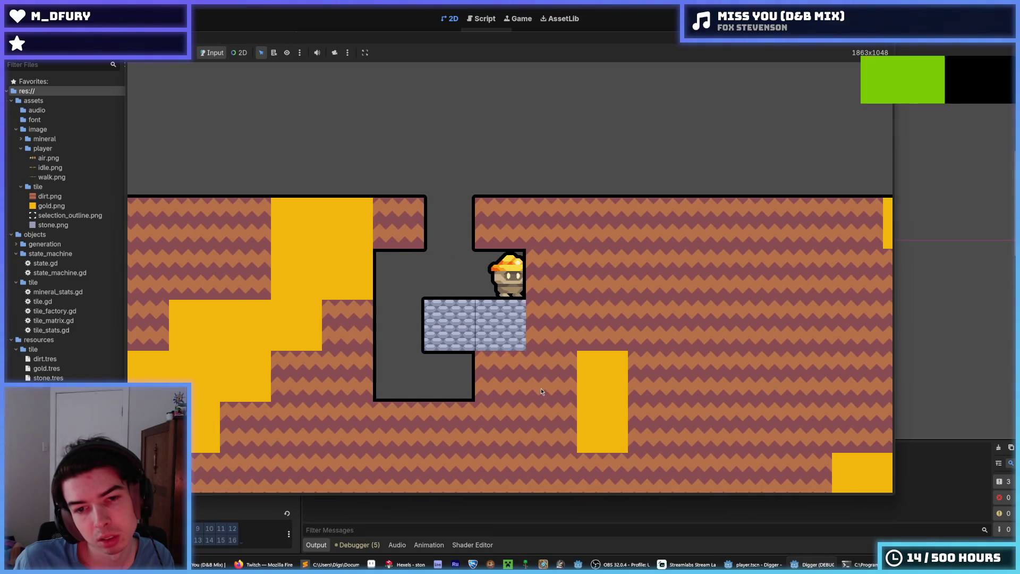
key("s")
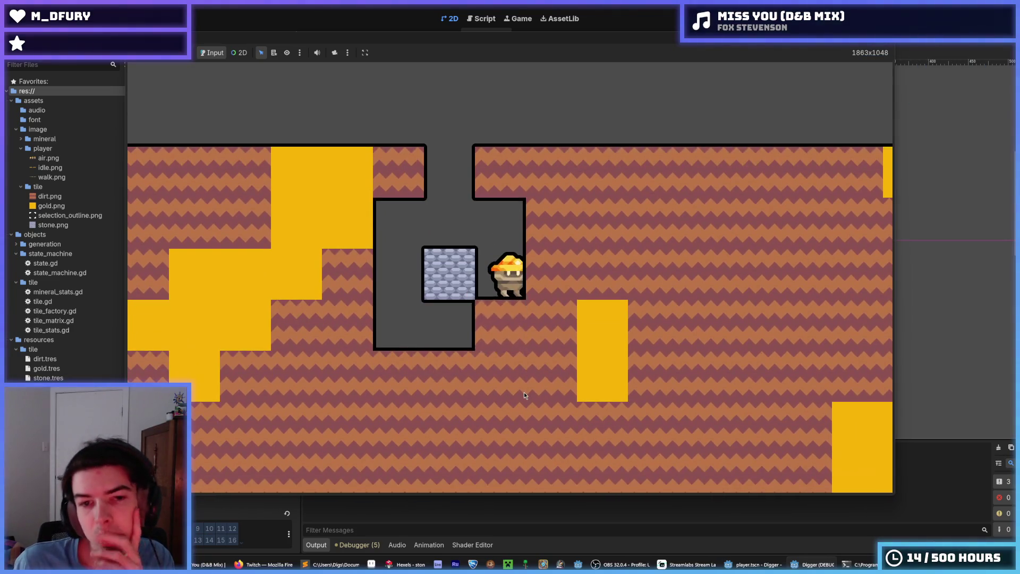
key("s")
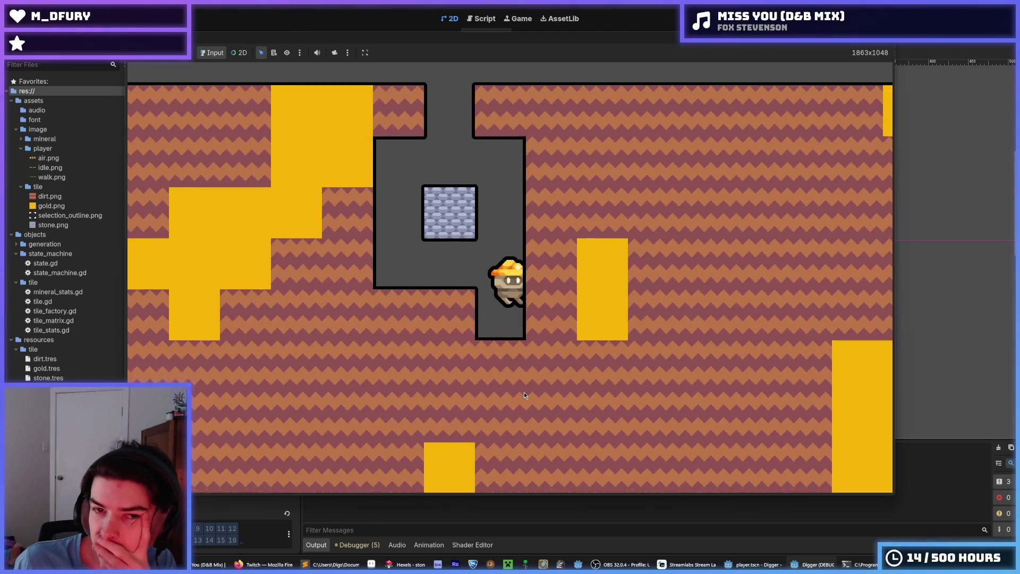
key("s")
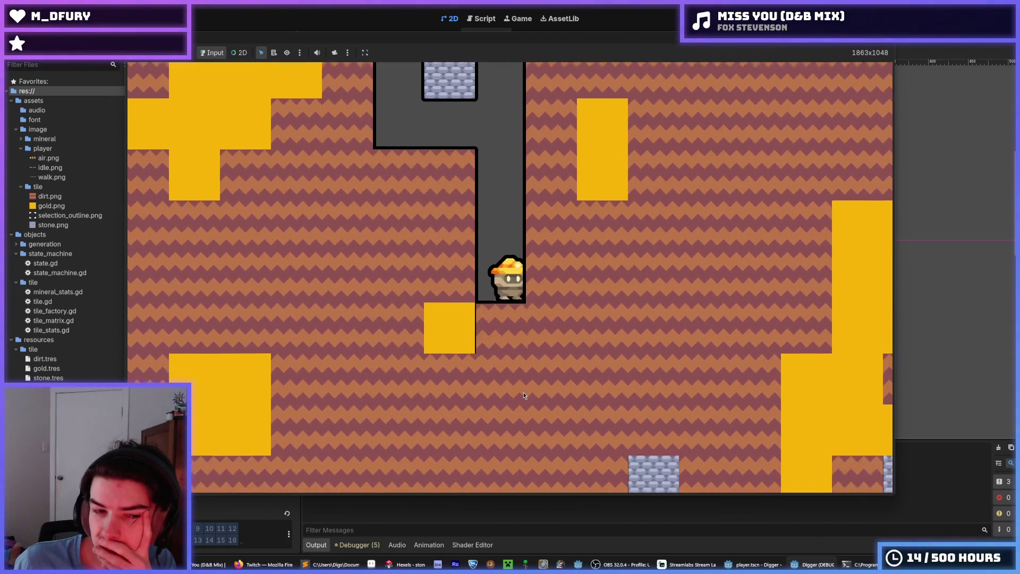
key("s")
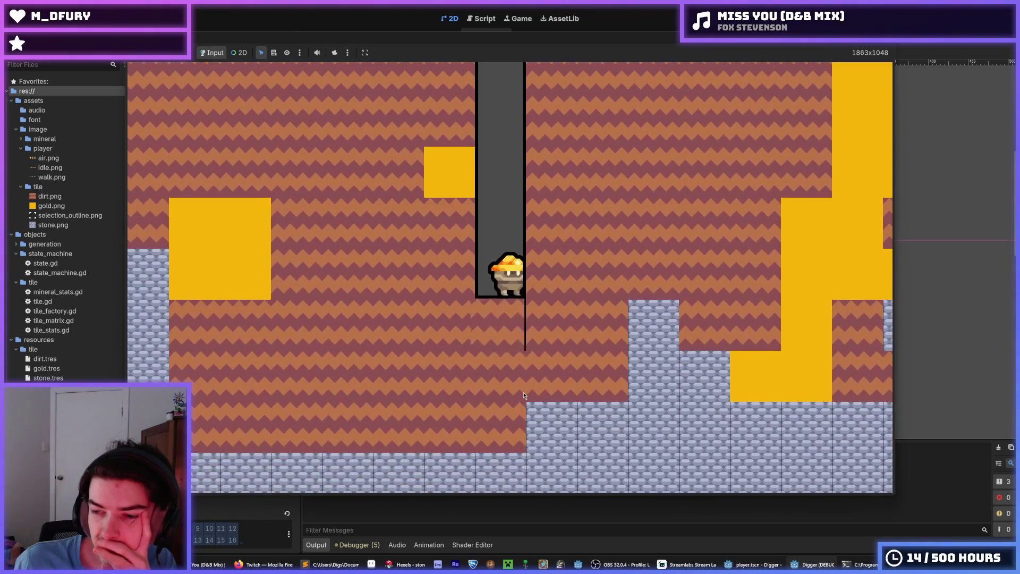
key("s")
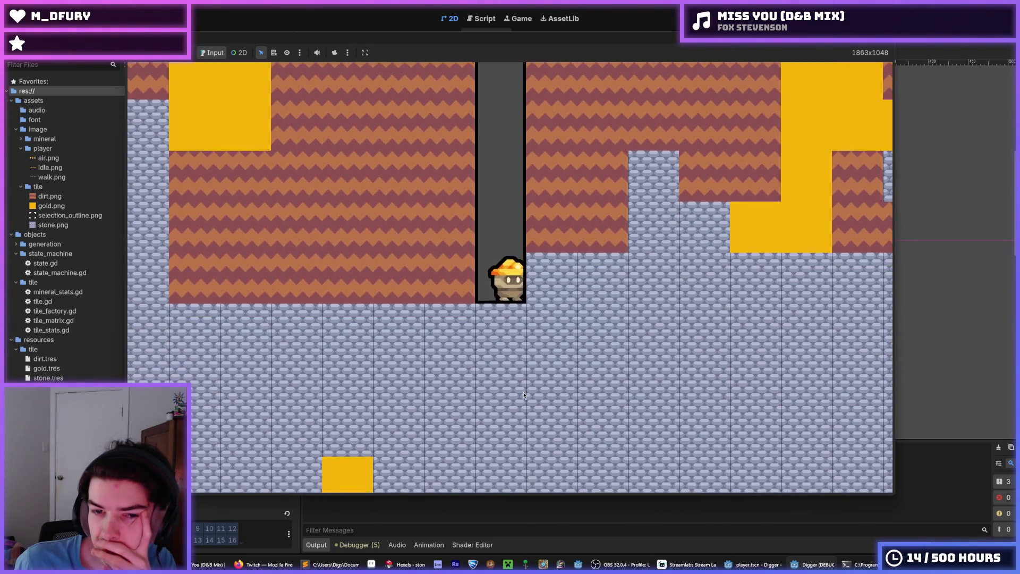
key("a")
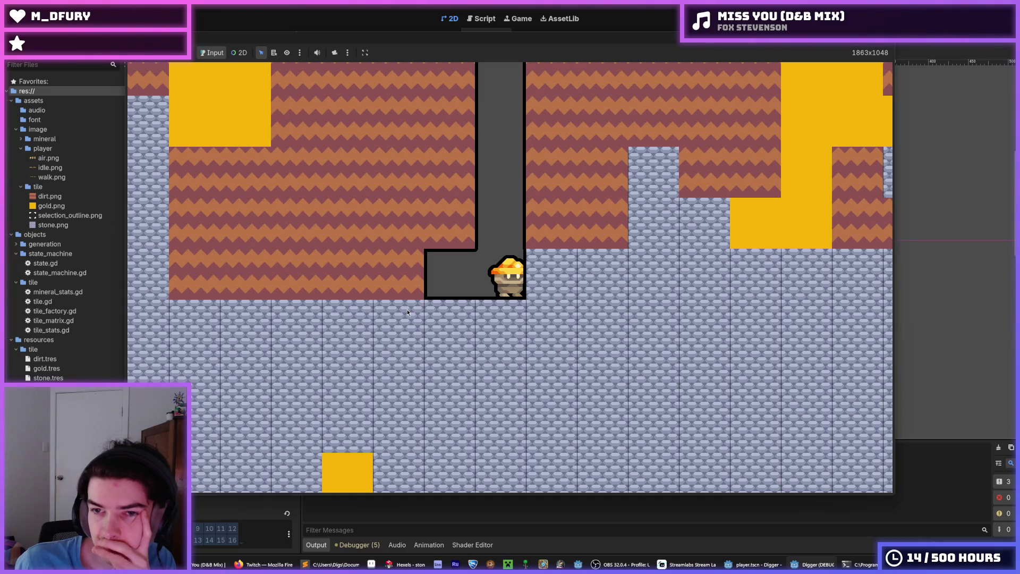
key("a")
key("a")
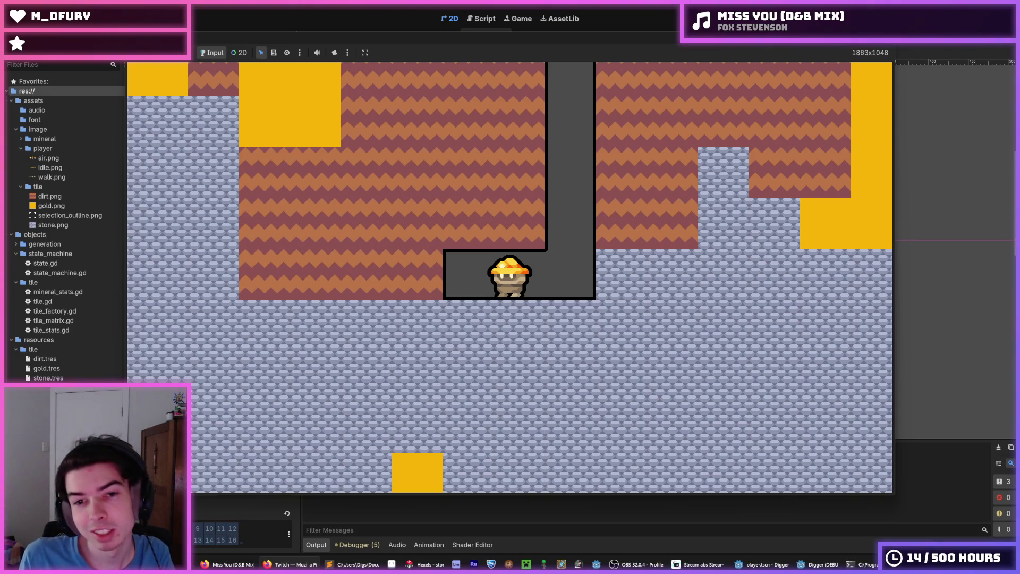
- Restart the game, walk right, and dig a winding shaft down through the dirt
key("F5")
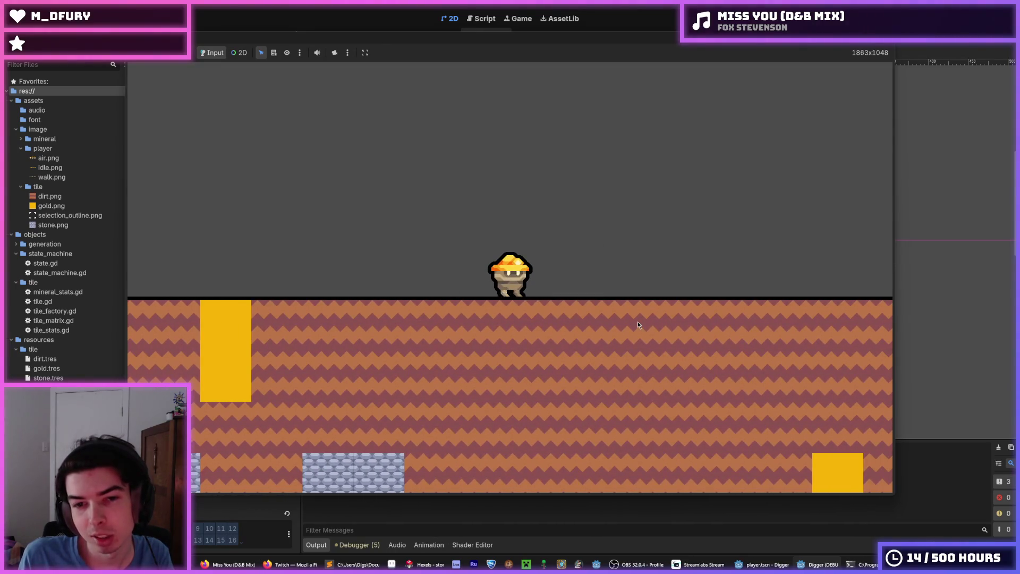
key("Right")
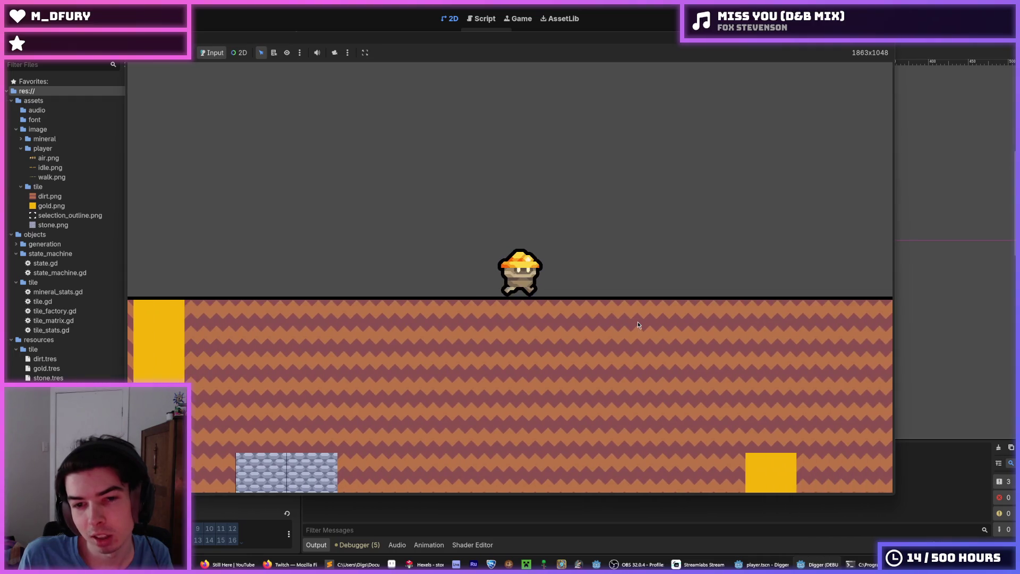
key("Right")
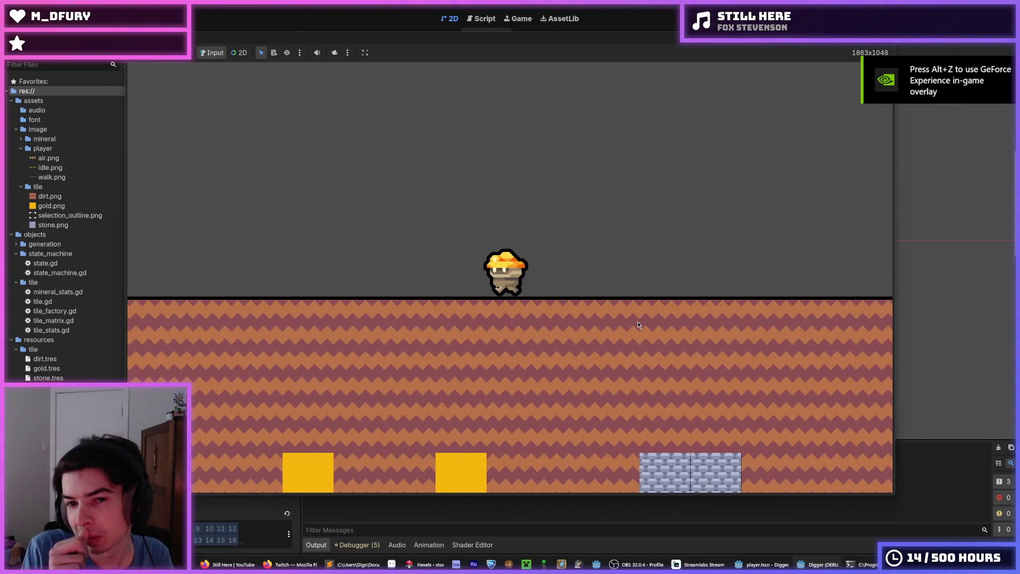
key("Down")
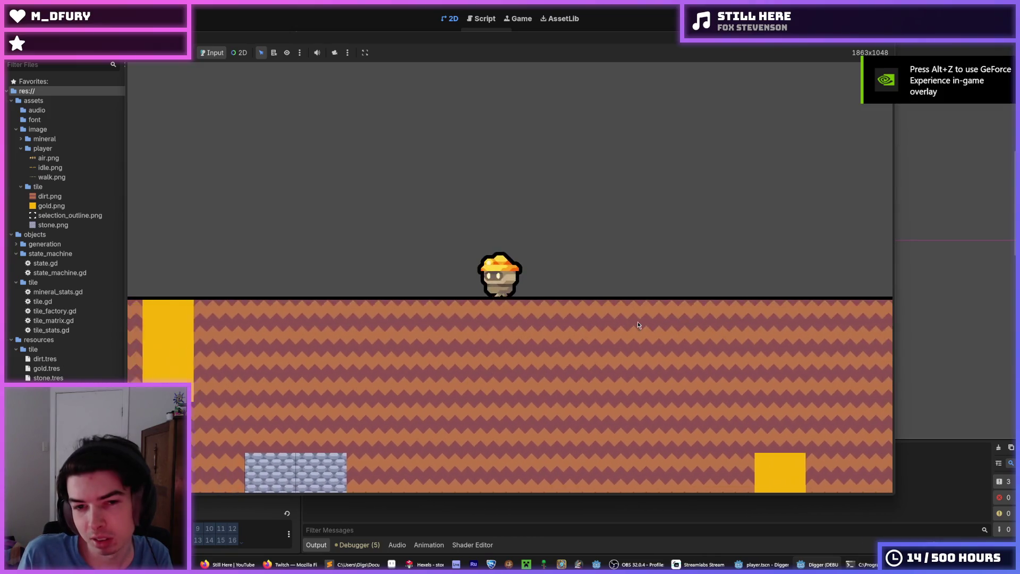
key("Down")
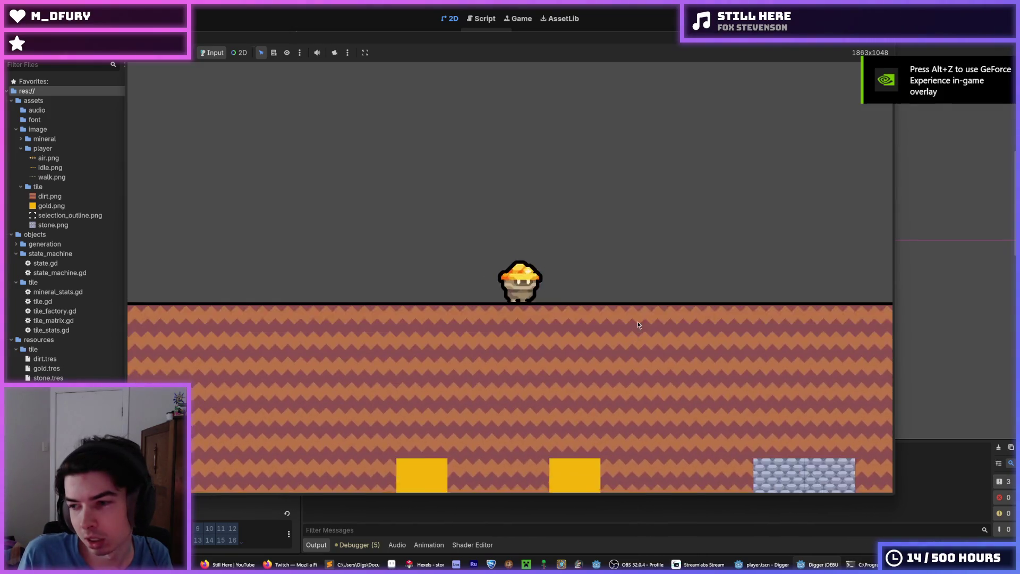
key("Left")
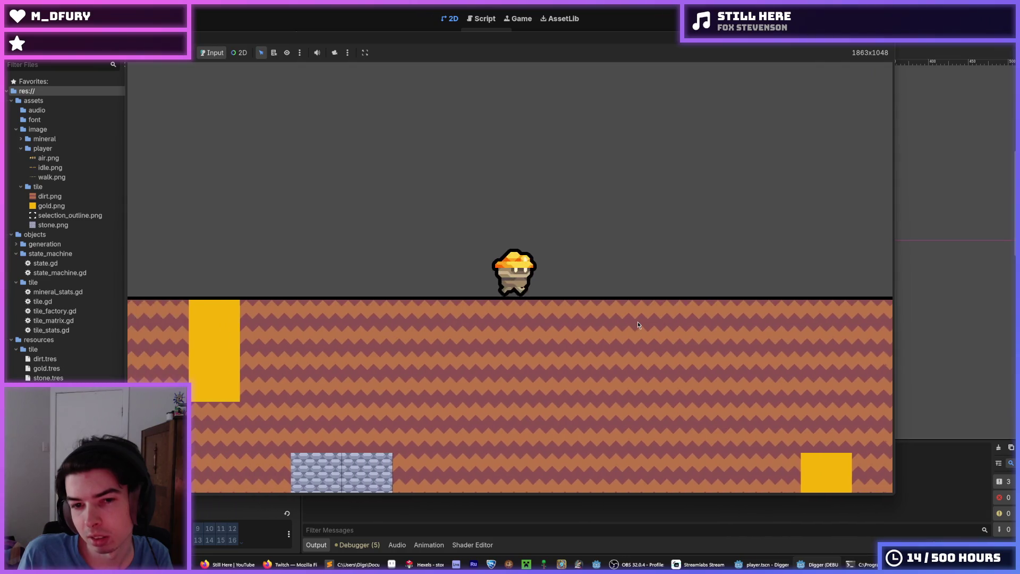
key("Down")
key("Left")
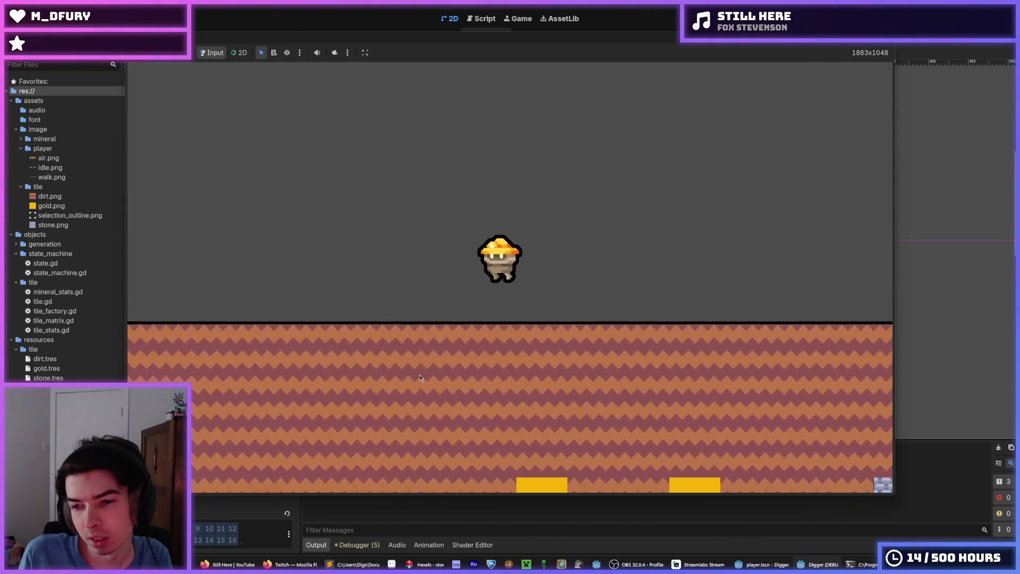
key("Down")
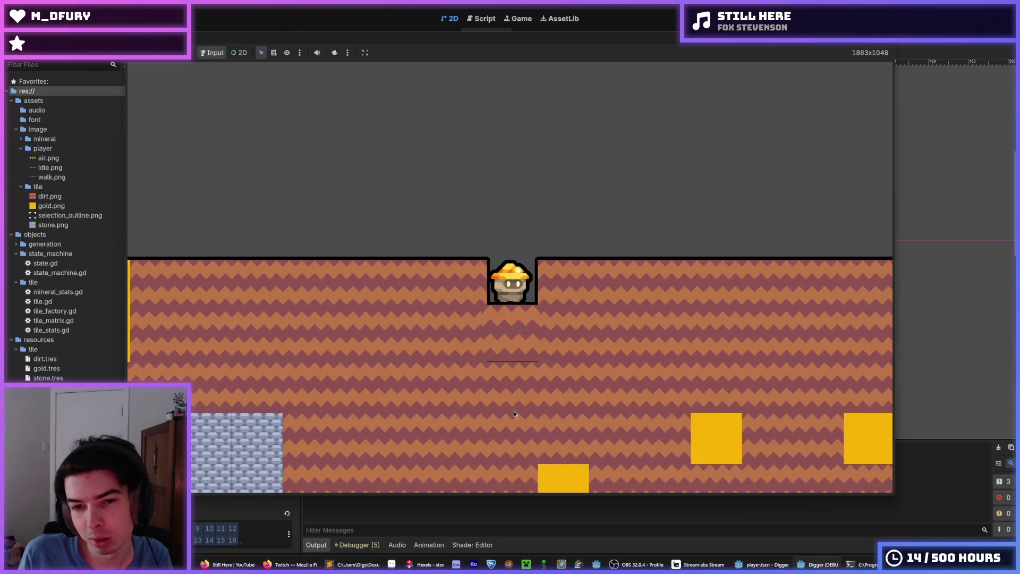
key("Down")
key("Left")
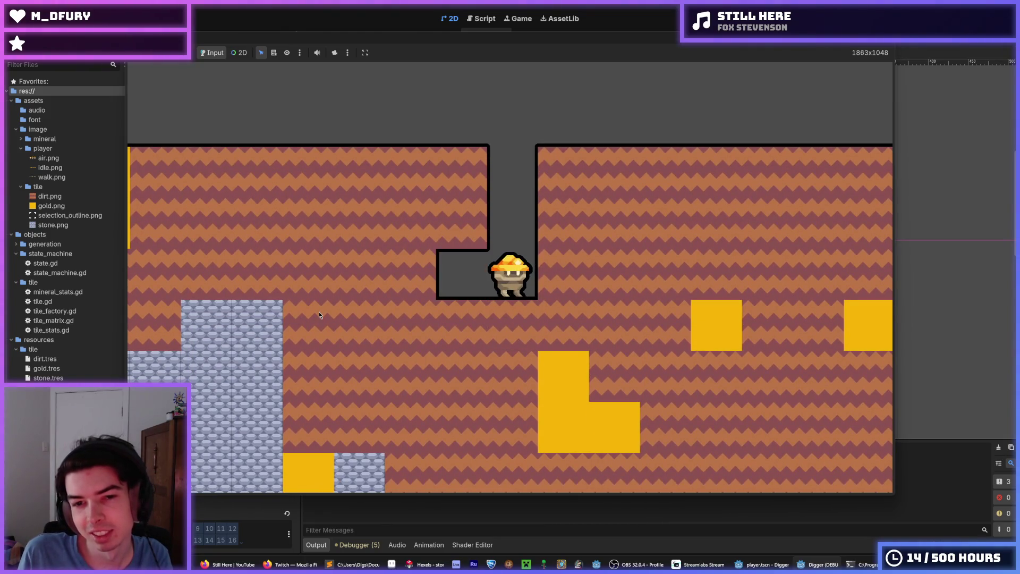
key("Down")
key("Down")
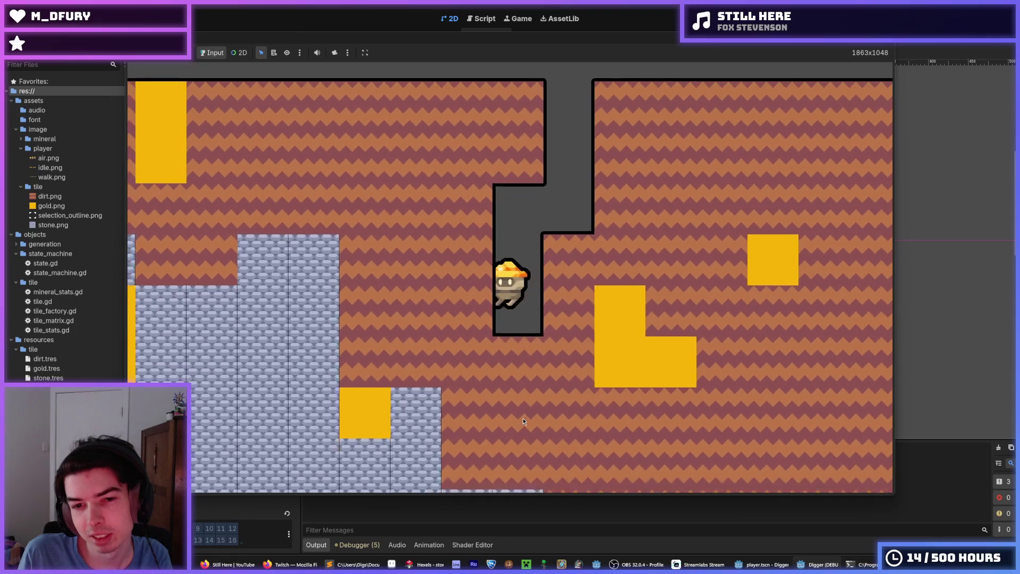
key("Down")
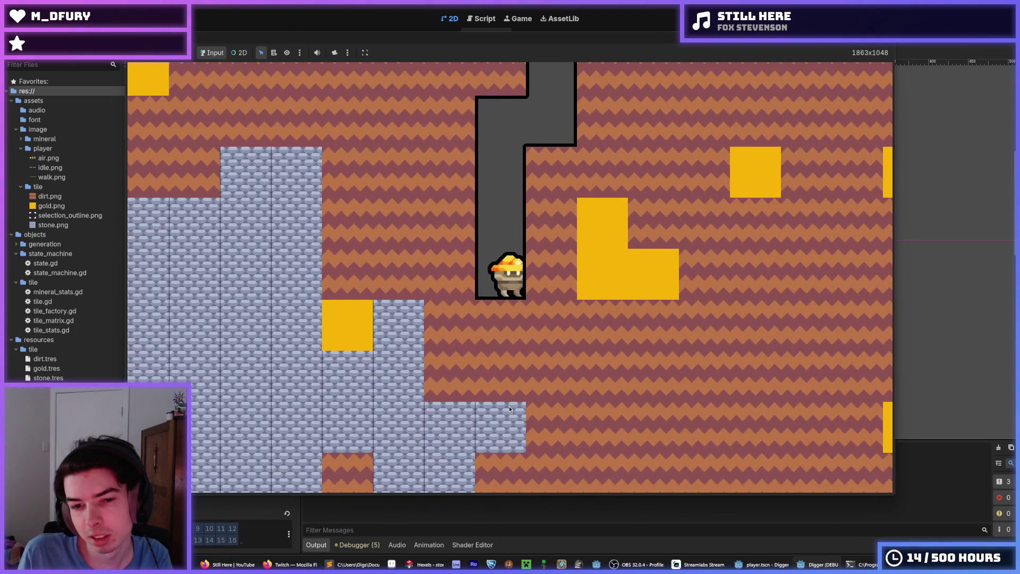
- Jump back up the shaft onto the upper ledge toward the surface
key("Up")
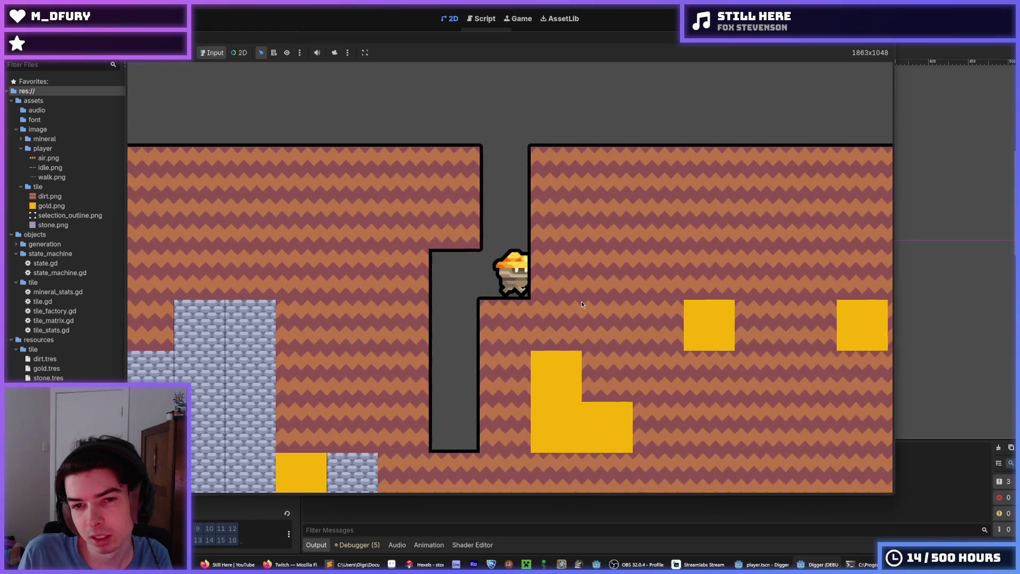
key("Up")
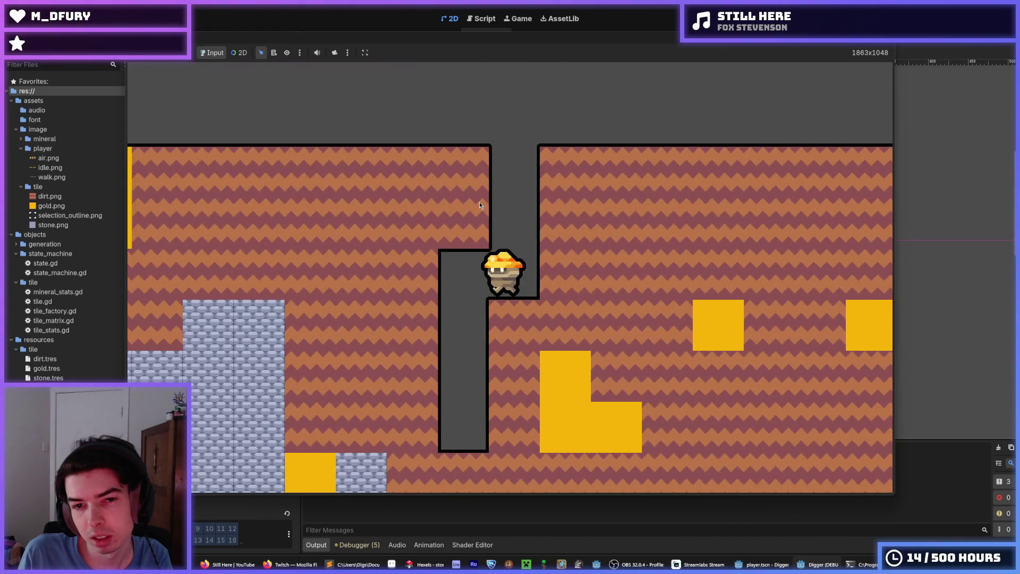
key("Up")
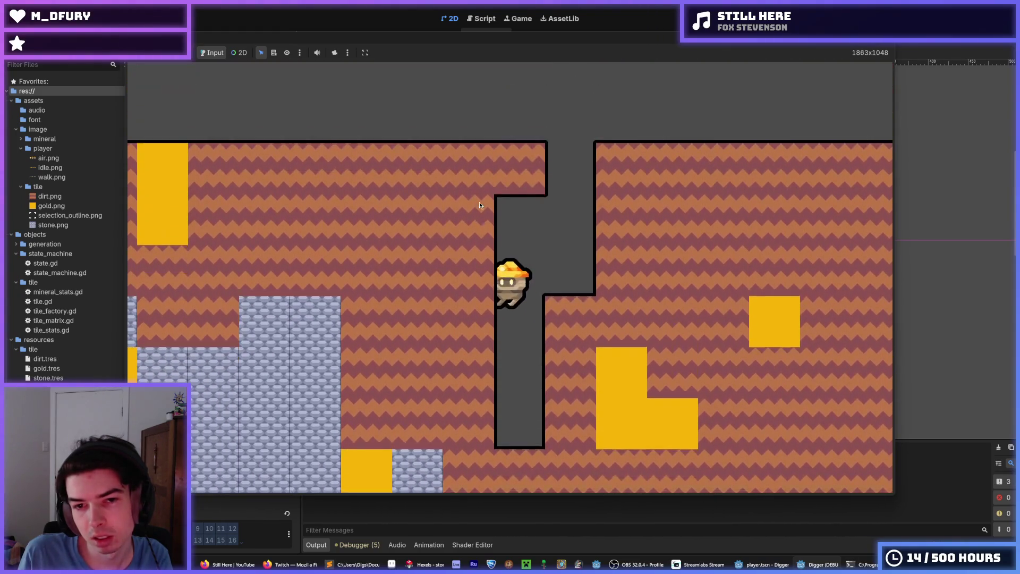
key("Up")
key("Right")
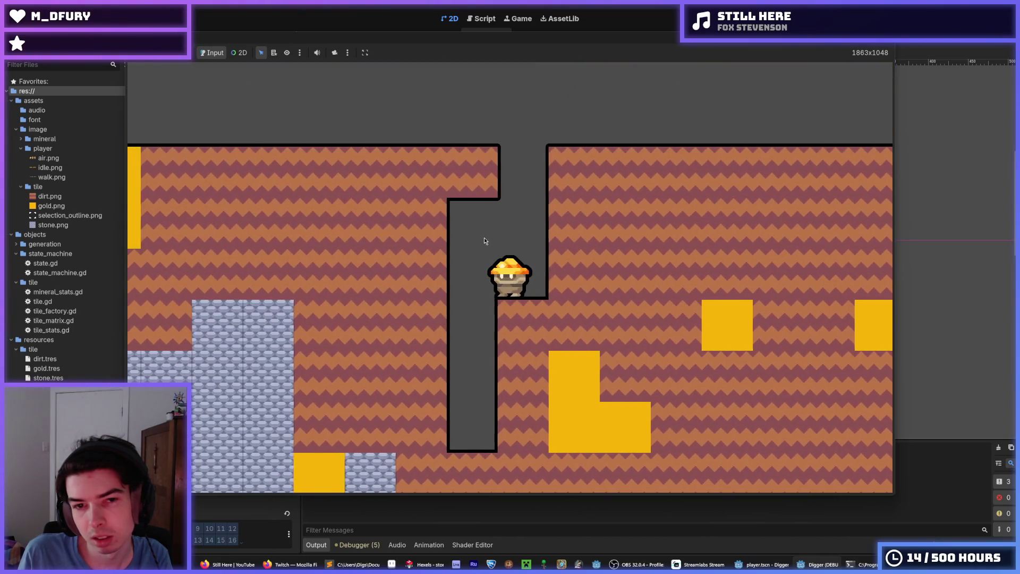
key("Up")
key("Right")
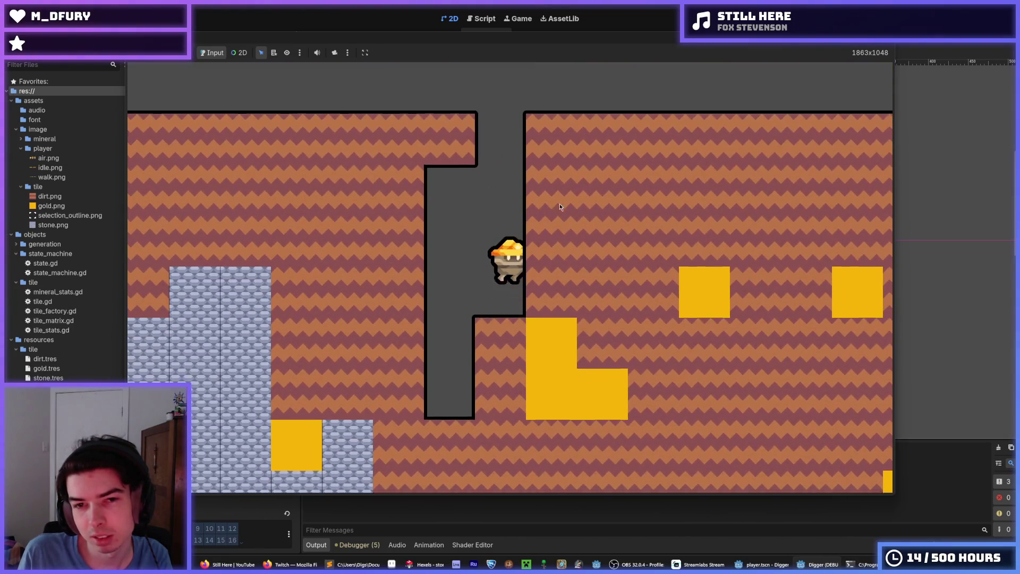
key("Right")
key("Up")
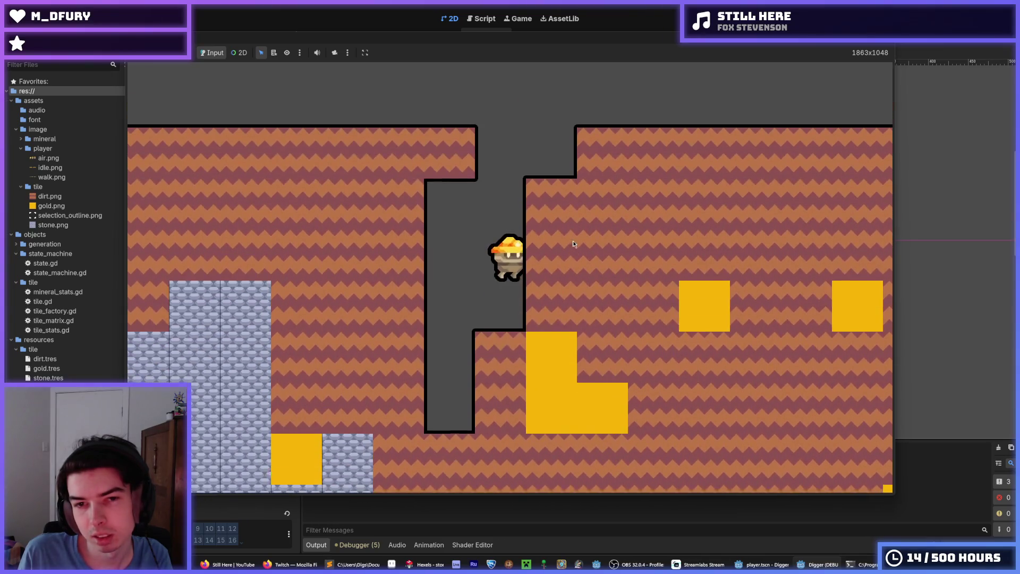
- Dig a new shaft down and right, test jumping inside it, then stop the game
key("Down")
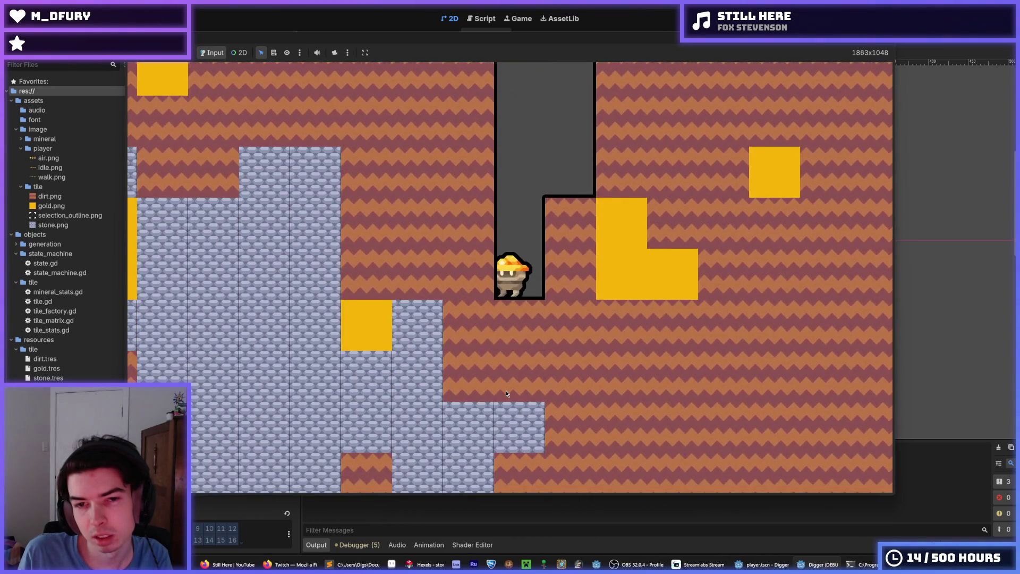
key("Down")
key("Right")
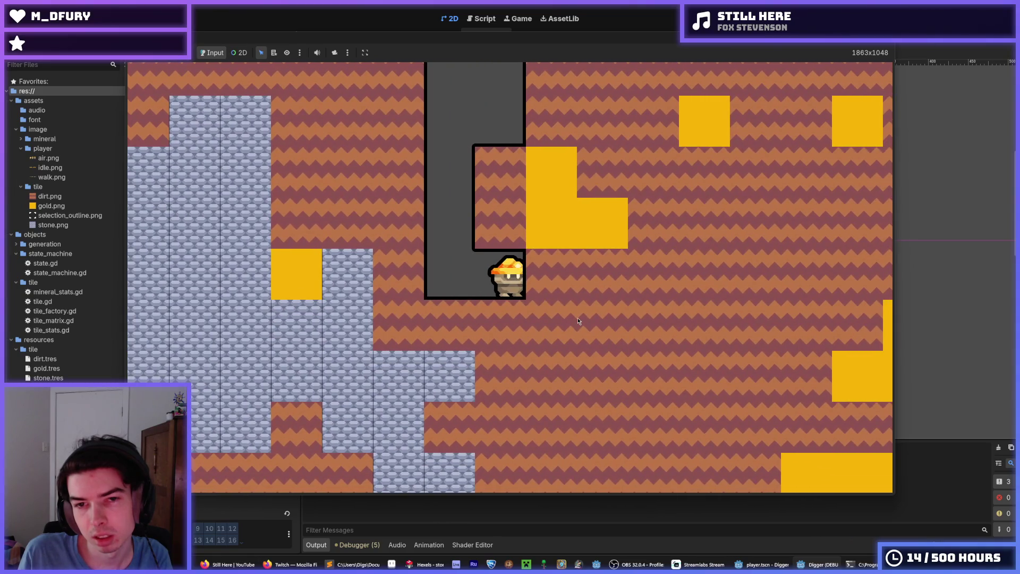
key("Right")
key("Up")
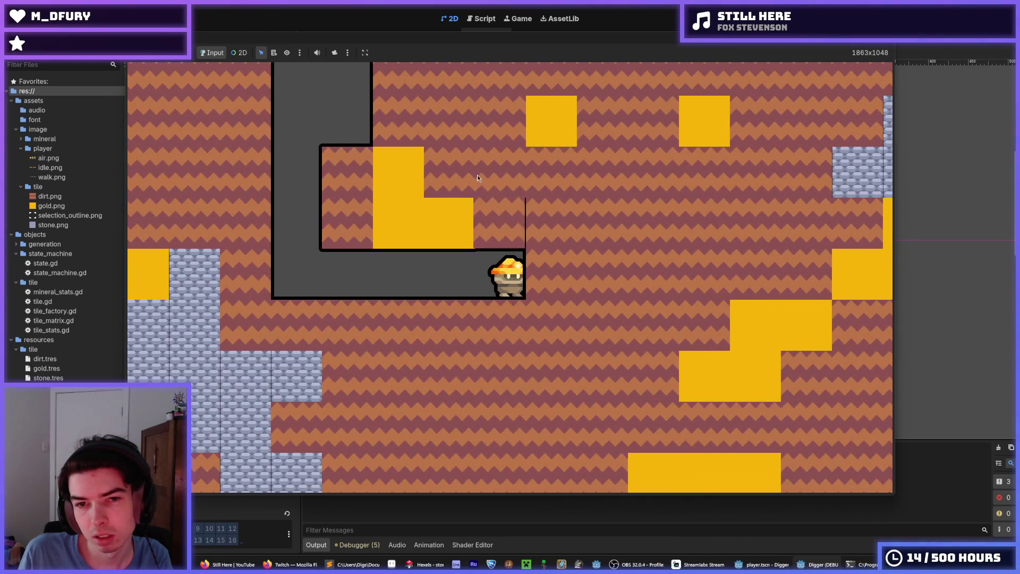
key("Up")
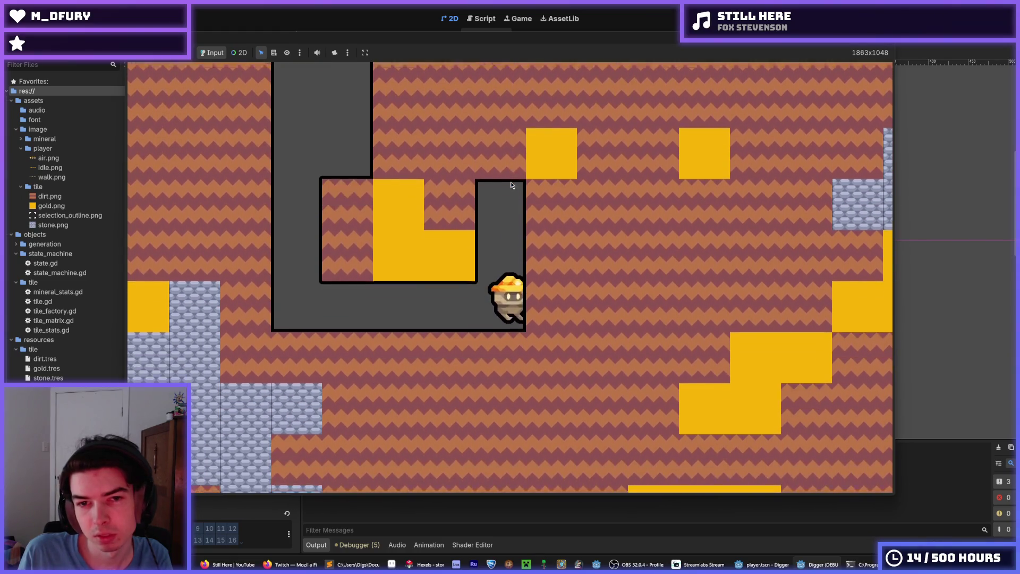
key("Up")
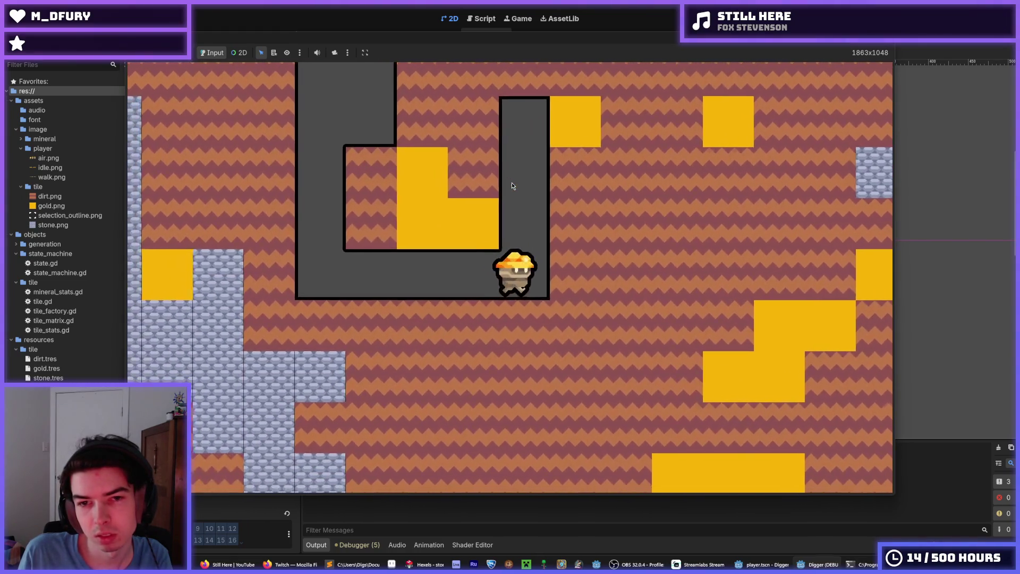
key("Up")
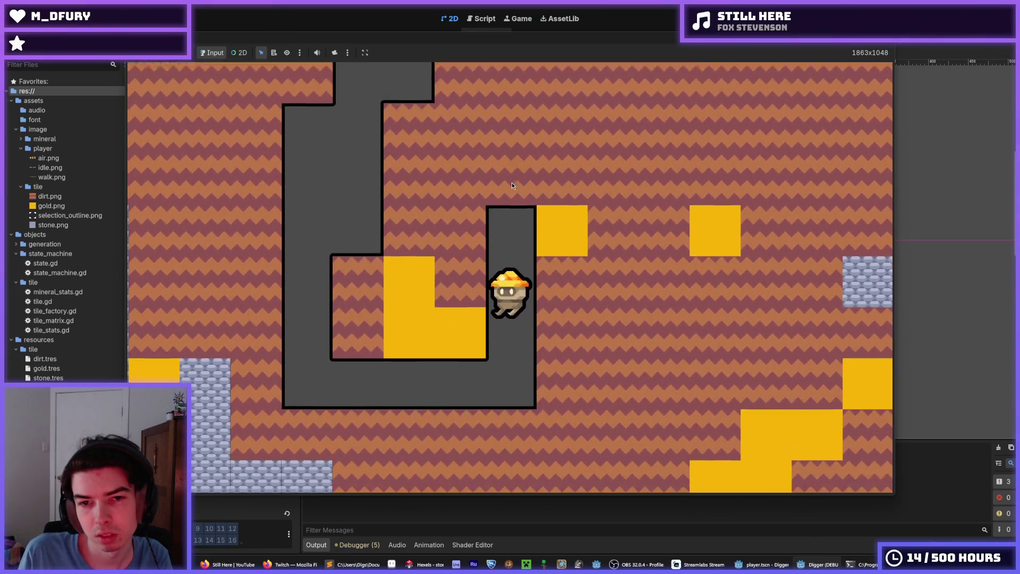
key("Up")
key("Up")
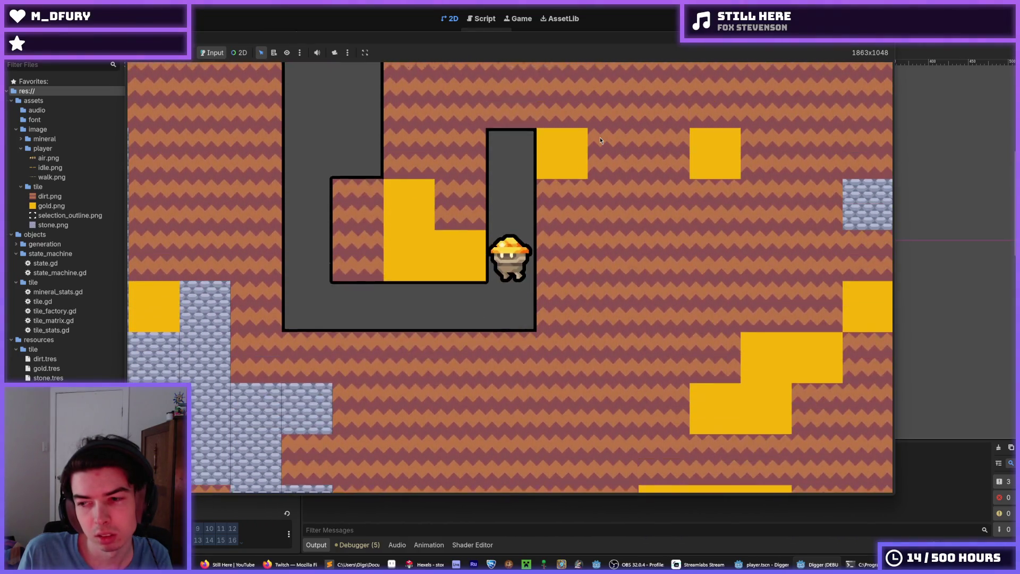
key("F8")
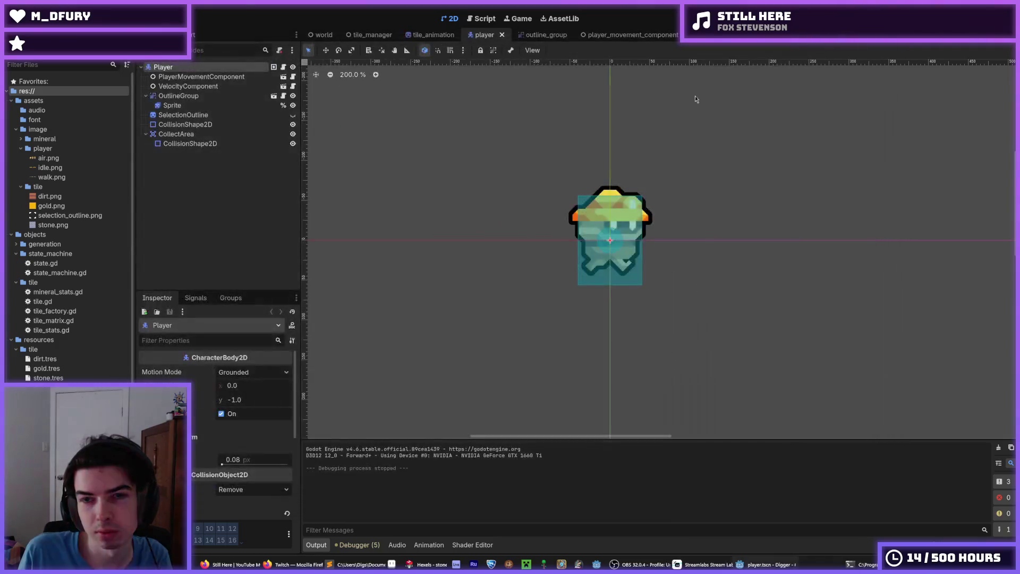
- Inspect the OutlineGroup and Player nodes, then open the player_movement_component scene
left_click(171, 105)
left_click(178, 95)
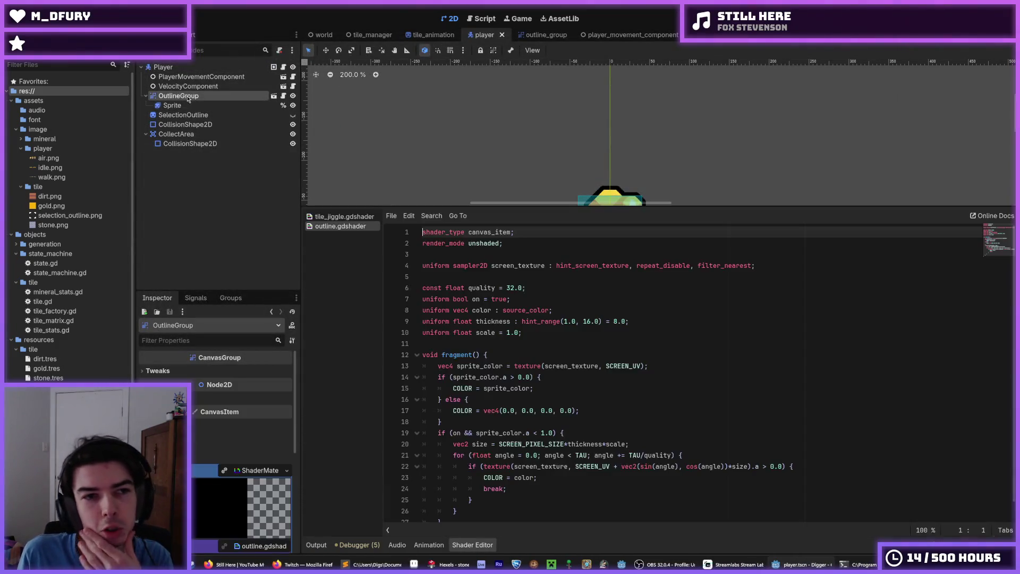
left_click(181, 68)
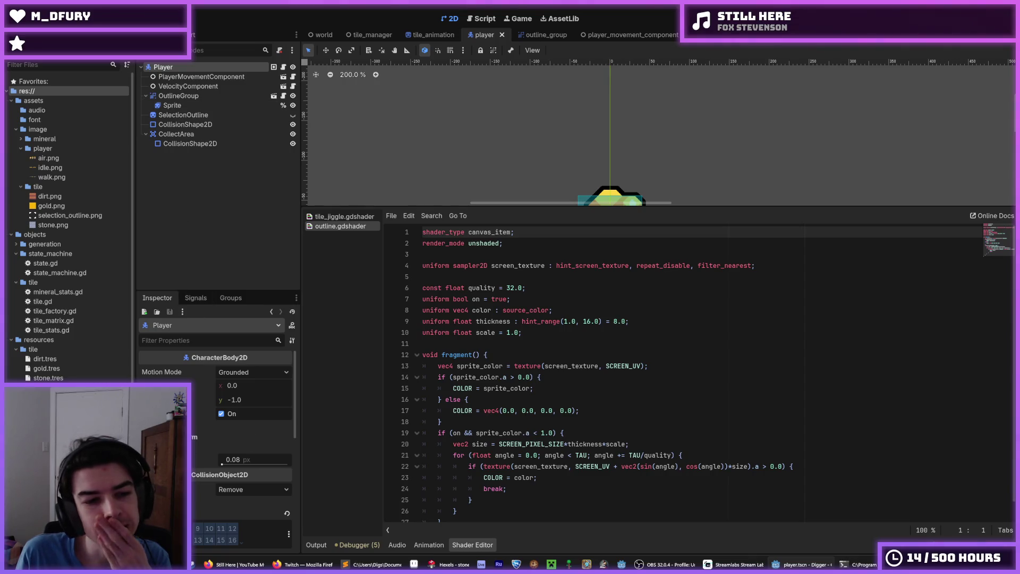
scroll(69, 361, "down", 3)
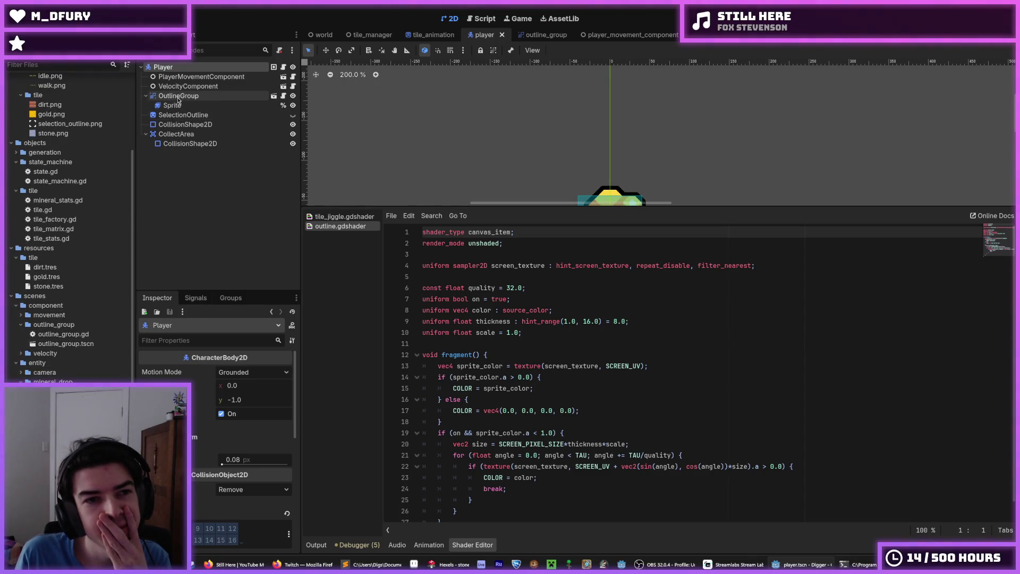
left_click(283, 76)
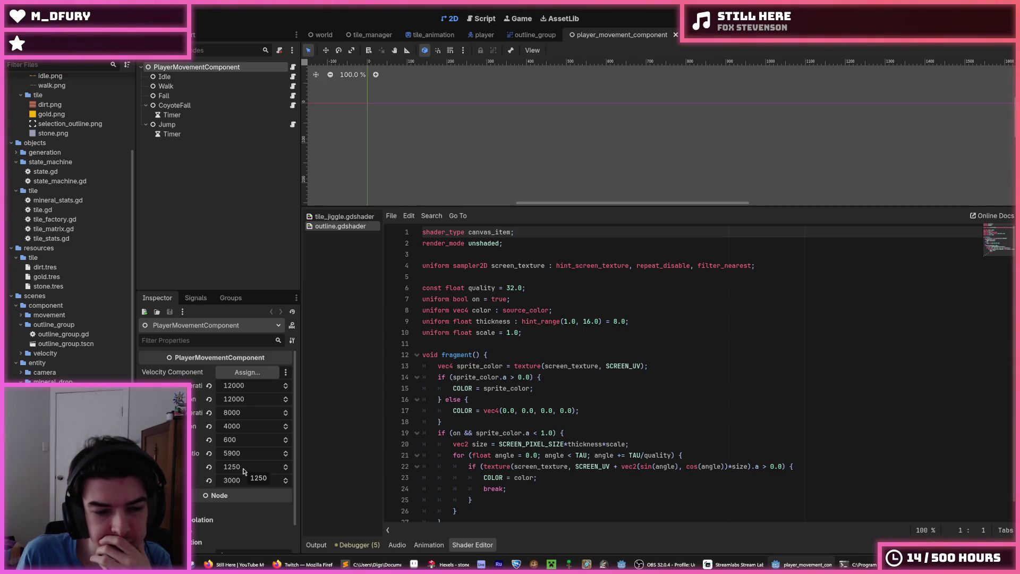
- Change the 1250 movement value to 1200, save the scene, and run the game
left_click(244, 471)
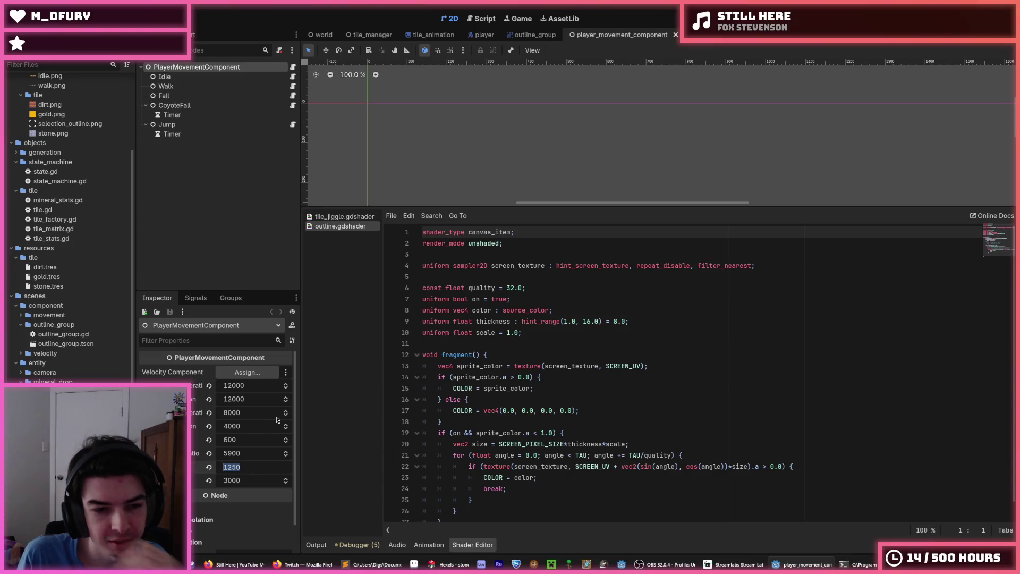
type("1200")
key("Return")
key("ctrl+s")
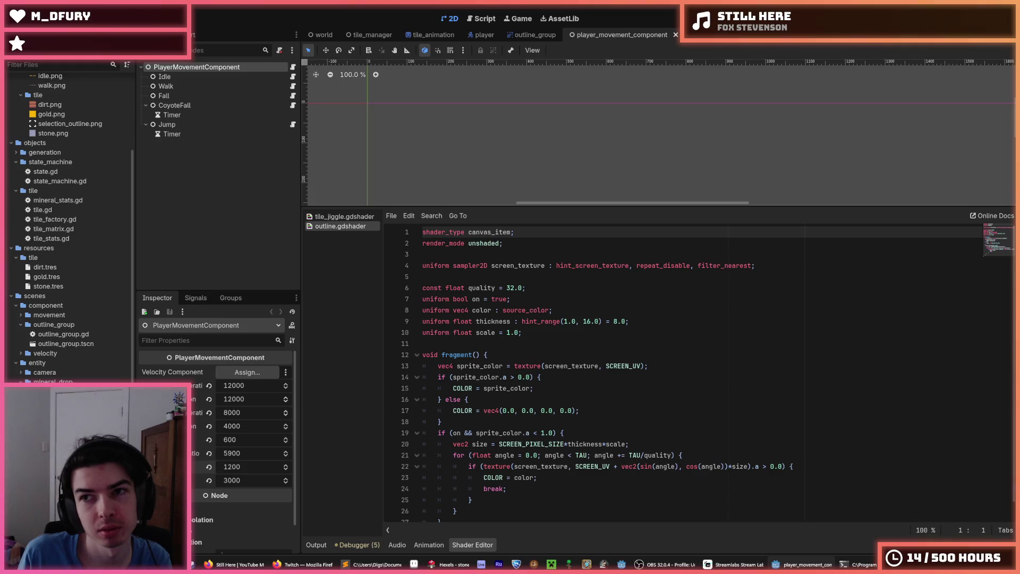
key("F5")
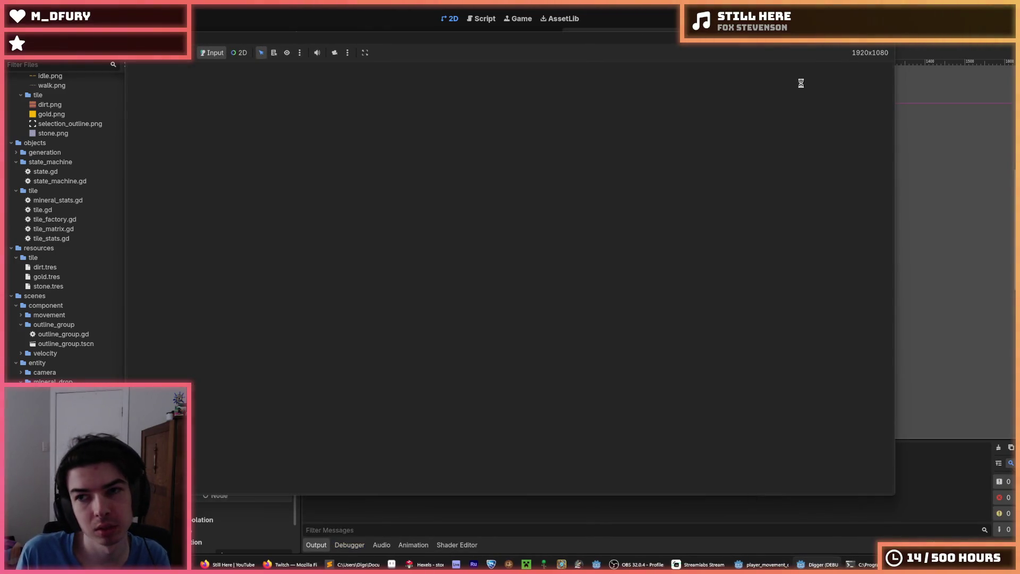
- Walk right and dig a shaft down through dirt into the gold tiles
key("d")
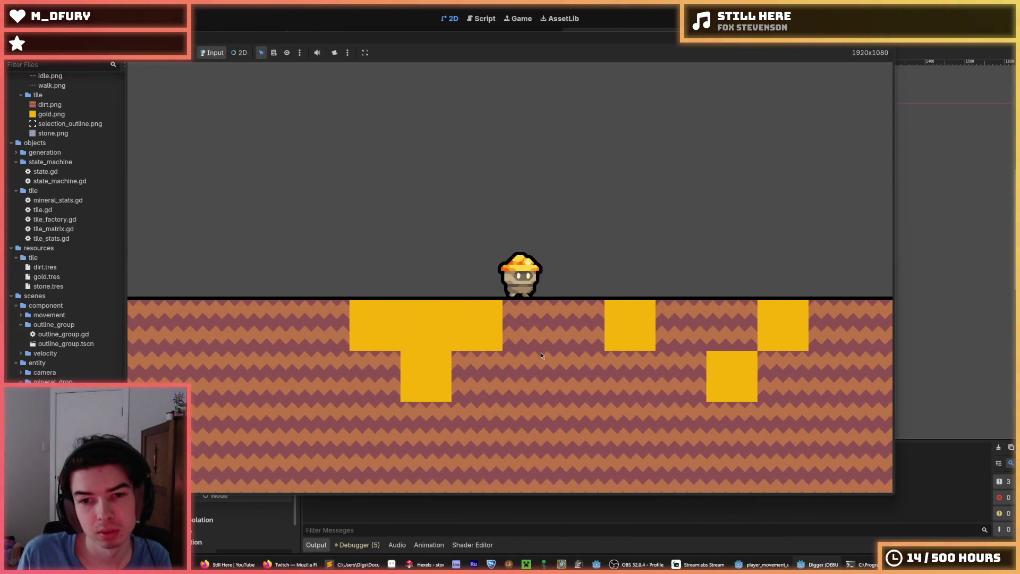
key("s")
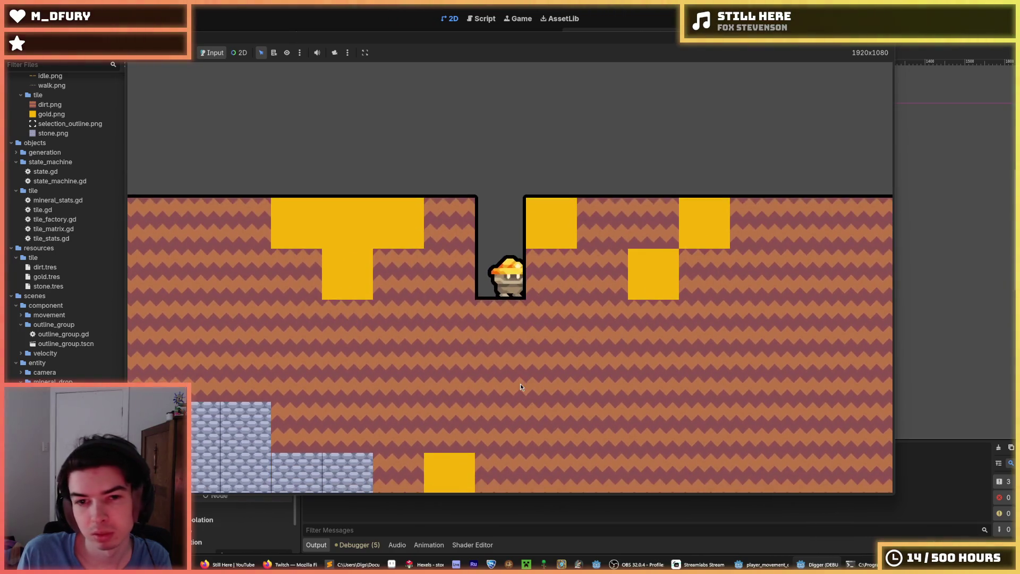
key("d")
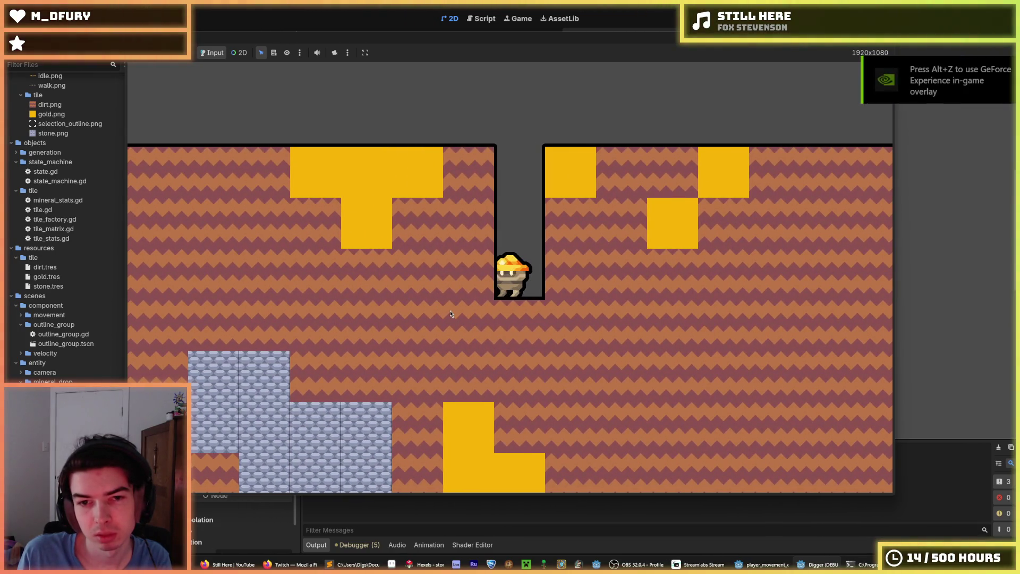
key("a")
key("s")
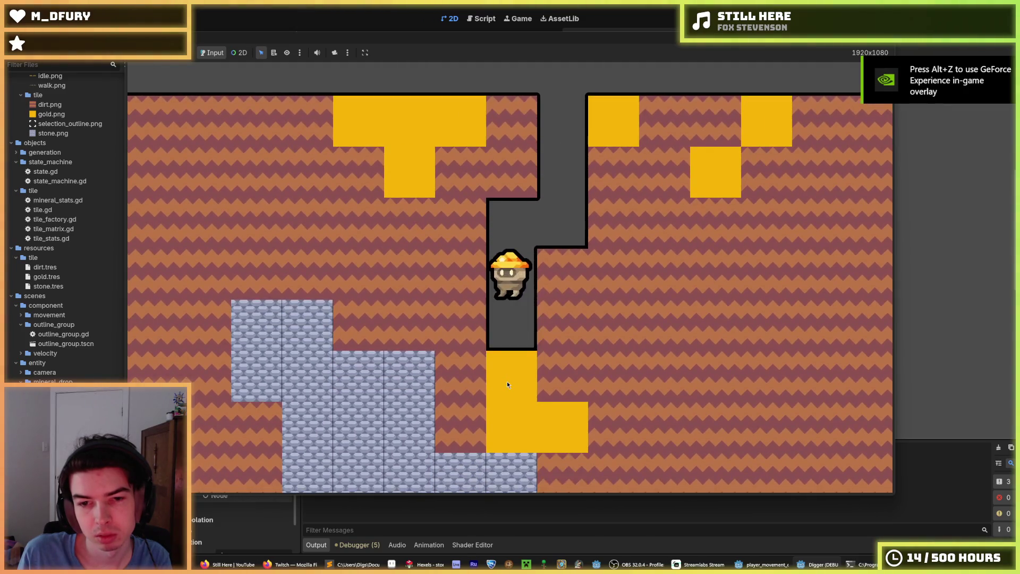
key("s")
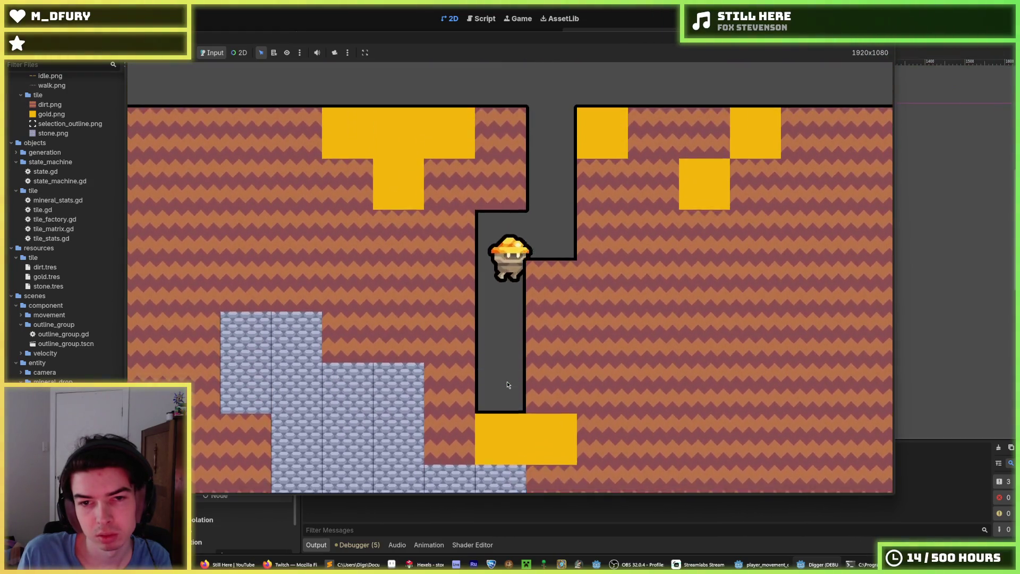
- Test the 1200 movement value by jumping repeatedly up and out of the shaft
key("w")
key("w")
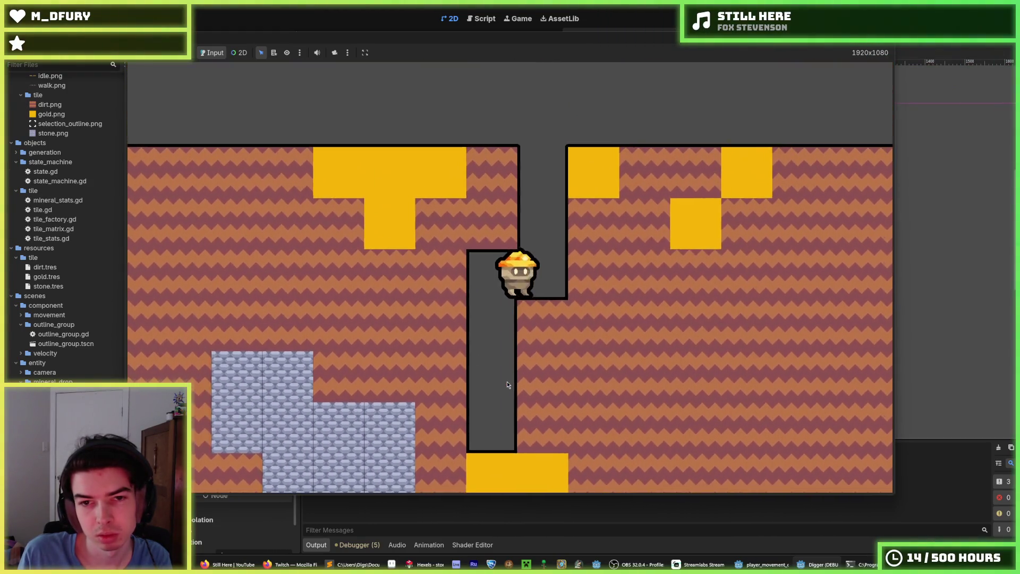
key("w")
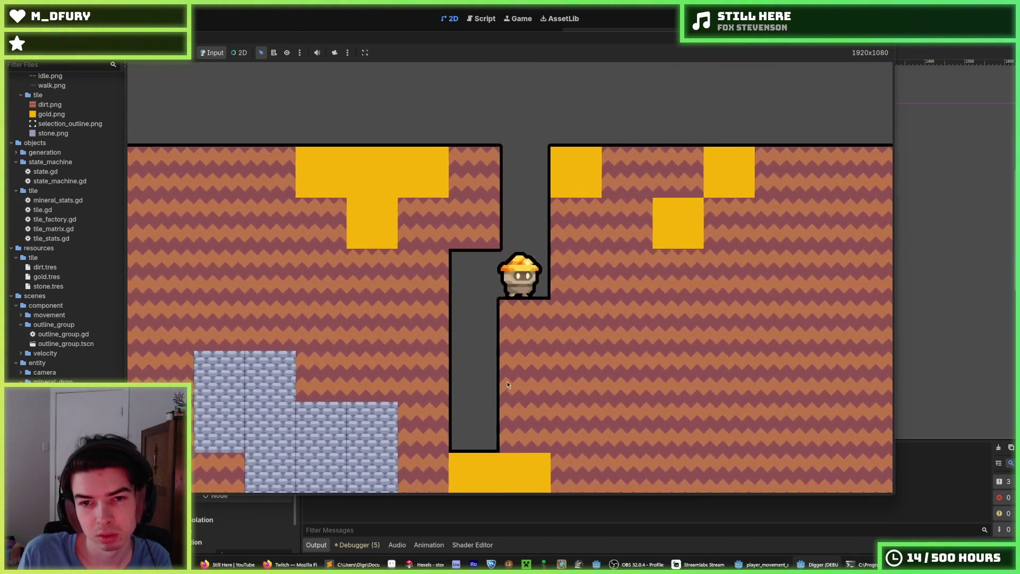
key("w")
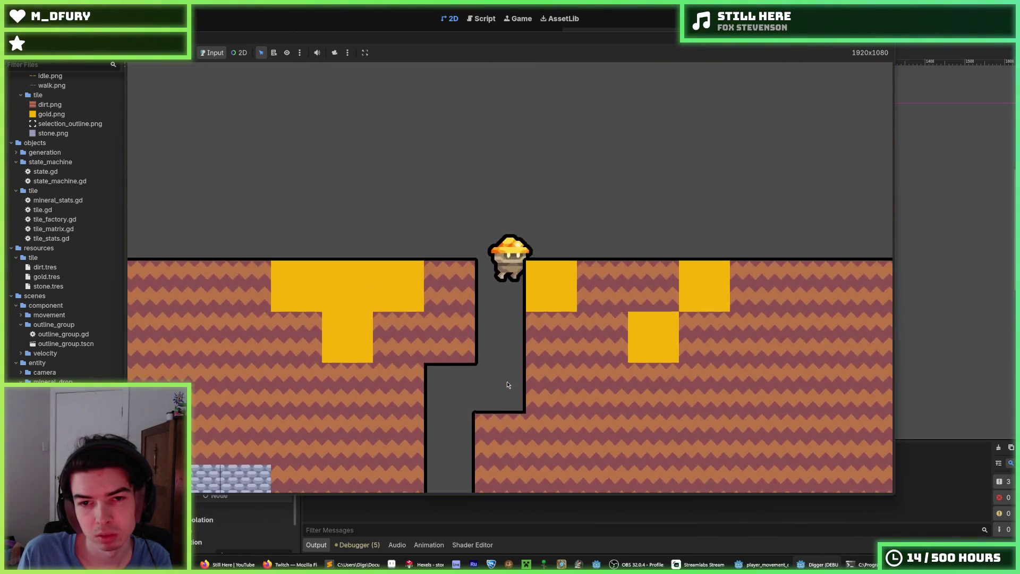
key("w")
key("w")
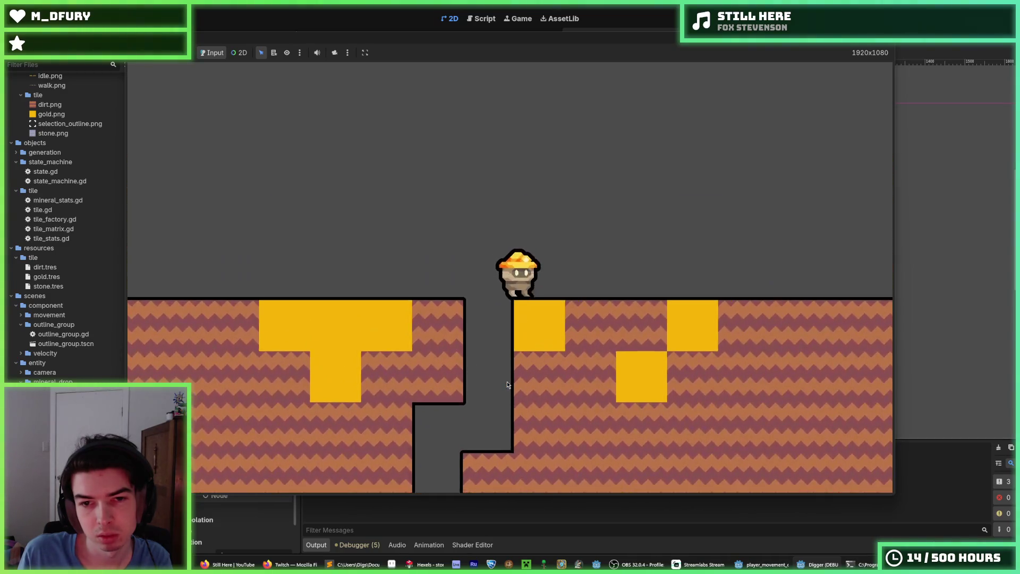
key("w")
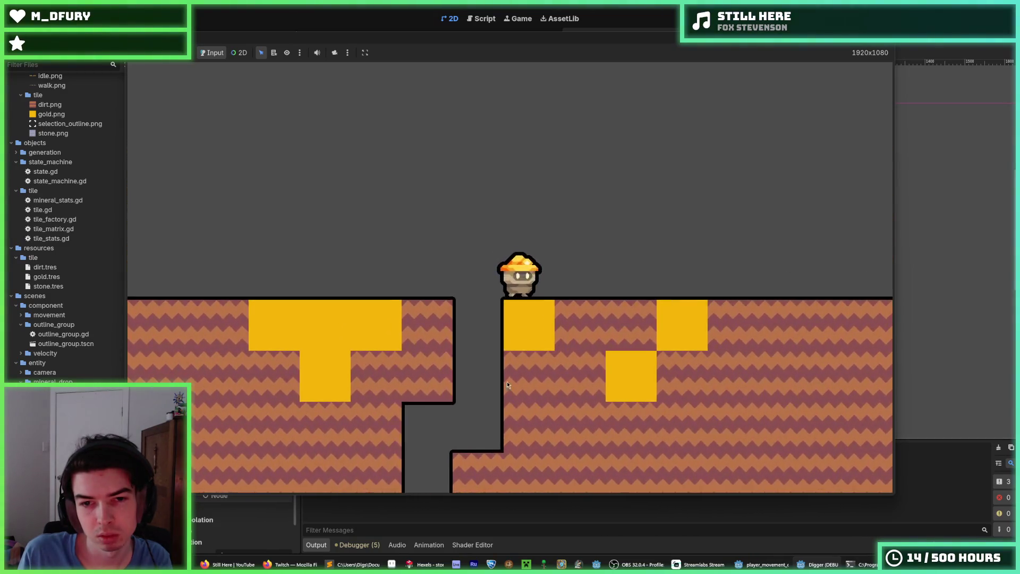
key("w")
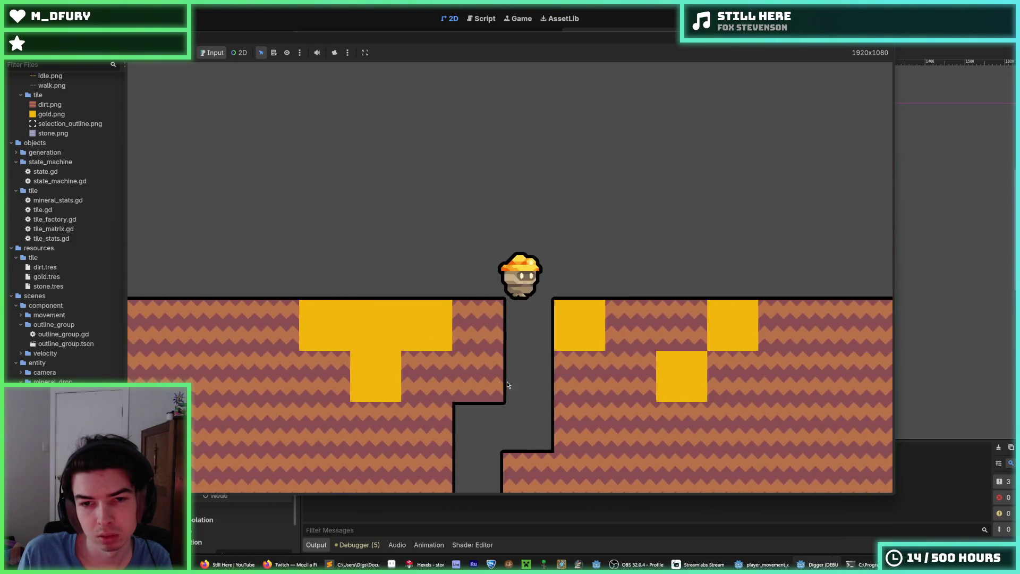
key("w")
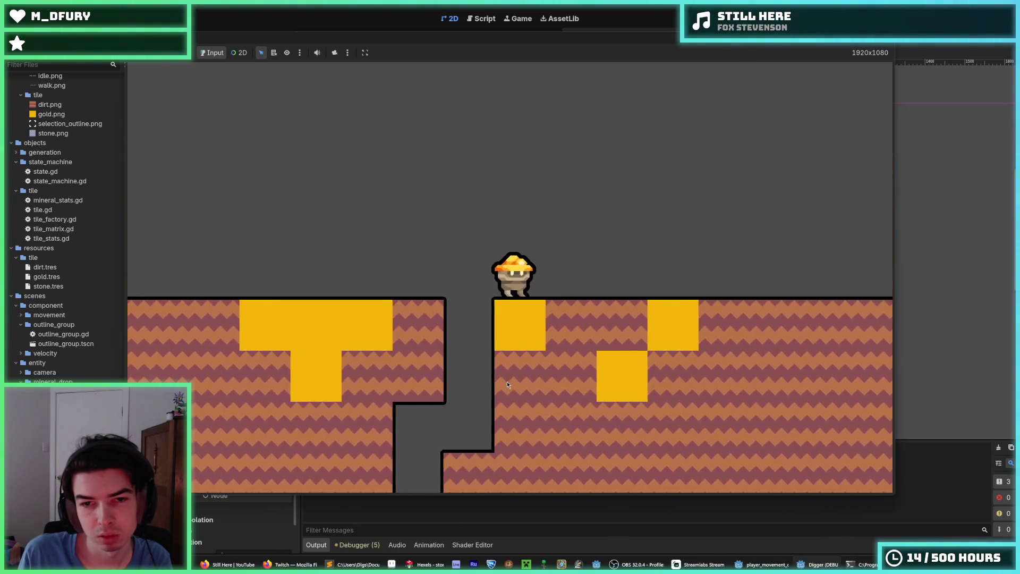
key("a")
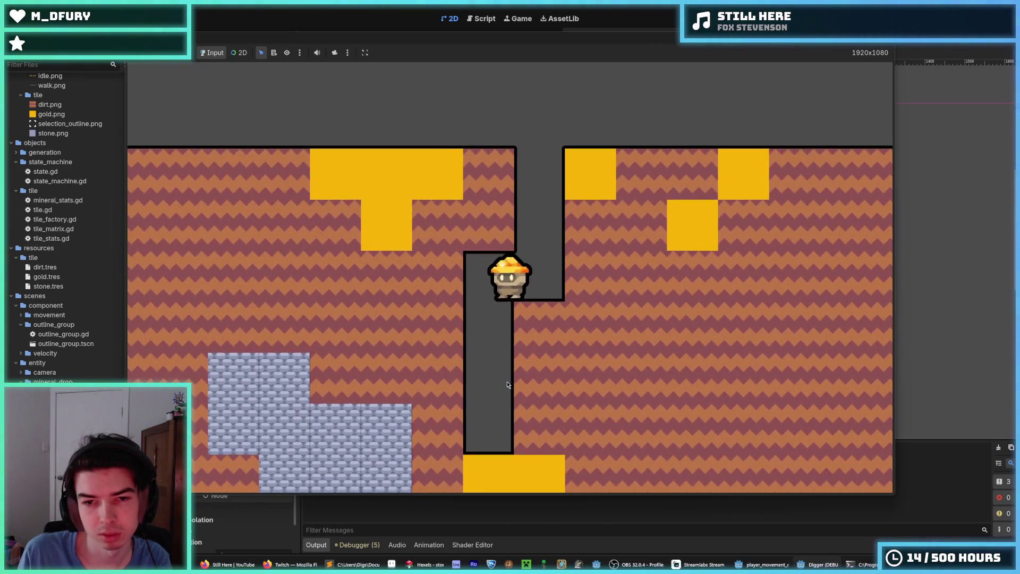
key("d")
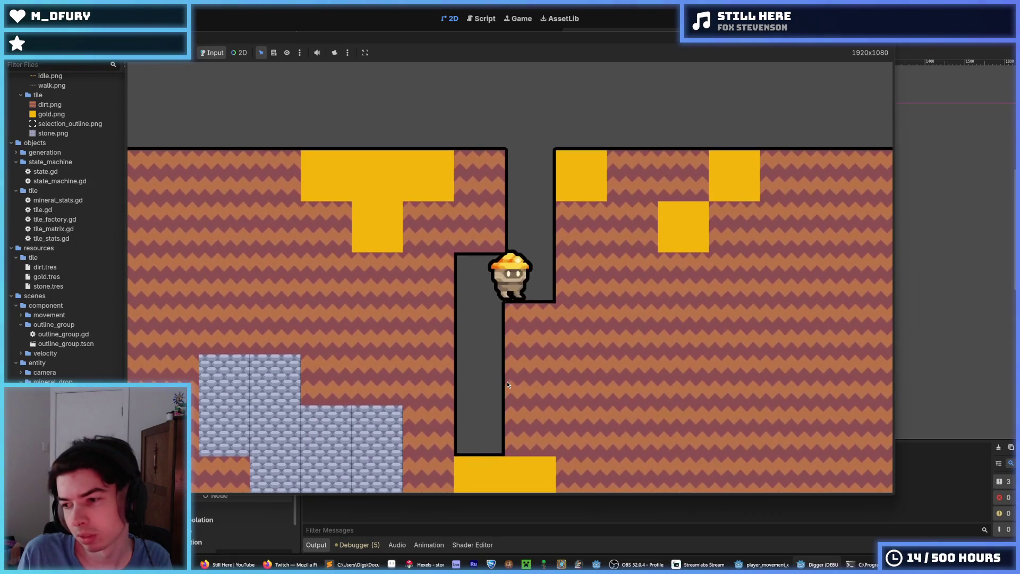
- Mine the gold tiles and dig into the lavender stone, then stop the game
key("a")
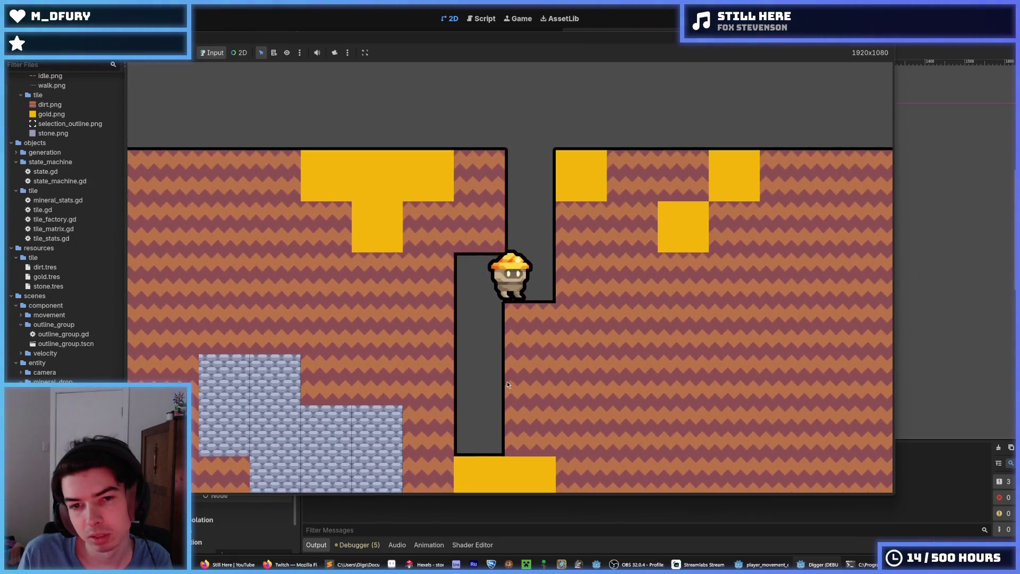
key("s")
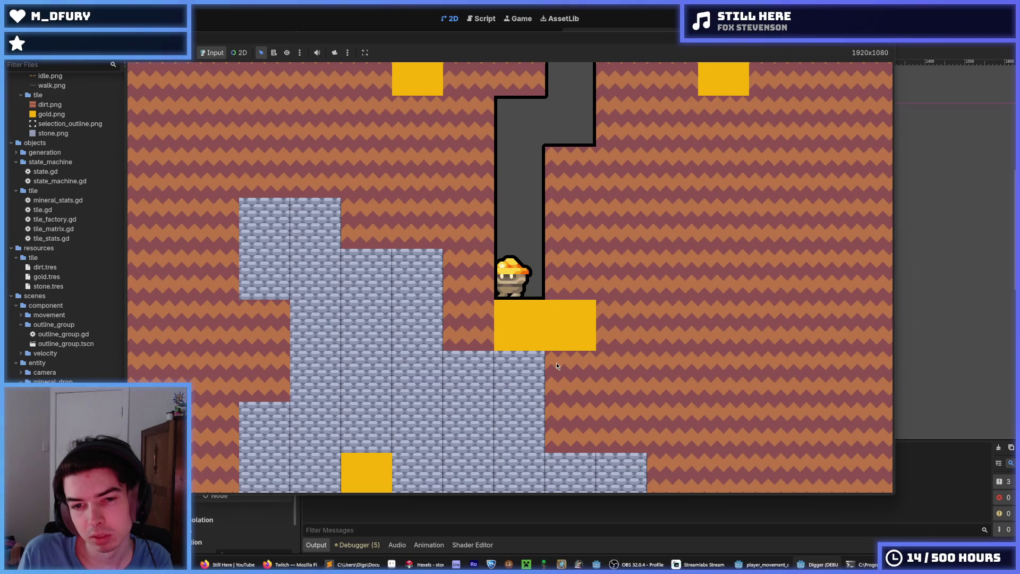
key("d")
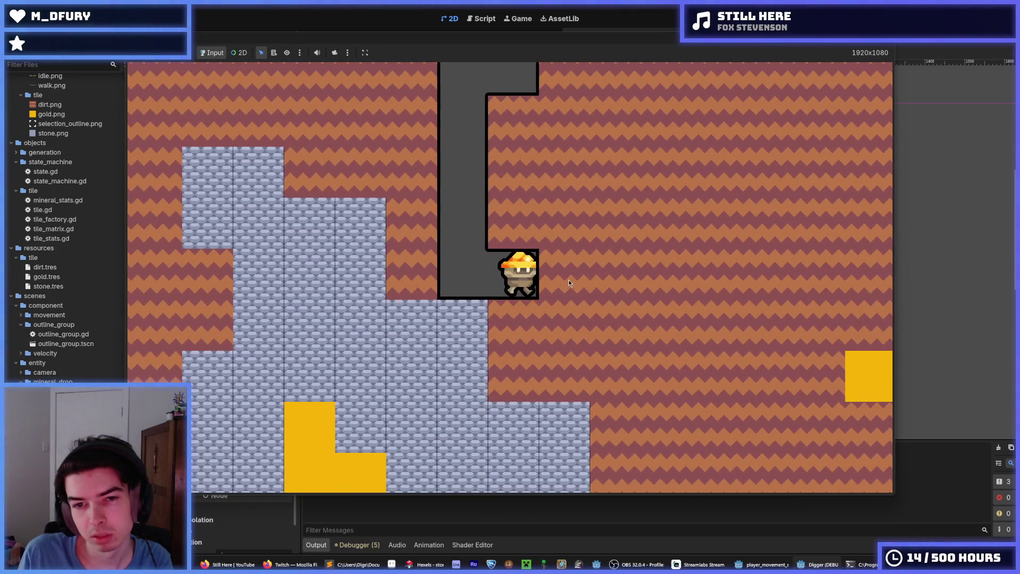
key("s")
key("s")
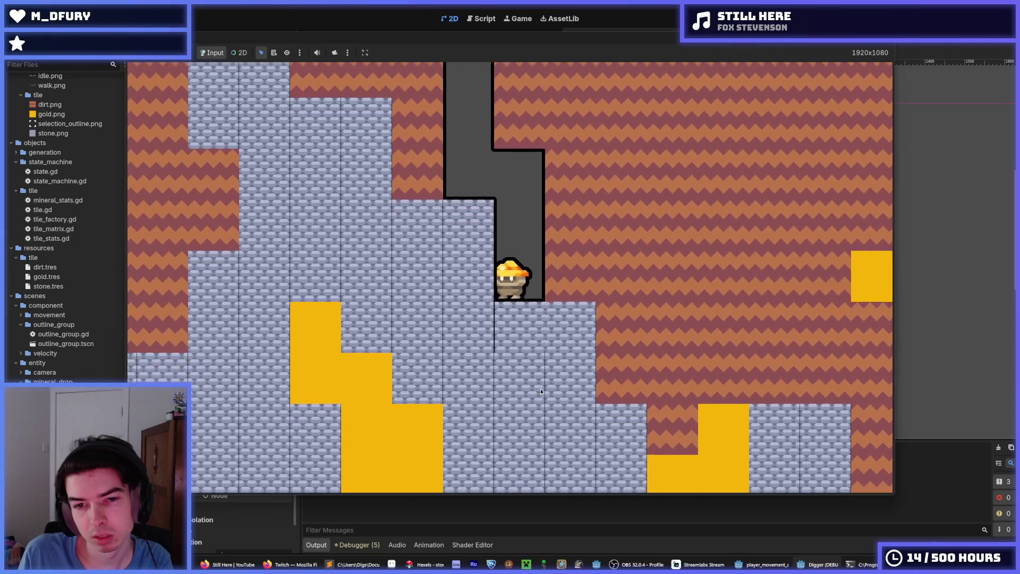
key("F8")
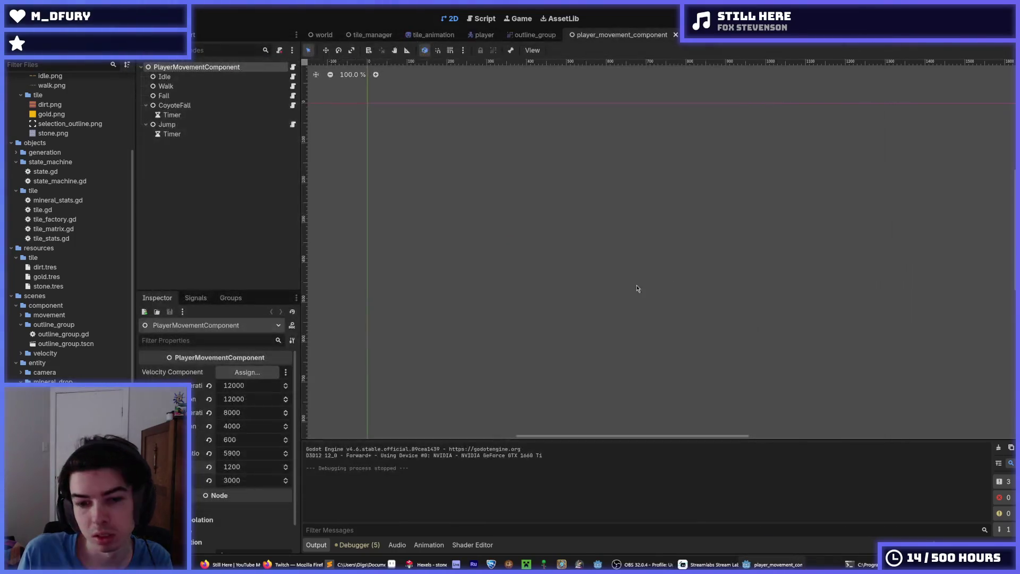
- Paint dark lavender strokes over the old hex-brick pattern on the stone tile
key("alt+Tab")
scroll(494, 303, "up", 4)
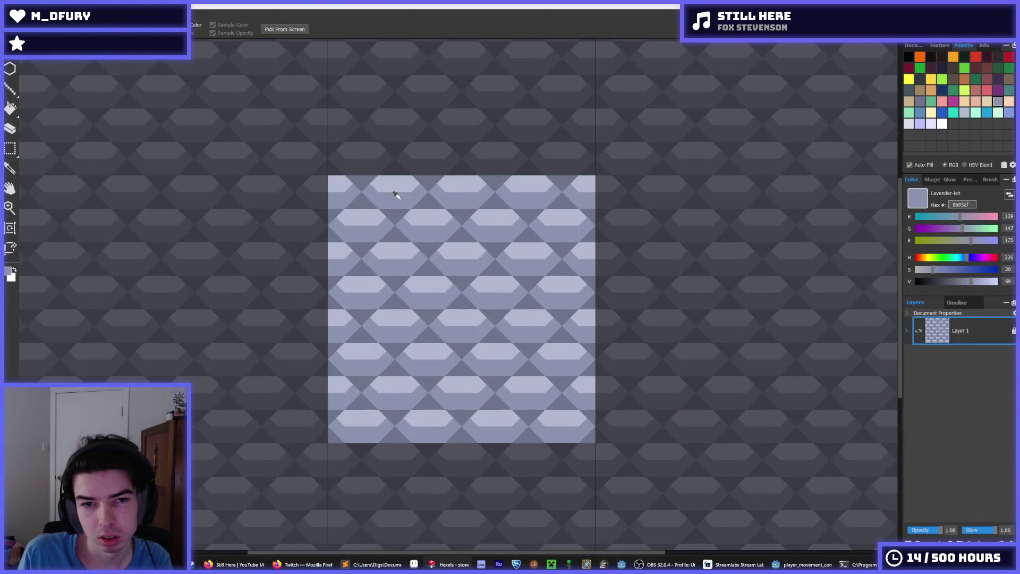
mouse_move(370, 199)
left_mouse_down()
mouse_move(399, 213)
mouse_move(377, 232)
mouse_move(351, 186)
mouse_move(412, 183)
mouse_move(353, 192)
mouse_move(344, 177)
left_mouse_up()
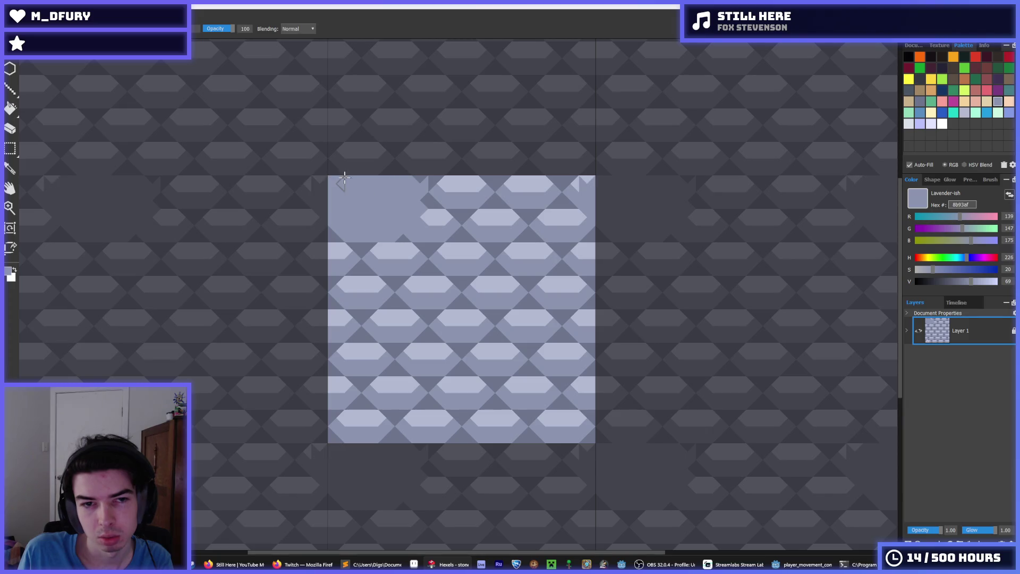
left_click(425, 186, "alt")
mouse_move(425, 183)
left_mouse_down()
mouse_move(404, 238)
mouse_move(334, 245)
mouse_move(397, 225)
left_mouse_up()
key("alt")
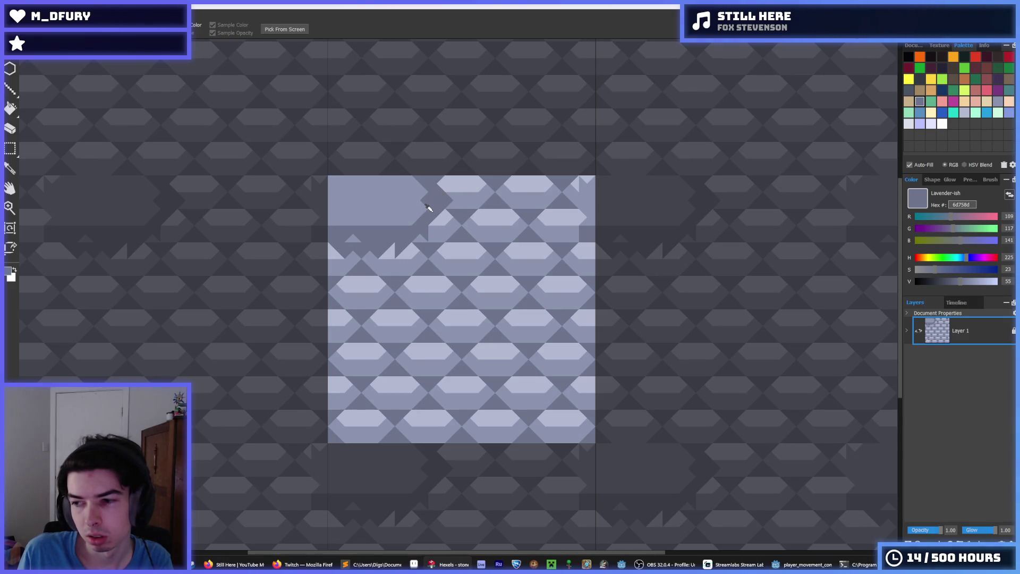
- Erase strips of the remaining pattern and flood-fill the gaps with darker lavender
key("e")
mouse_move(455, 189)
left_mouse_down()
mouse_move(452, 234)
mouse_move(446, 164)
mouse_move(457, 297)
mouse_move(486, 157)
mouse_move(513, 295)
mouse_move(490, 181)
left_mouse_up()
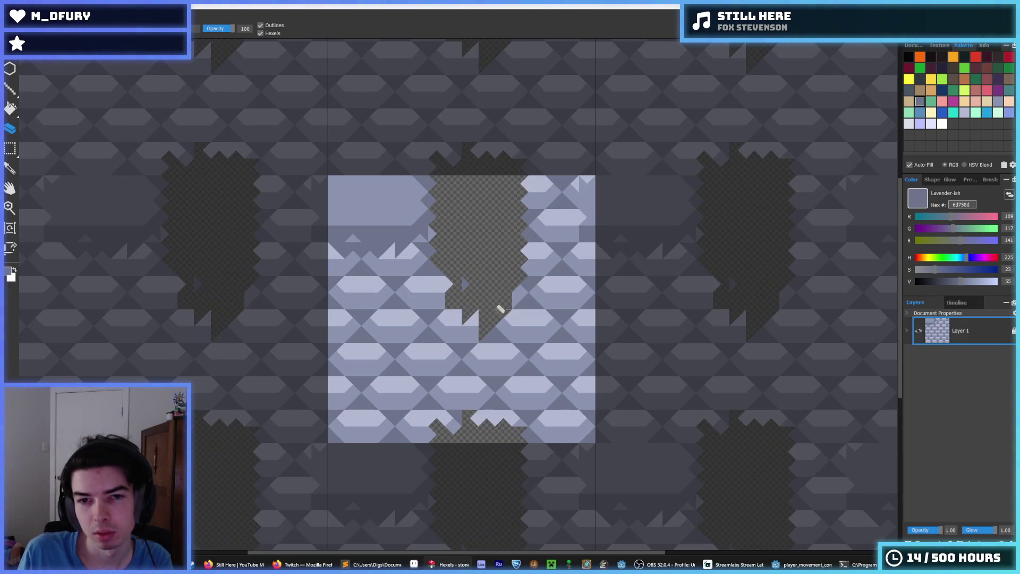
mouse_move(587, 173)
left_mouse_down()
mouse_move(529, 207)
mouse_move(541, 183)
left_mouse_up()
key("i")
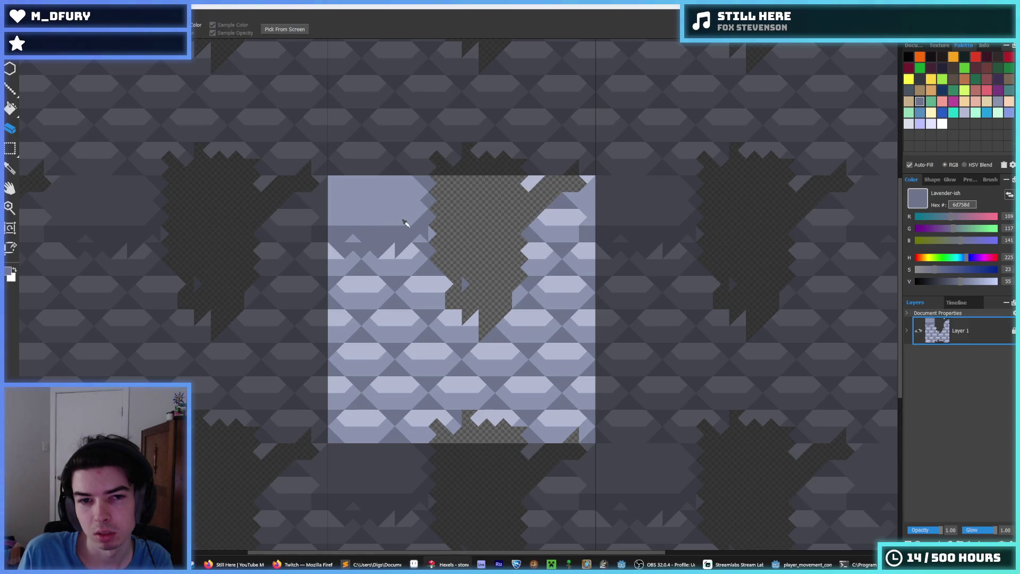
key("f")
left_click(477, 233)
left_click(542, 218)
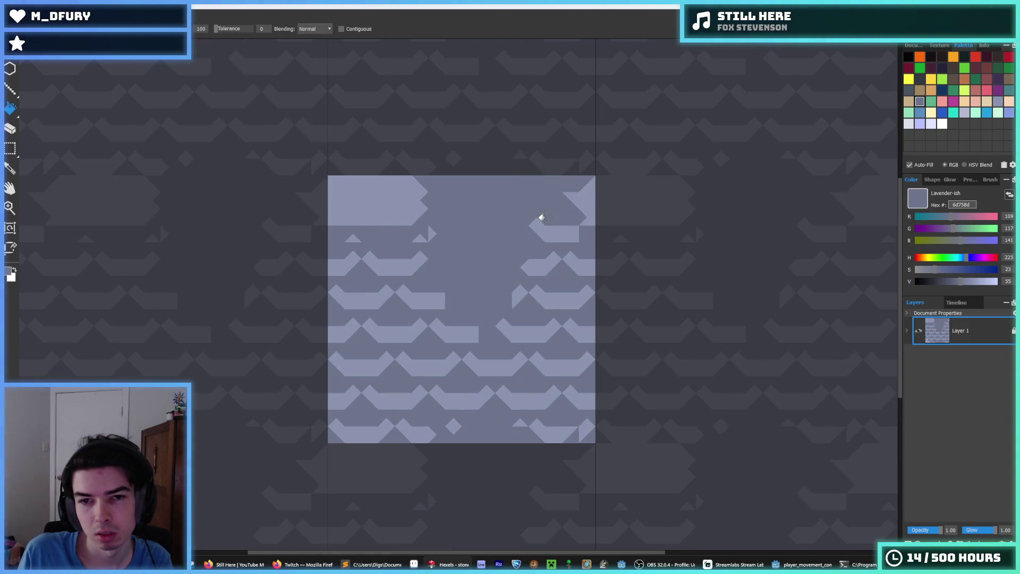
- Flood the leftover pale shapes with base lavender and paint pale bricks at top-left and below
left_click(542, 218)
left_click(964, 112)
key("b")
mouse_move(376, 198)
left_mouse_down()
mouse_move(356, 209)
mouse_move(340, 199)
mouse_move(347, 212)
left_mouse_up()
mouse_move(369, 178)
left_mouse_down()
mouse_move(346, 205)
mouse_move(383, 210)
mouse_move(408, 196)
left_mouse_up()
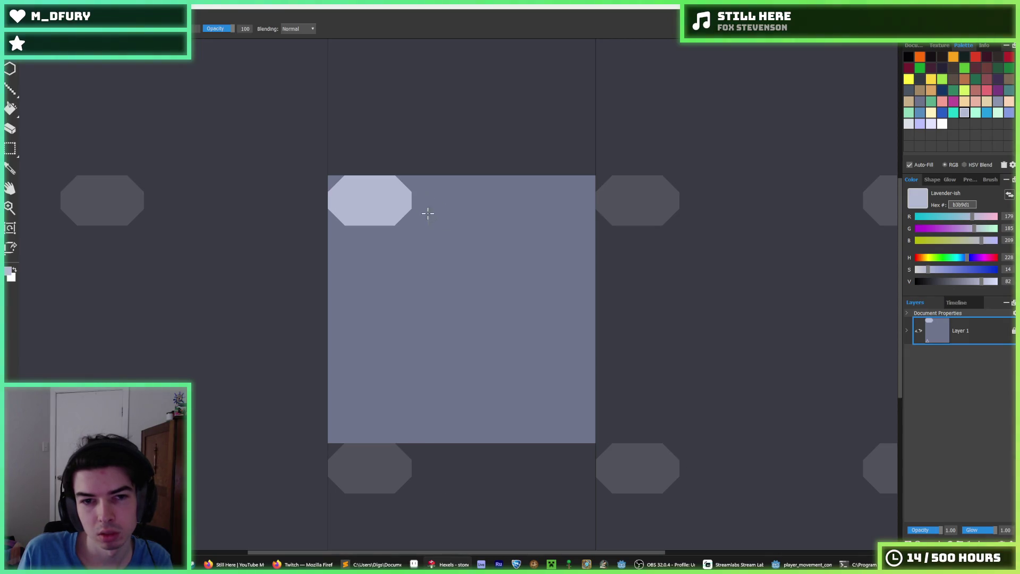
mouse_move(336, 222)
left_mouse_down()
mouse_move(363, 234)
mouse_move(399, 227)
mouse_move(410, 183)
mouse_move(423, 202)
mouse_move(420, 233)
mouse_move(404, 244)
mouse_move(425, 238)
mouse_move(402, 245)
mouse_move(421, 276)
mouse_move(410, 287)
mouse_move(454, 242)
mouse_move(497, 248)
mouse_move(482, 251)
mouse_move(489, 271)
mouse_move(453, 296)
mouse_move(436, 289)
left_mouse_up()
- Paint out the brick's stray tail and upper peak in base lavender, then fill the lower brick's notch
key("alt")
left_click(425, 237, "alt")
left_click(401, 209, "alt")
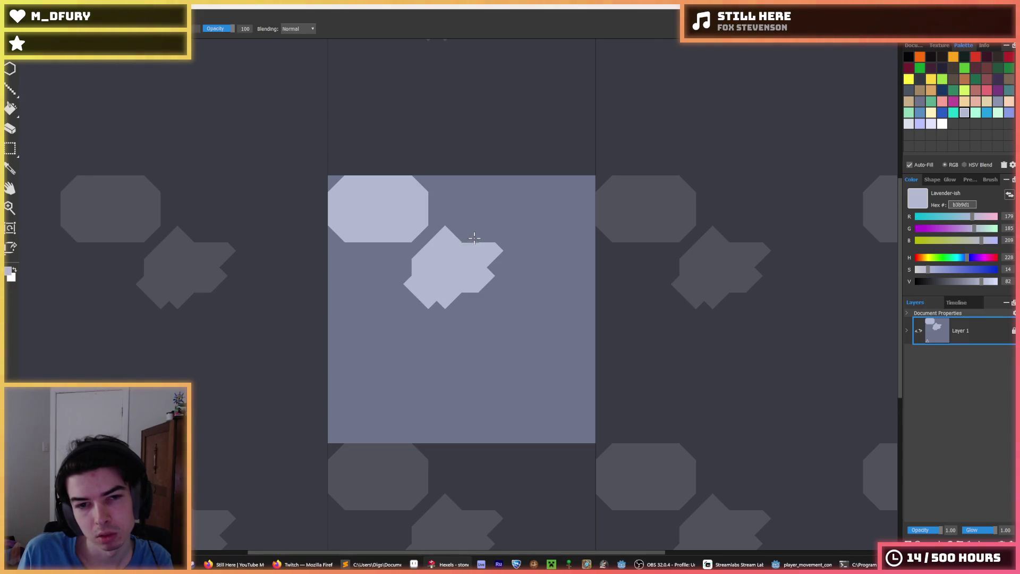
left_click(460, 228, "alt")
left_click_drag(460, 228, 433, 234)
left_click(421, 262, "alt")
left_click(430, 240, "alt")
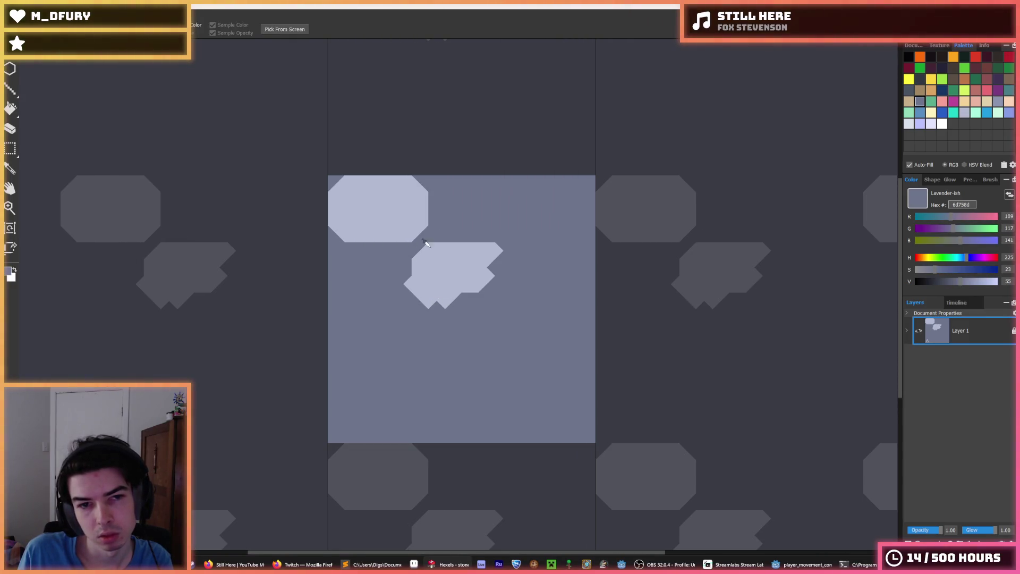
left_click(433, 251, "alt")
left_click(408, 272, "alt")
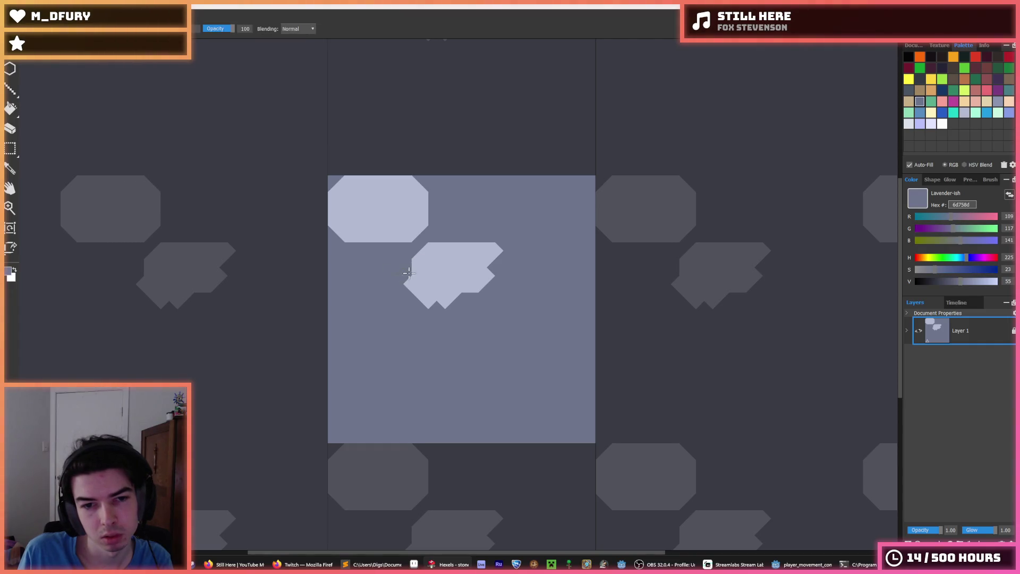
left_click(428, 287, "alt")
mouse_move(430, 301)
left_mouse_down()
mouse_move(501, 290)
mouse_move(467, 284)
mouse_move(502, 273)
mouse_move(505, 262)
left_mouse_up()
- Flatten the centre octagon's top and bottom edges with darker lavender, undoing one jagged stroke
key("alt")
mouse_move(434, 241)
left_mouse_down()
mouse_move(491, 229)
mouse_move(480, 244)
mouse_move(489, 228)
mouse_move(501, 239)
left_mouse_up()
left_click(502, 222, "alt")
left_click(445, 248, "alt")
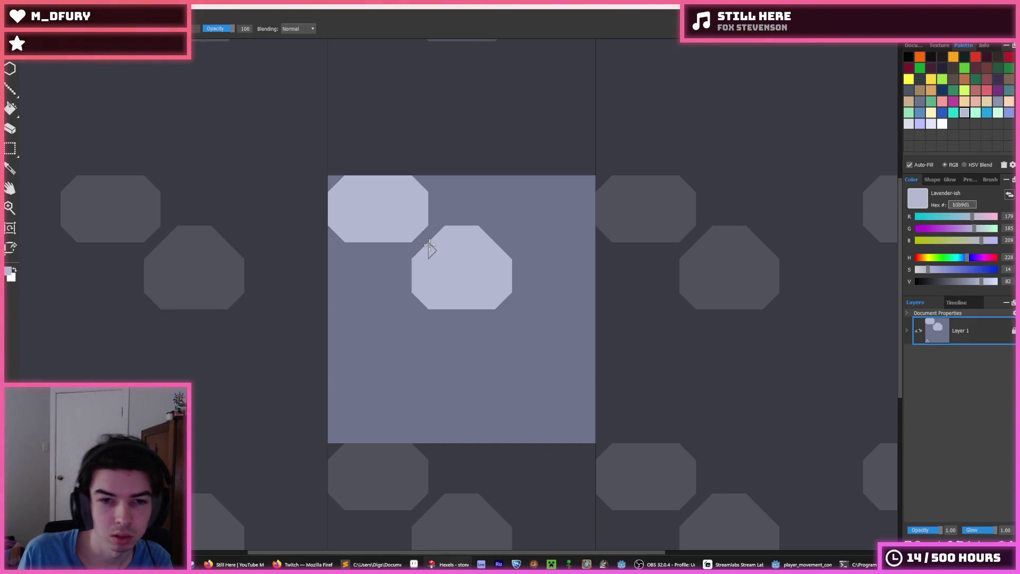
key("alt")
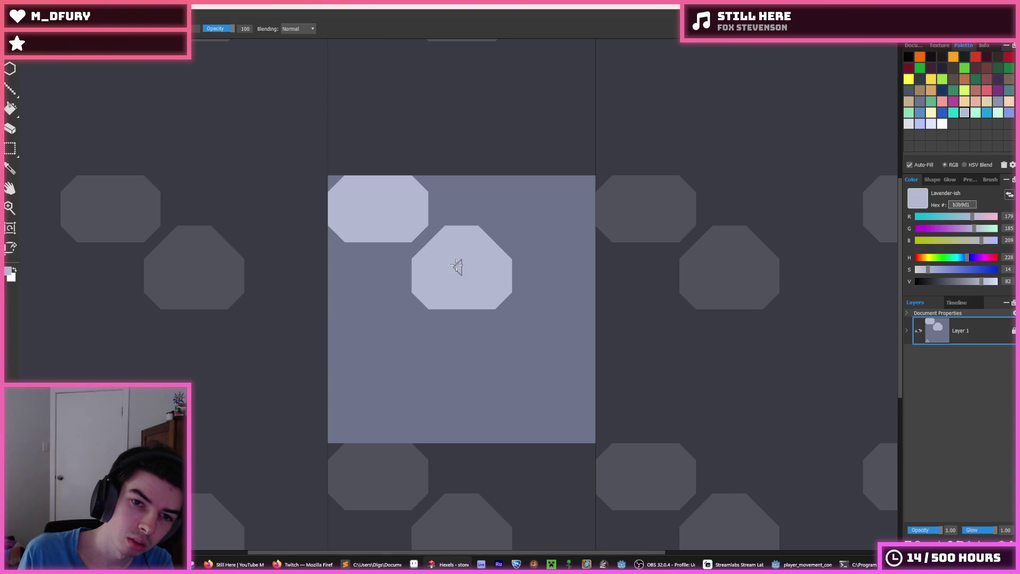
left_click_drag(444, 309, 485, 310)
key("ctrl+z")
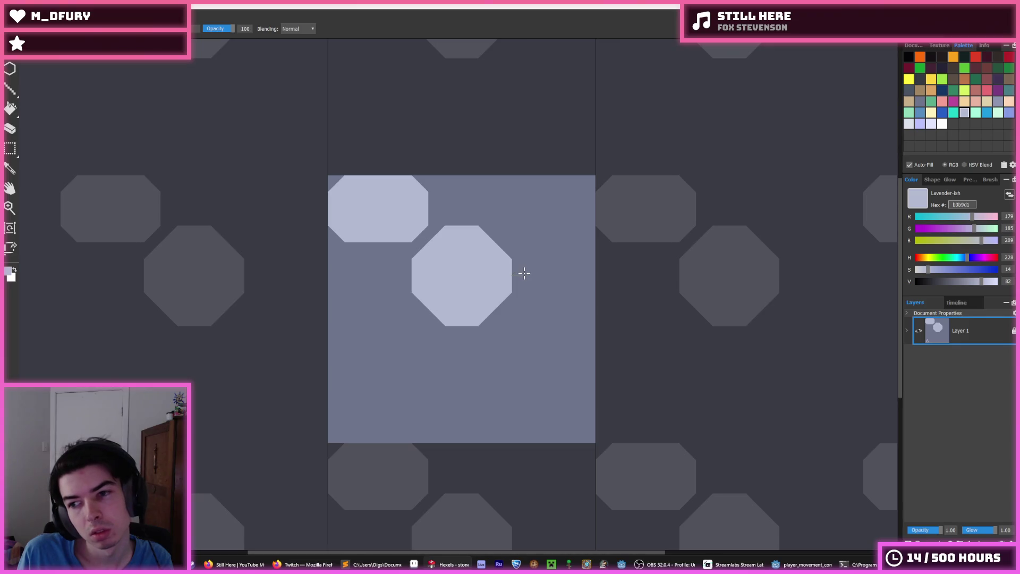
left_click(519, 321, "alt")
mouse_move(488, 315)
left_mouse_down()
mouse_move(416, 316)
mouse_move(454, 314)
left_mouse_up()
left_click_drag(488, 234, 434, 239)
- Paint a pale lavender shape beside the top-left brick
left_click(468, 246, "alt")
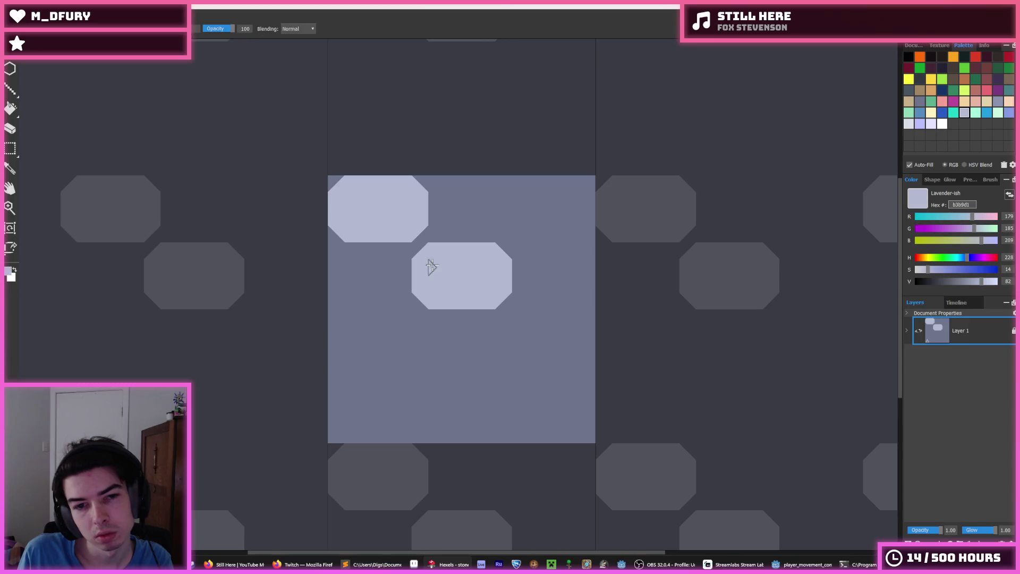
key("m")
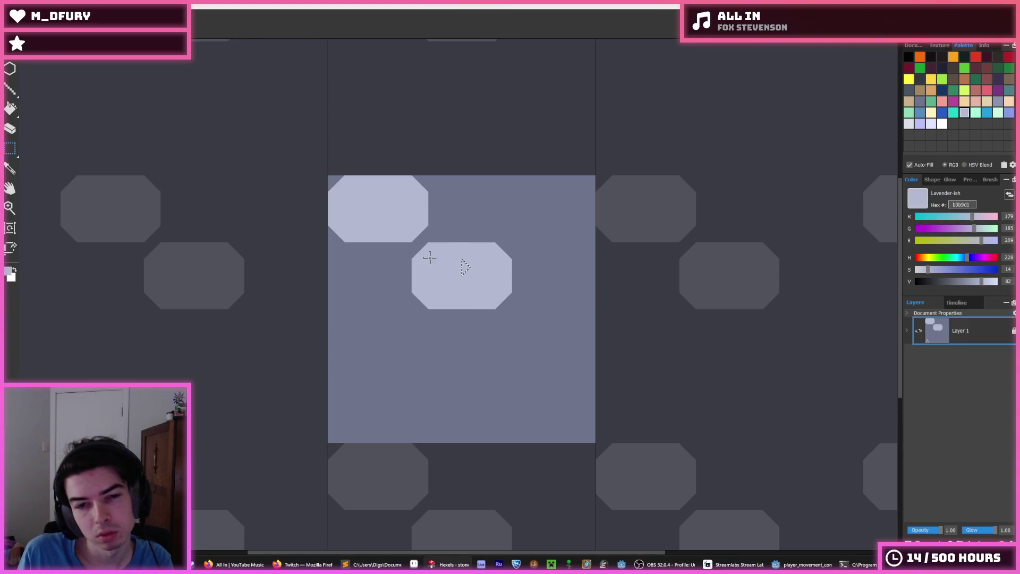
key("i")
key("b")
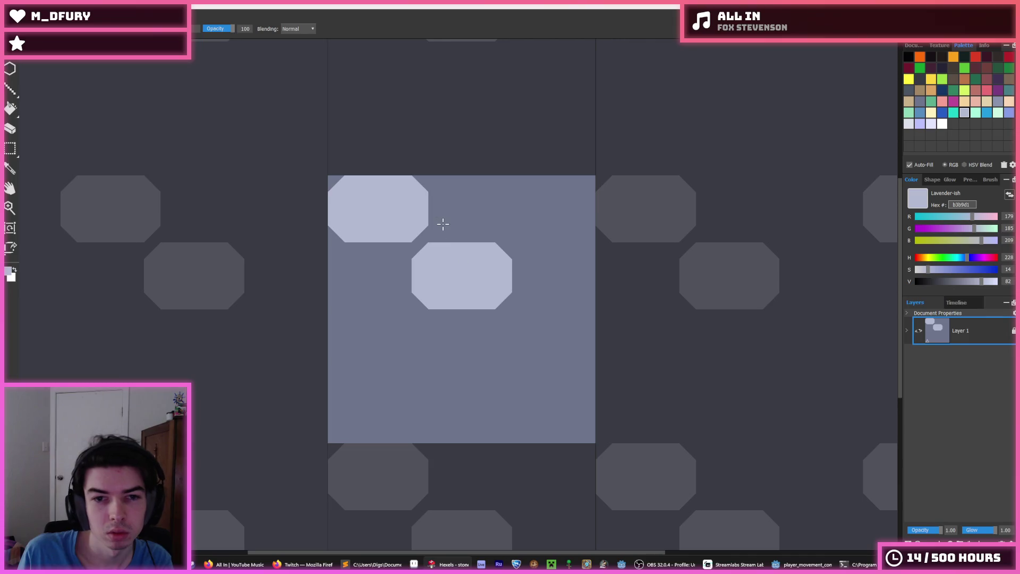
mouse_move(445, 216)
left_mouse_down()
mouse_move(451, 194)
mouse_move(462, 220)
mouse_move(471, 206)
mouse_move(462, 218)
mouse_move(502, 213)
mouse_move(448, 180)
mouse_move(454, 195)
mouse_move(487, 183)
mouse_move(519, 211)
mouse_move(508, 183)
mouse_move(508, 231)
mouse_move(462, 234)
mouse_move(526, 228)
left_mouse_up()
- Fill pale under the right top brick, then separate the two top bricks with background lavender
left_click(507, 237, "alt")
left_click(463, 213, "alt")
mouse_move(452, 233)
left_mouse_down()
mouse_move(513, 234)
mouse_move(423, 250)
mouse_move(428, 239)
mouse_move(509, 268)
mouse_move(433, 264)
left_mouse_up()
left_click(520, 245, "alt")
mouse_move(551, 267)
left_mouse_down()
mouse_move(544, 286)
mouse_move(485, 307)
mouse_move(396, 294)
left_mouse_up()
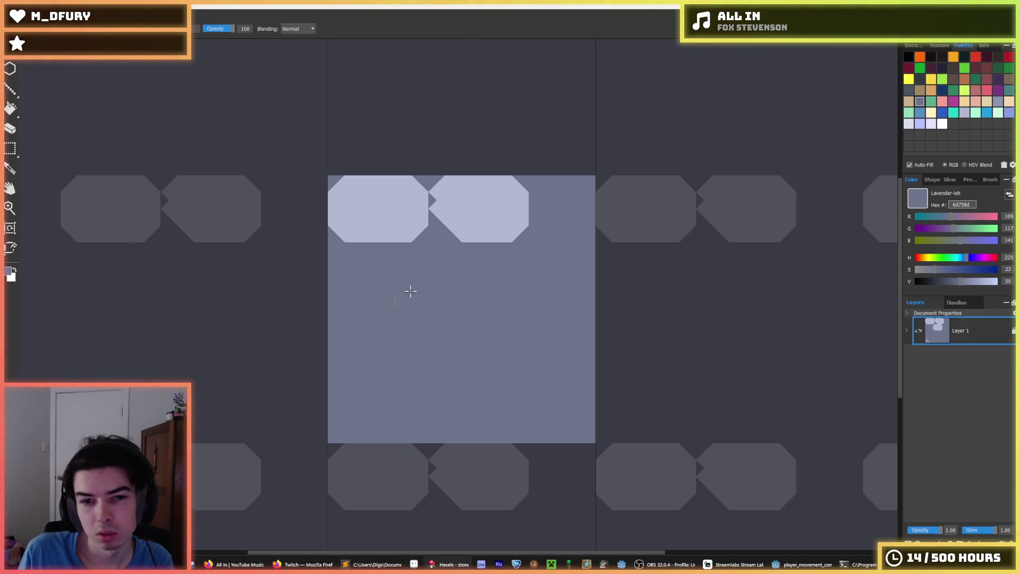
left_click_drag(437, 223, 438, 176)
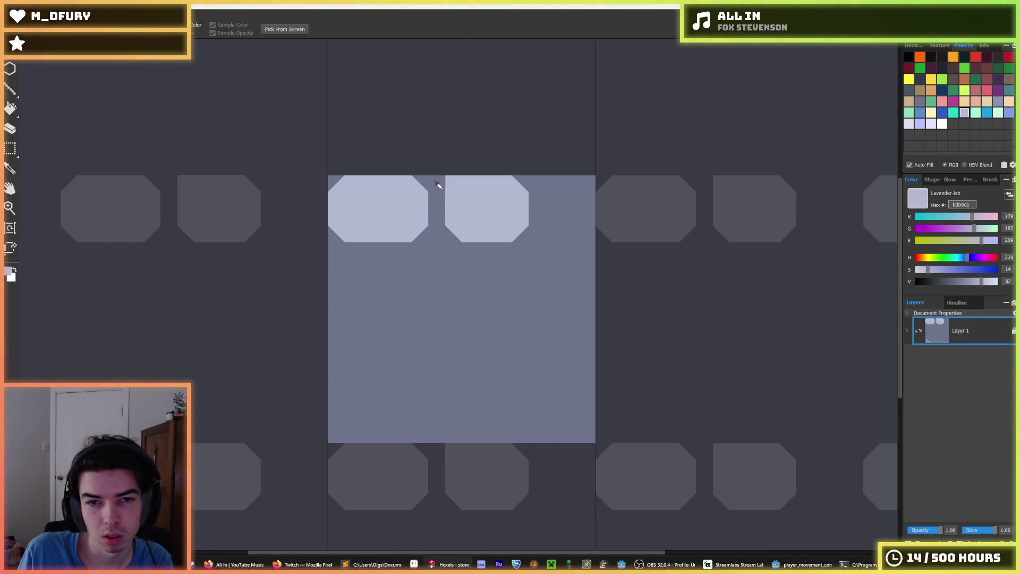
- Extend the right top brick and chamfer its right-hand corners, undoing an oversized stroke
left_click(449, 207, "alt")
mouse_move(513, 239)
left_mouse_down()
mouse_move(529, 206)
mouse_move(523, 182)
left_mouse_up()
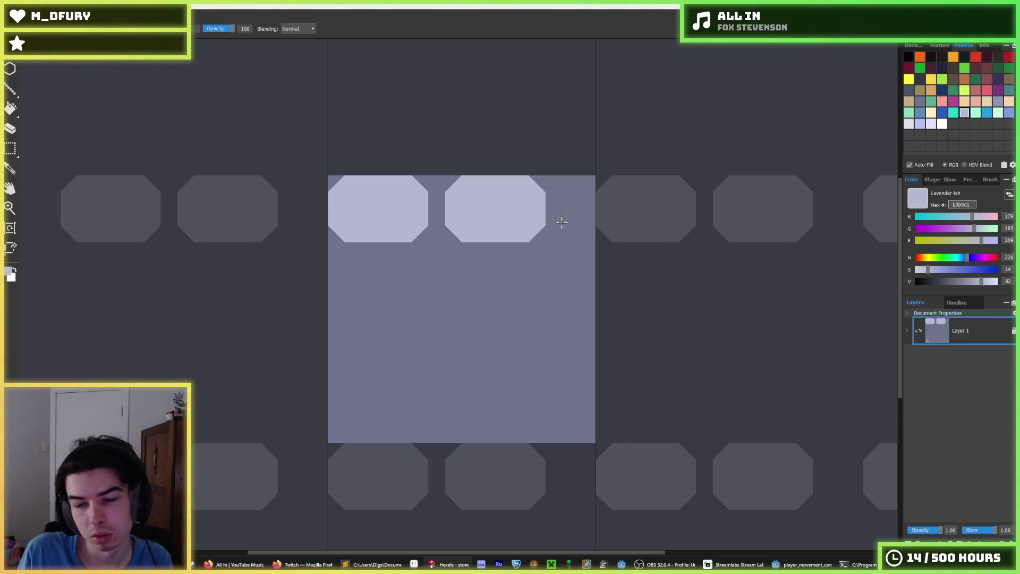
mouse_move(559, 219)
left_mouse_down()
mouse_move(576, 229)
mouse_move(557, 194)
mouse_move(573, 183)
mouse_move(562, 198)
mouse_move(582, 206)
mouse_move(520, 229)
left_mouse_up()
key("ctrl+z")
left_click_drag(559, 198, 531, 182)
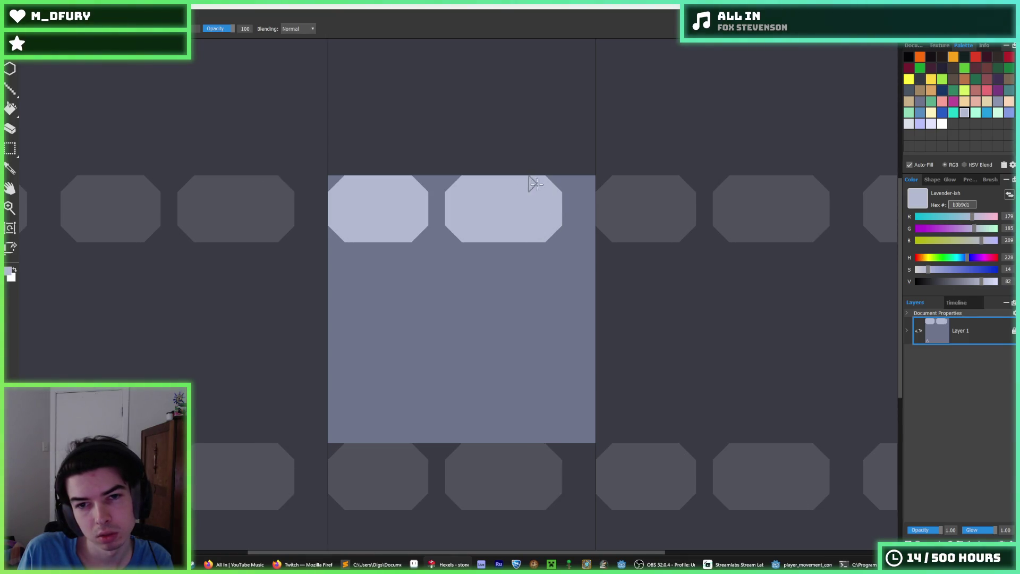
mouse_move(577, 209)
left_mouse_down()
mouse_move(553, 230)
mouse_move(569, 212)
mouse_move(548, 174)
left_mouse_up()
- Trim the right brick's left side and tidy the gap, then start a pale brick below
left_click(563, 167, "alt")
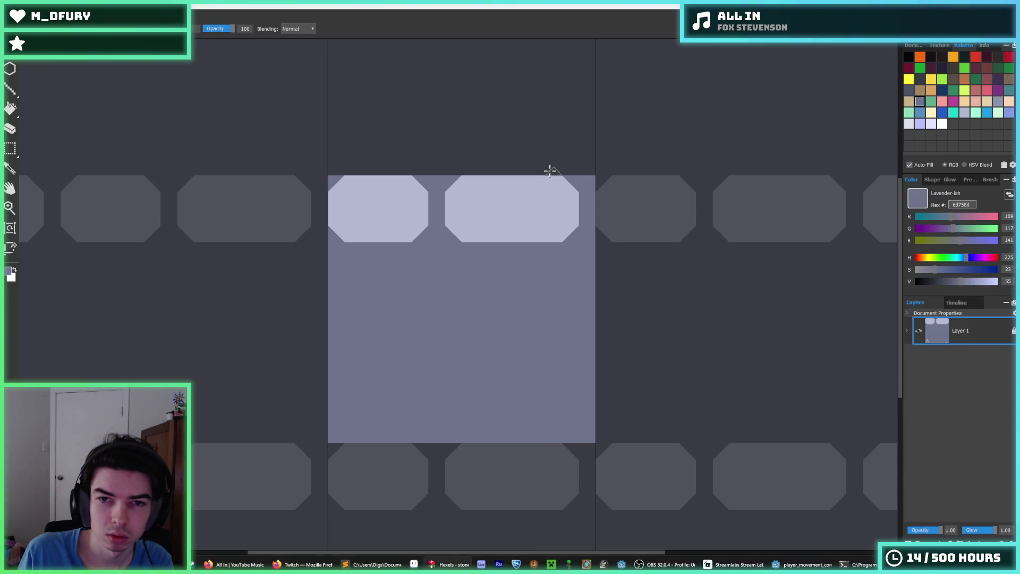
mouse_move(457, 183)
left_mouse_down()
mouse_move(455, 222)
mouse_move(460, 178)
mouse_move(465, 197)
mouse_move(428, 222)
mouse_move(440, 230)
mouse_move(442, 204)
mouse_move(422, 177)
left_mouse_up()
left_click(417, 199, "alt")
key("alt")
left_click(439, 239, "alt")
mouse_move(438, 239)
left_mouse_down()
mouse_move(448, 205)
mouse_move(425, 181)
left_mouse_up()
key("ctrl+z")
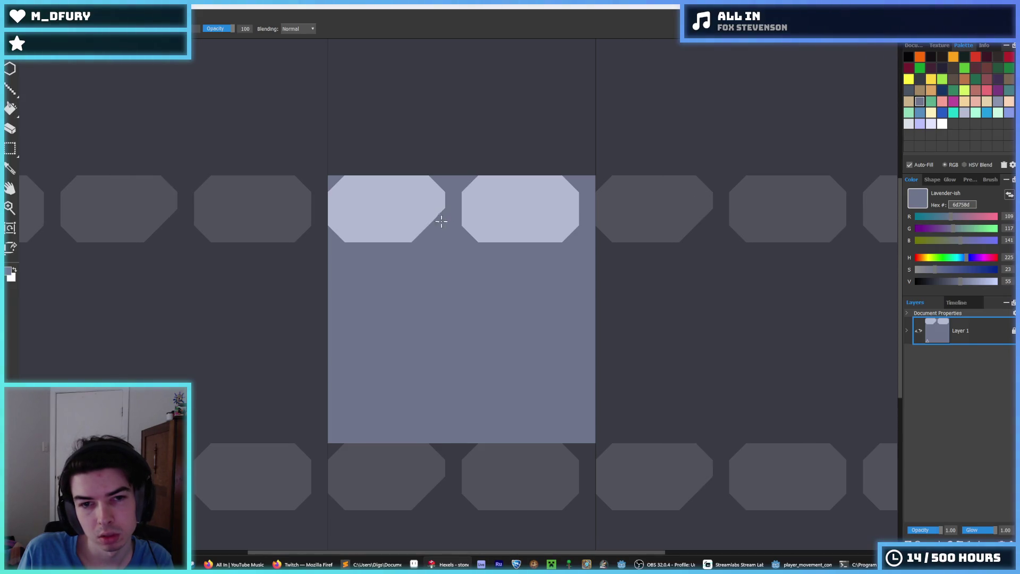
key("ctrl+z")
left_click(471, 219, "alt")
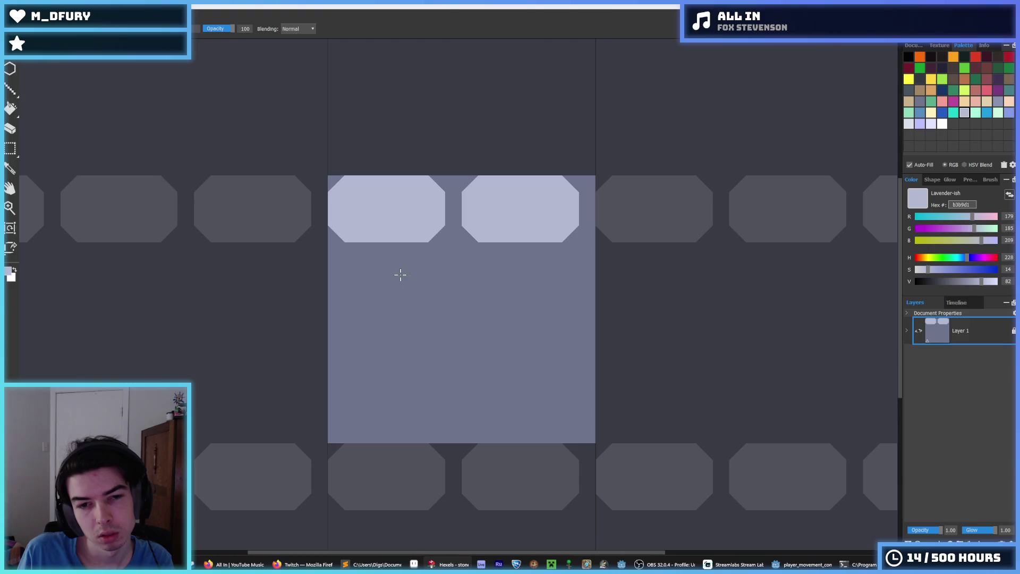
mouse_move(438, 260)
left_mouse_down()
mouse_move(417, 280)
mouse_move(428, 267)
mouse_move(497, 271)
mouse_move(426, 307)
mouse_move(405, 273)
left_mouse_up()
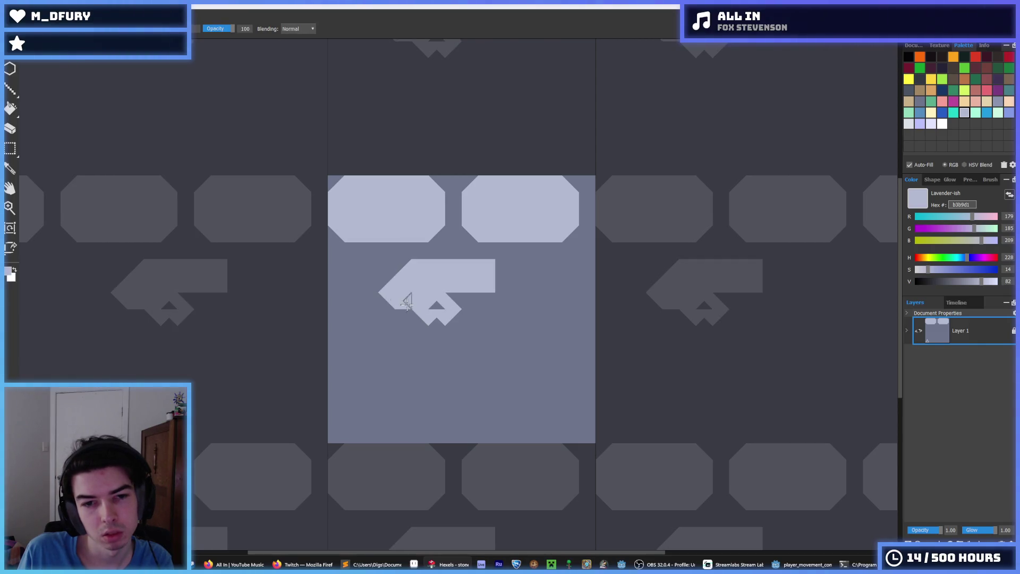
- Shape the middle pale brick by filling its lower part, widening its right edge and trimming its top-left corner
mouse_move(388, 304)
left_mouse_down()
mouse_move(462, 313)
mouse_move(483, 305)
mouse_move(428, 314)
mouse_move(393, 287)
mouse_move(399, 268)
left_mouse_up()
key("i")
key("b")
mouse_move(504, 263)
left_mouse_down()
mouse_move(492, 313)
mouse_move(478, 296)
left_mouse_up()
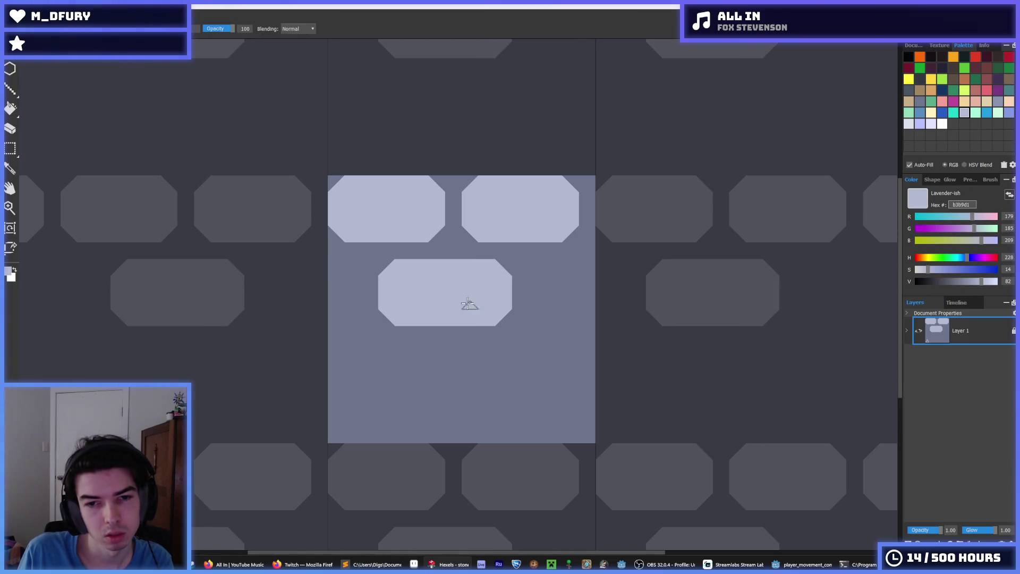
left_click(383, 265, "alt")
mouse_move(391, 269)
left_mouse_down()
mouse_move(385, 279)
mouse_move(400, 324)
left_mouse_up()
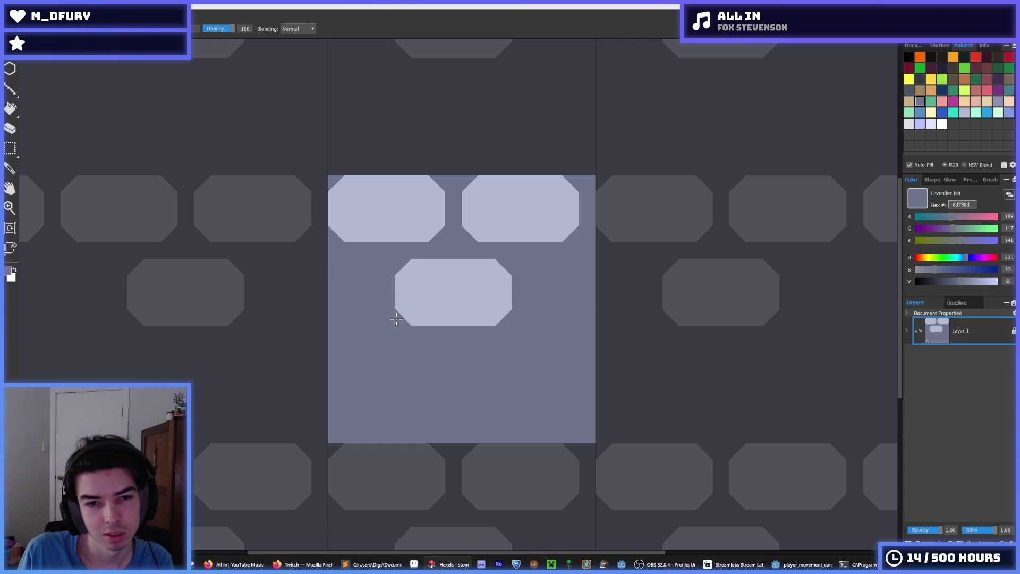
left_click(462, 283, "alt")
- Marquee the middle brick, shift a copy right so it wraps, then select the top two rows
key("m")
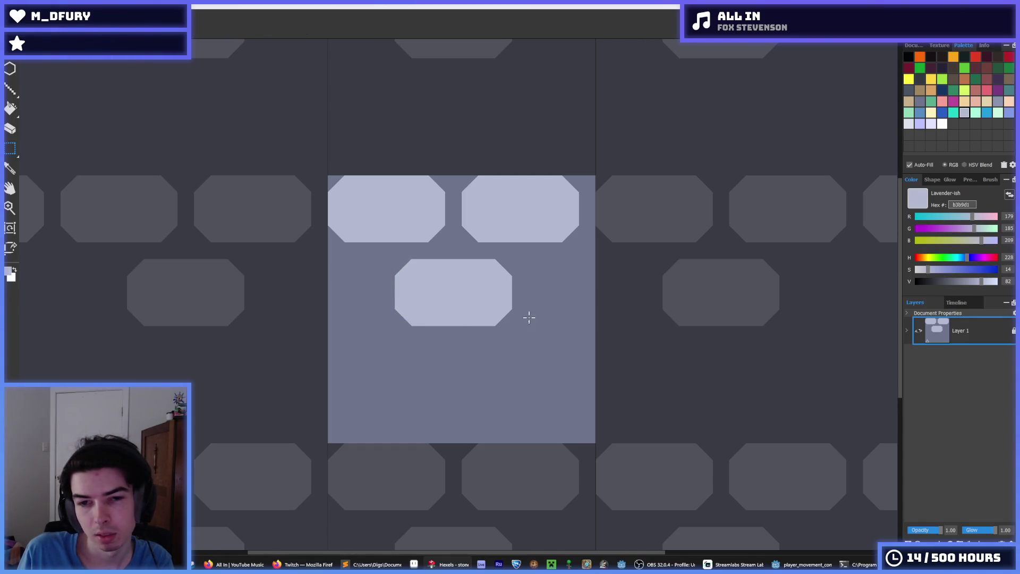
mouse_move(536, 319)
left_mouse_down()
mouse_move(362, 259)
mouse_move(513, 326)
left_mouse_up()
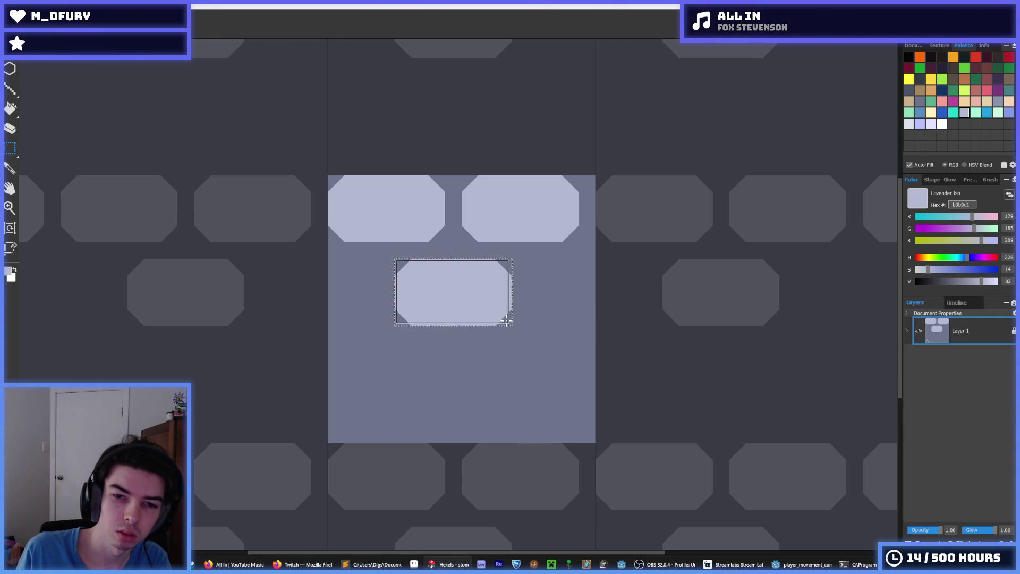
key("Right")
key("Right")
key("Right")
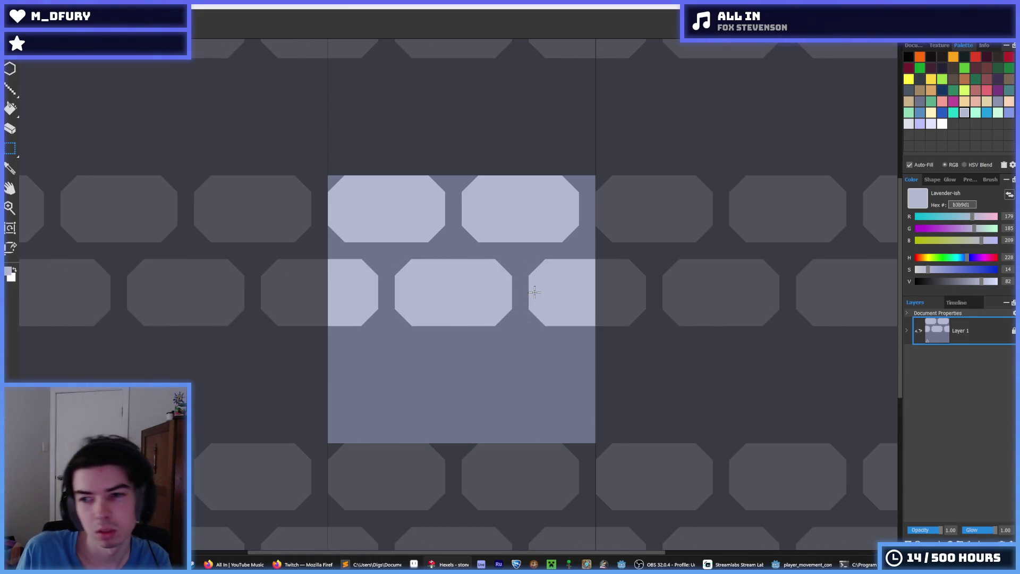
left_click_drag(313, 173, 596, 326)
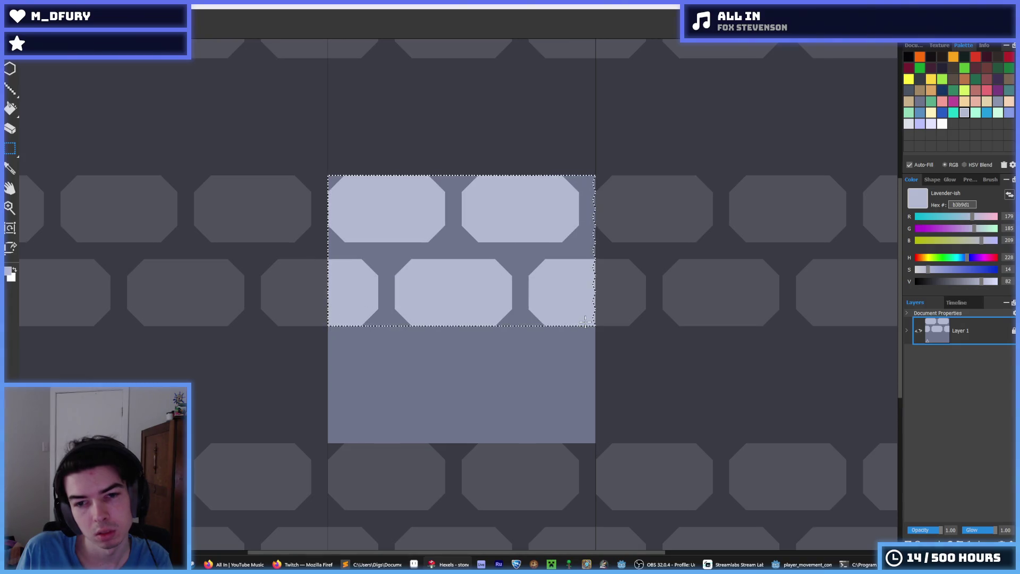
- Move the top two rows down two steps and trim the bricks' lower edges flat with base lavender
key("Down")
key("Down")
key("Down")
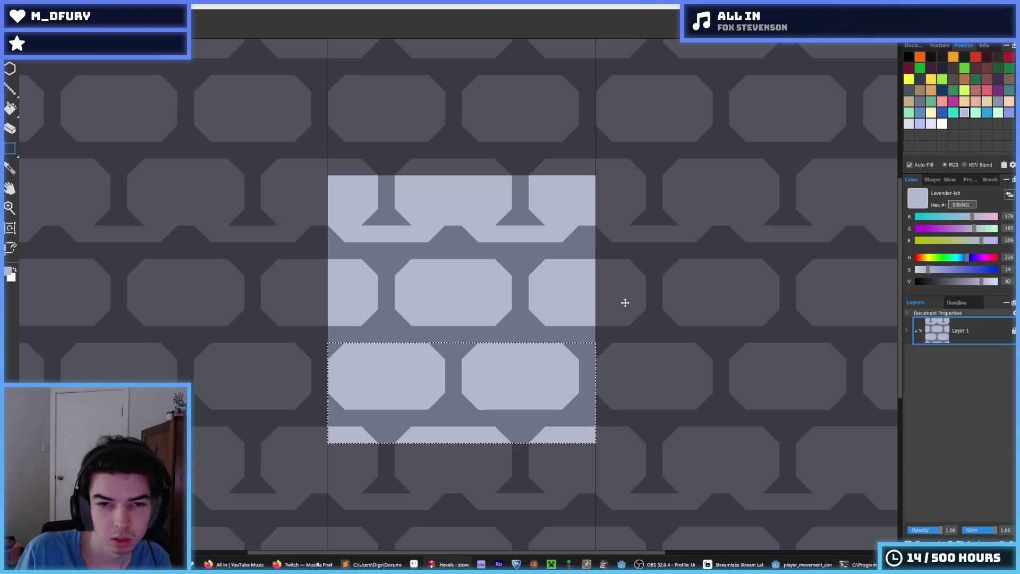
key("Down")
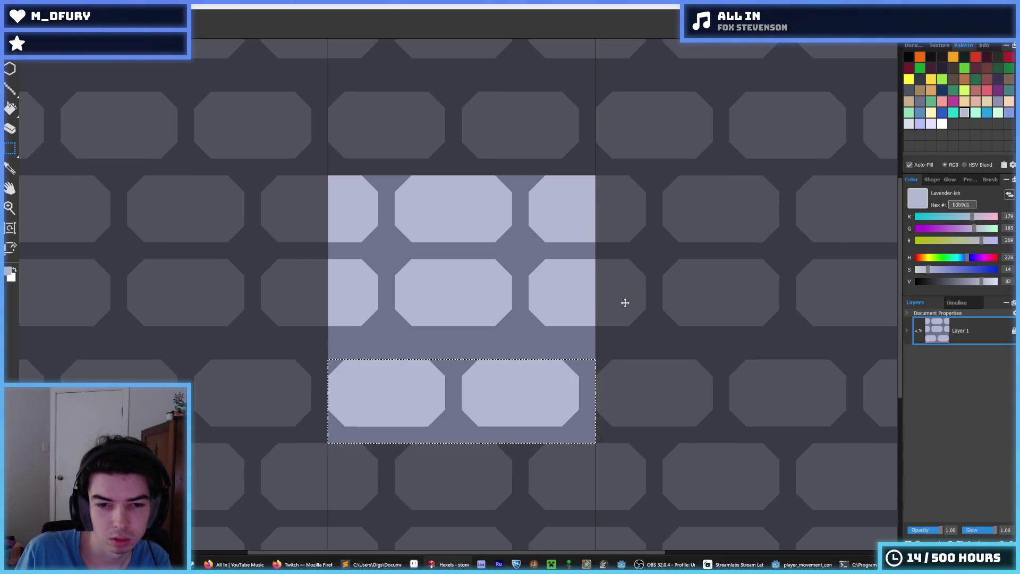
key("i")
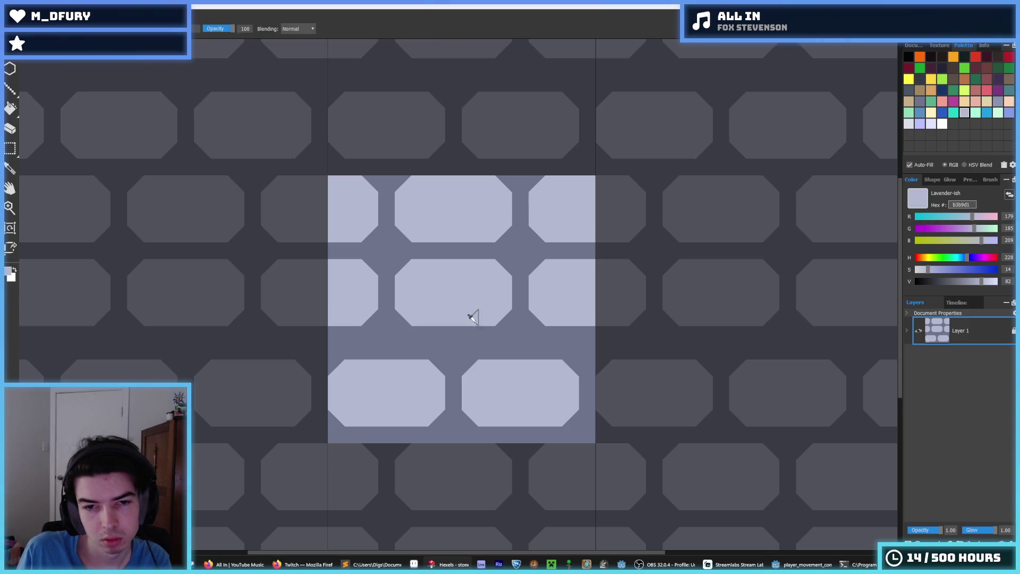
key("b")
left_click(403, 230, "alt")
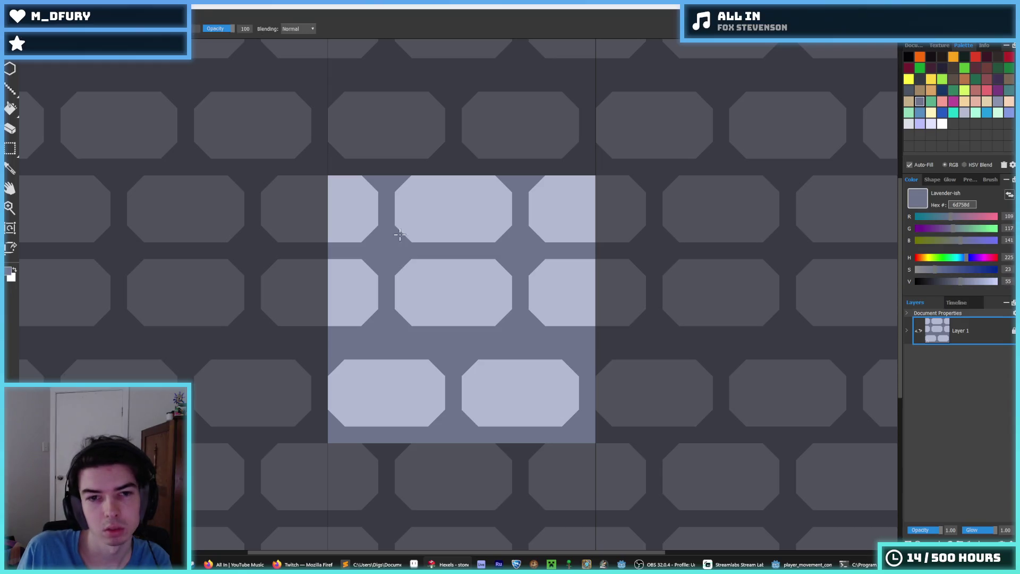
mouse_move(397, 212)
left_mouse_down()
mouse_move(428, 235)
mouse_move(492, 236)
mouse_move(509, 223)
mouse_move(502, 210)
mouse_move(485, 216)
mouse_move(542, 235)
mouse_move(661, 232)
mouse_move(624, 230)
mouse_move(633, 232)
left_mouse_up()
left_click(498, 199, "alt")
left_click(525, 202, "alt")
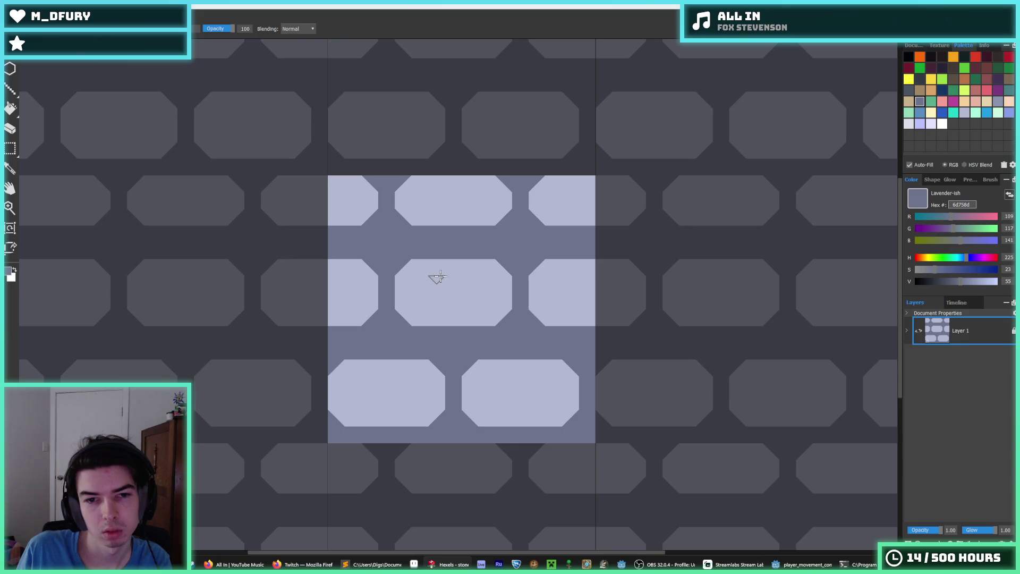
mouse_move(393, 293)
left_mouse_down()
mouse_move(425, 319)
mouse_move(634, 317)
mouse_move(649, 300)
left_mouse_up()
- Marquee the middle row of bricks and nudge it up and to the right
key("m")
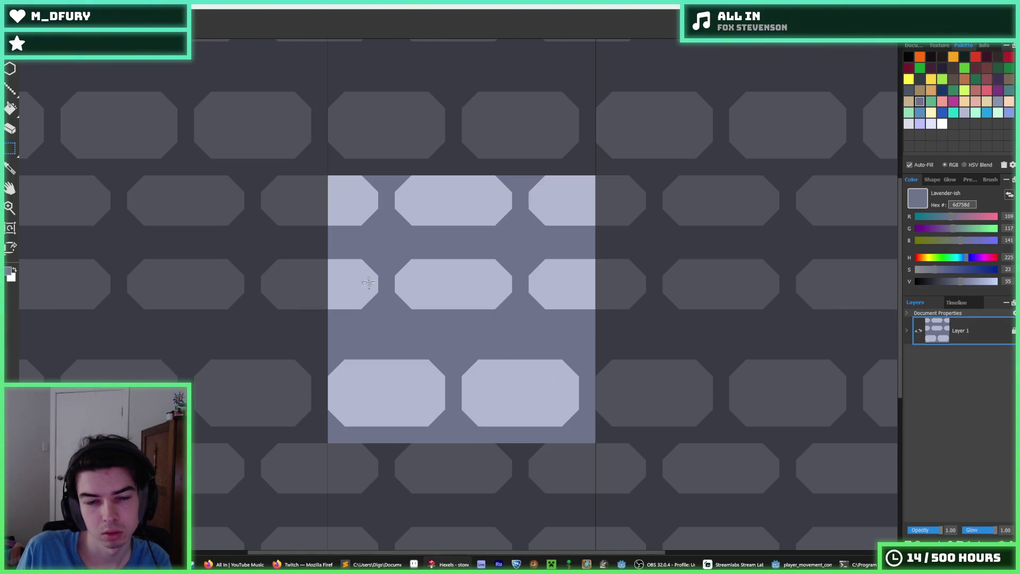
mouse_move(327, 245)
left_mouse_down()
mouse_move(480, 307)
mouse_move(630, 303)
left_mouse_up()
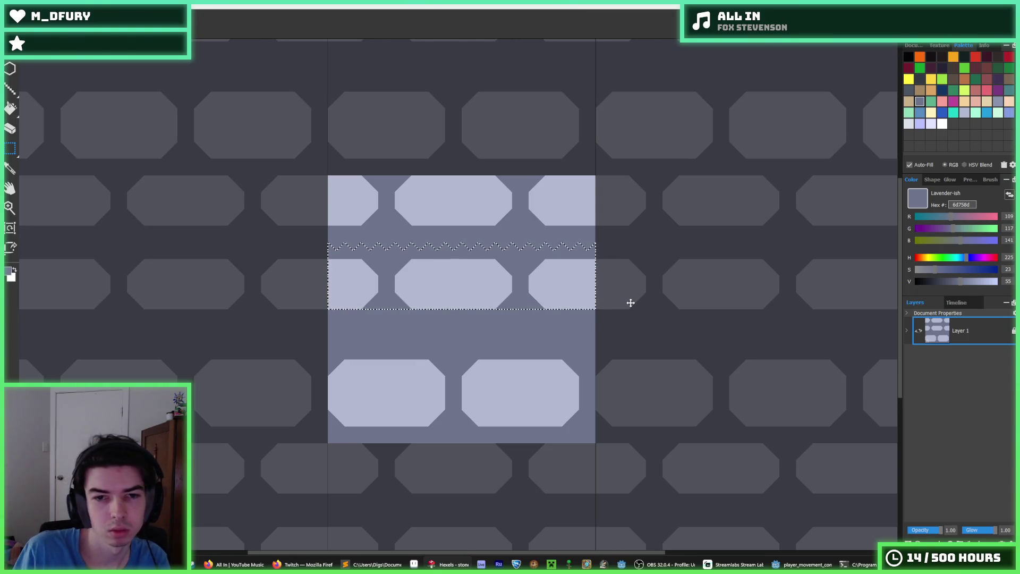
key("Up")
key("Up")
key("Right")
key("Right")
key("Right")
key("Right")
key("Right")
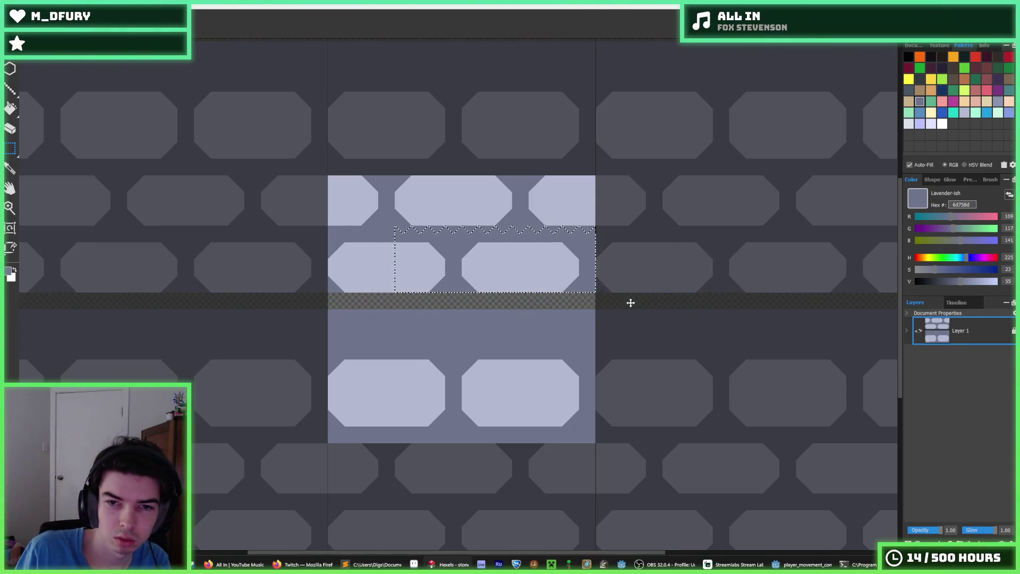